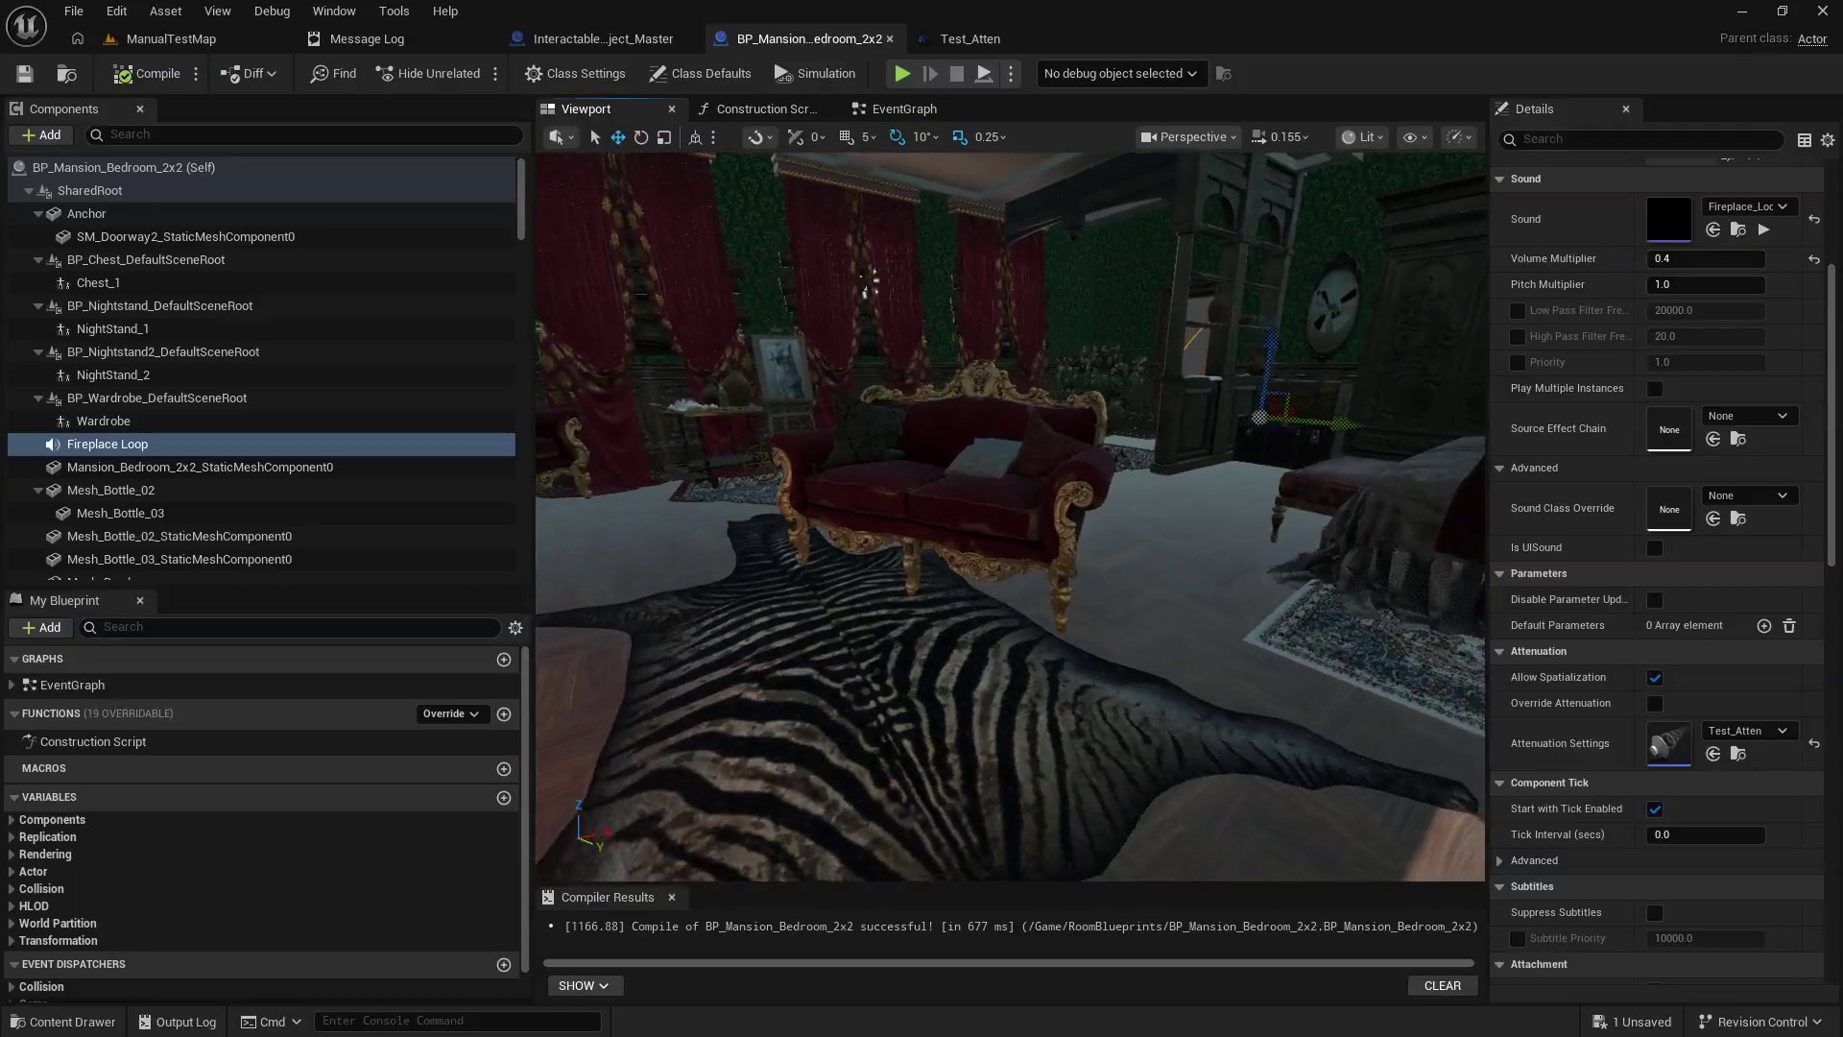
Move the Fireplace Loop sound inside the bedroom fireplace and recompile BP_Mansion_Bedroom_2x2.
left_click_drag(1292, 401, 846, 549)
left_click_drag(741, 587, 967, 420)
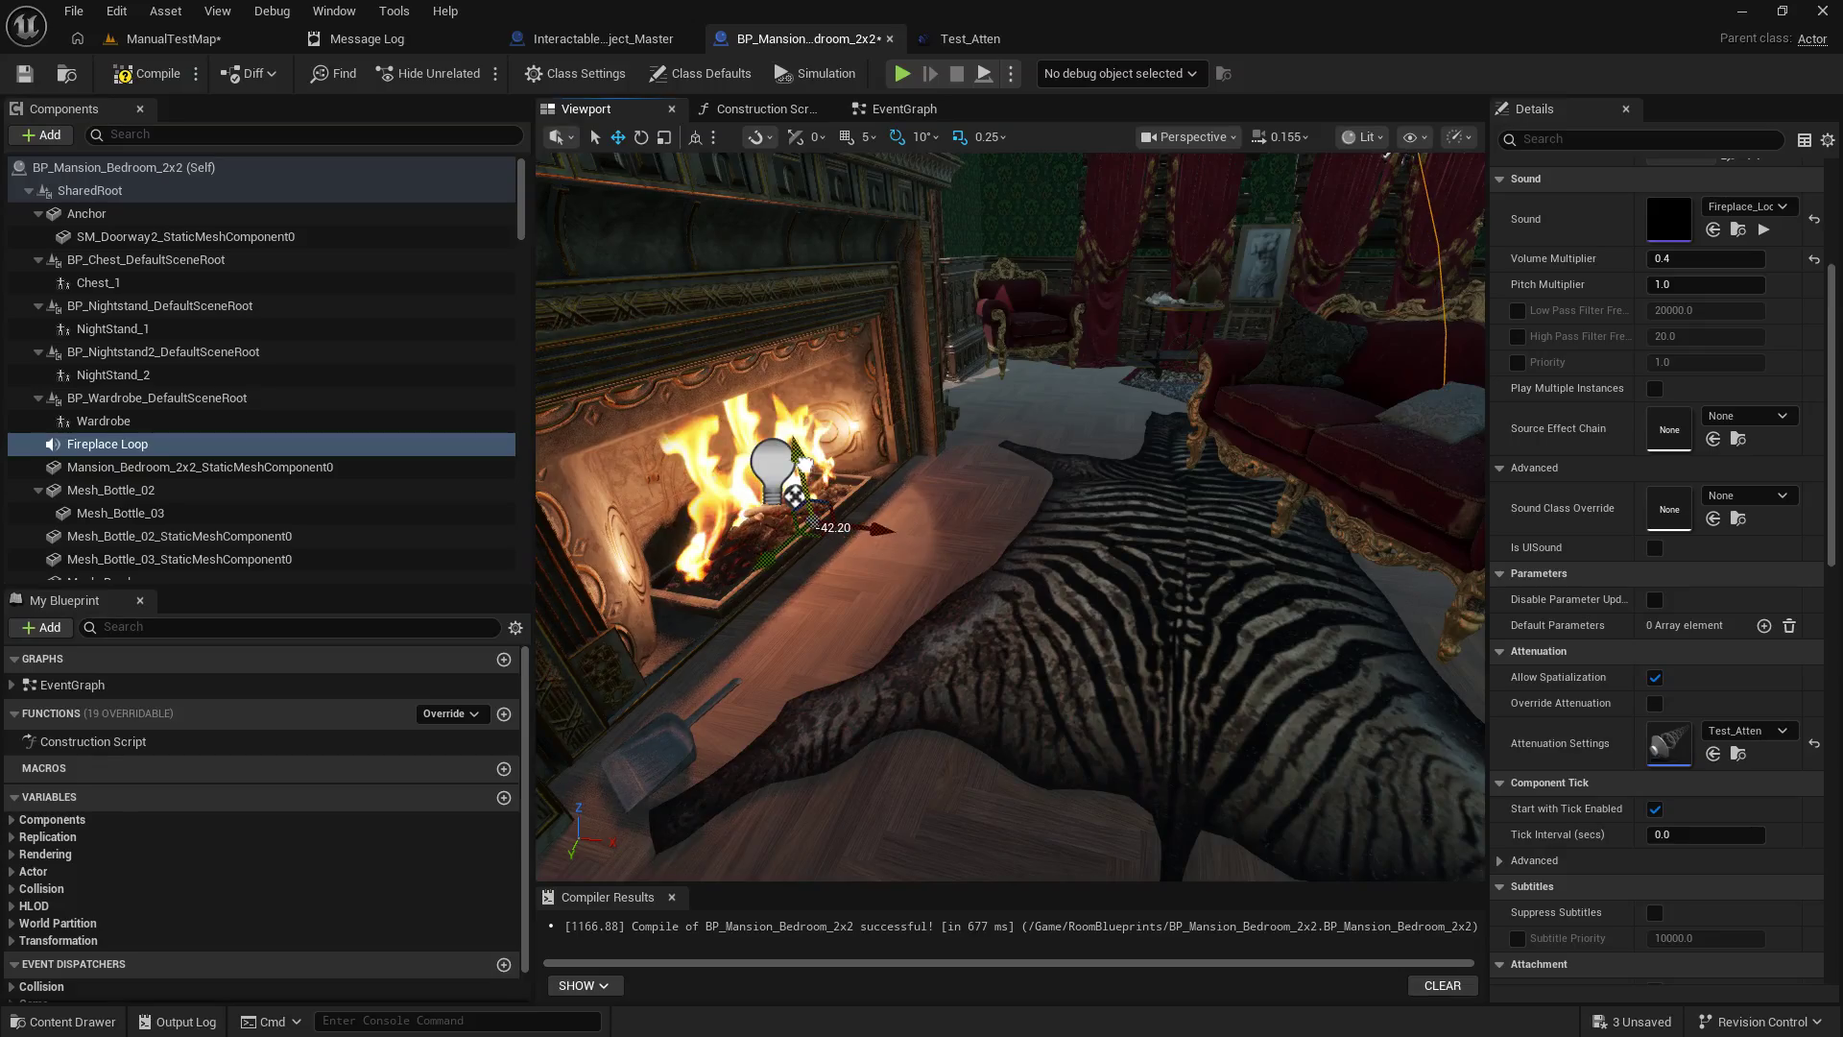
left_click_drag(851, 474, 815, 468)
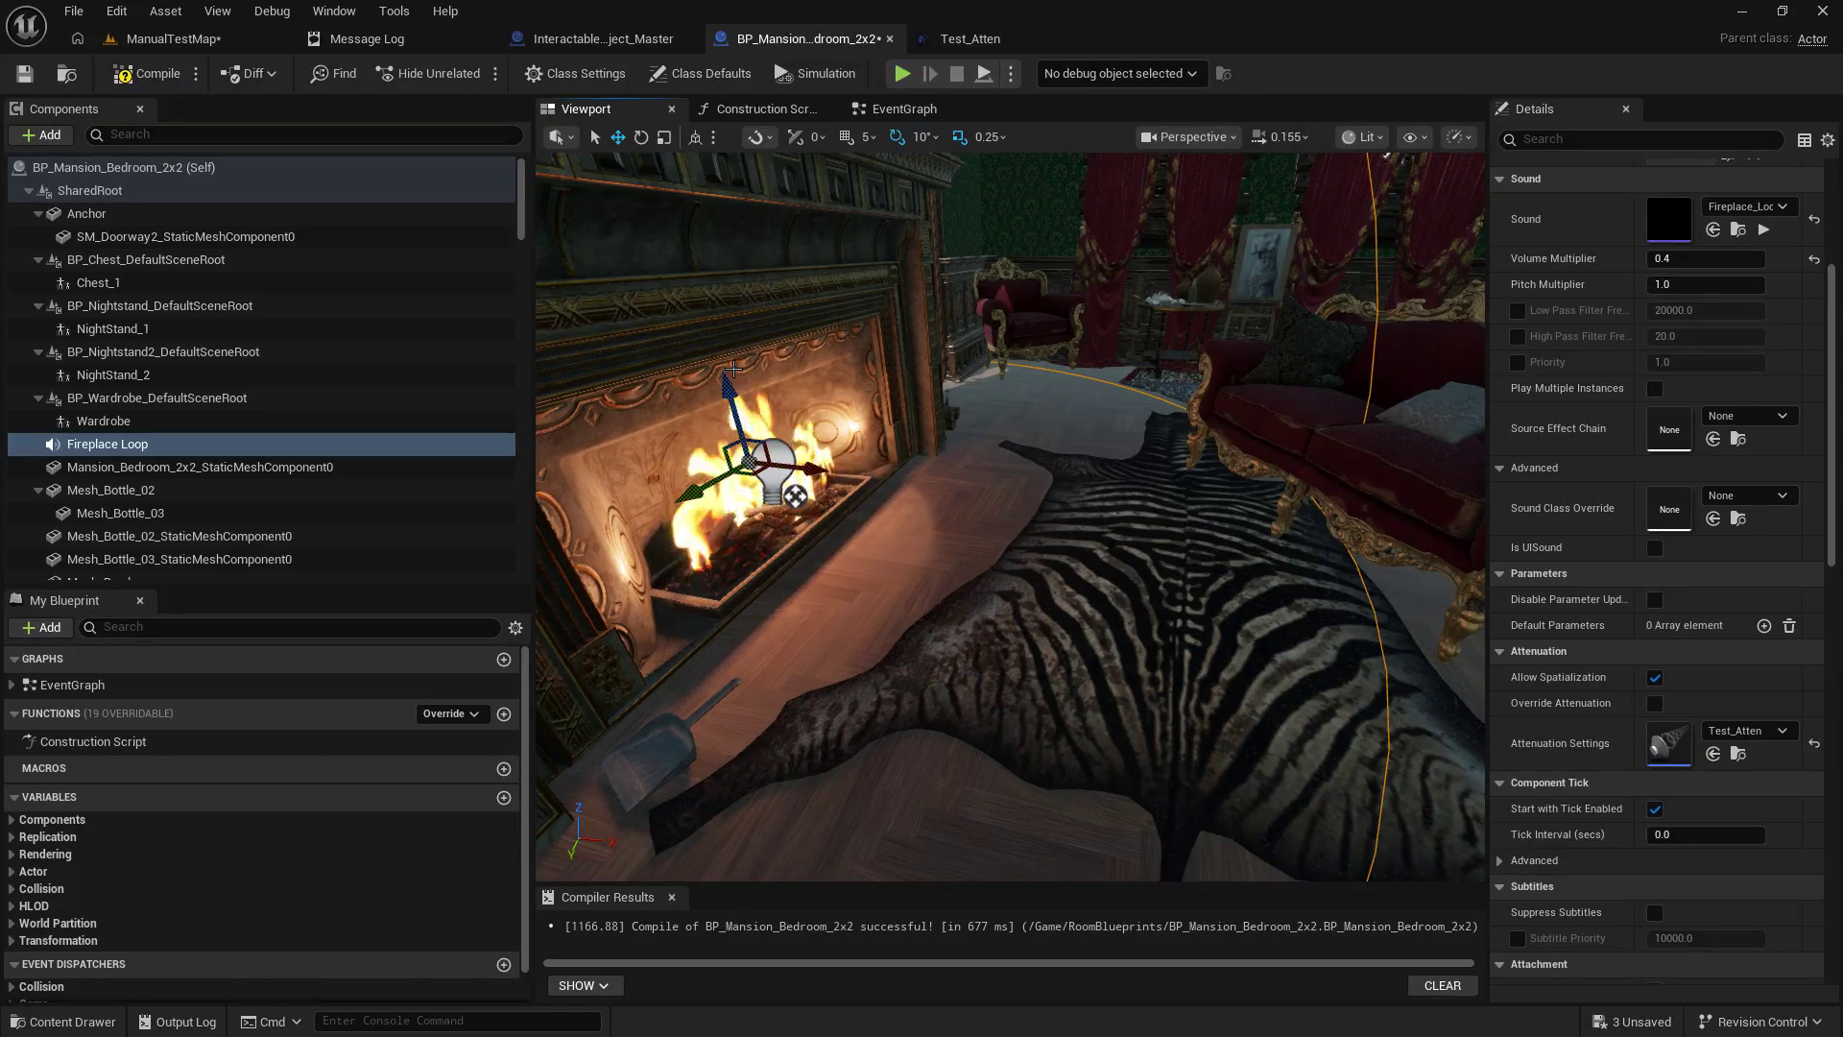
left_click_drag(725, 431, 726, 430)
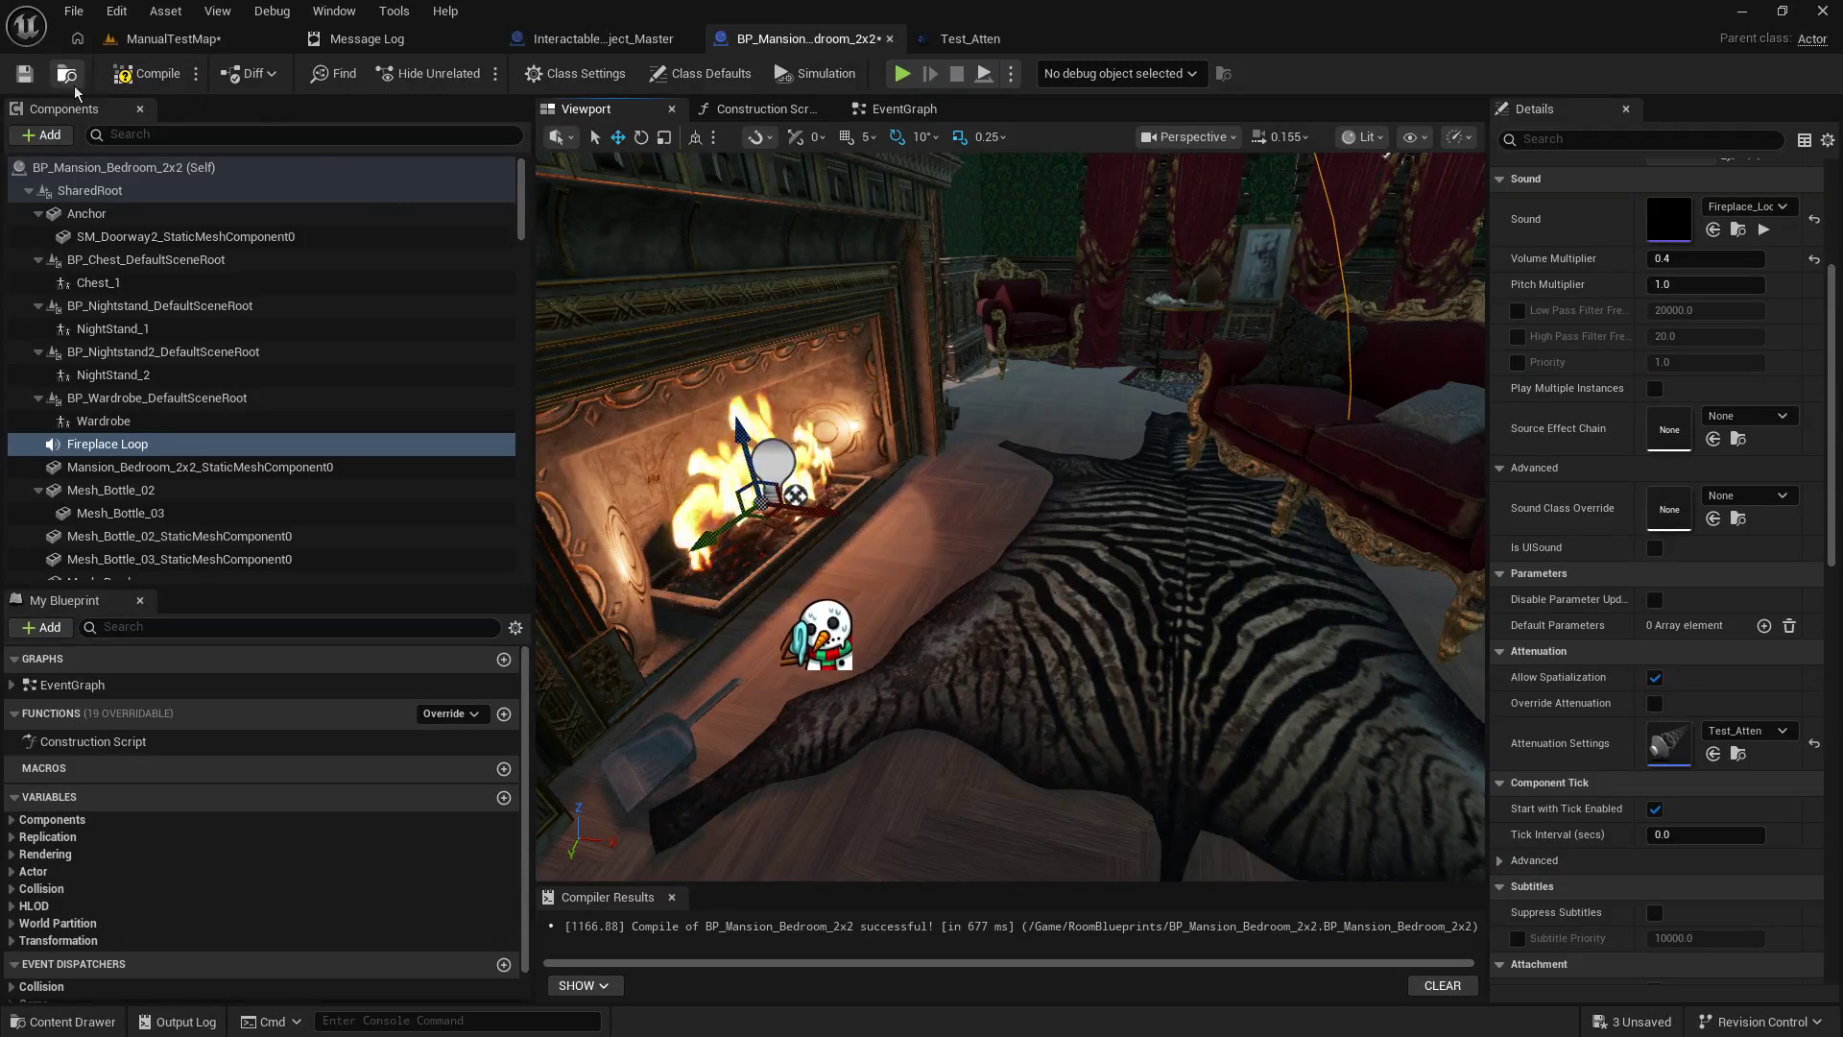
left_click(124, 77)
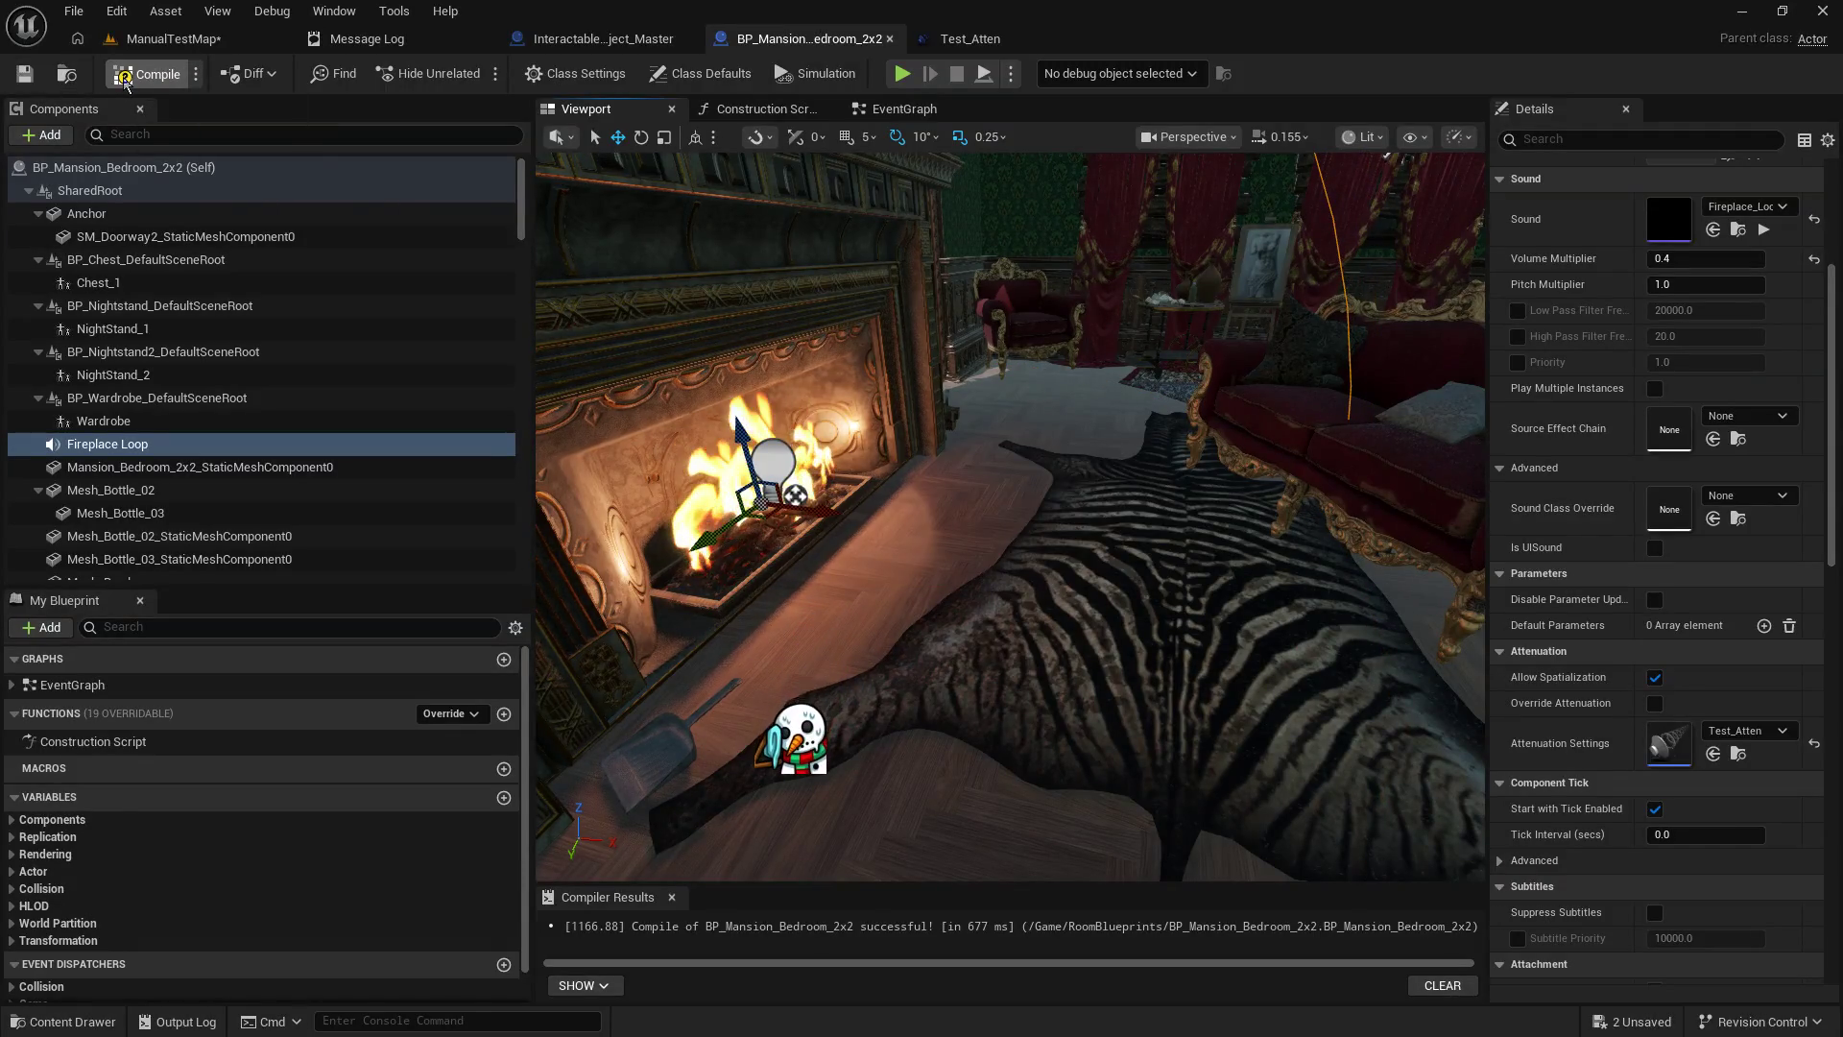
left_click(183, 43)
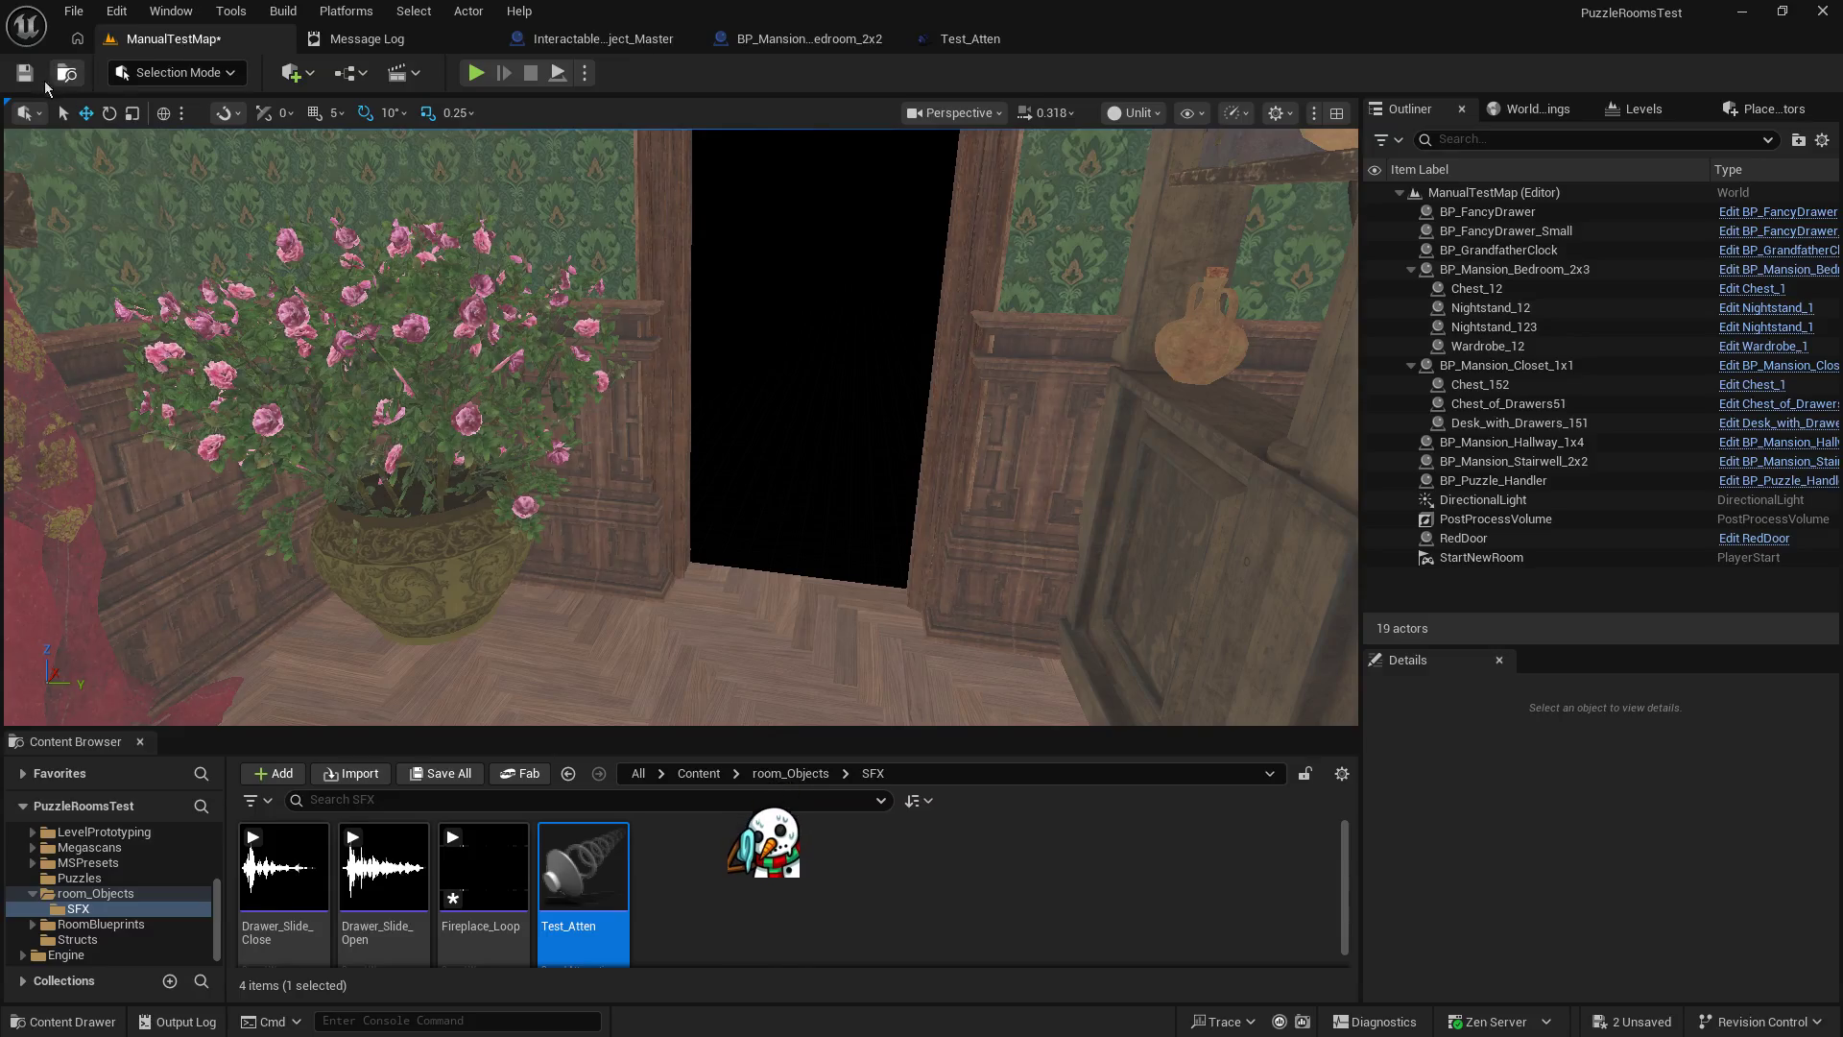
left_click(476, 74)
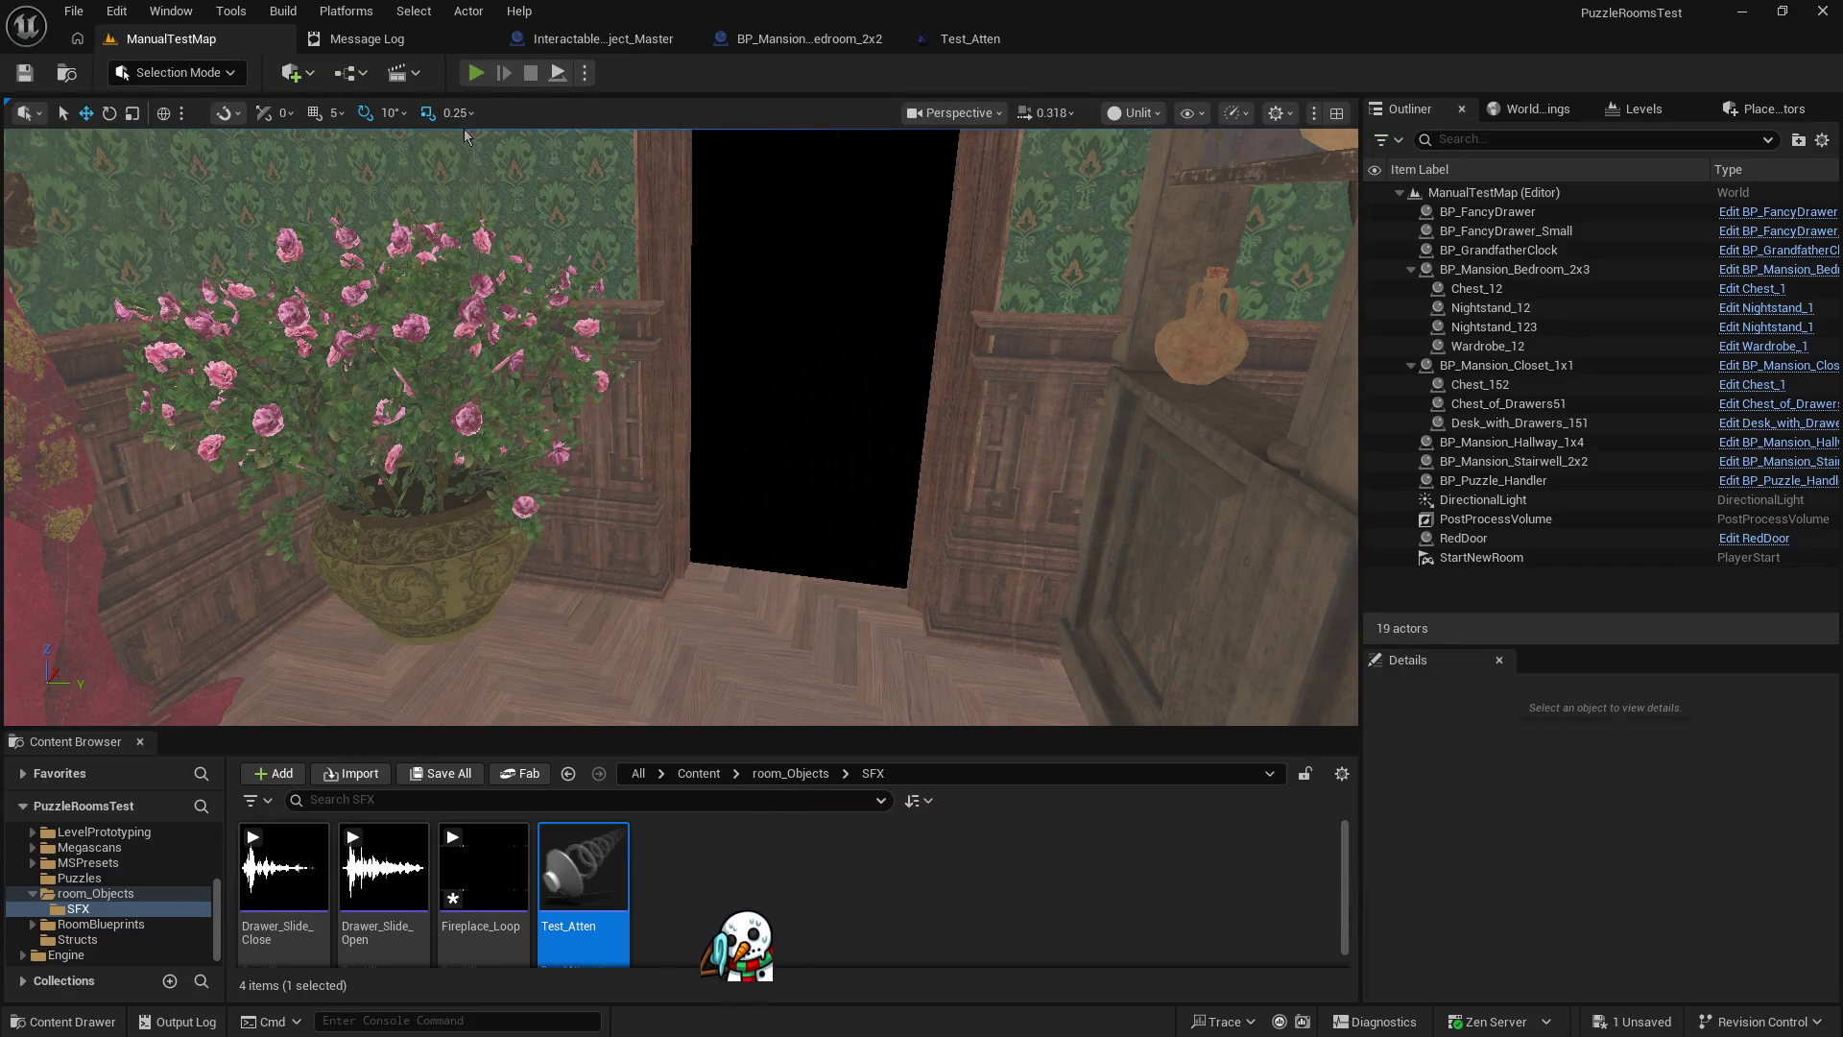
key("w")
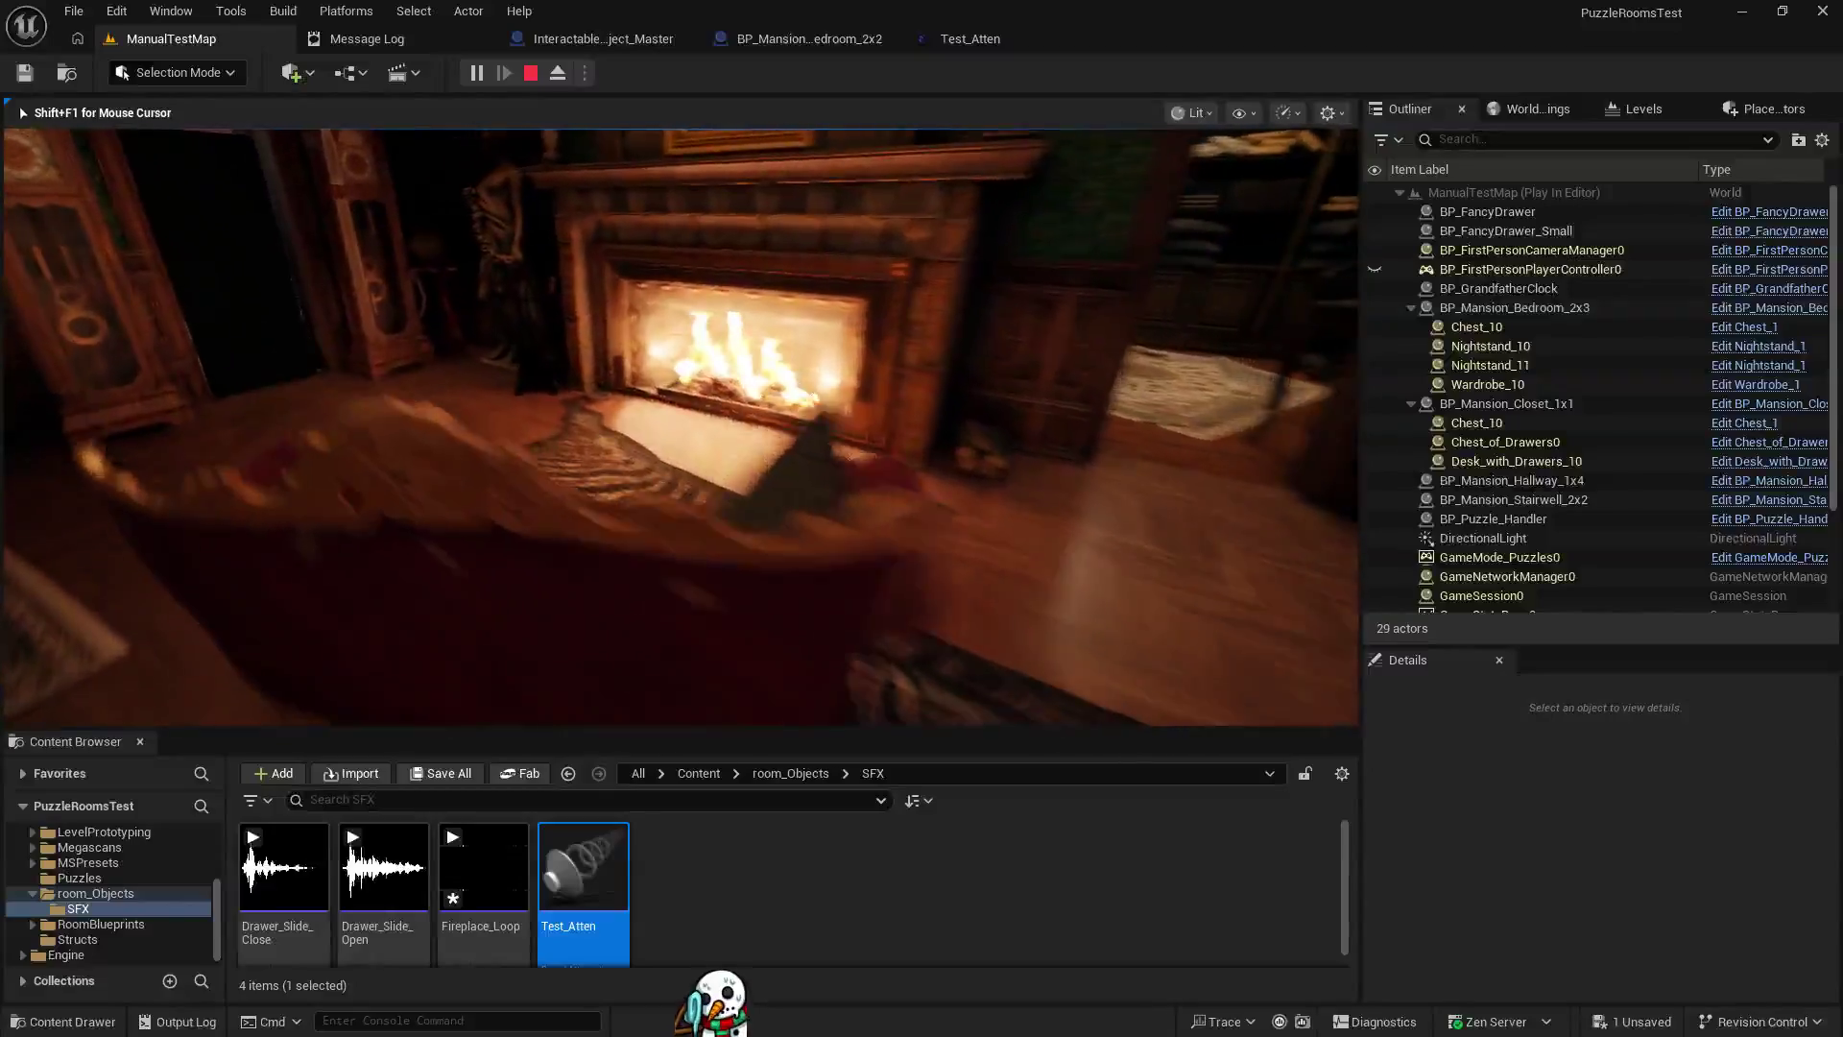
key("s")
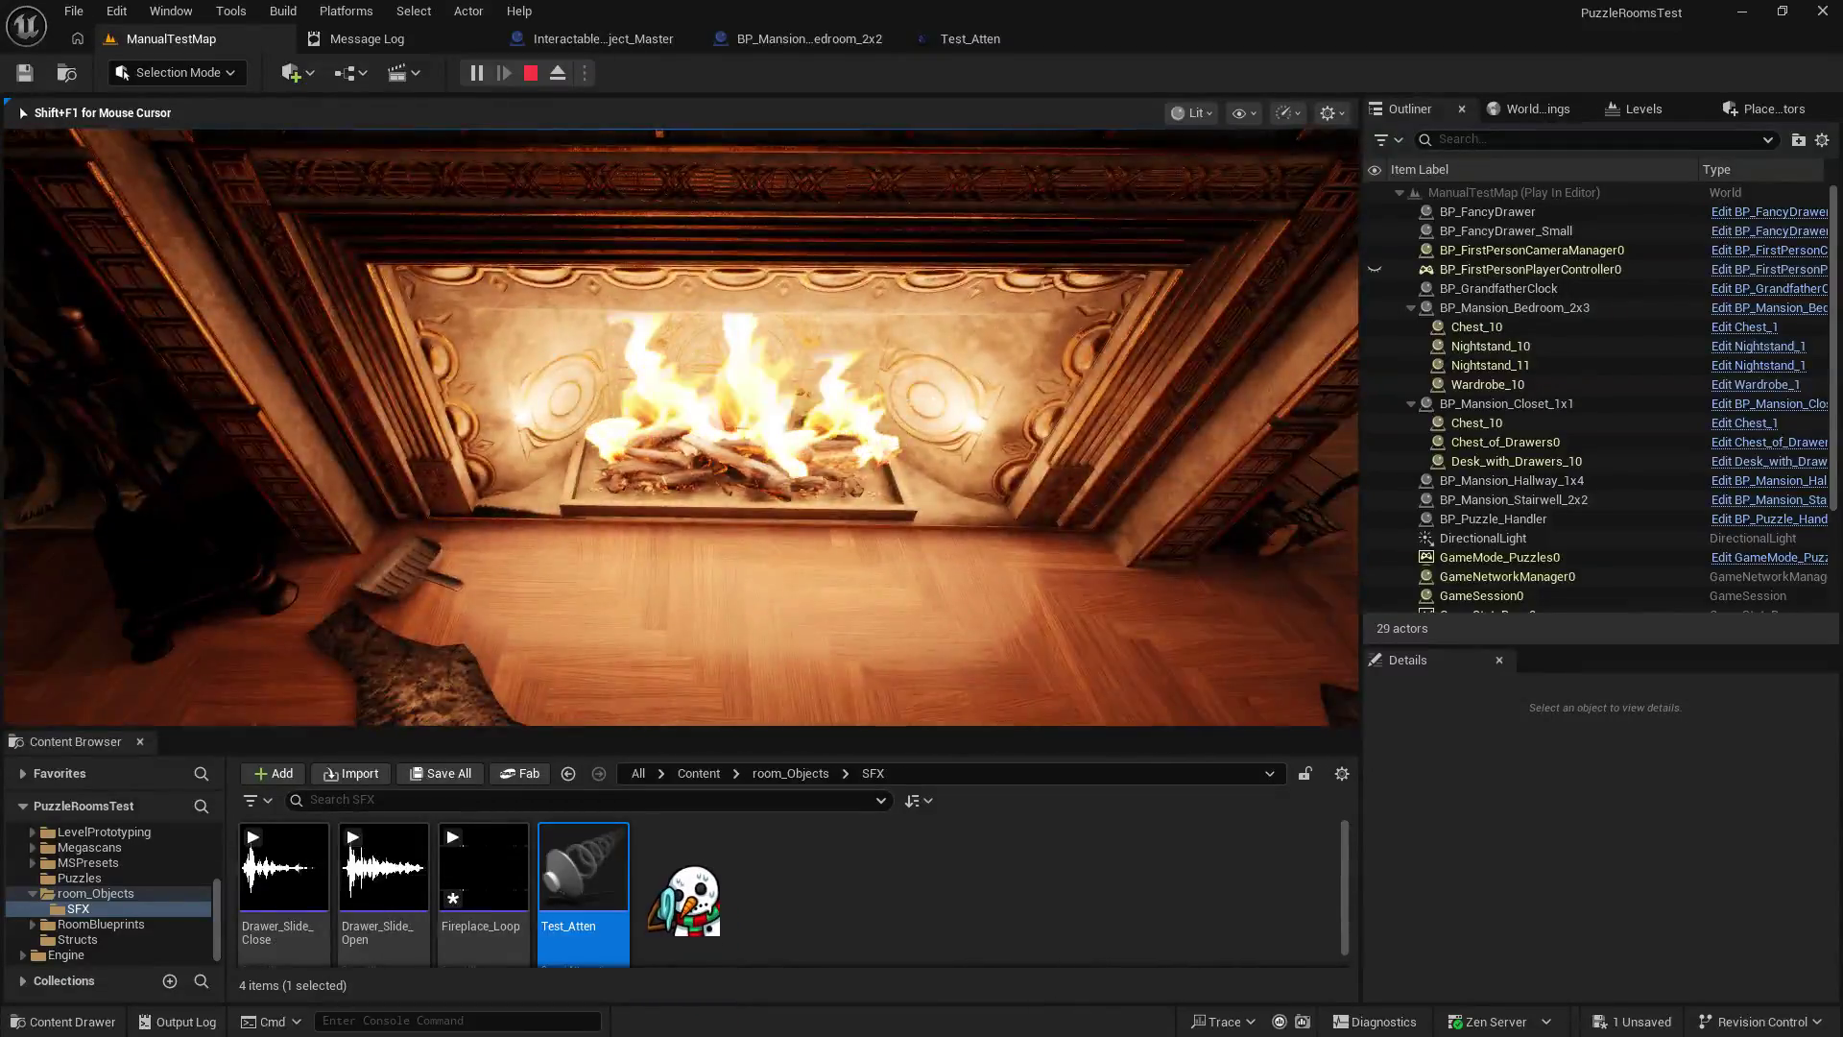
key("w")
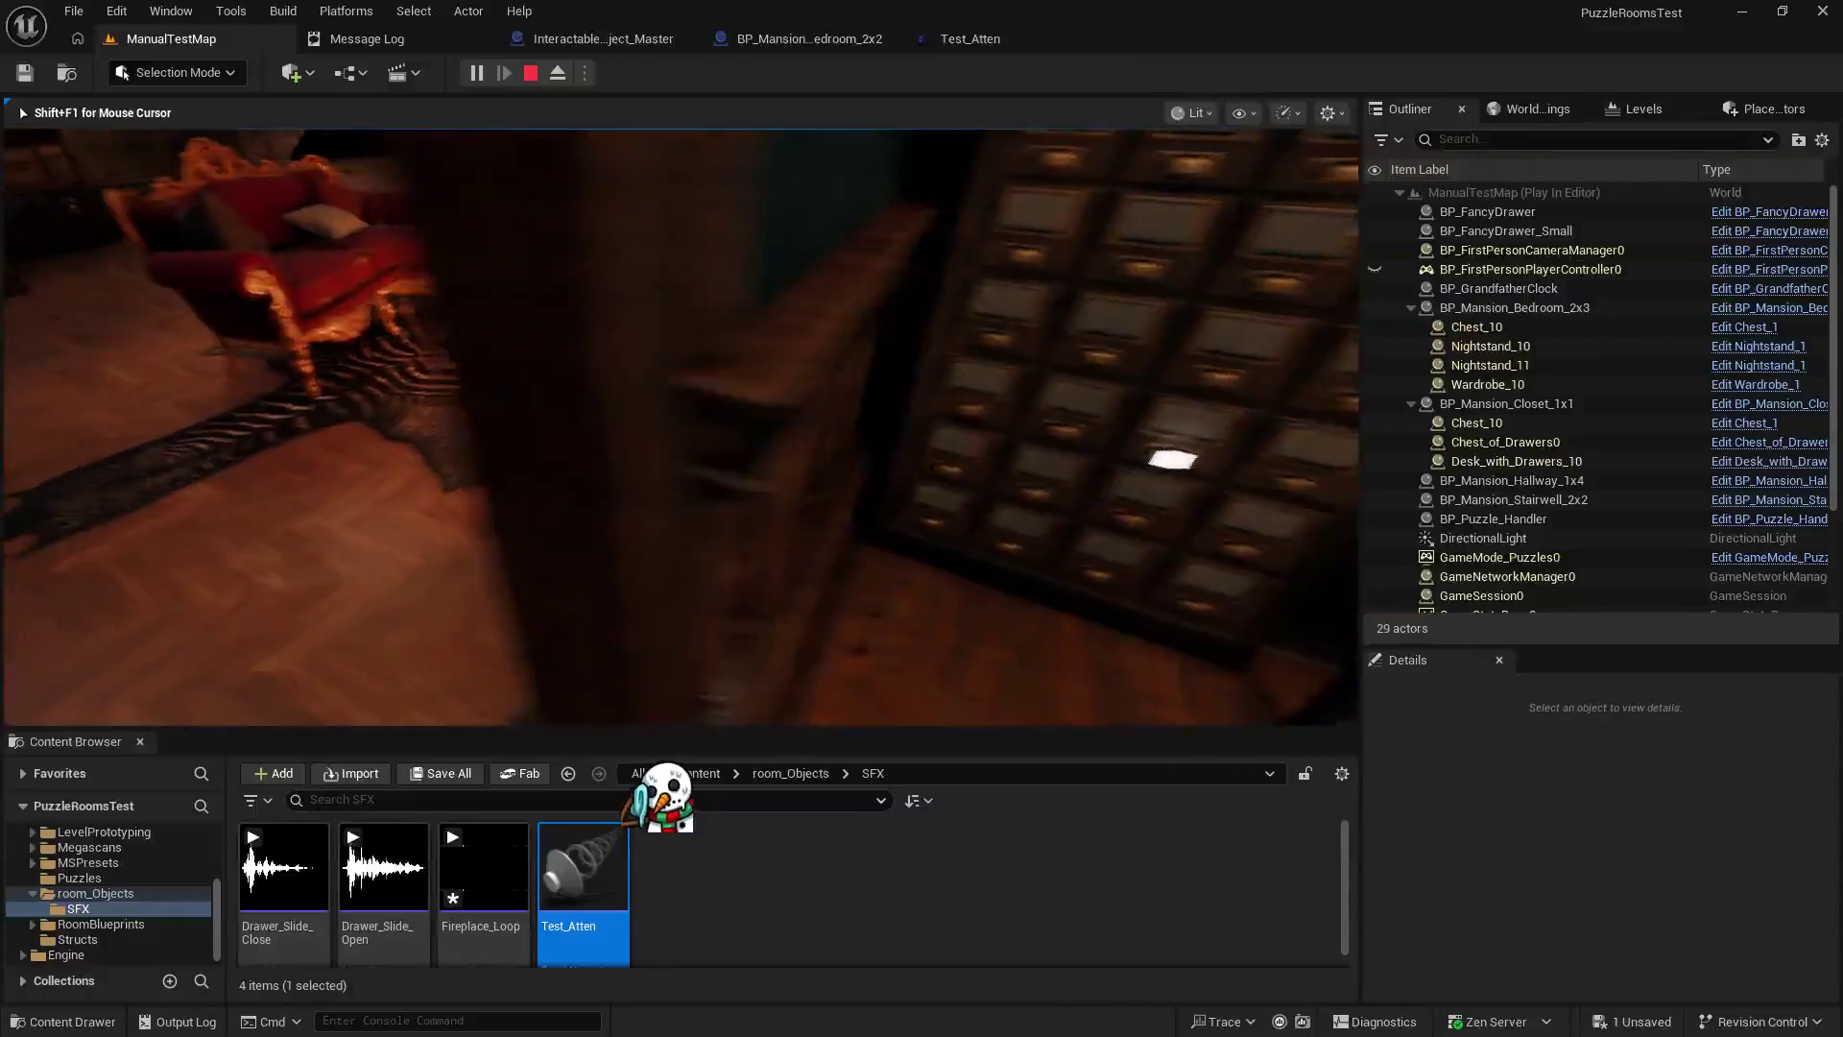
key("s")
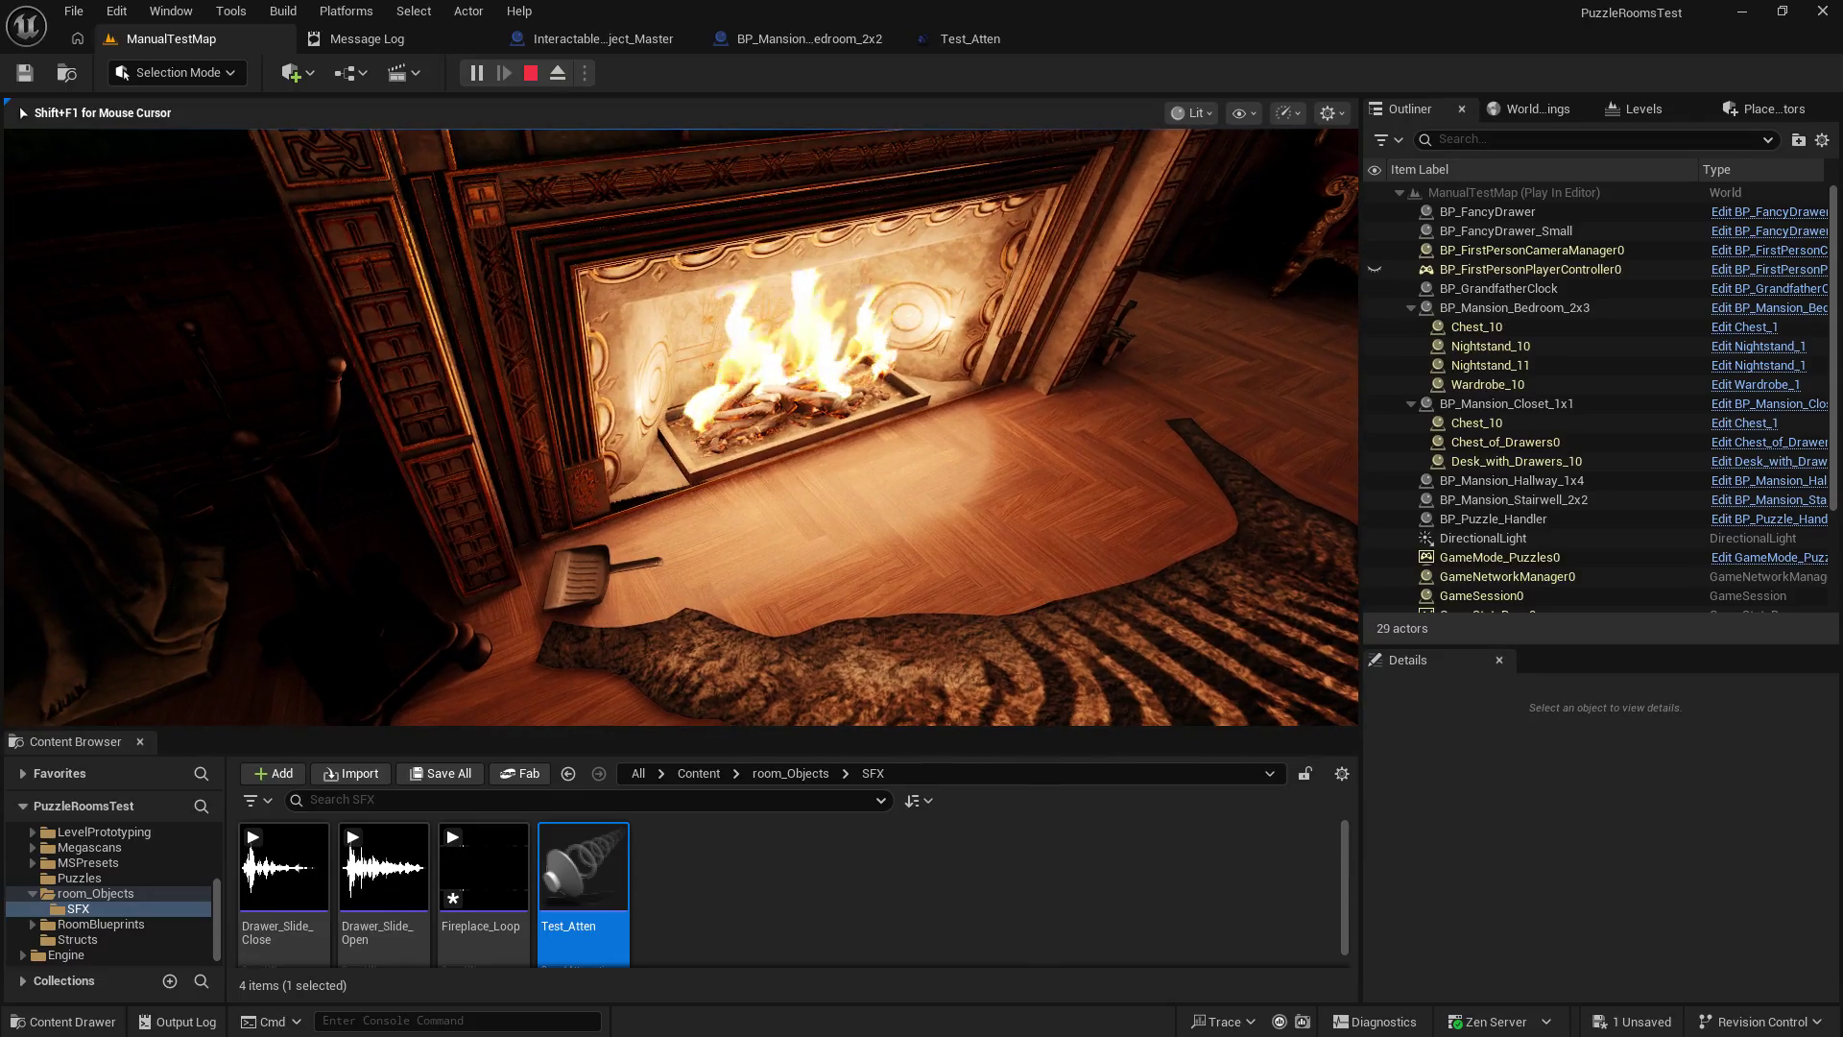
key("w")
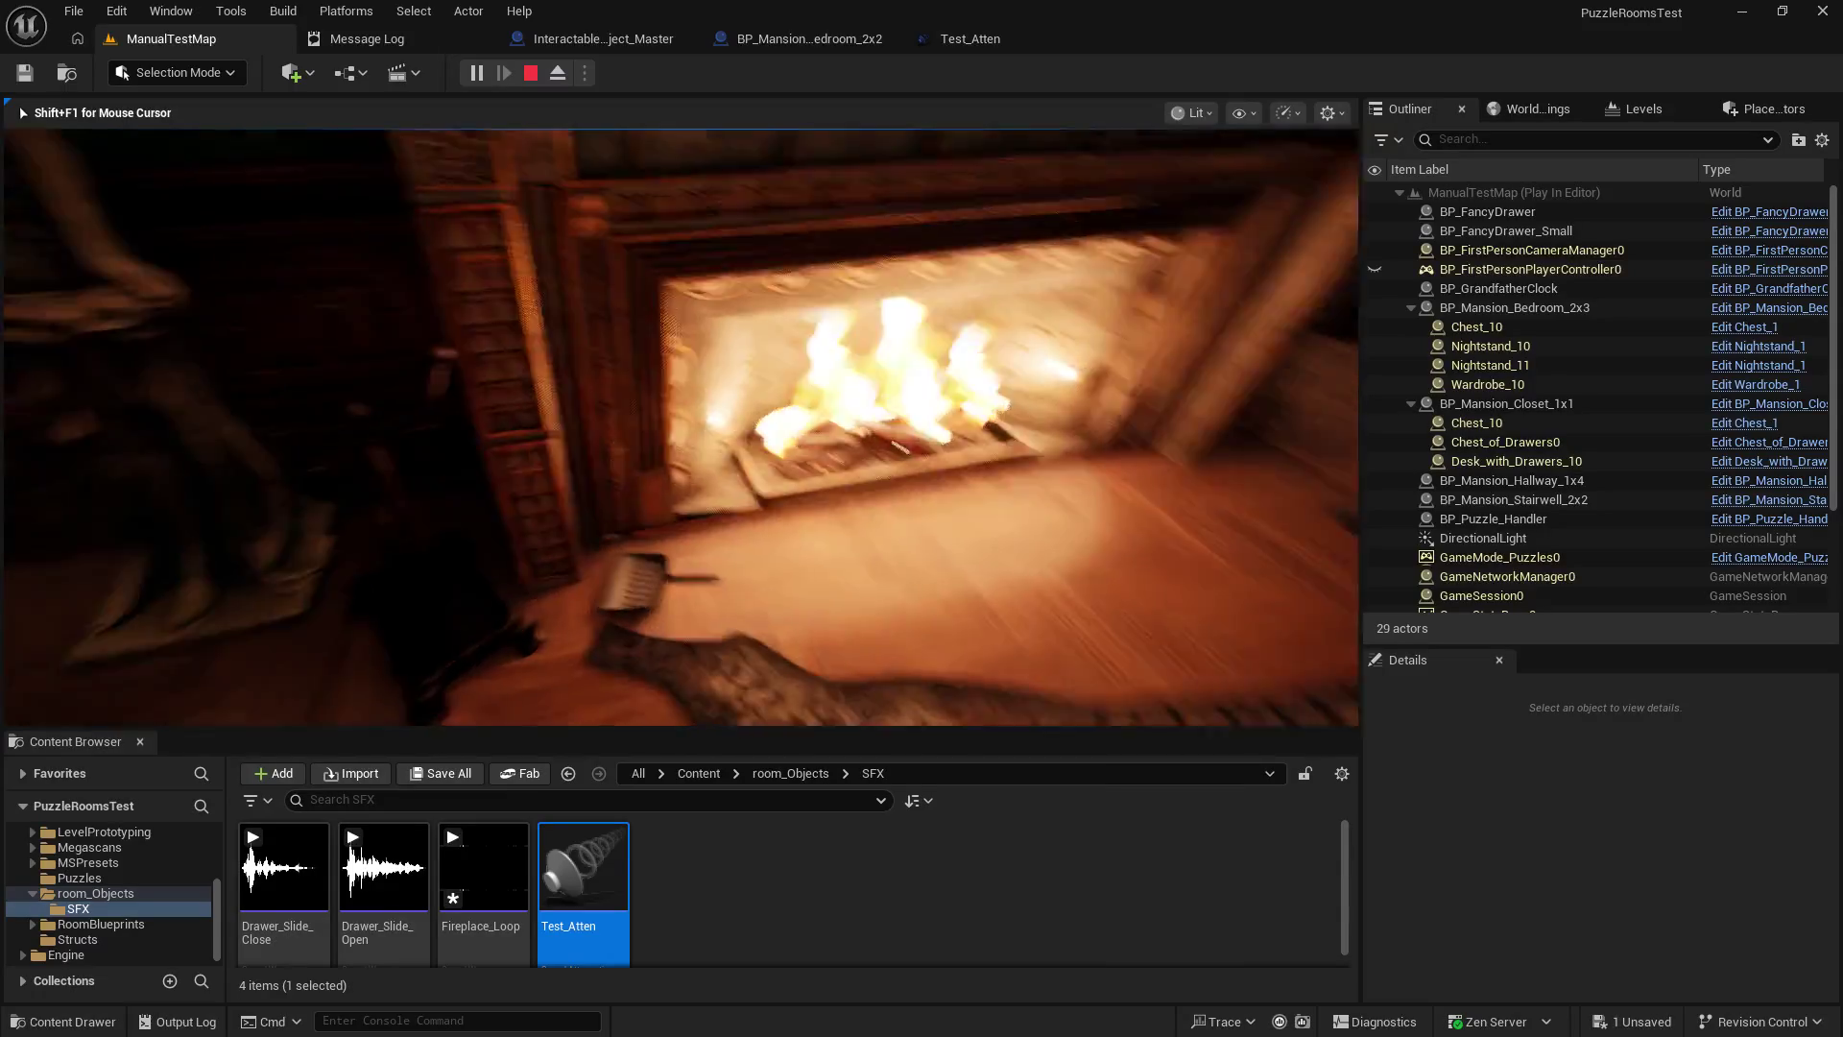
key("s")
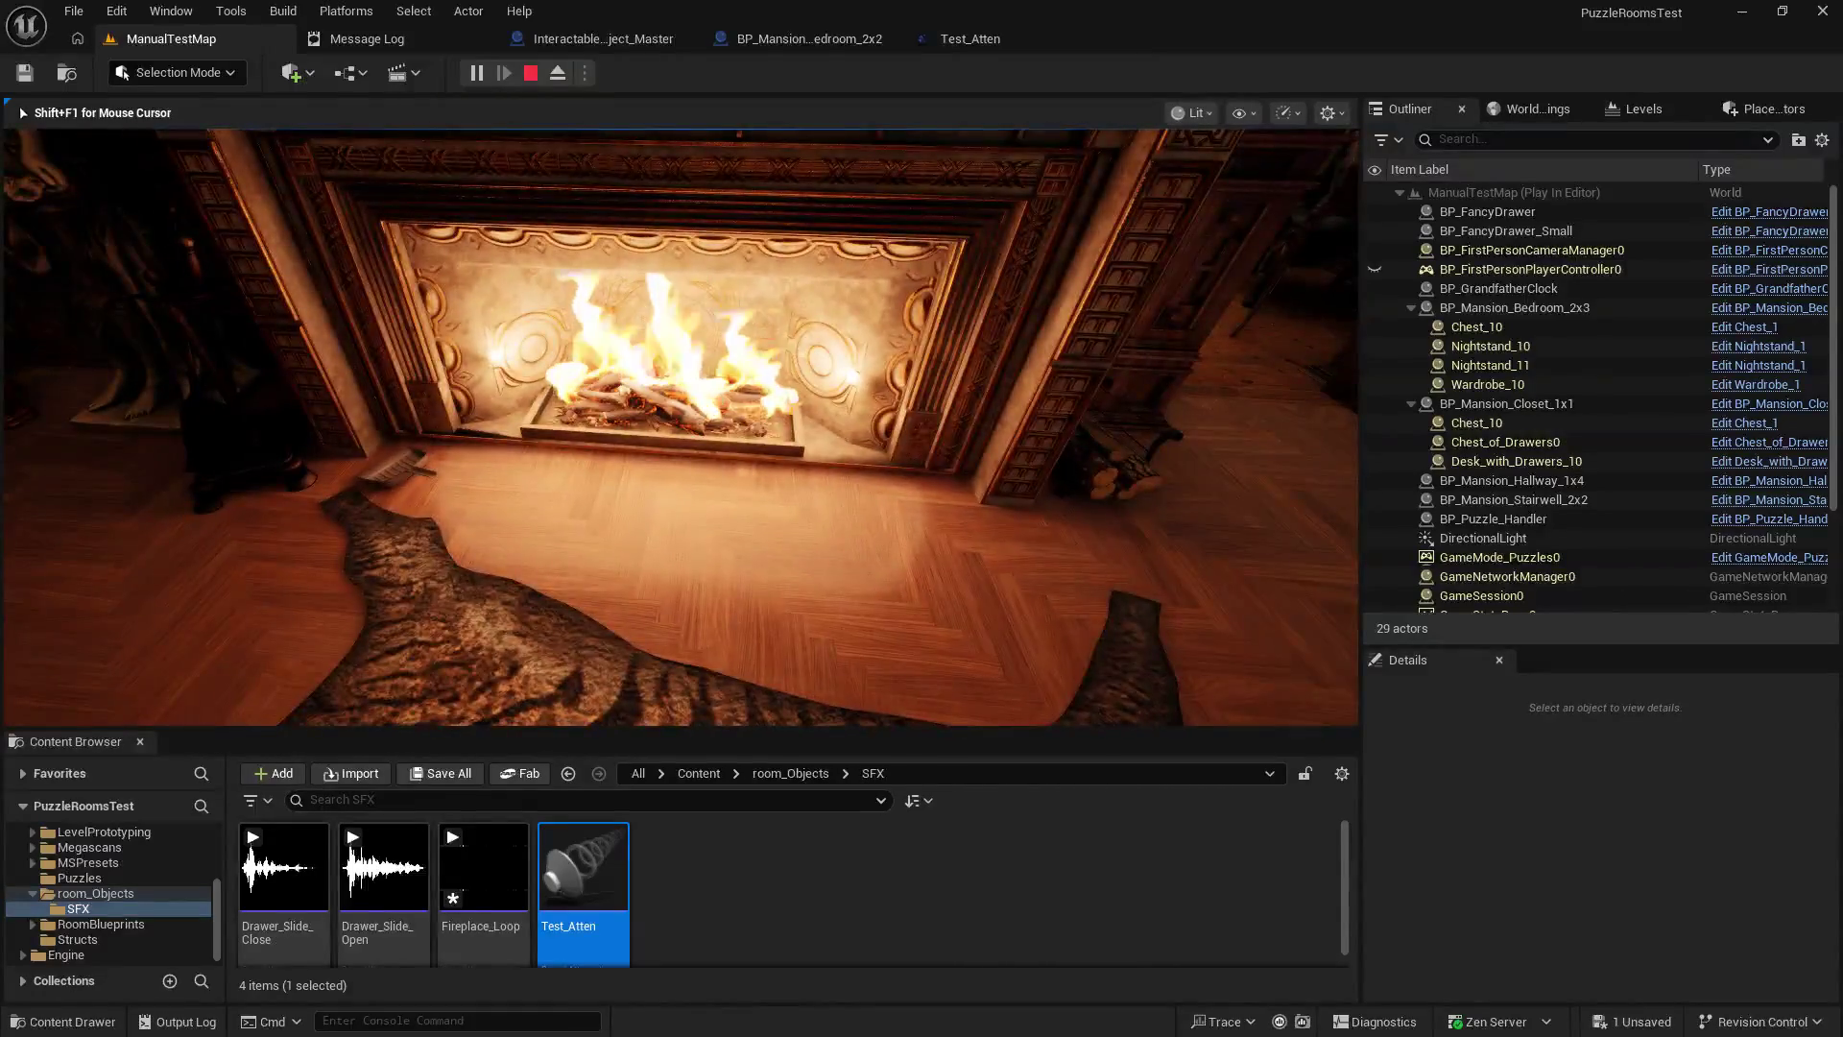
key("Escape")
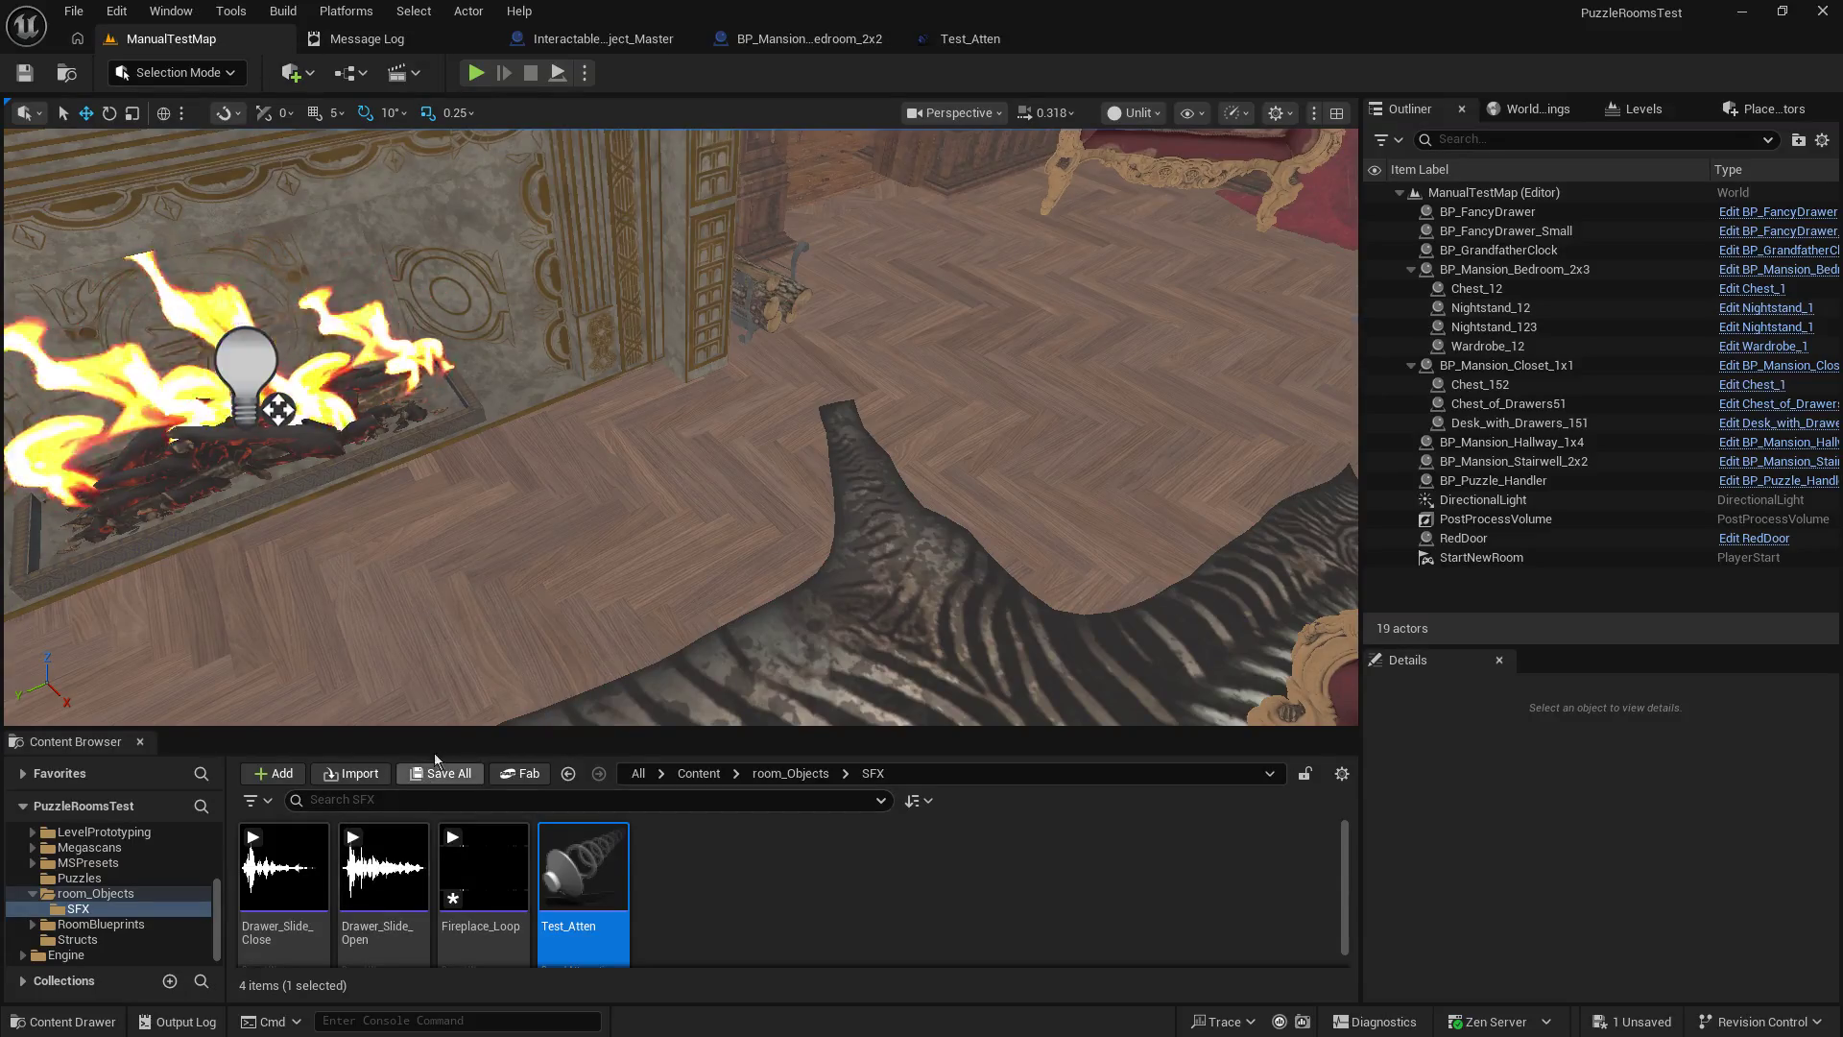
Make the Content Browser taller and list the top-level Content folder's assets.
left_click_drag(452, 657, 452, 550)
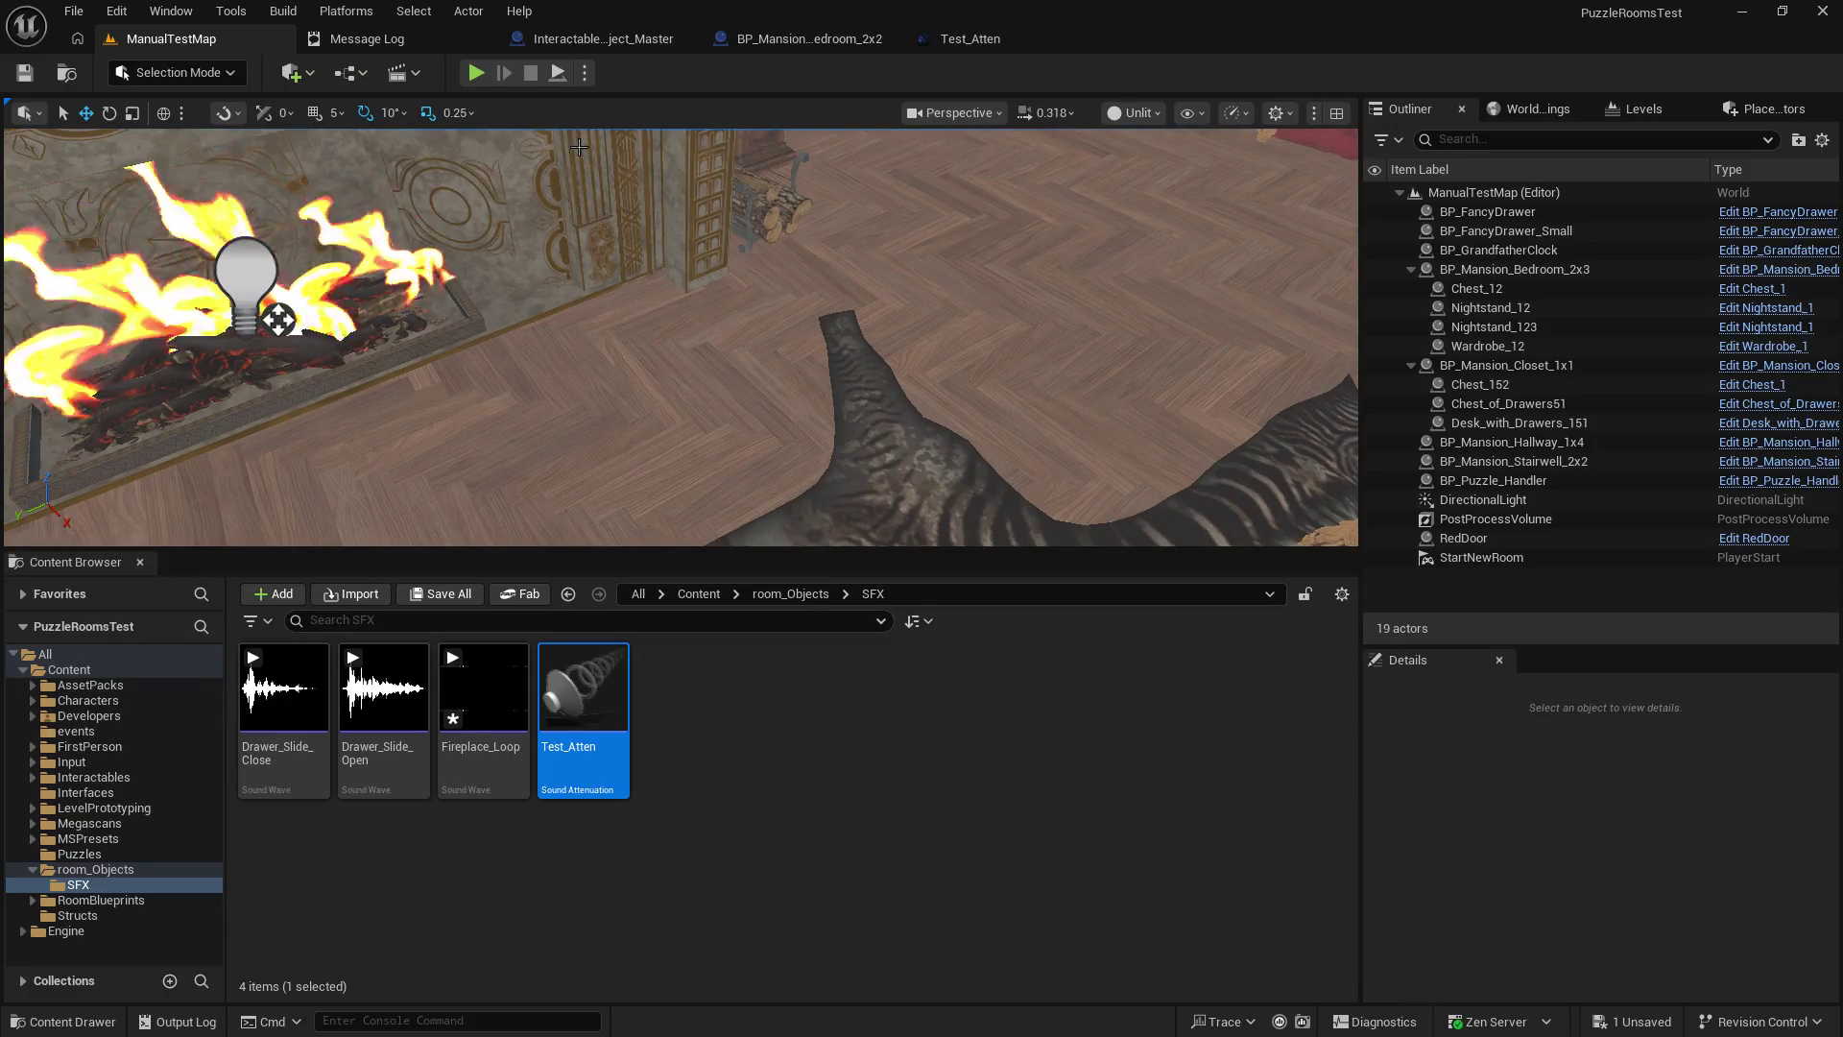
left_click(70, 669)
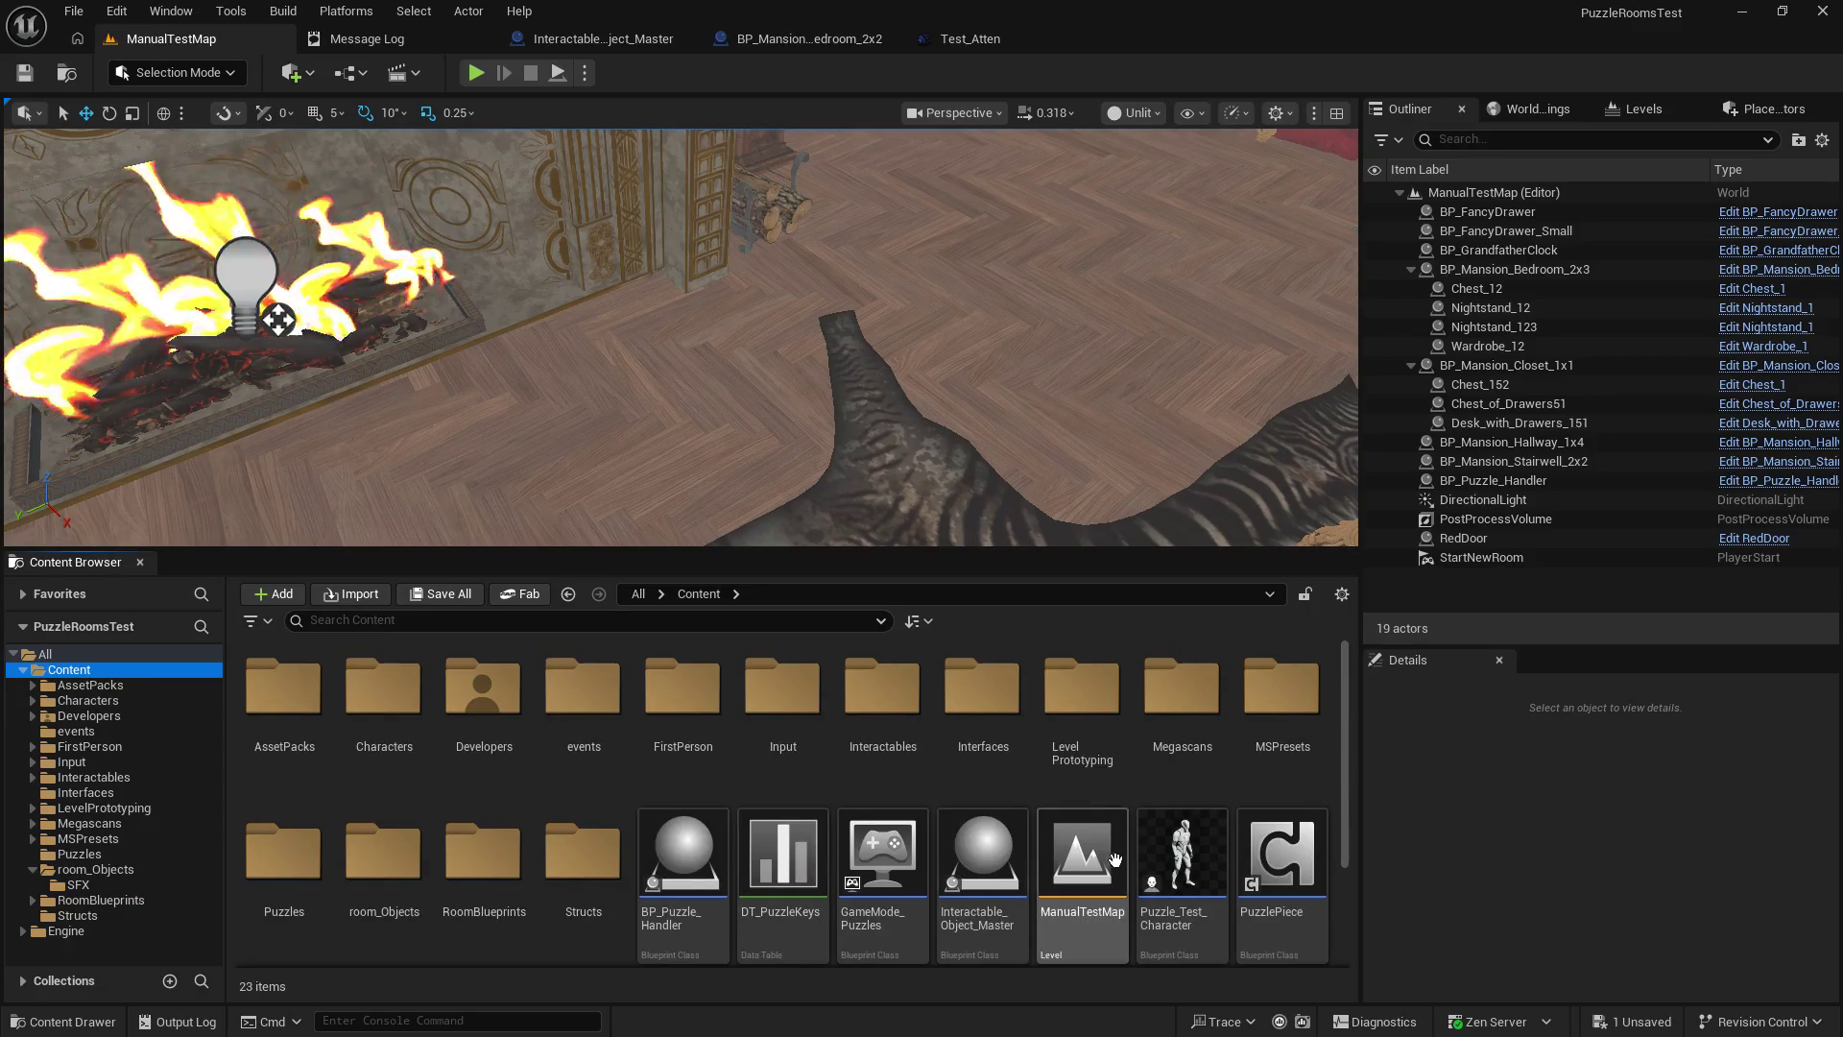
scroll(1160, 917, "down", 1)
scroll(1160, 916, "down", 1)
Open the PuzzlePiece blueprint in its own tab, then bring up PuzzlePiece's asset actions.
left_click(1296, 747)
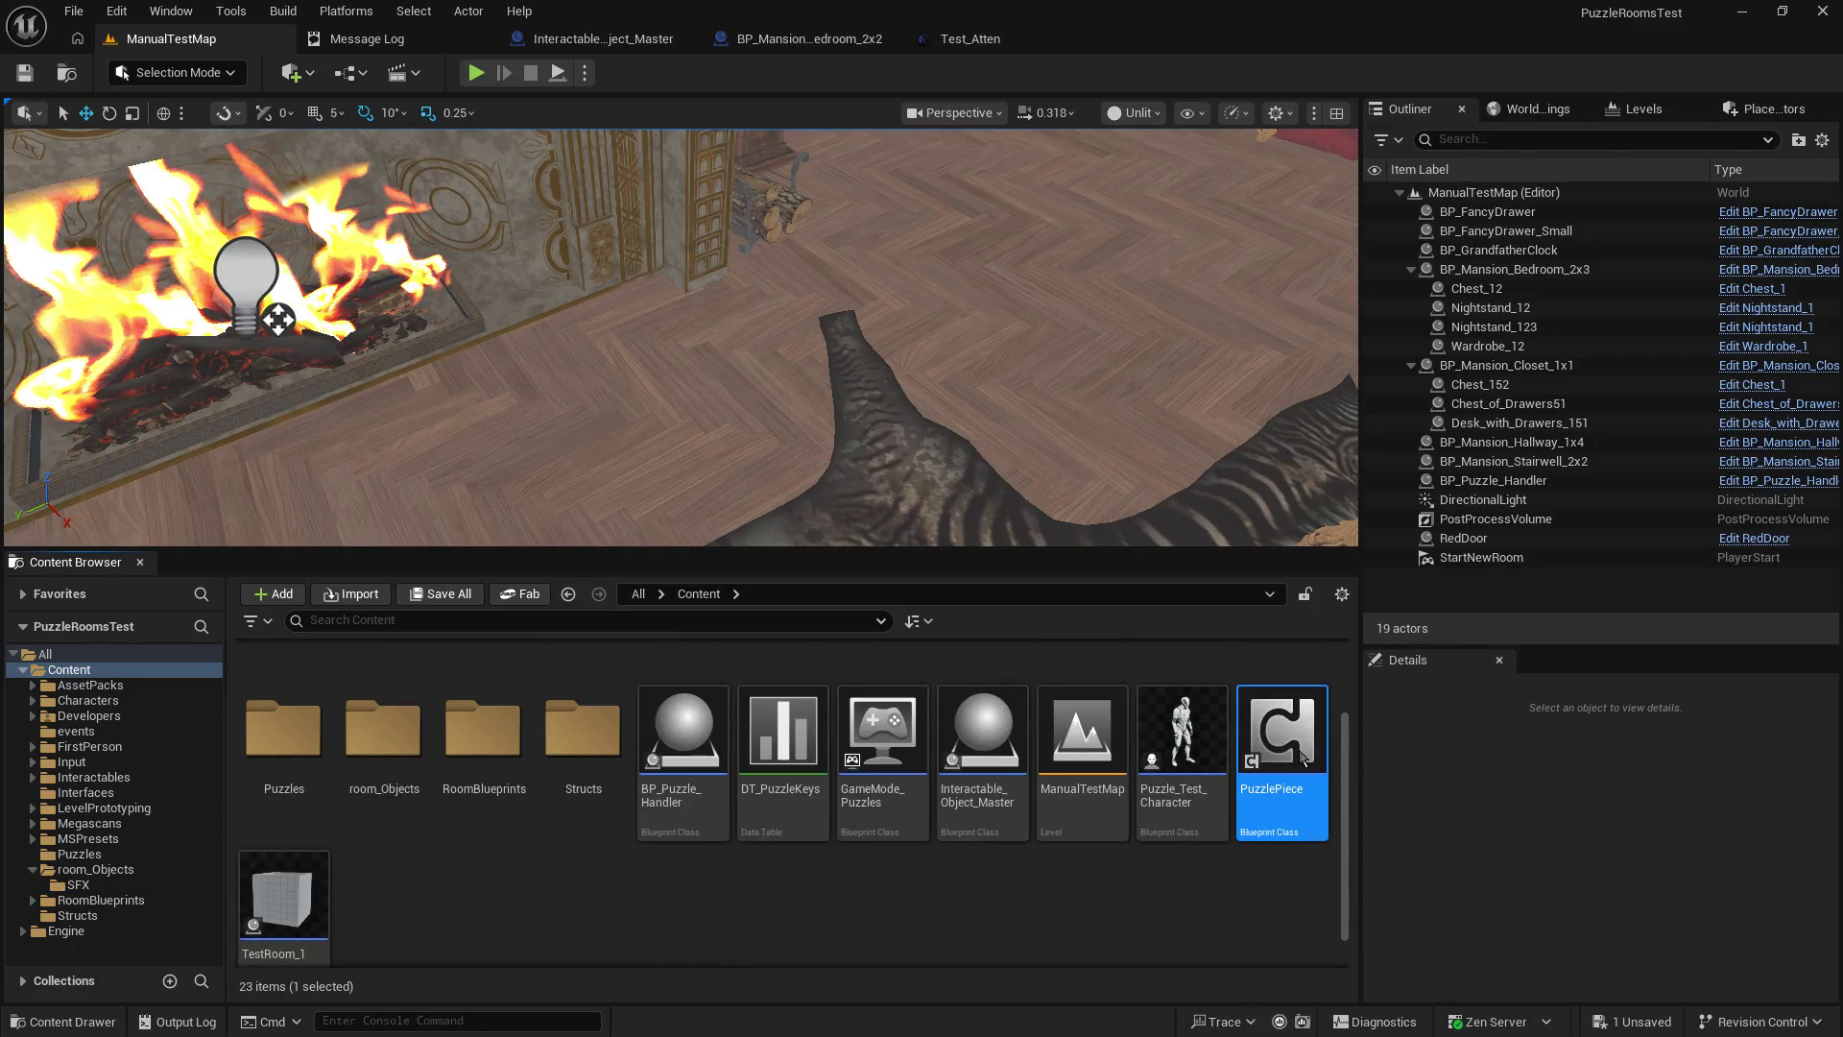
double_click(1301, 757)
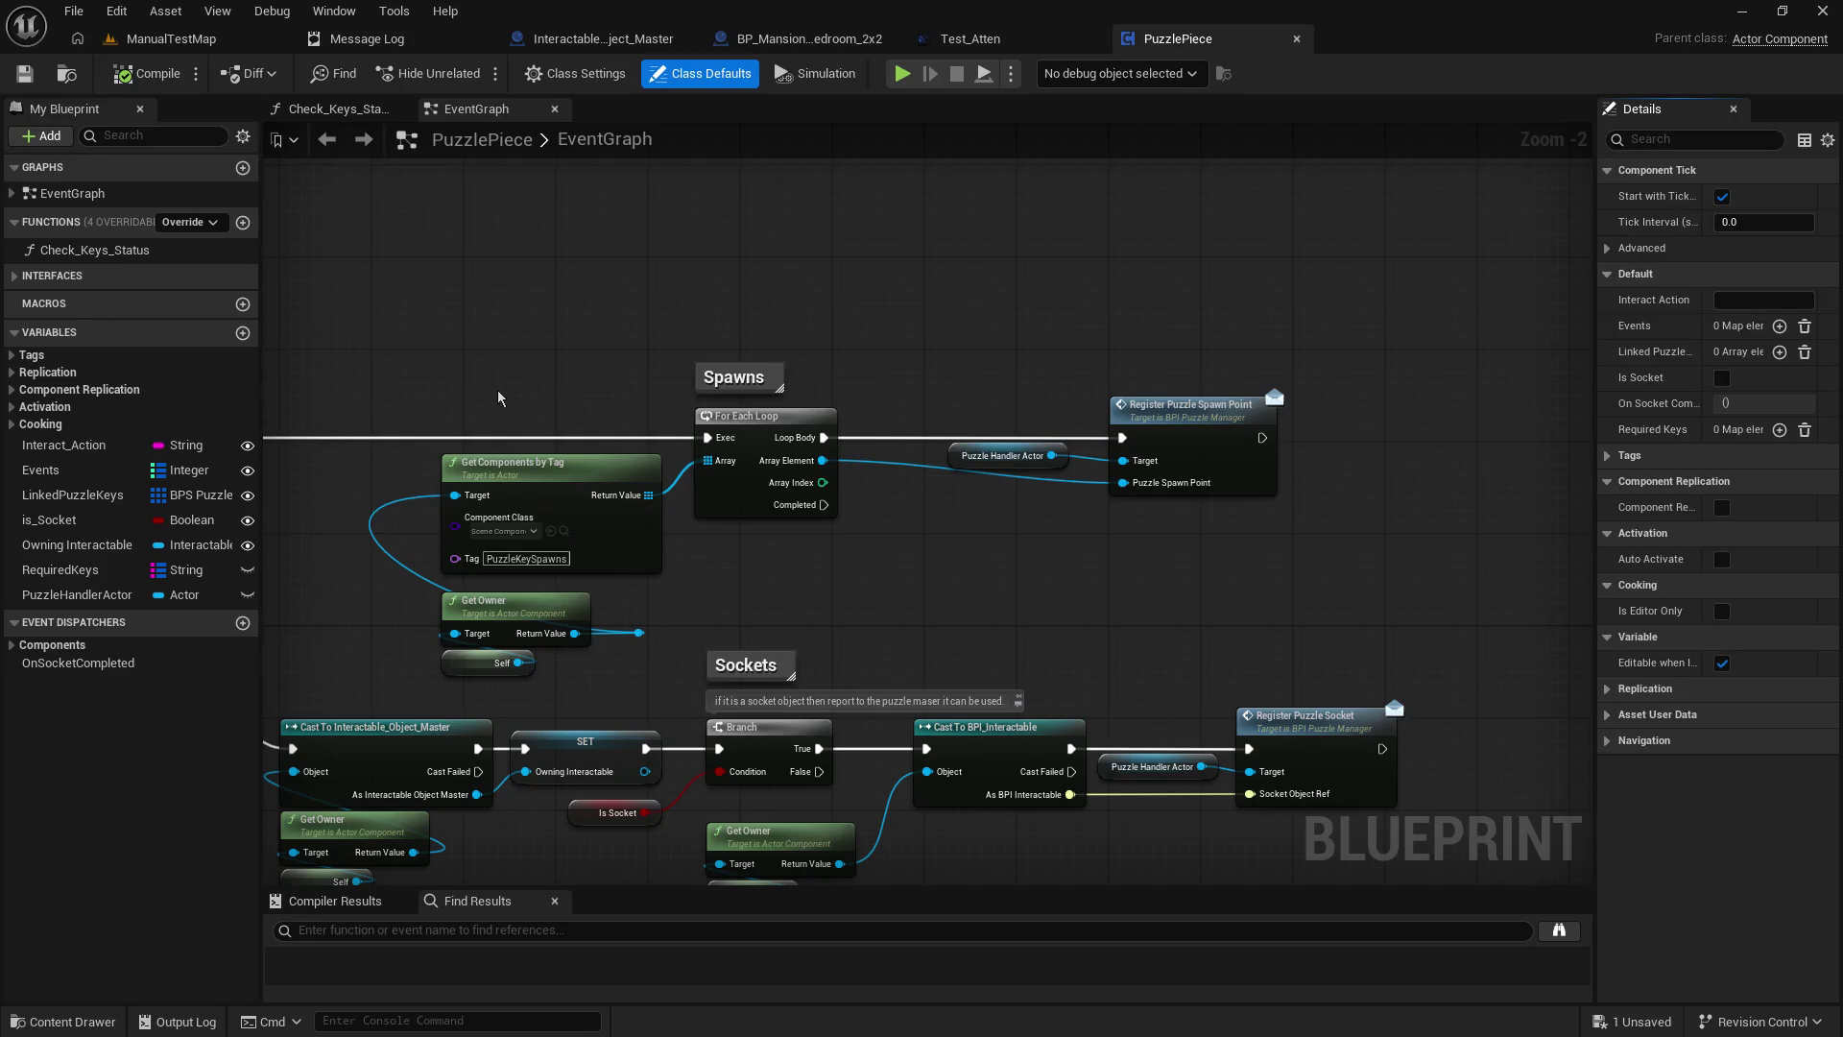
left_click(171, 39)
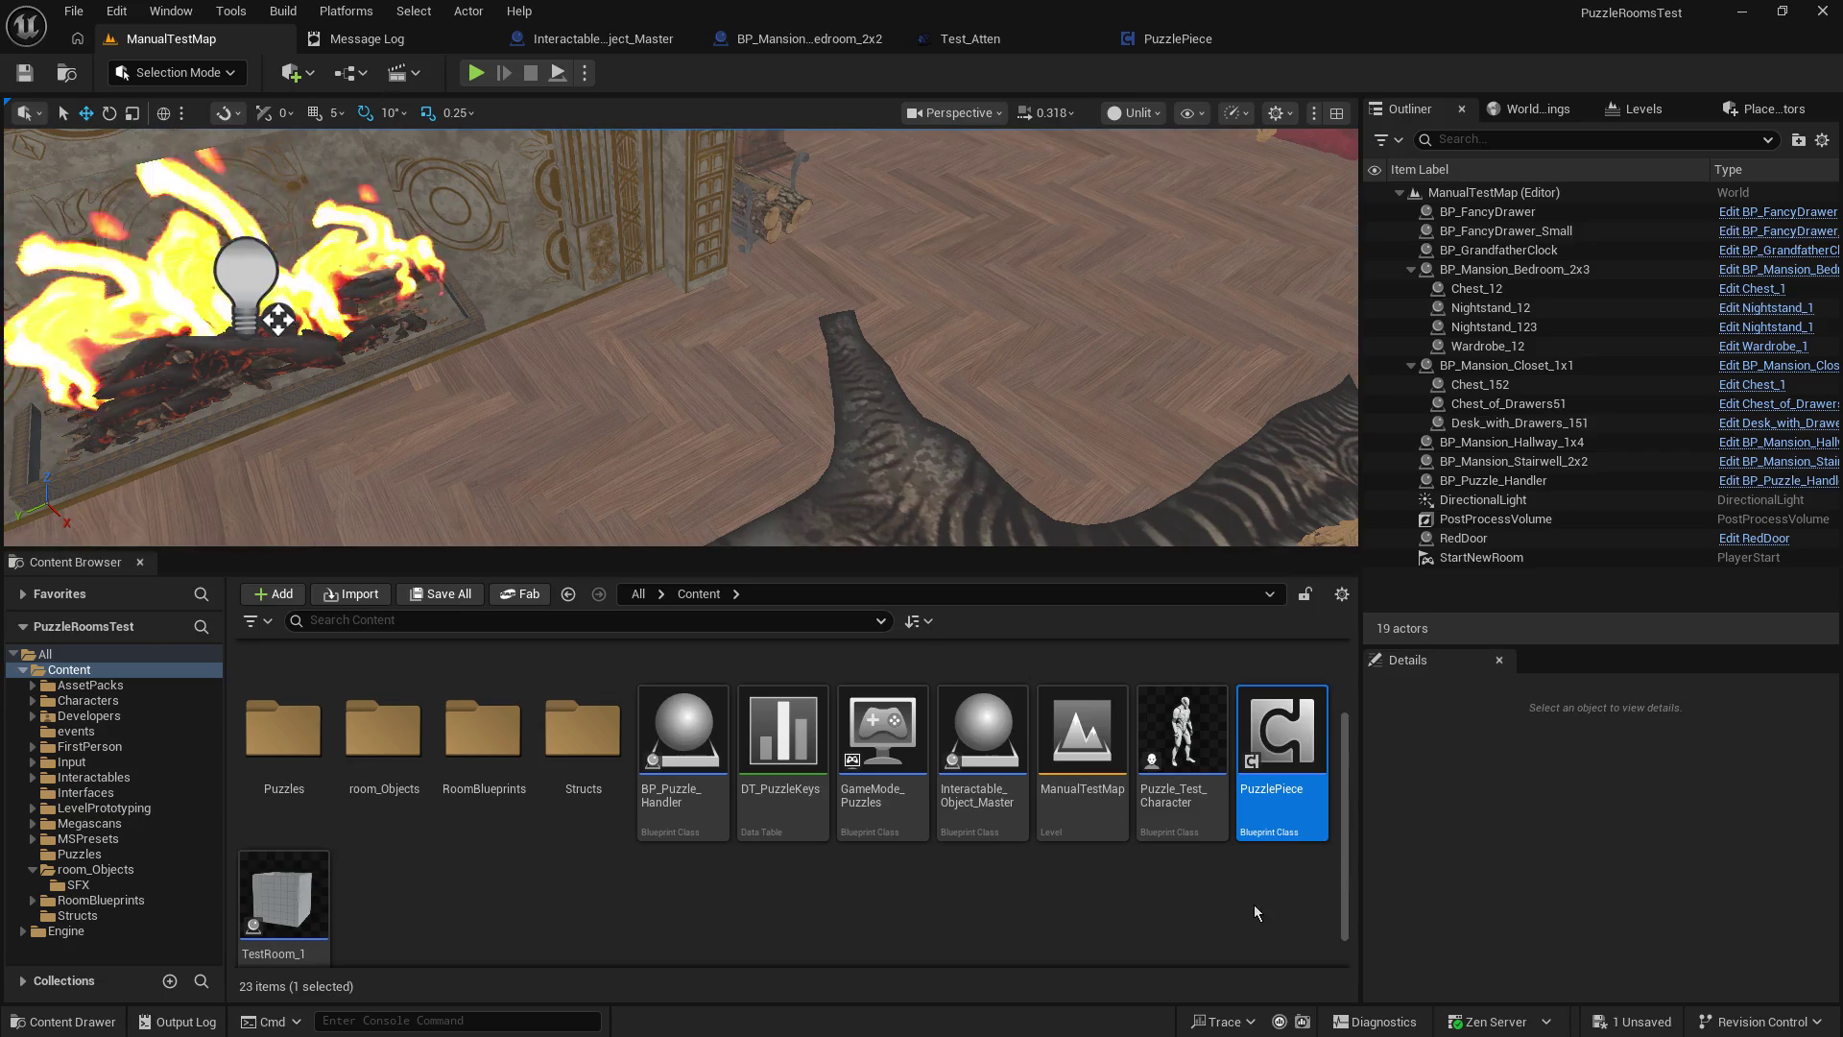
right_click(1293, 712)
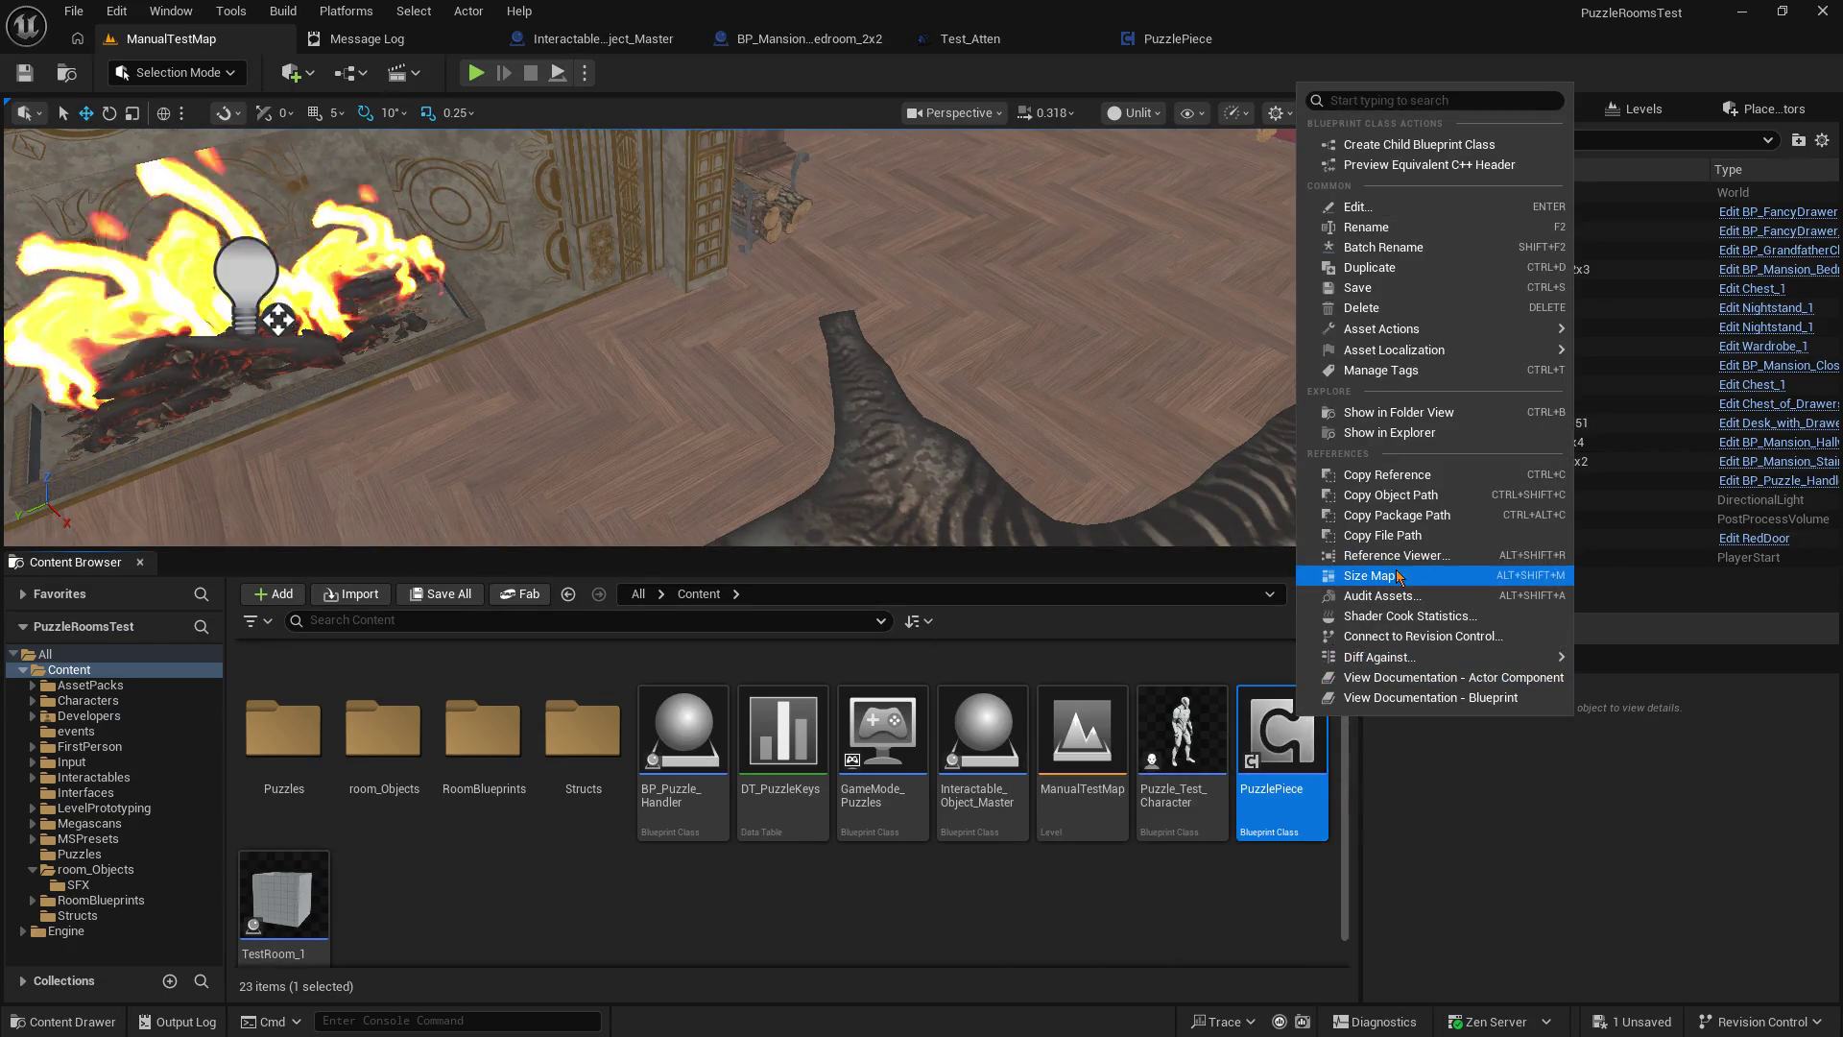
View PuzzlePiece's size map by Memory Size, close it, and list the room_Objects folder.
left_click(1397, 575)
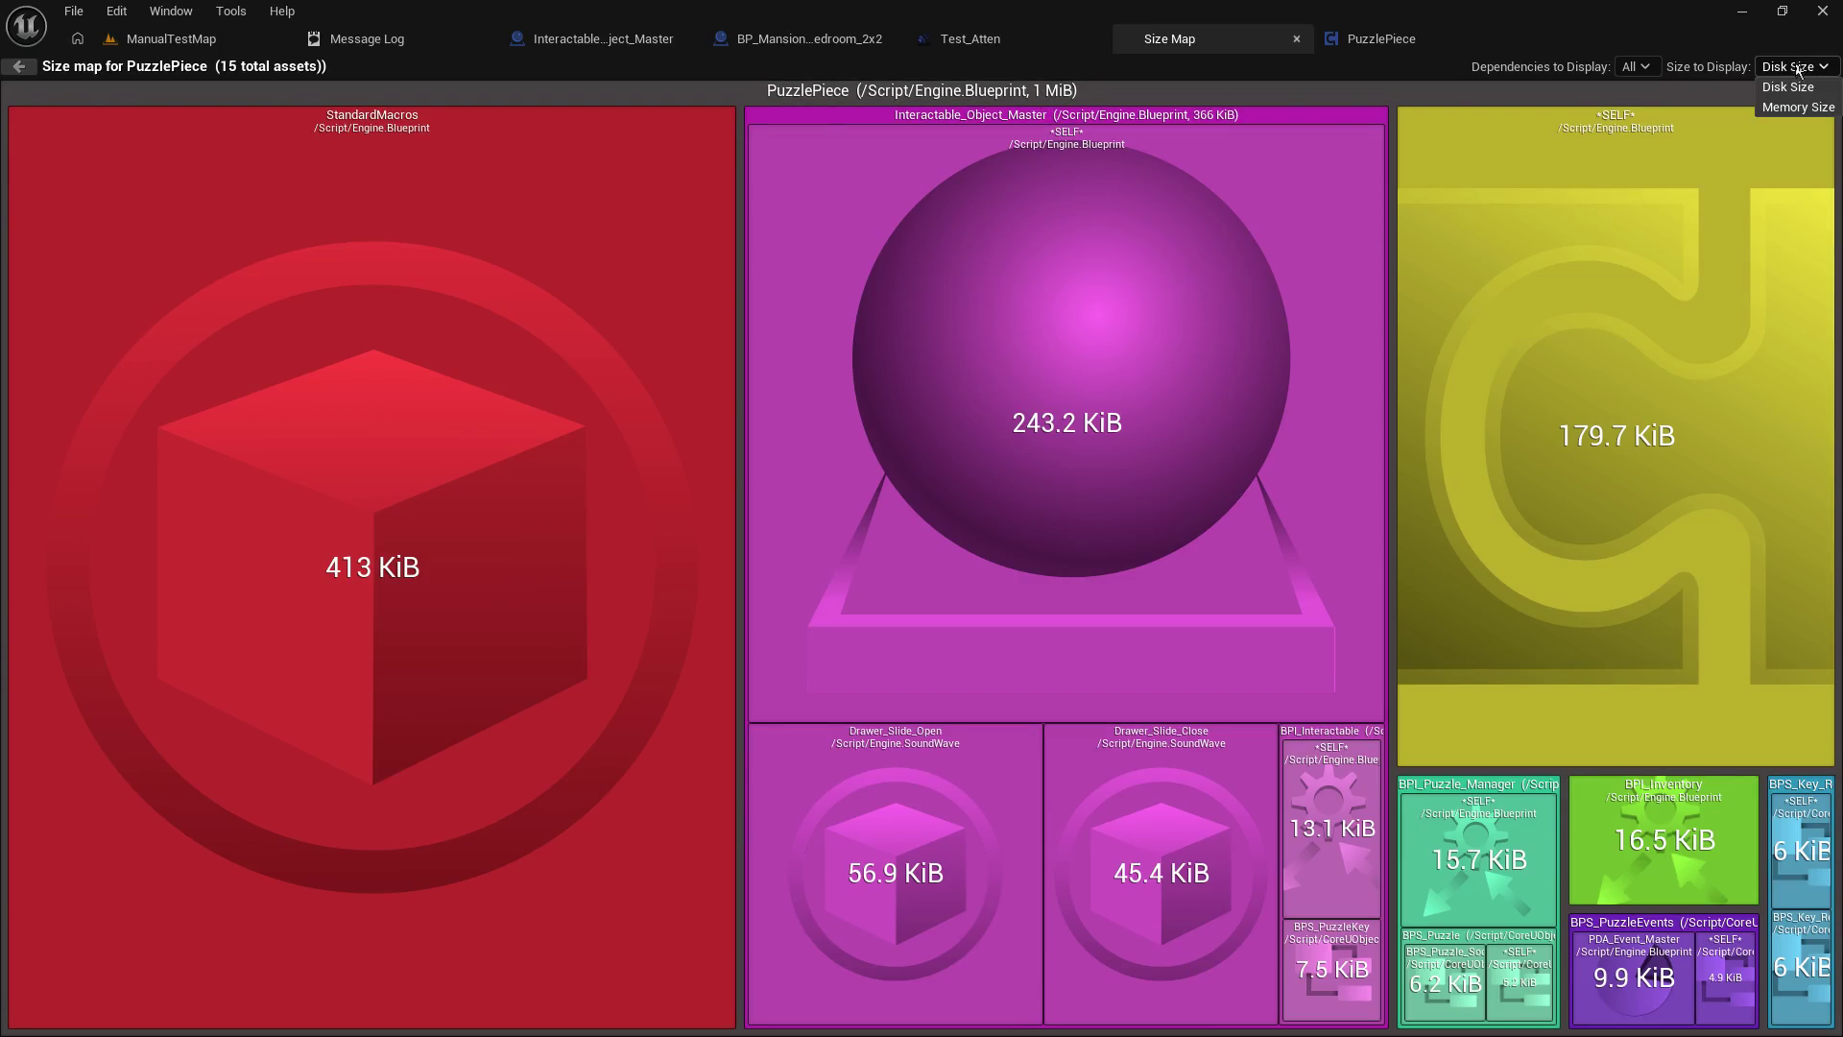
left_click(1795, 106)
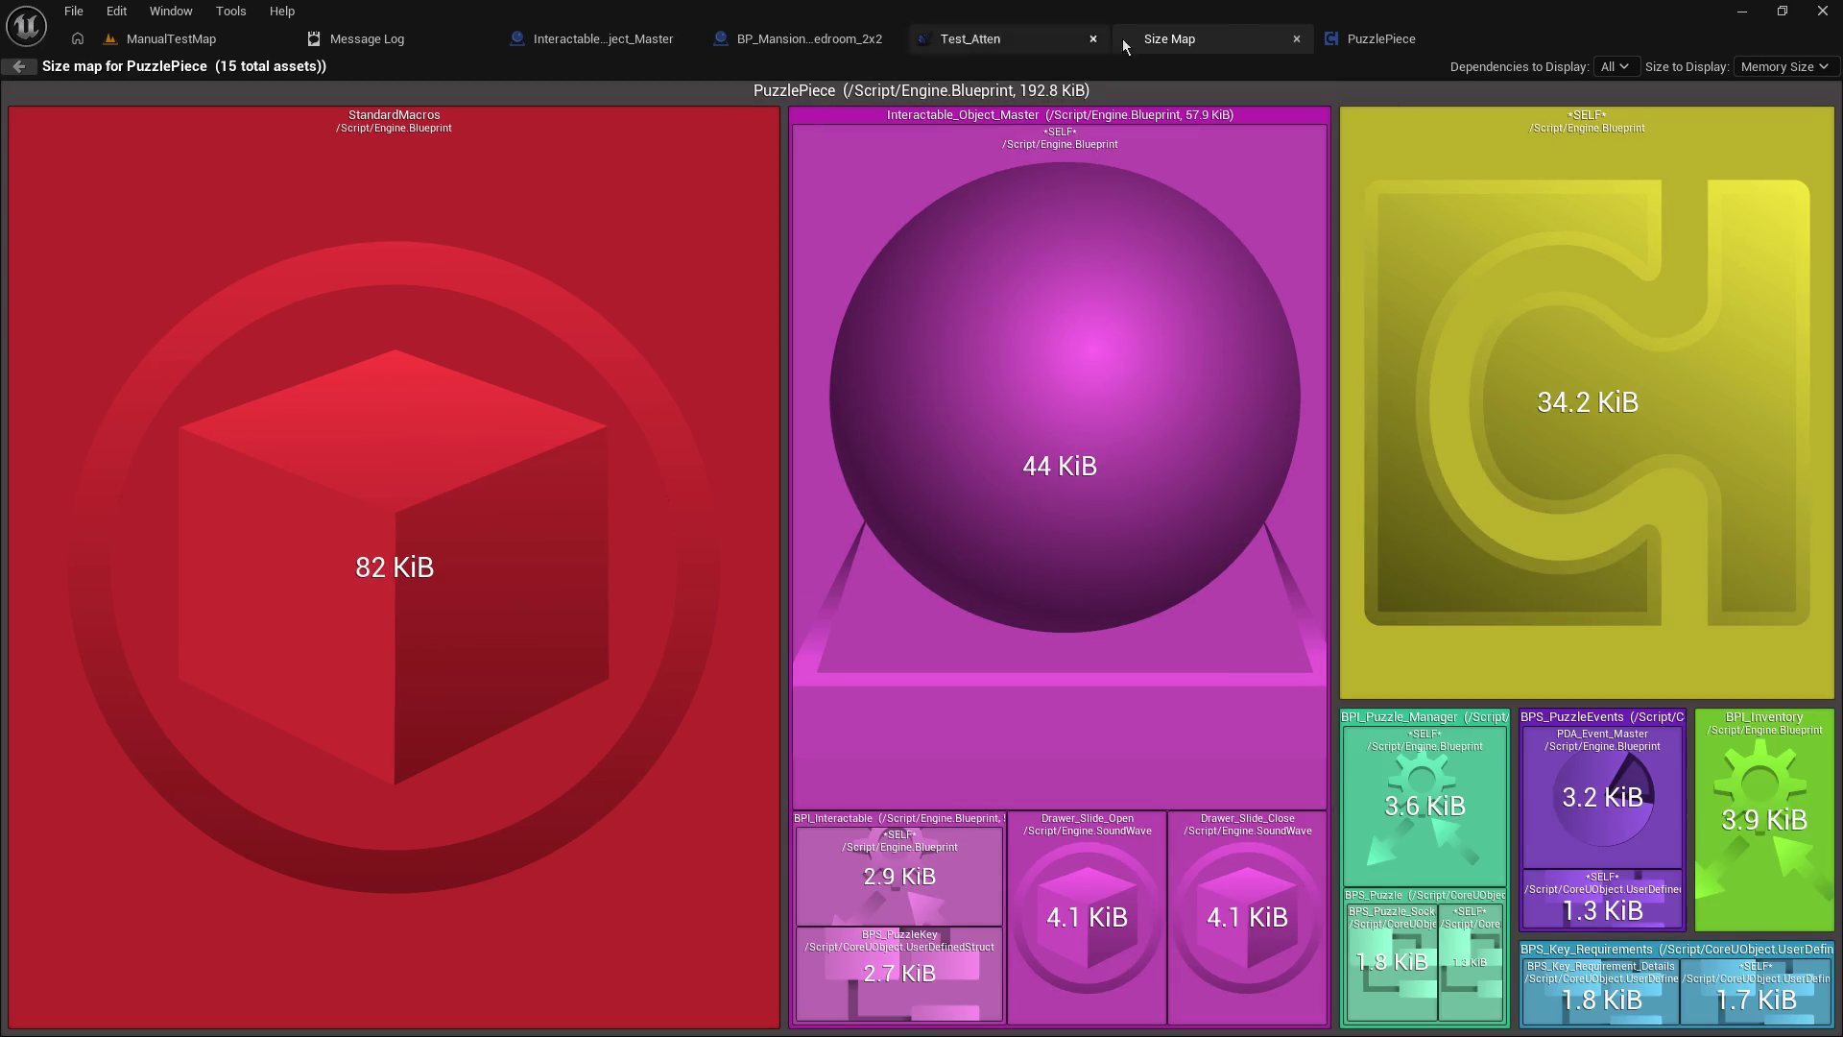
left_click(1295, 41)
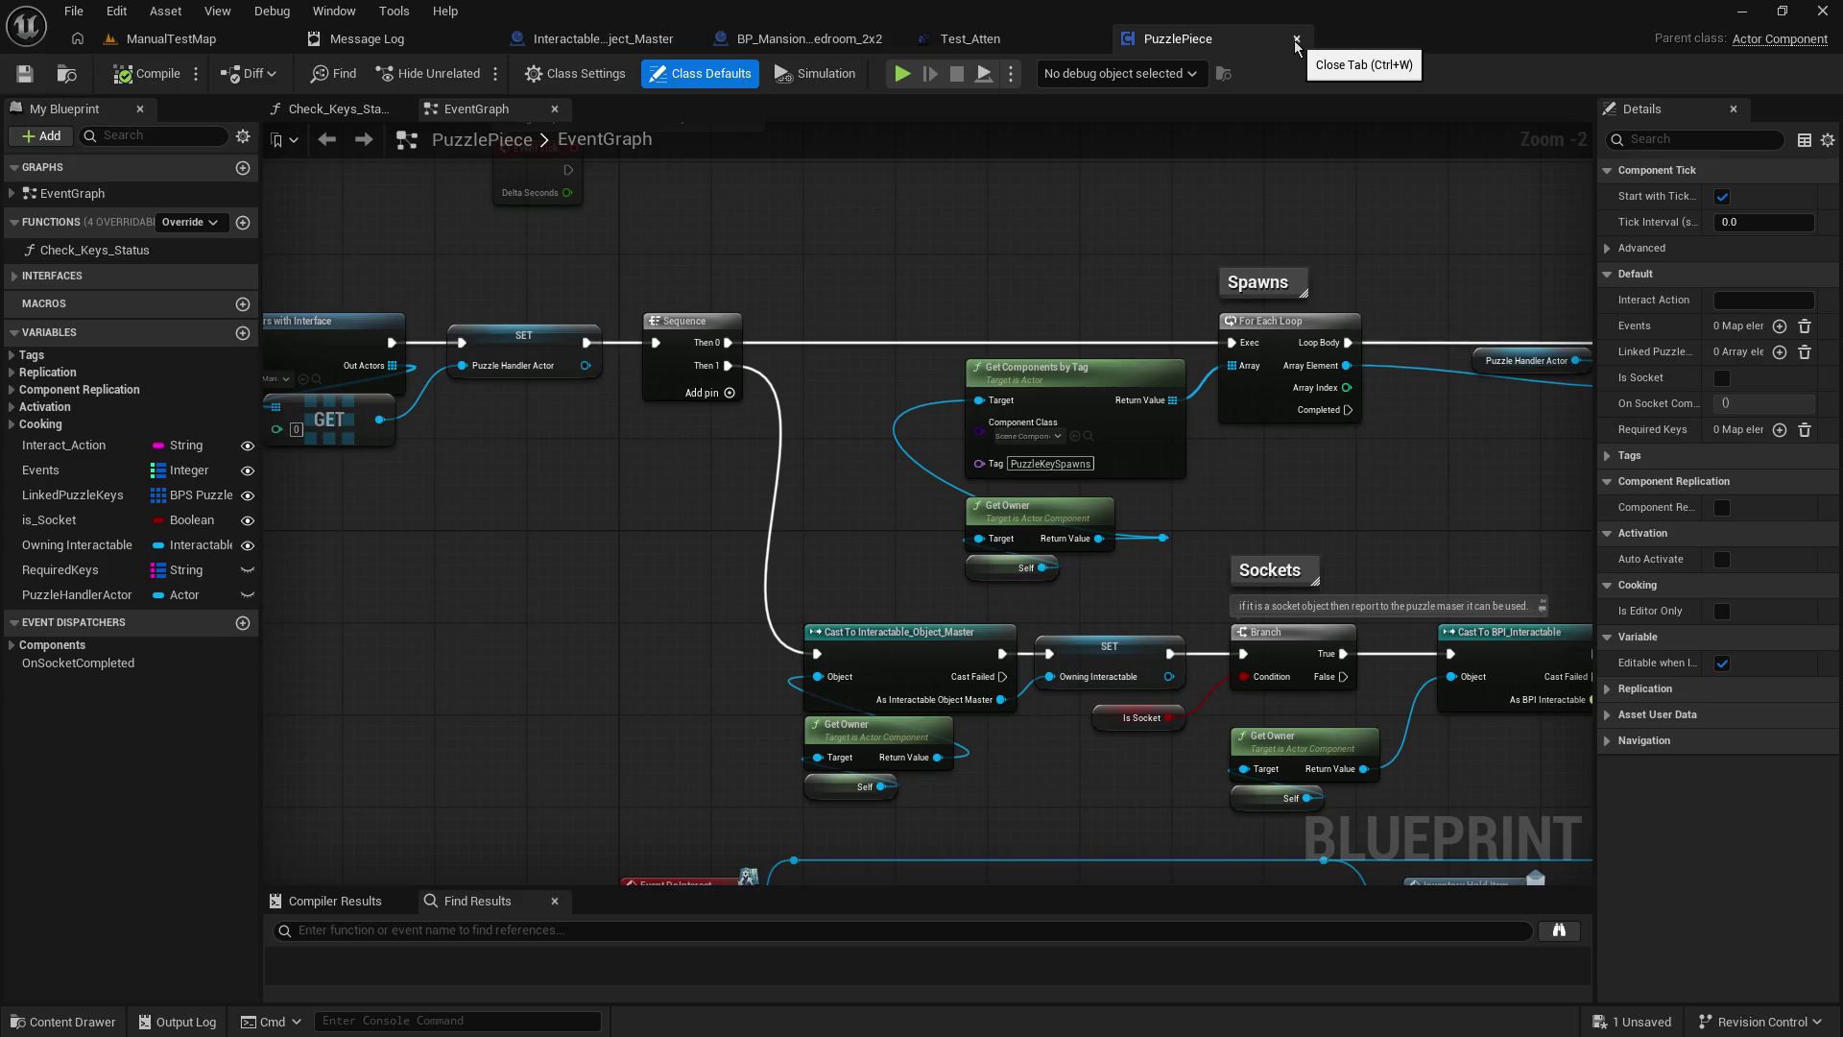
left_click(193, 43)
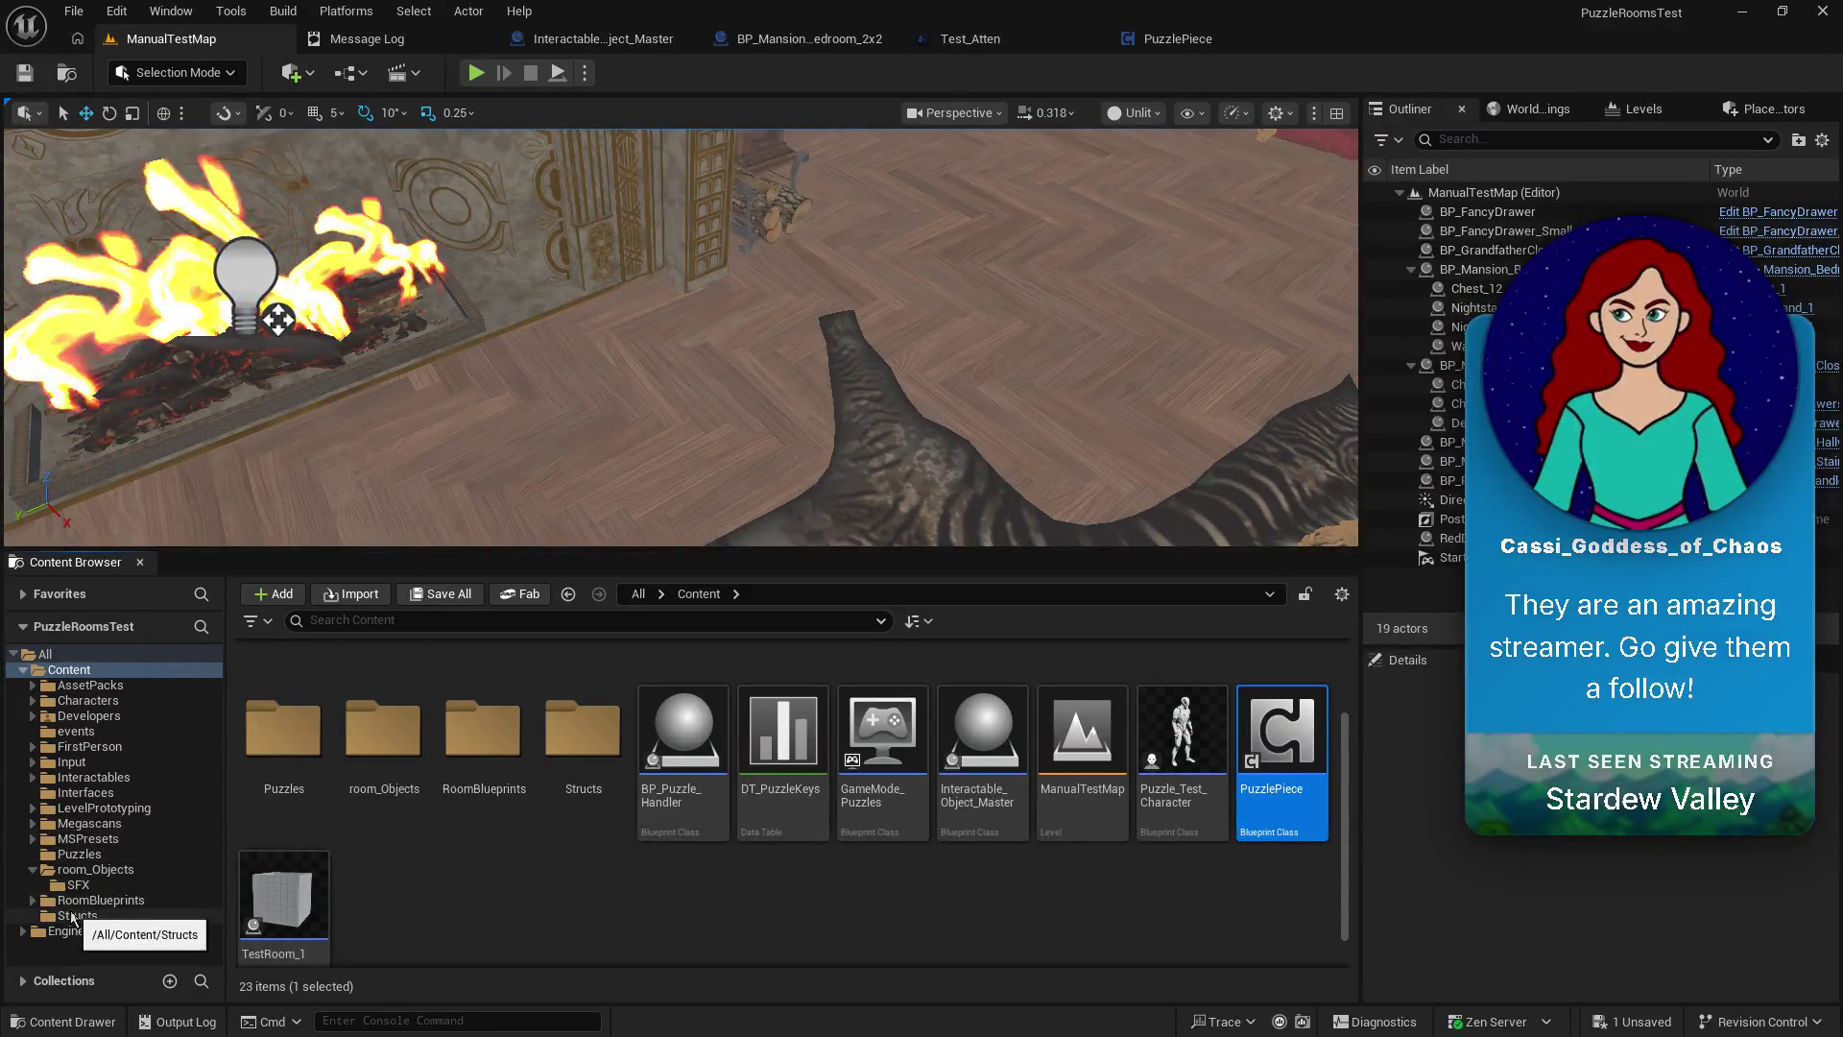
left_click(88, 870)
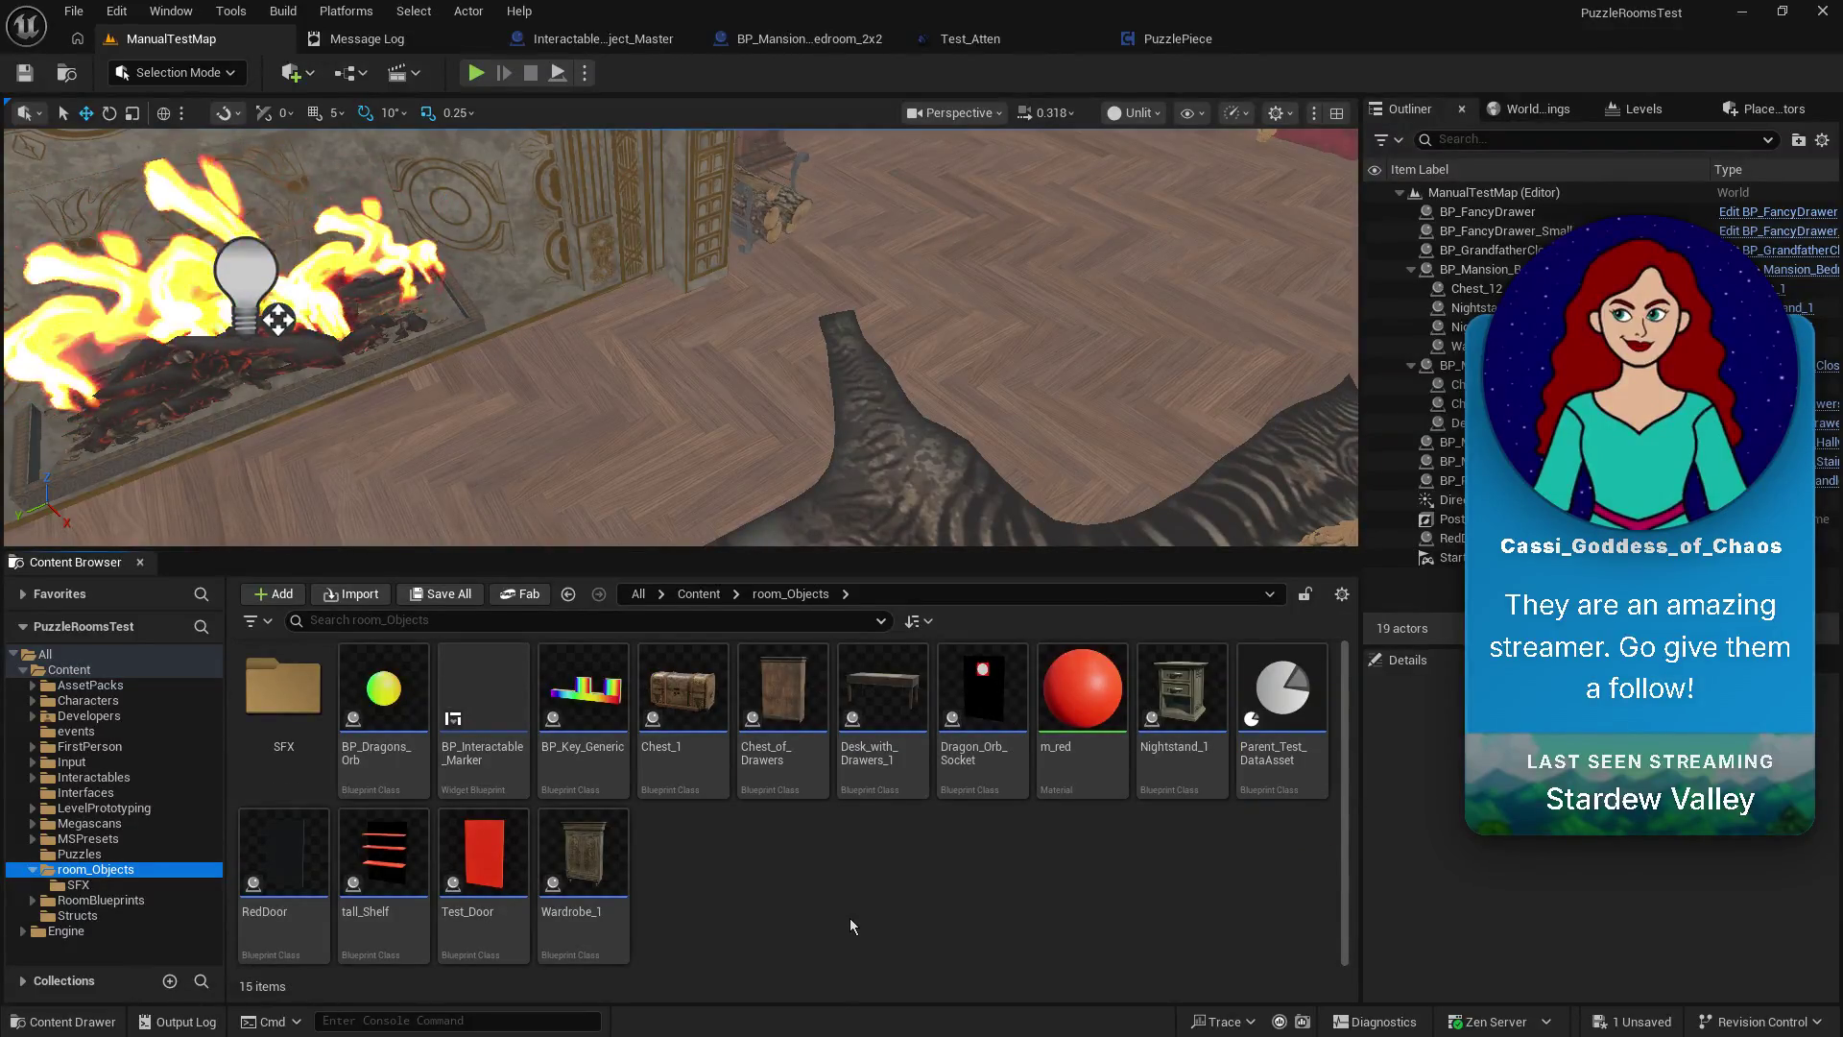
right_click(680, 679)
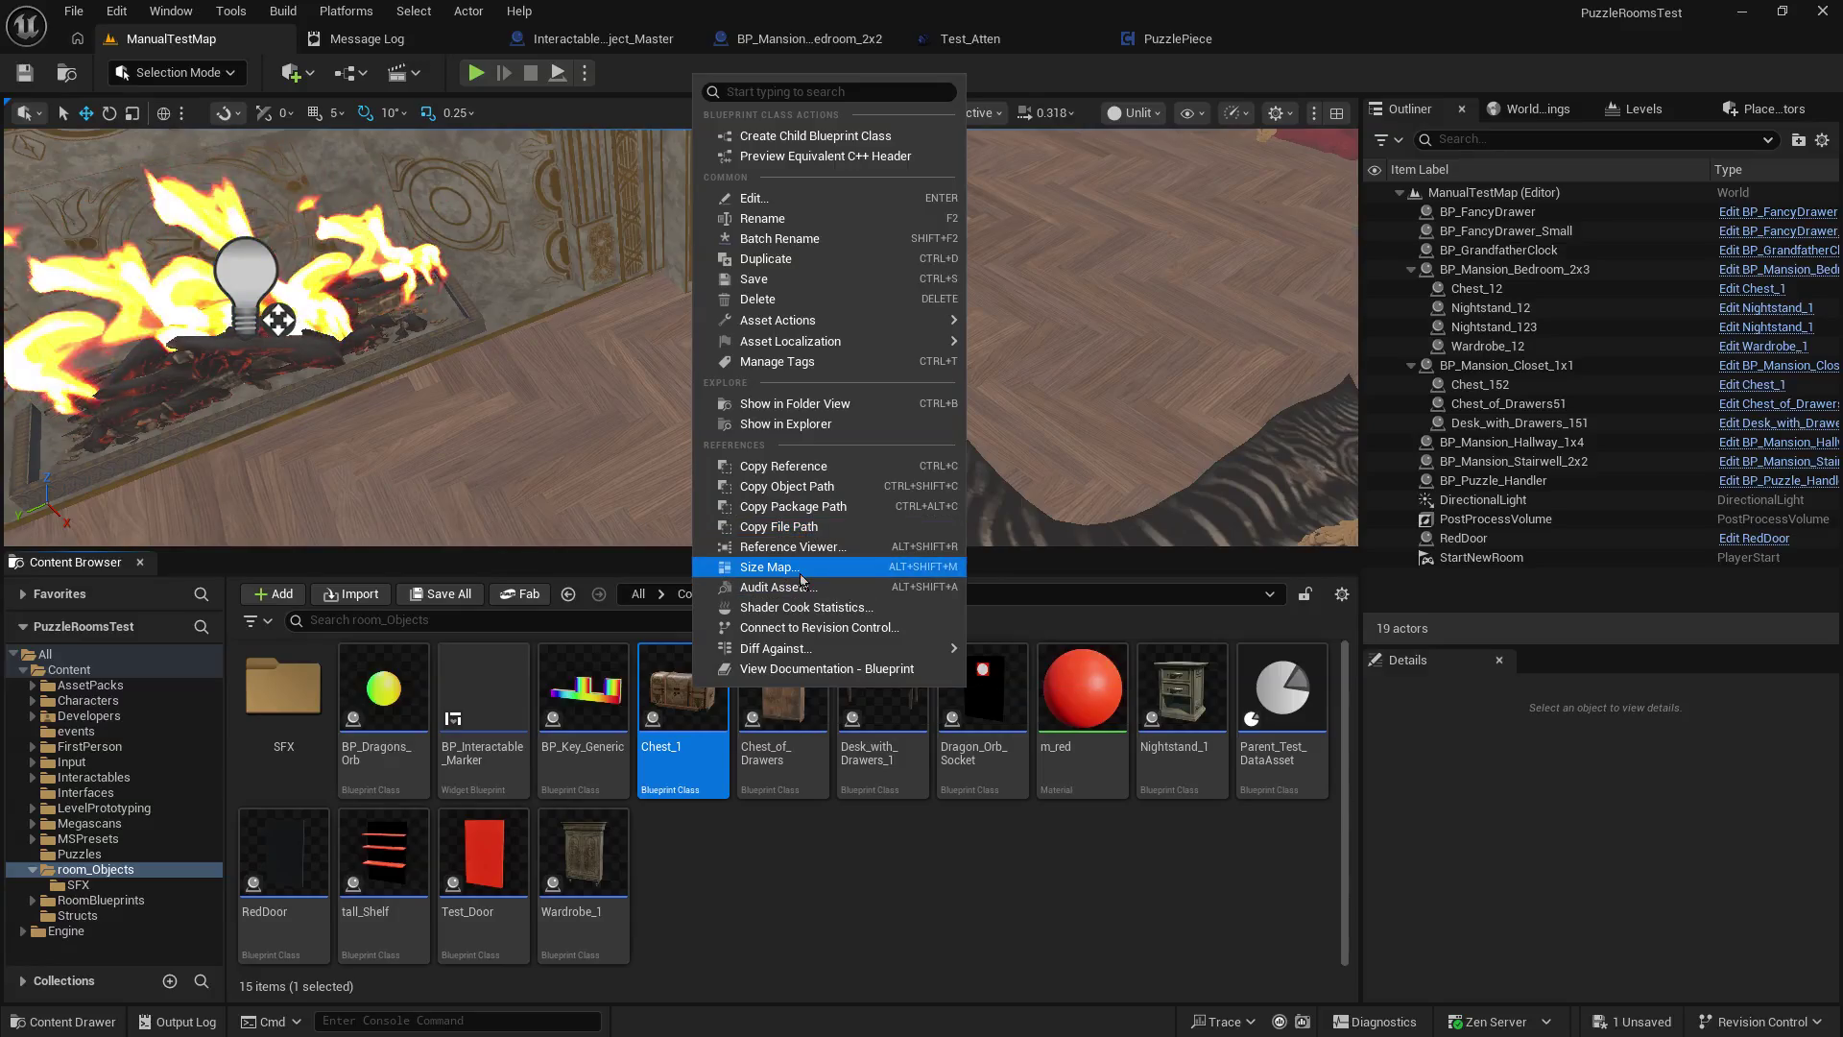
left_click(805, 567)
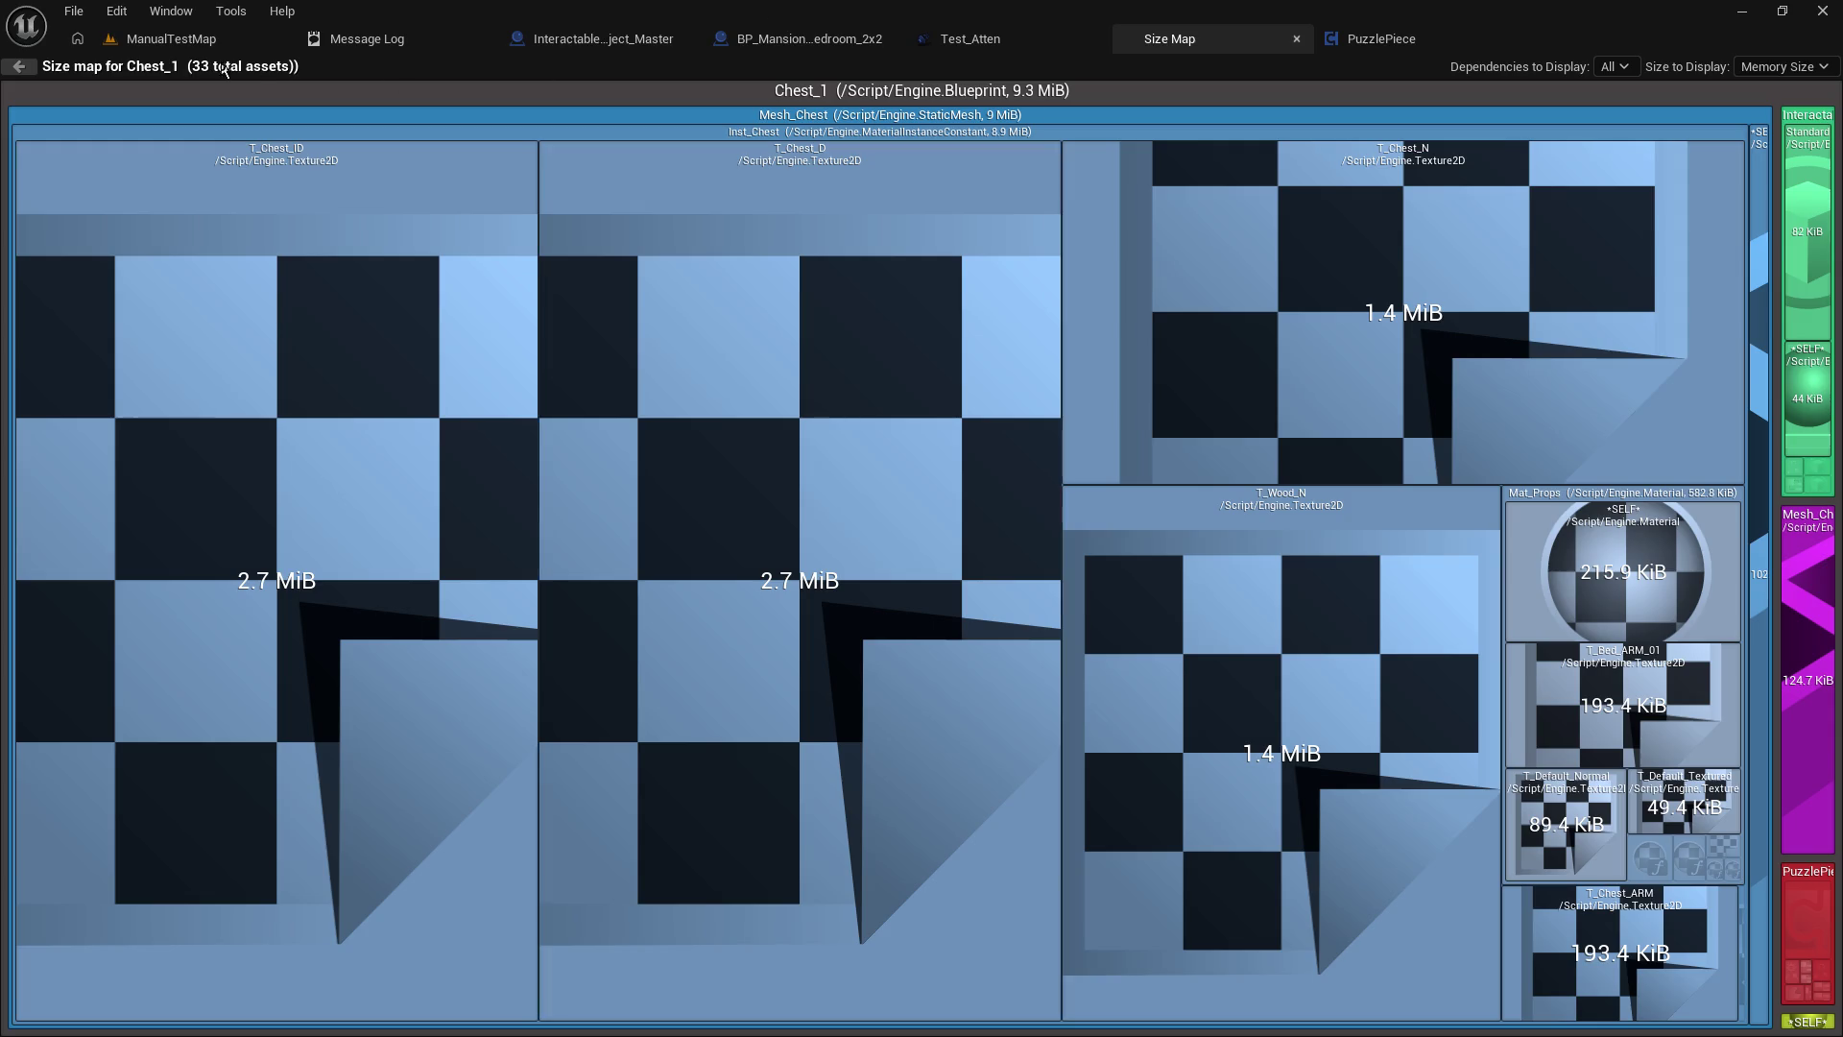
left_click(1296, 38)
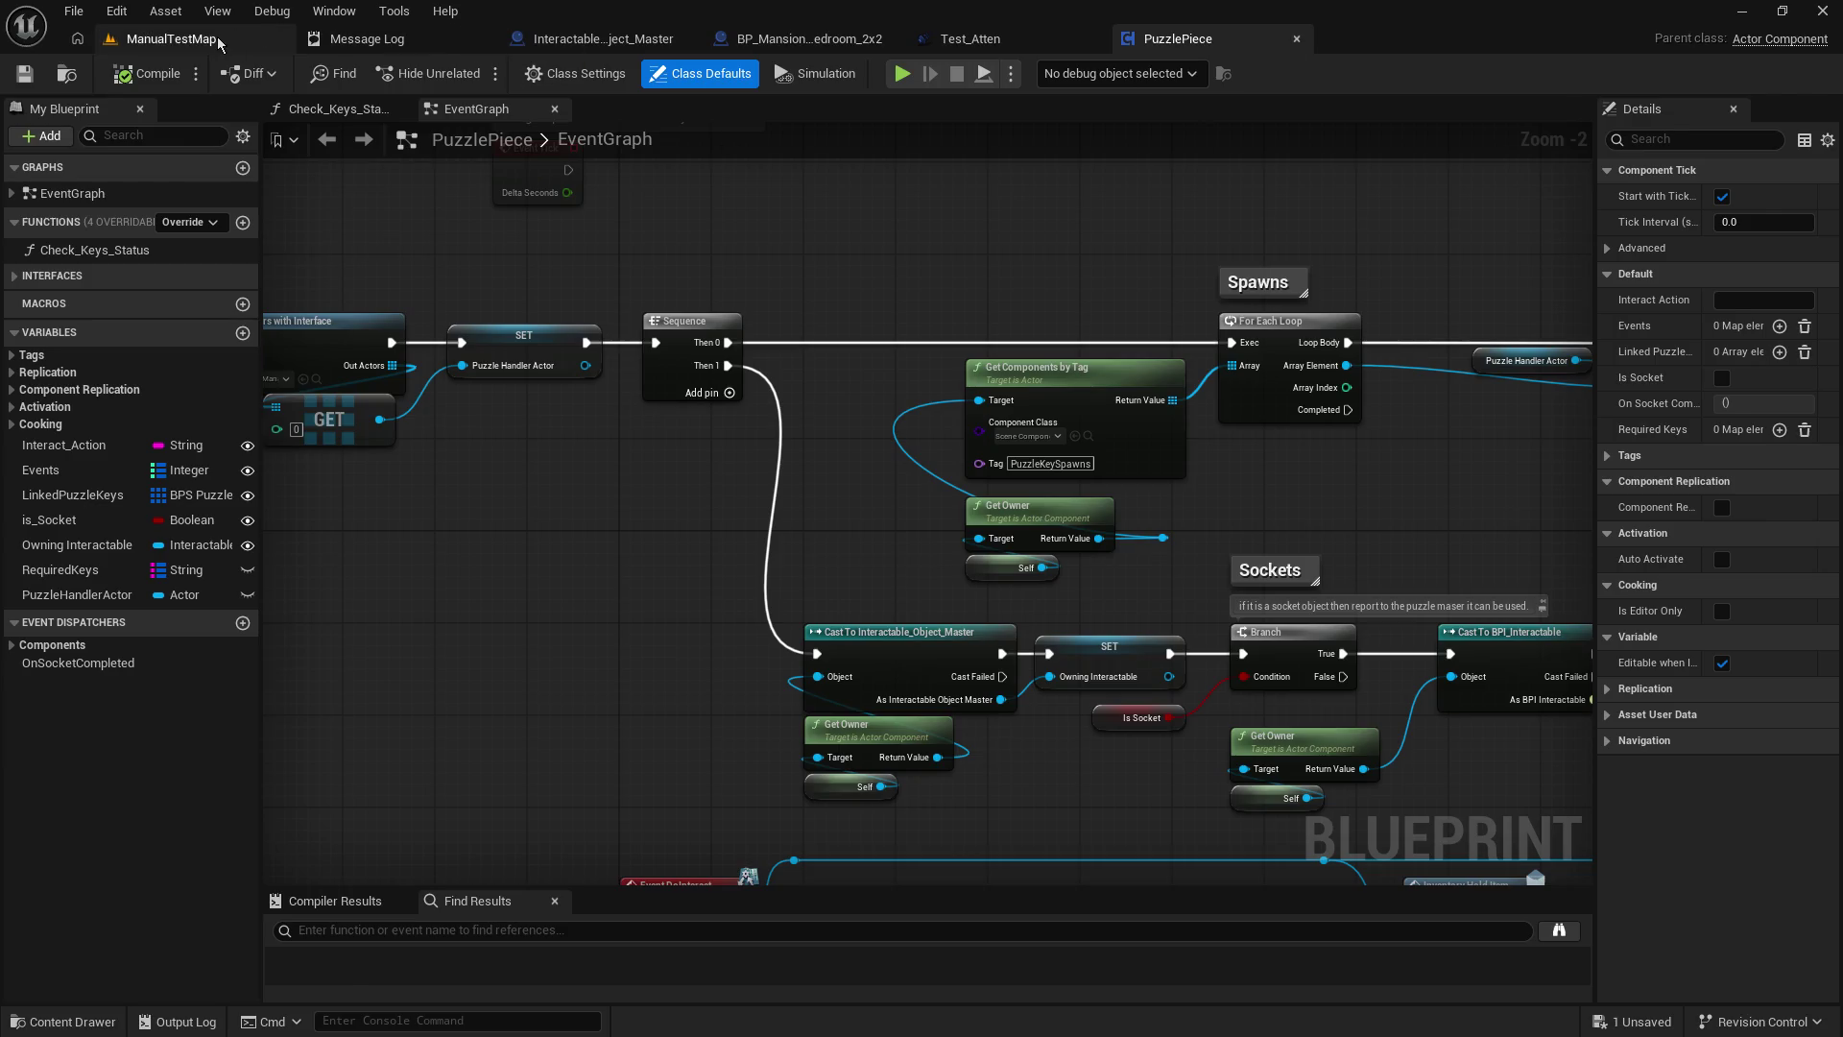
left_click(217, 37)
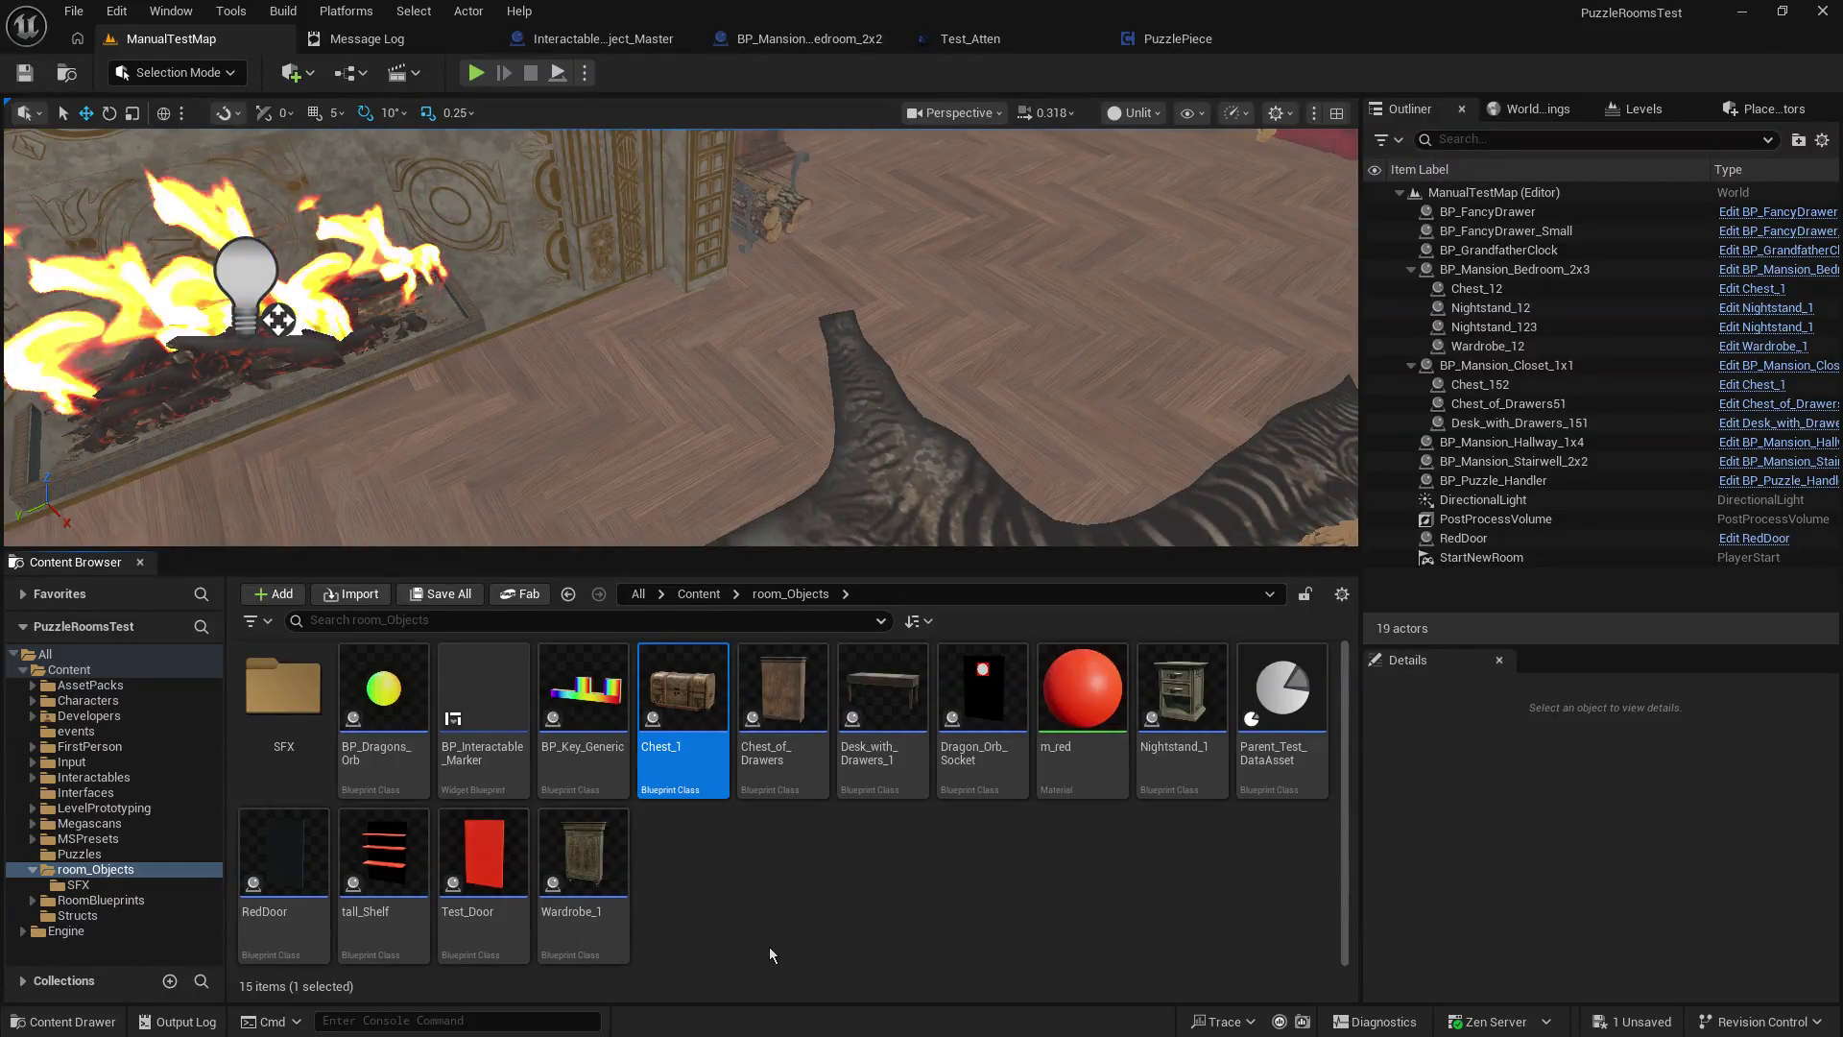
Play-test the level again, walking right up to the fireplace.
left_click(474, 74)
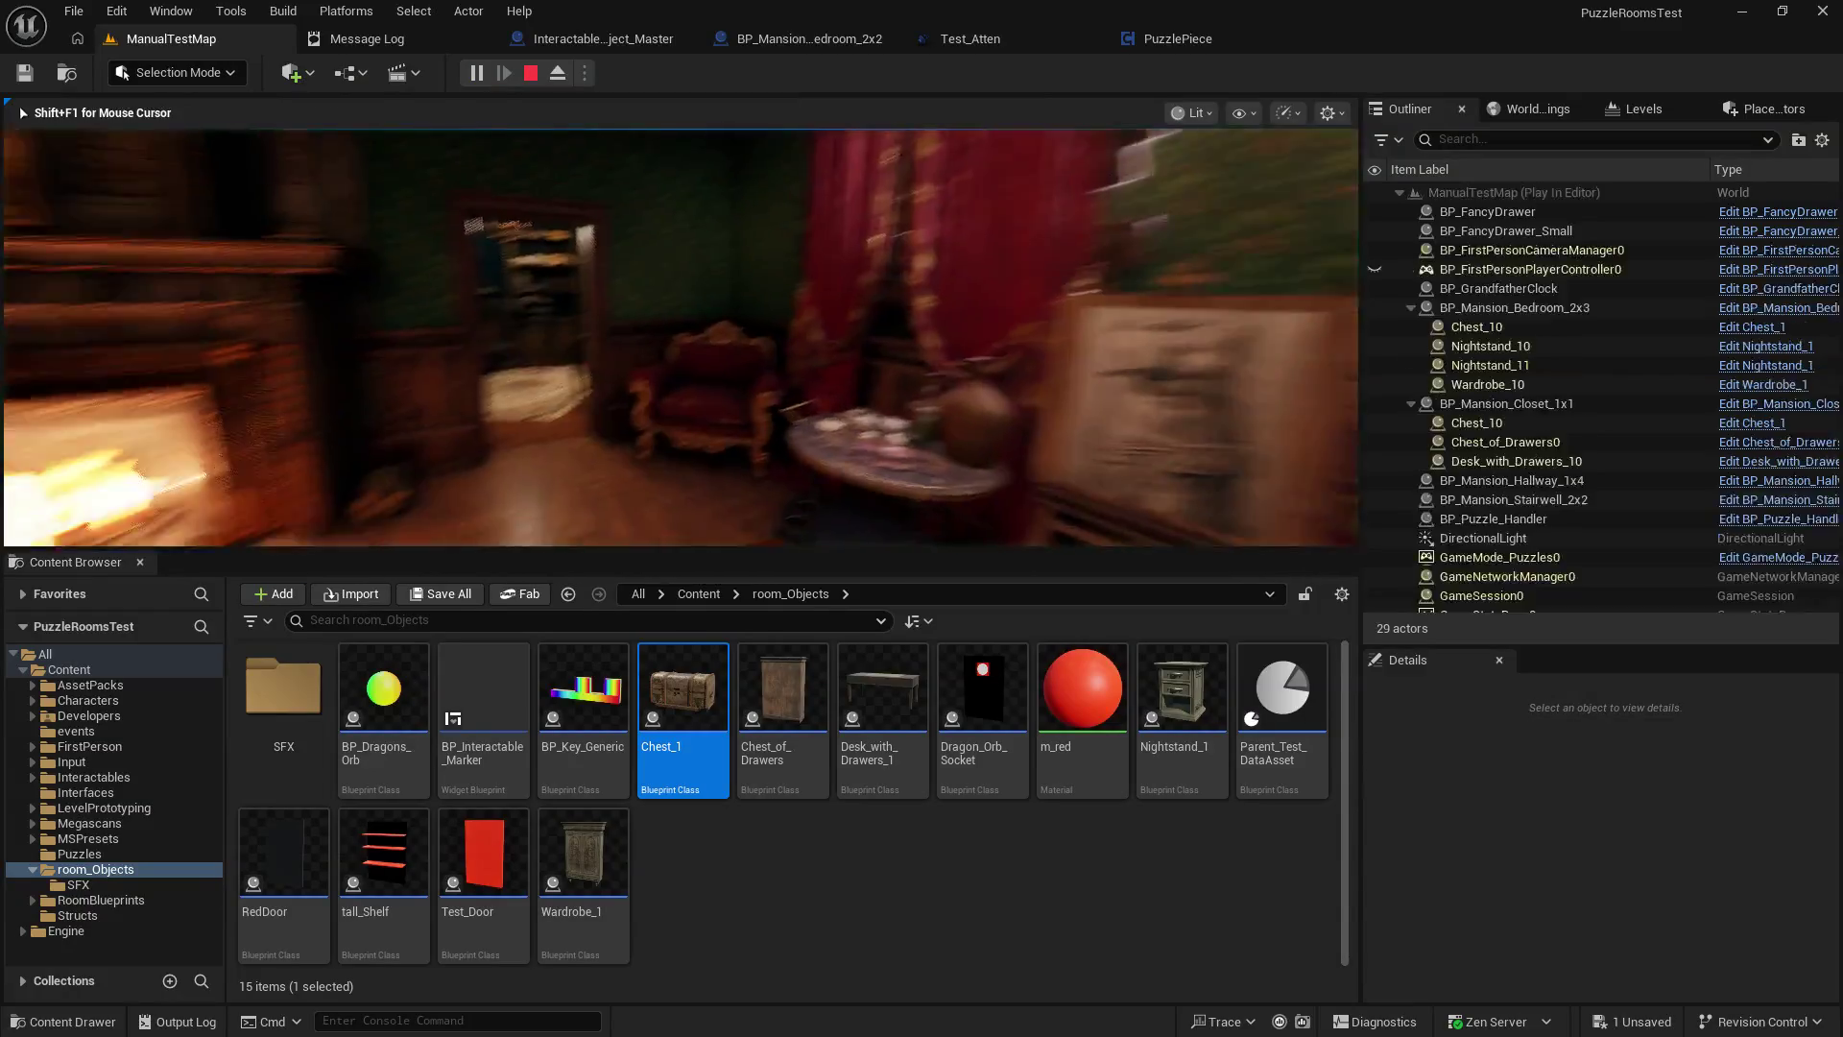
key("w")
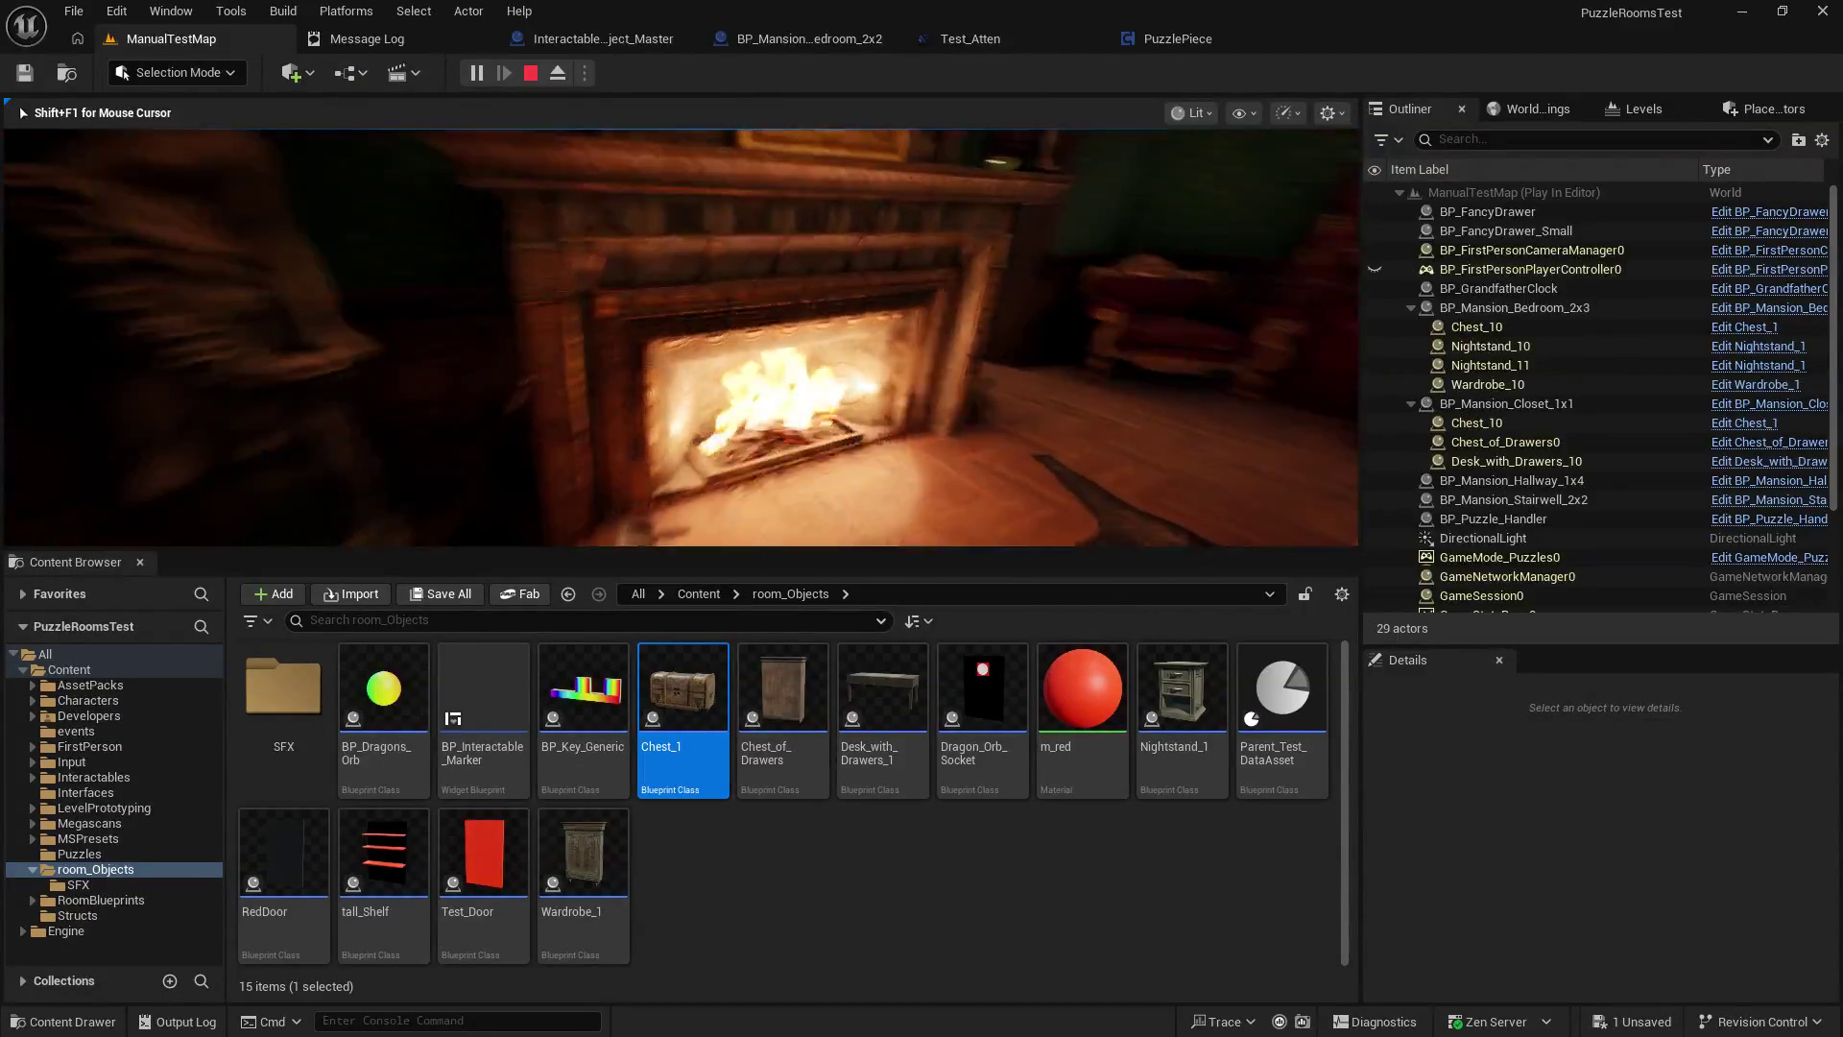
key("w")
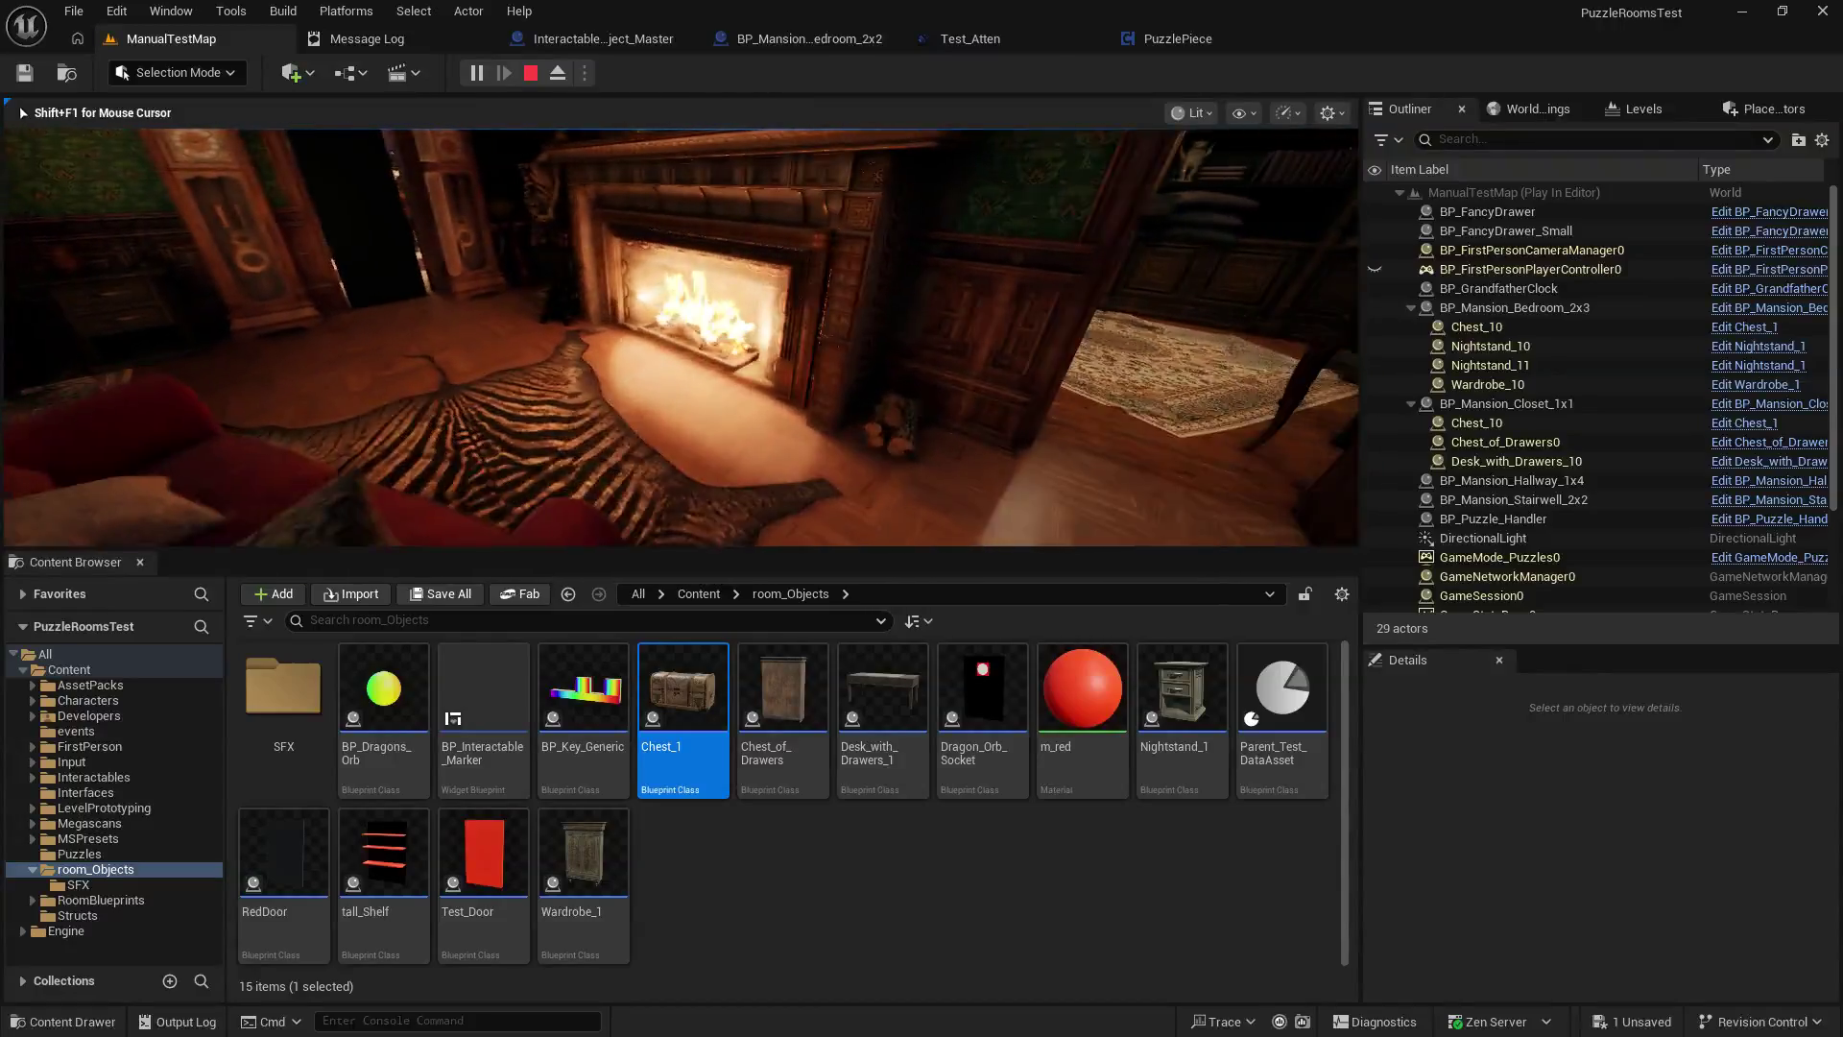
Stop the play test, enlarge the level viewport, and switch to BP_Mansion_Bedroom_2x2.
key("Escape")
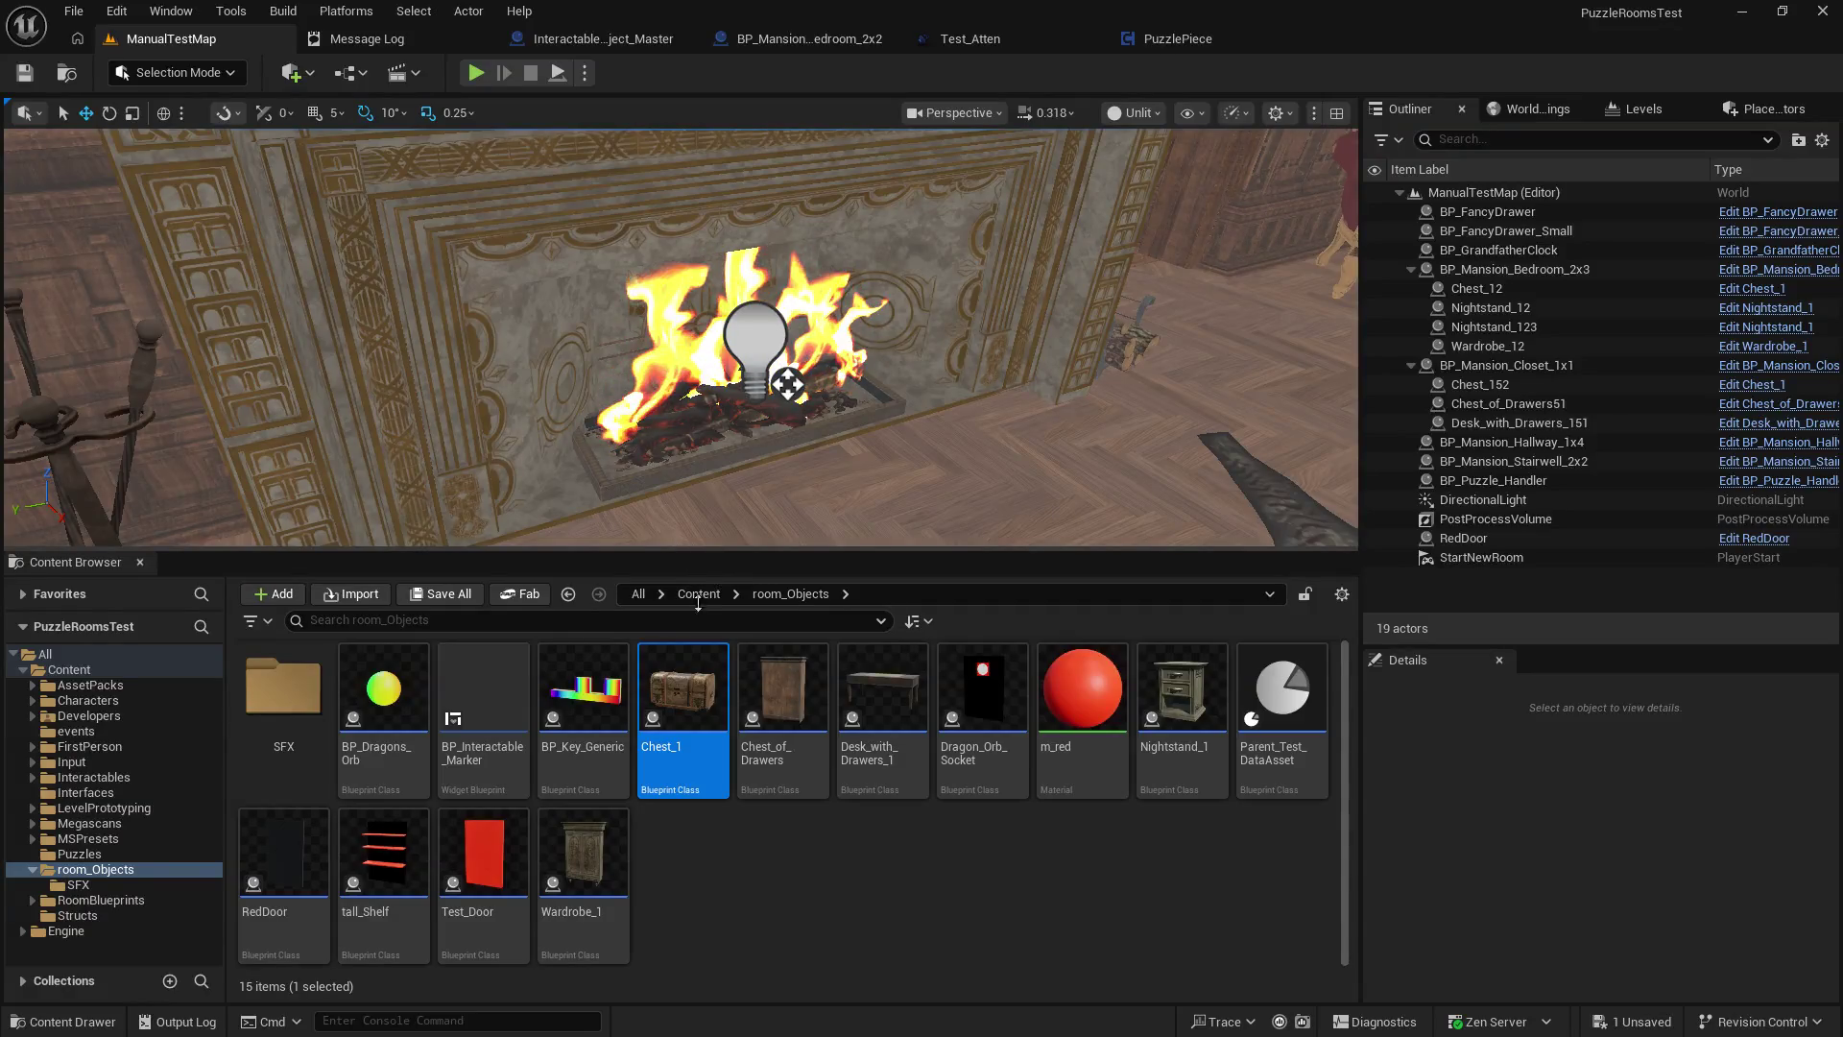
left_click_drag(701, 552, 708, 642)
left_click(864, 38)
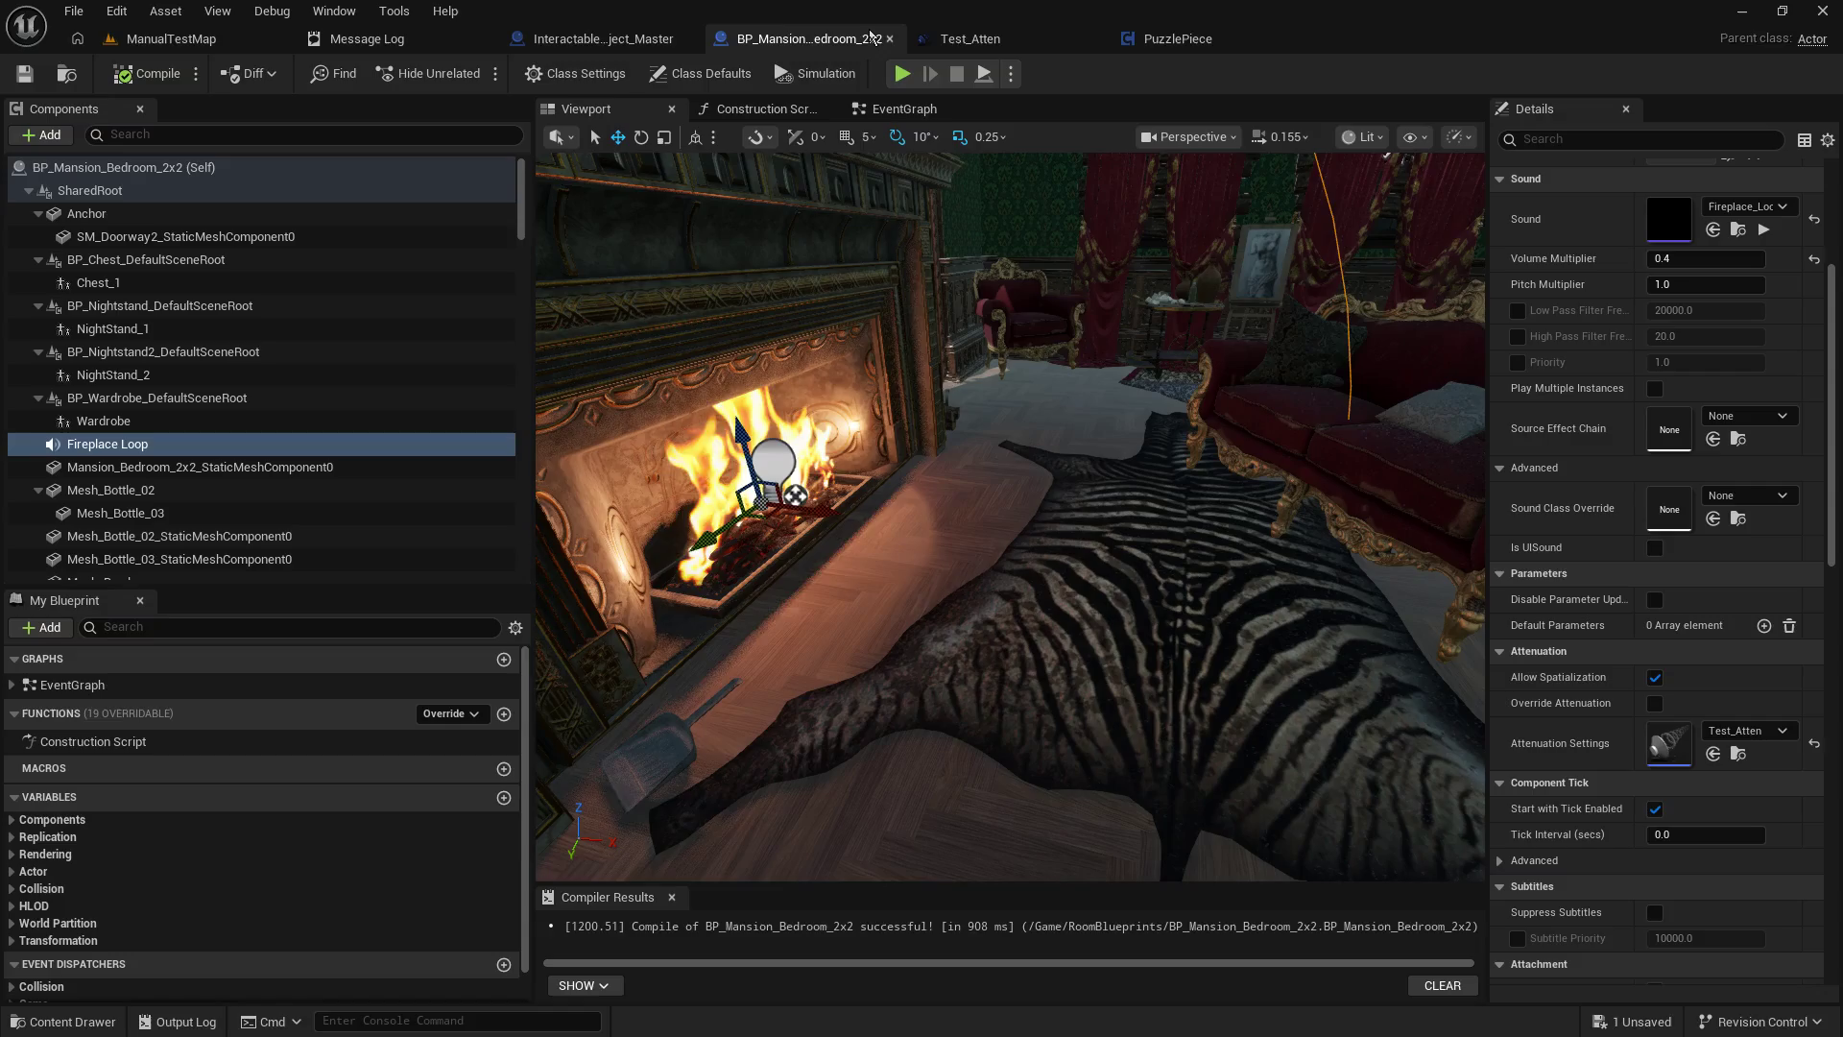
Make Test_Atten a Cone shape with 200 cone radius and 1000 falloff distance.
left_click(1010, 40)
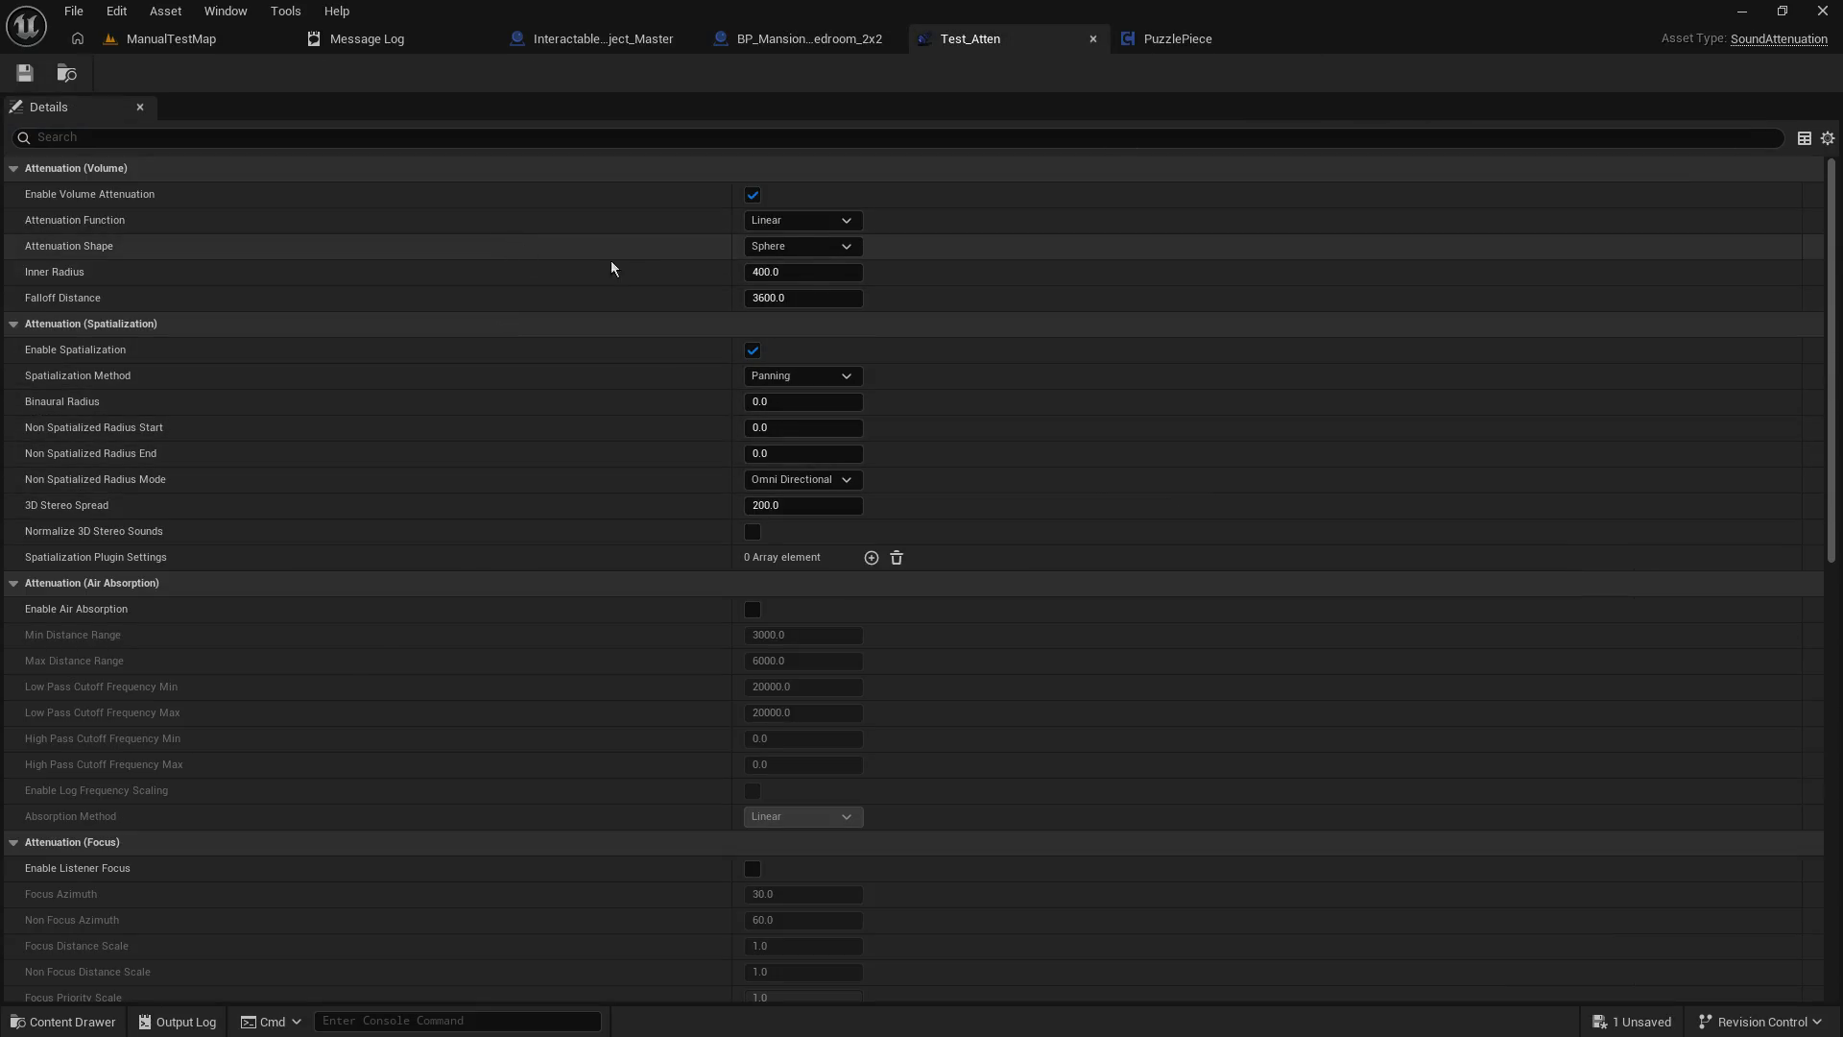
left_click(811, 250)
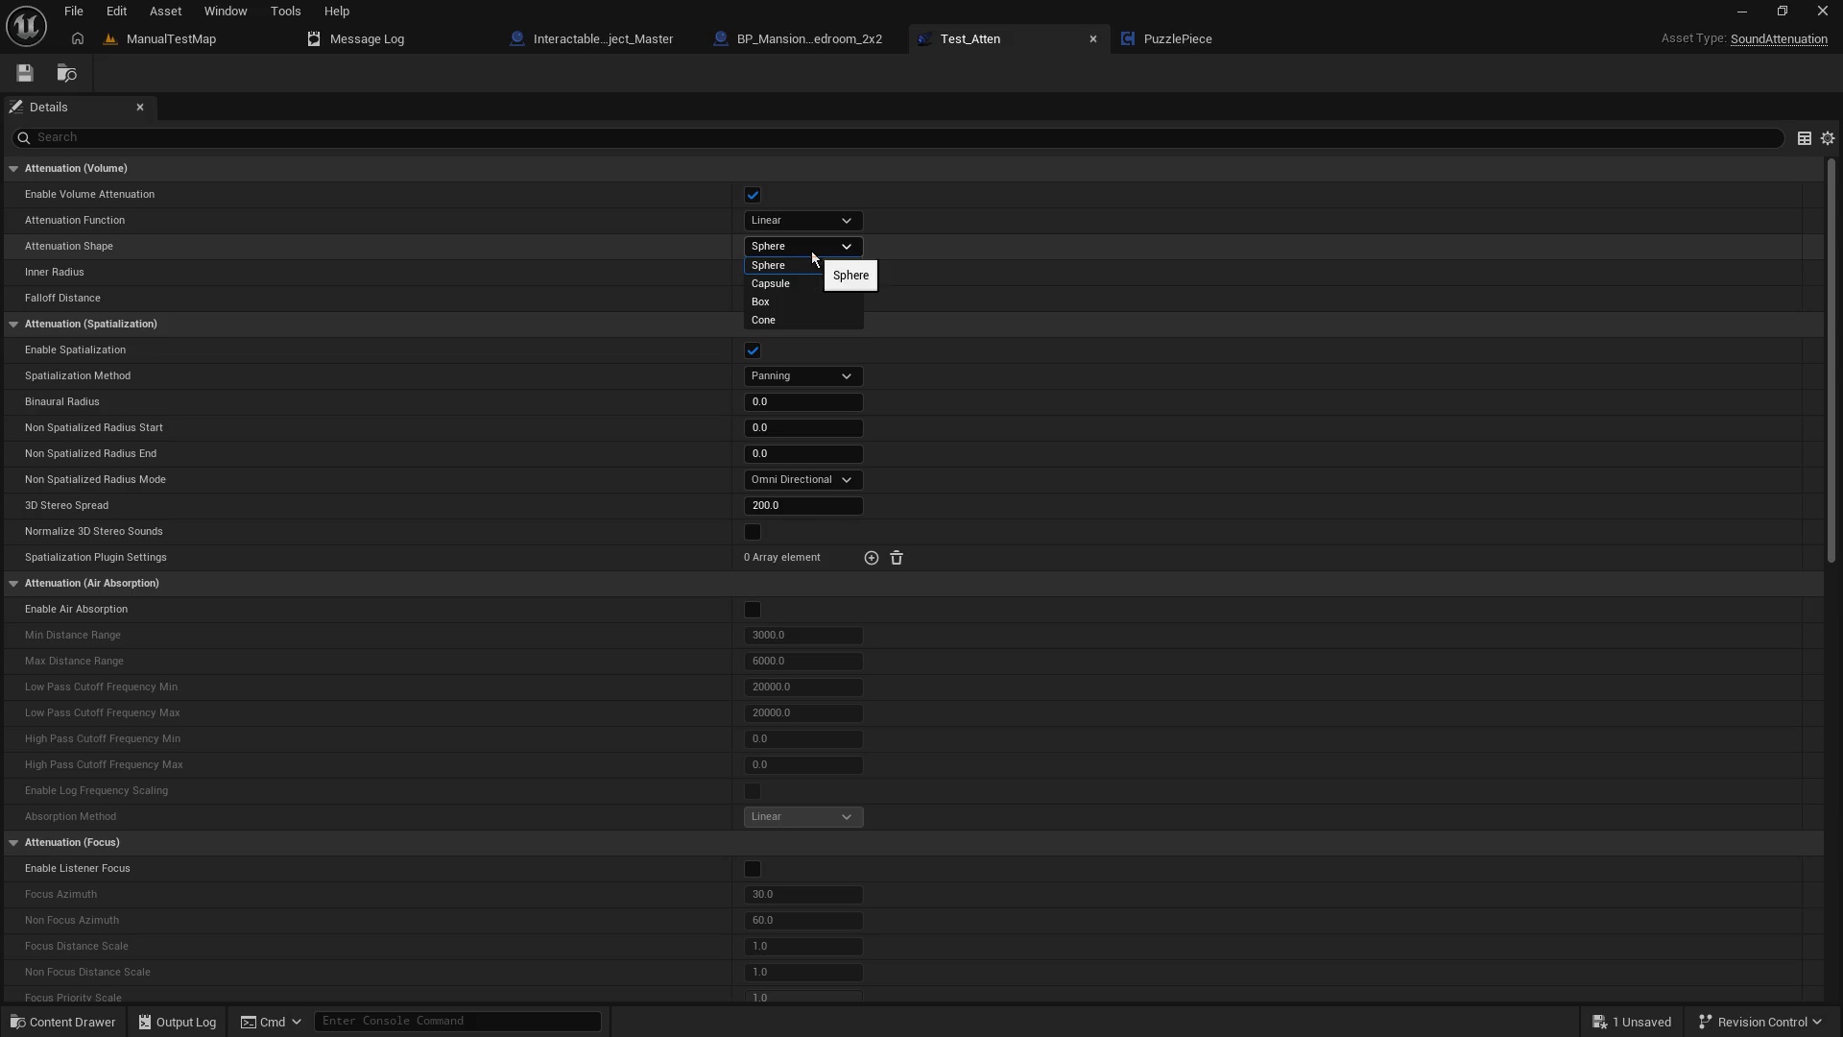
left_click(786, 320)
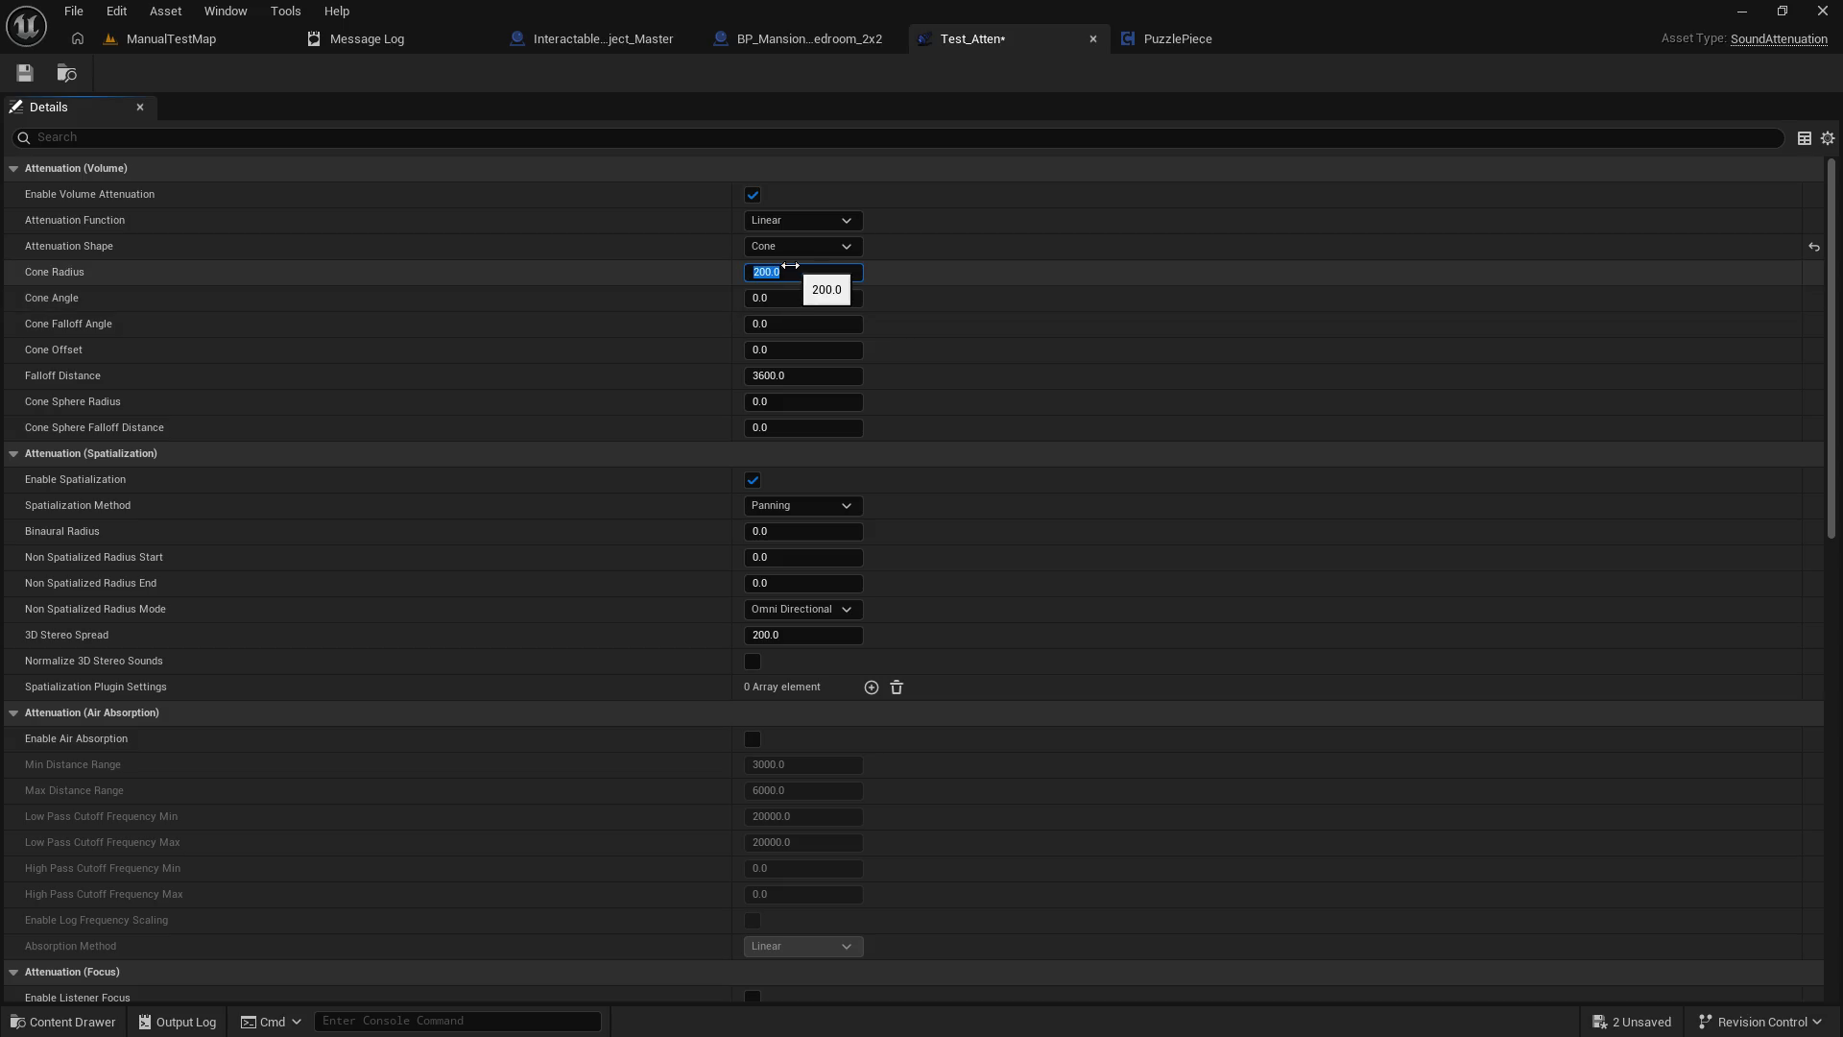
left_click(789, 374)
type("1000")
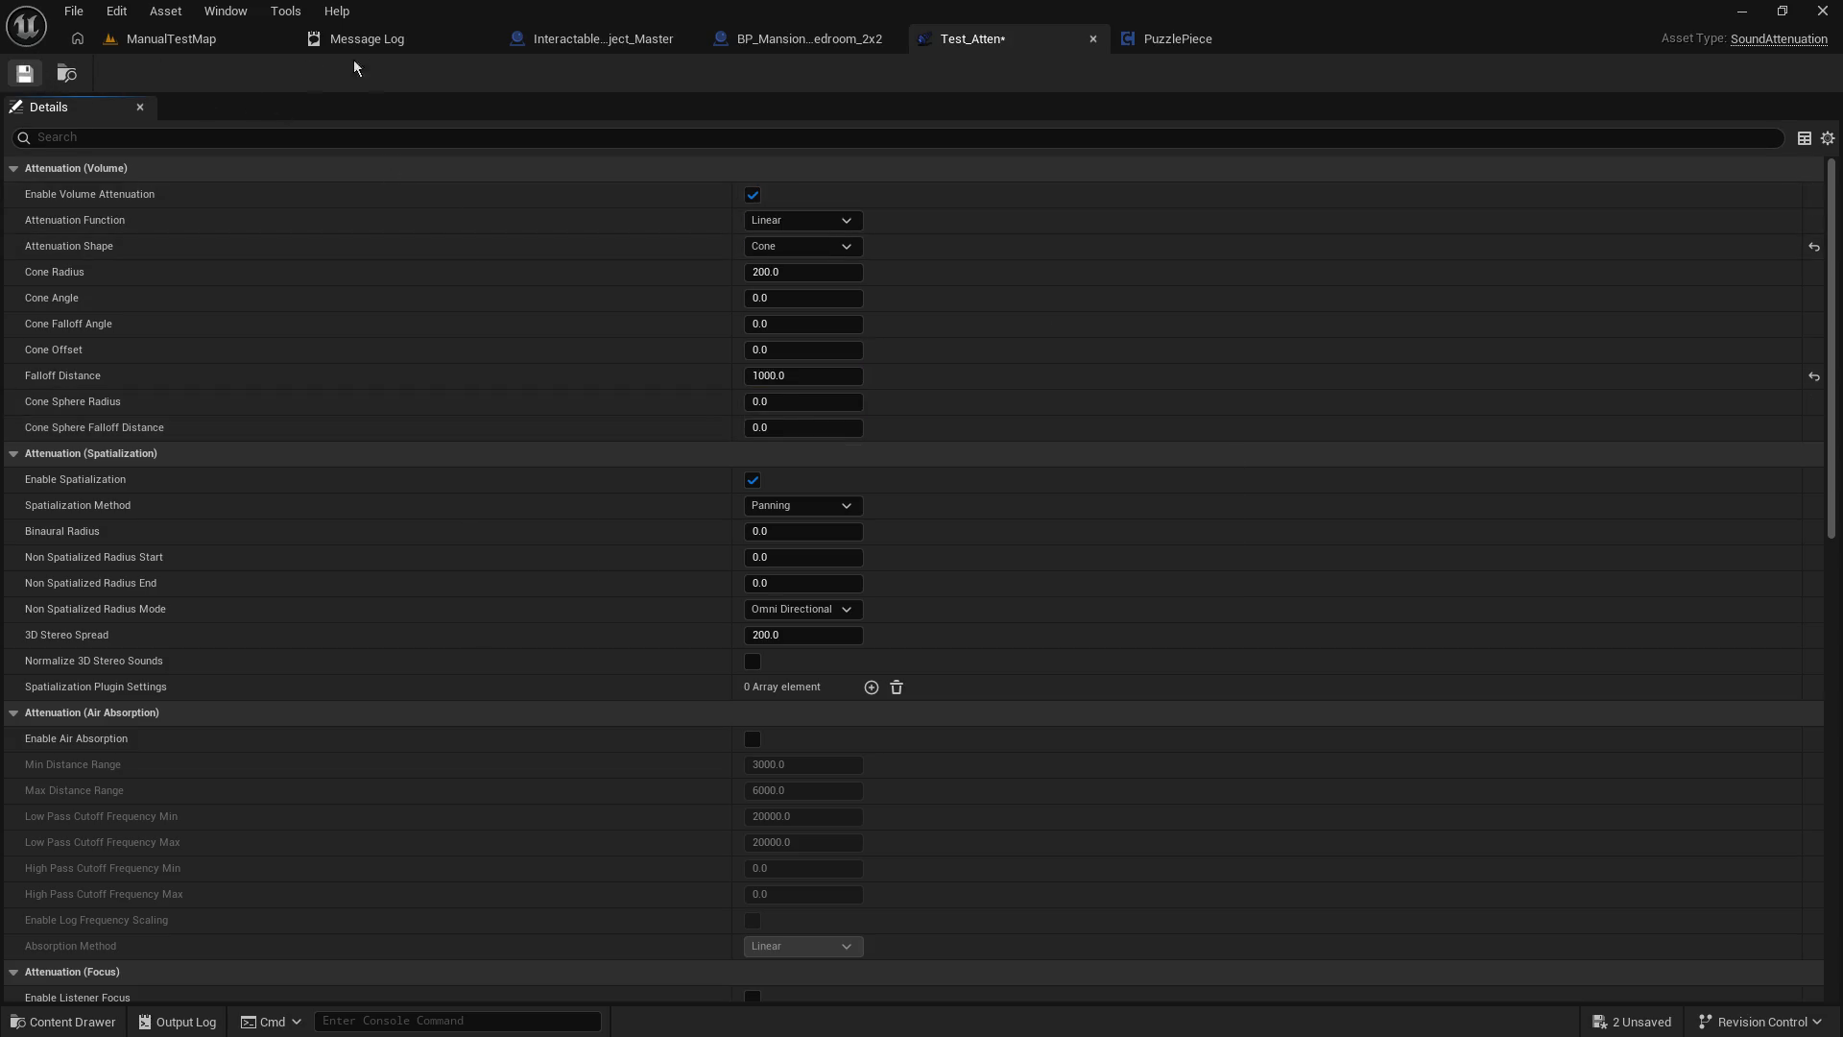
left_click(171, 38)
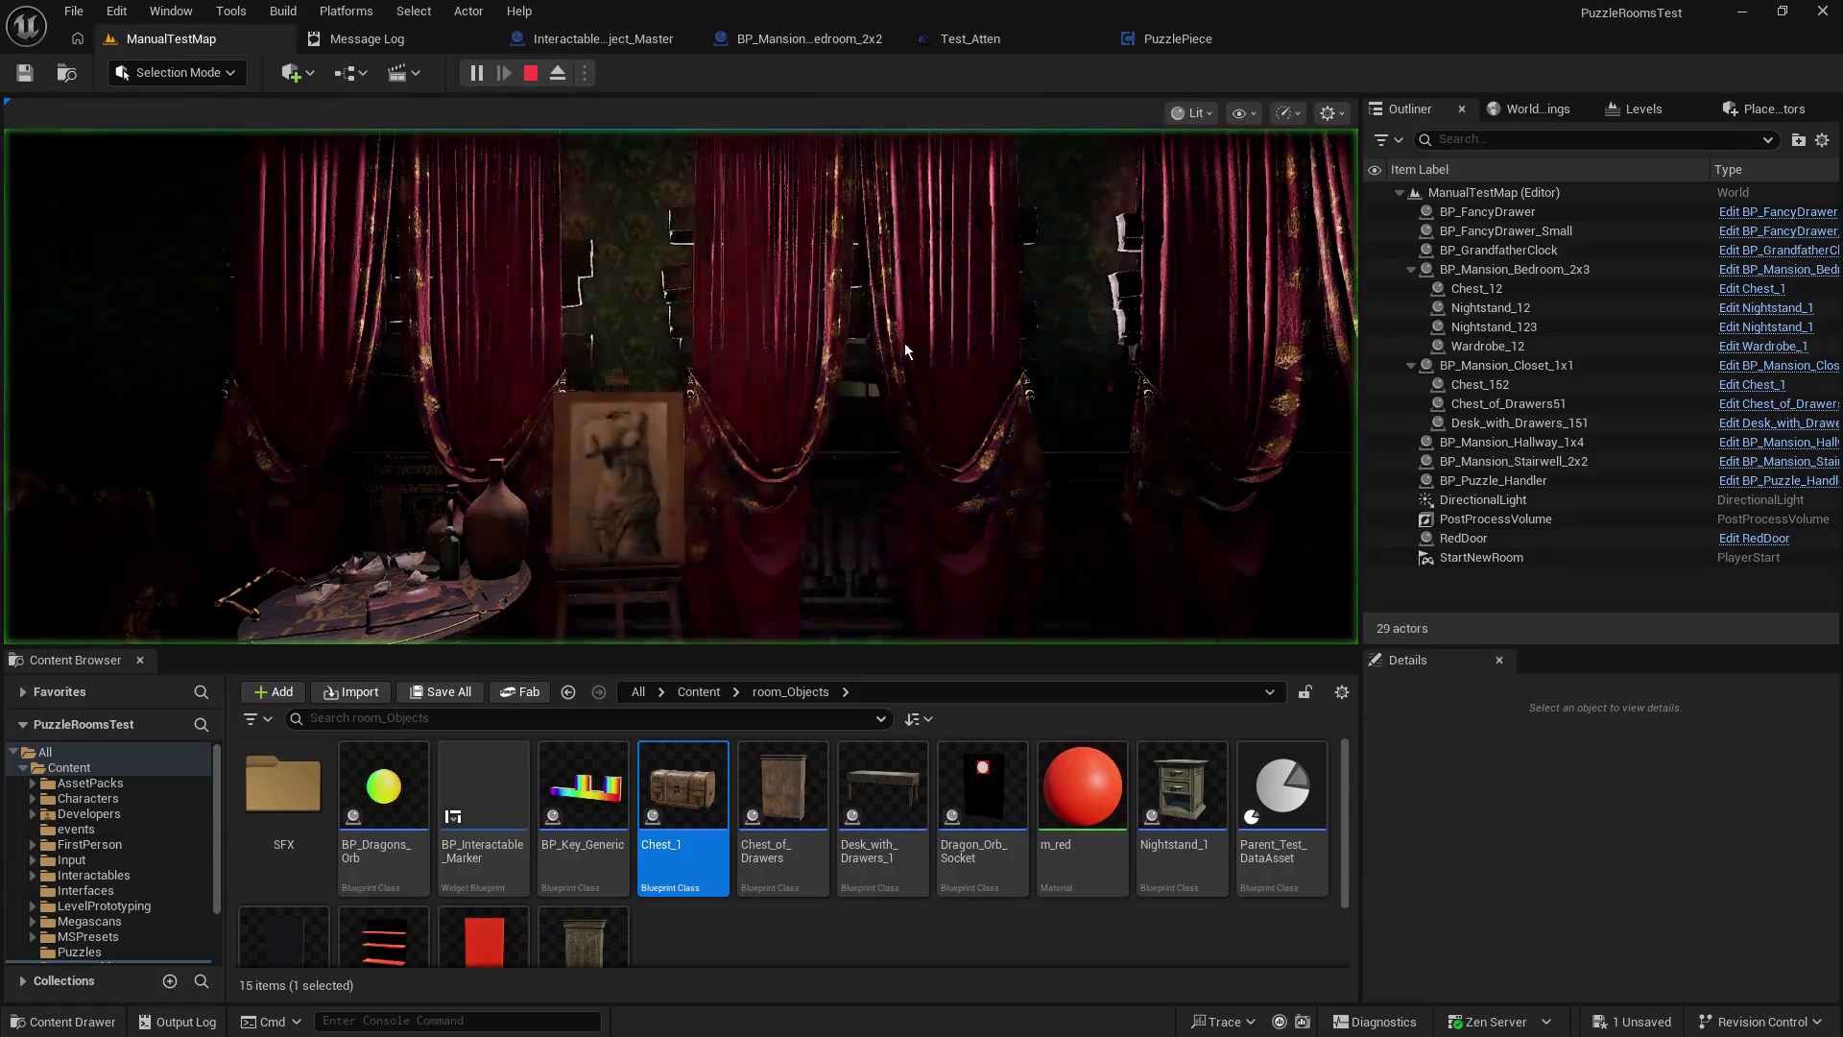
Play-test the level, then undo Test_Atten's falloff distance change and save it.
left_click(905, 351)
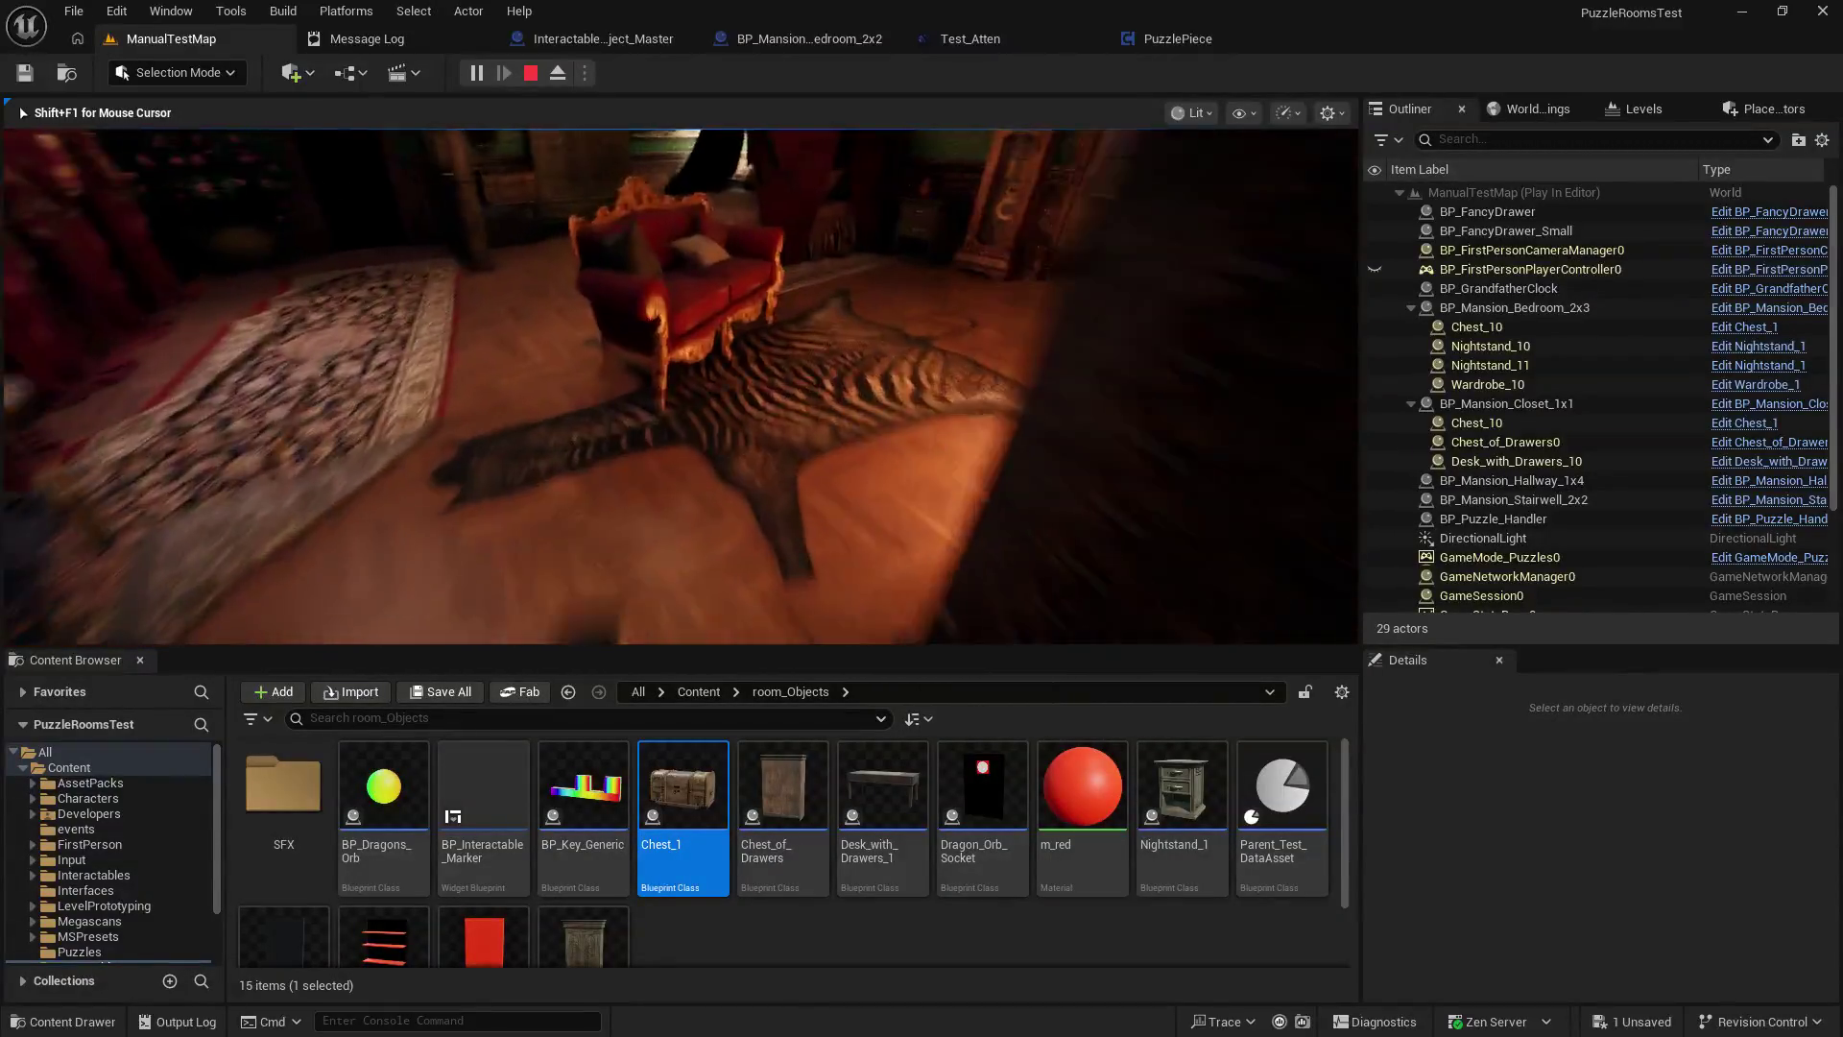
key("shift+F1")
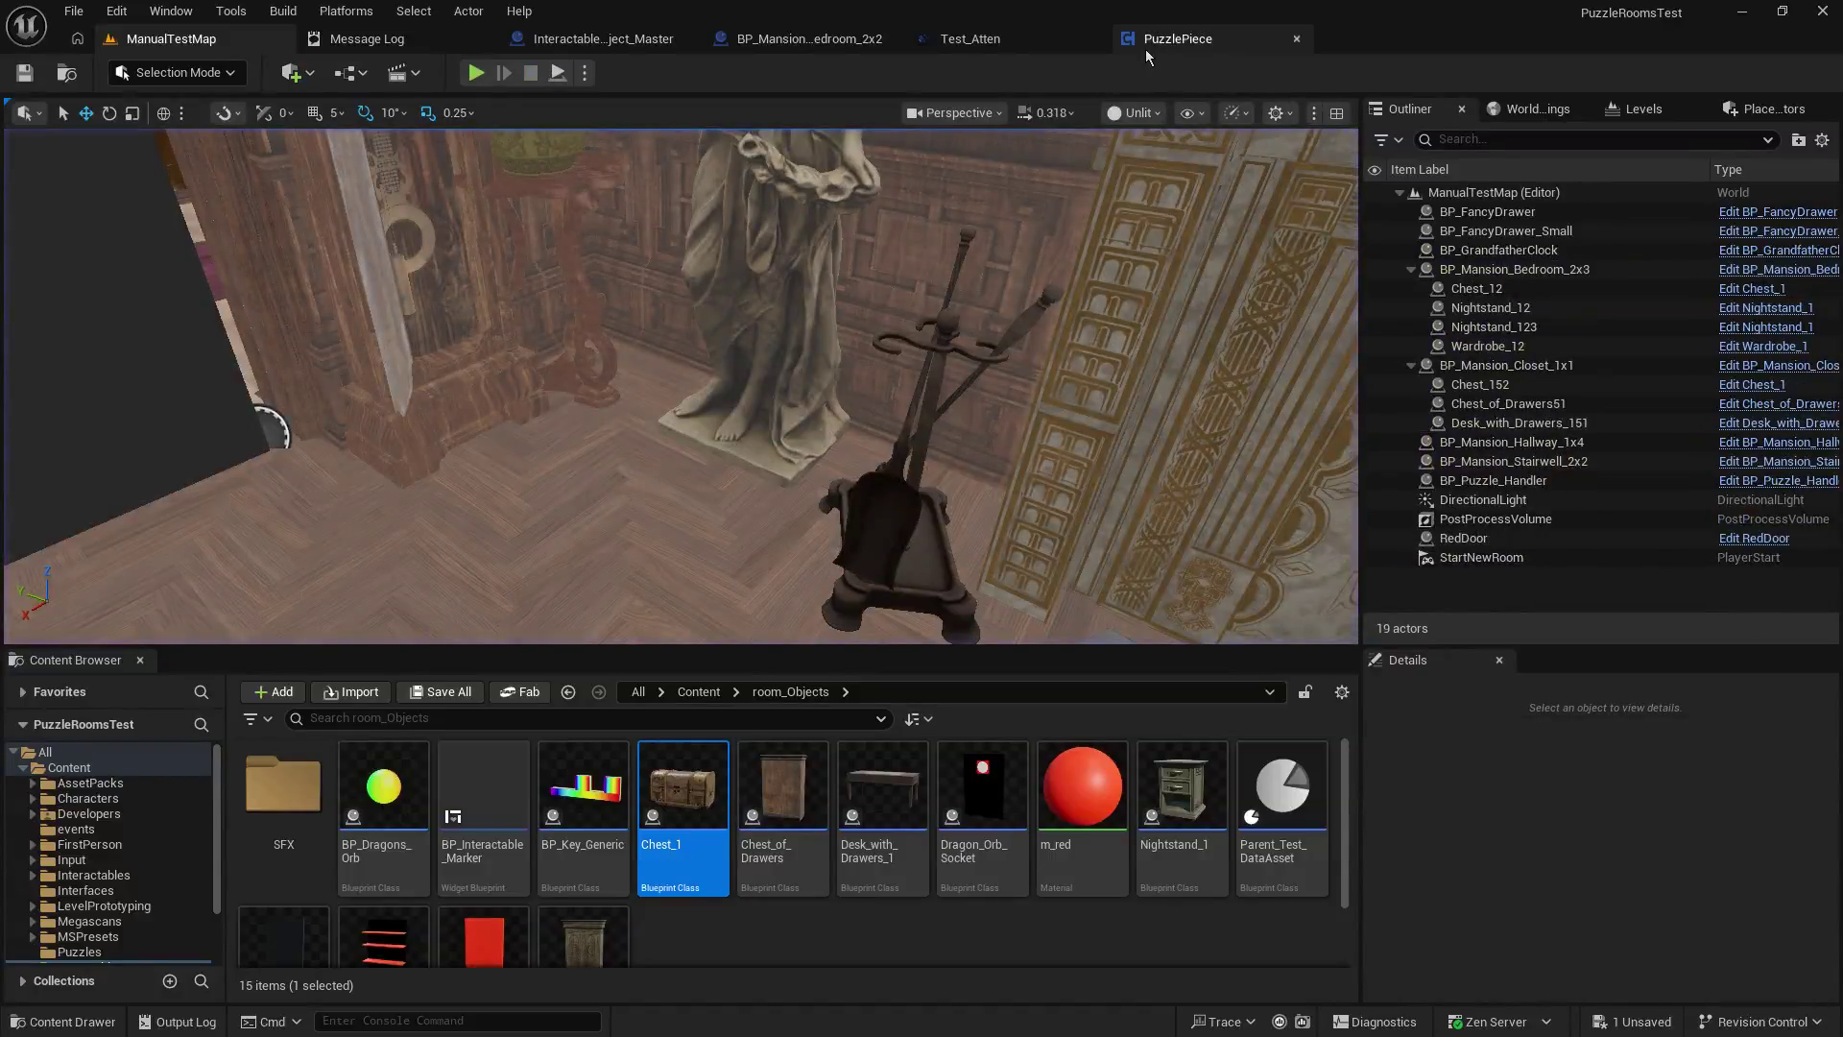
left_click(970, 41)
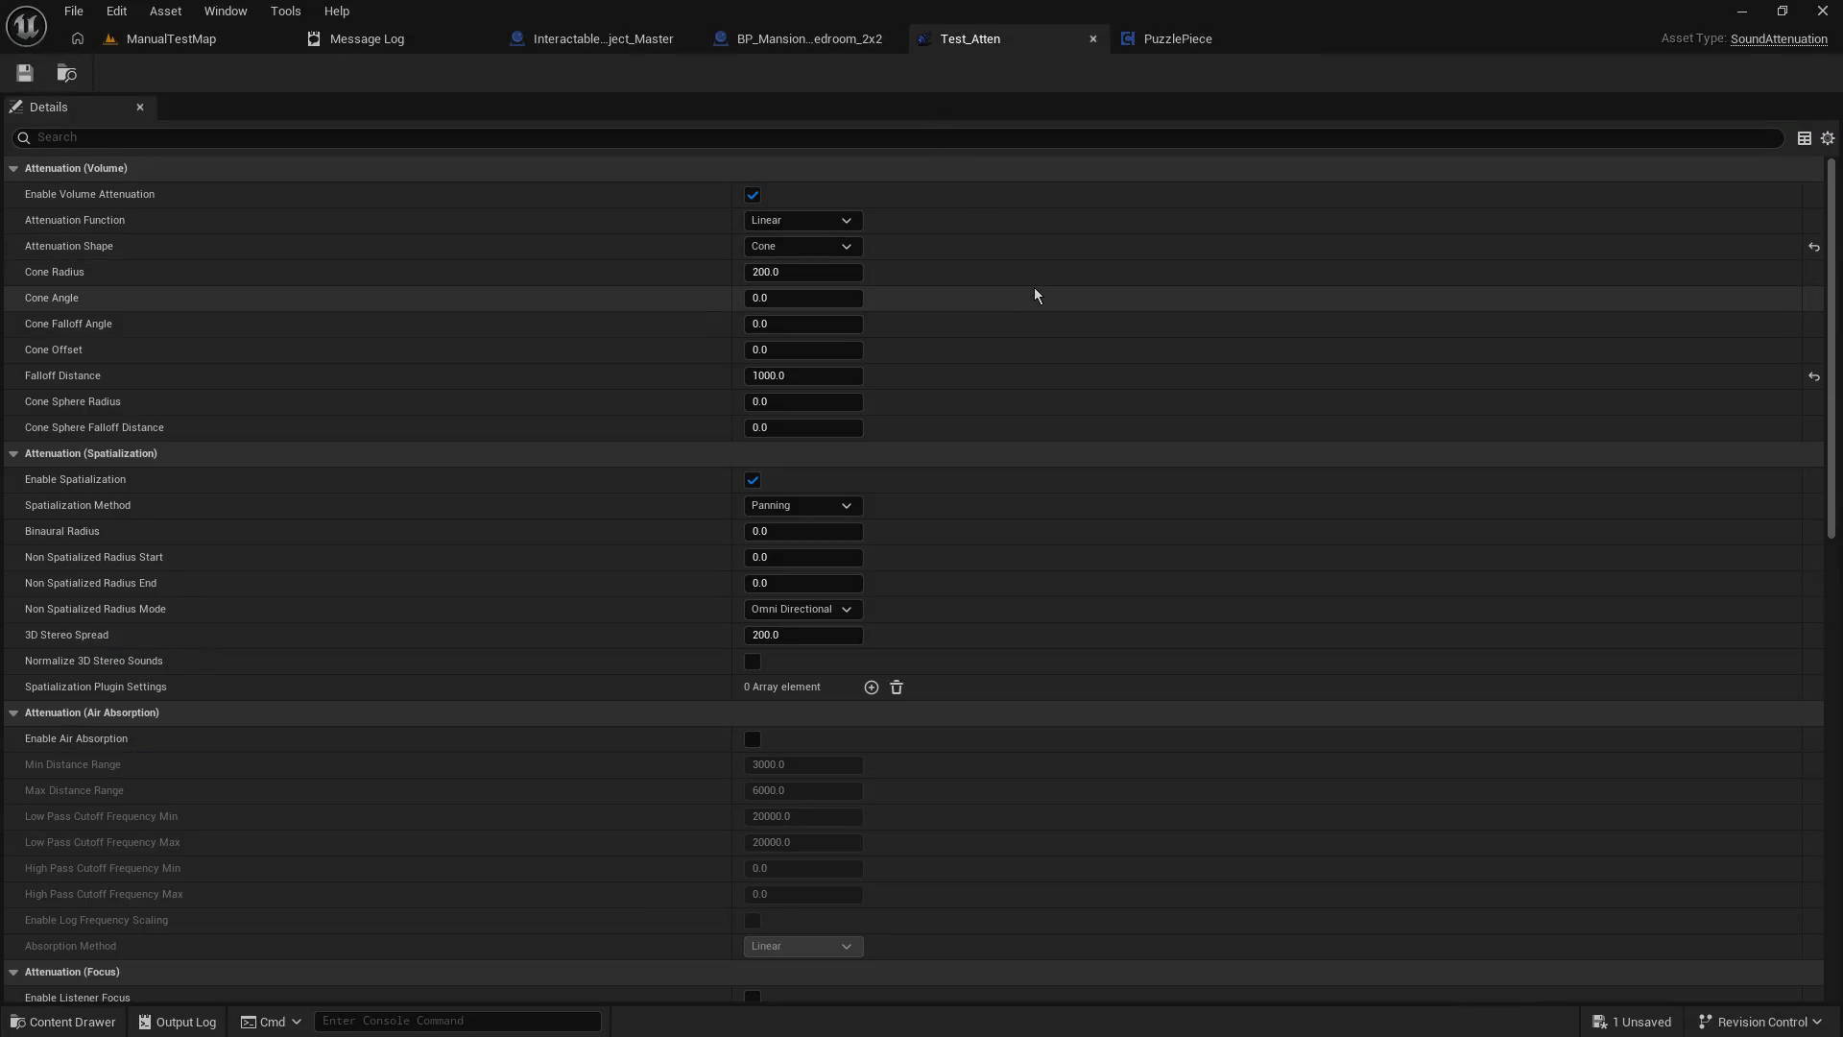
key("ctrl+z")
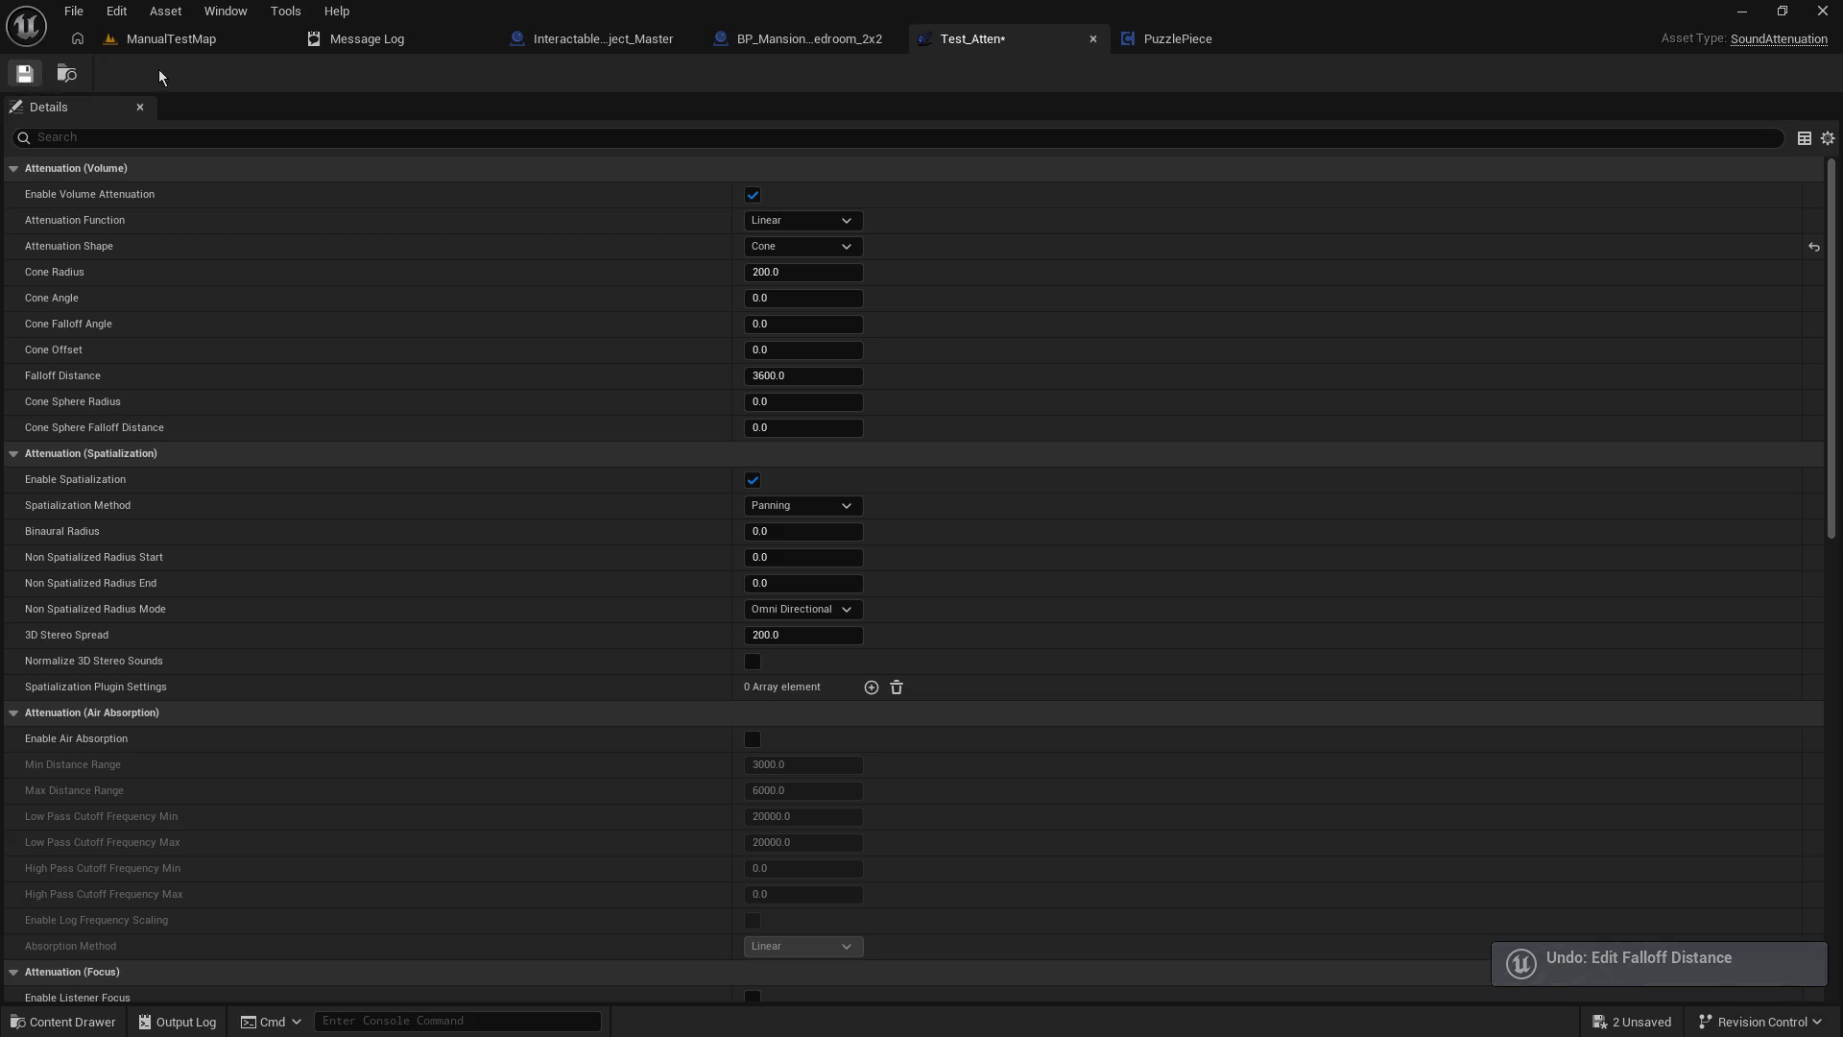
key("ctrl+s")
left_click(171, 38)
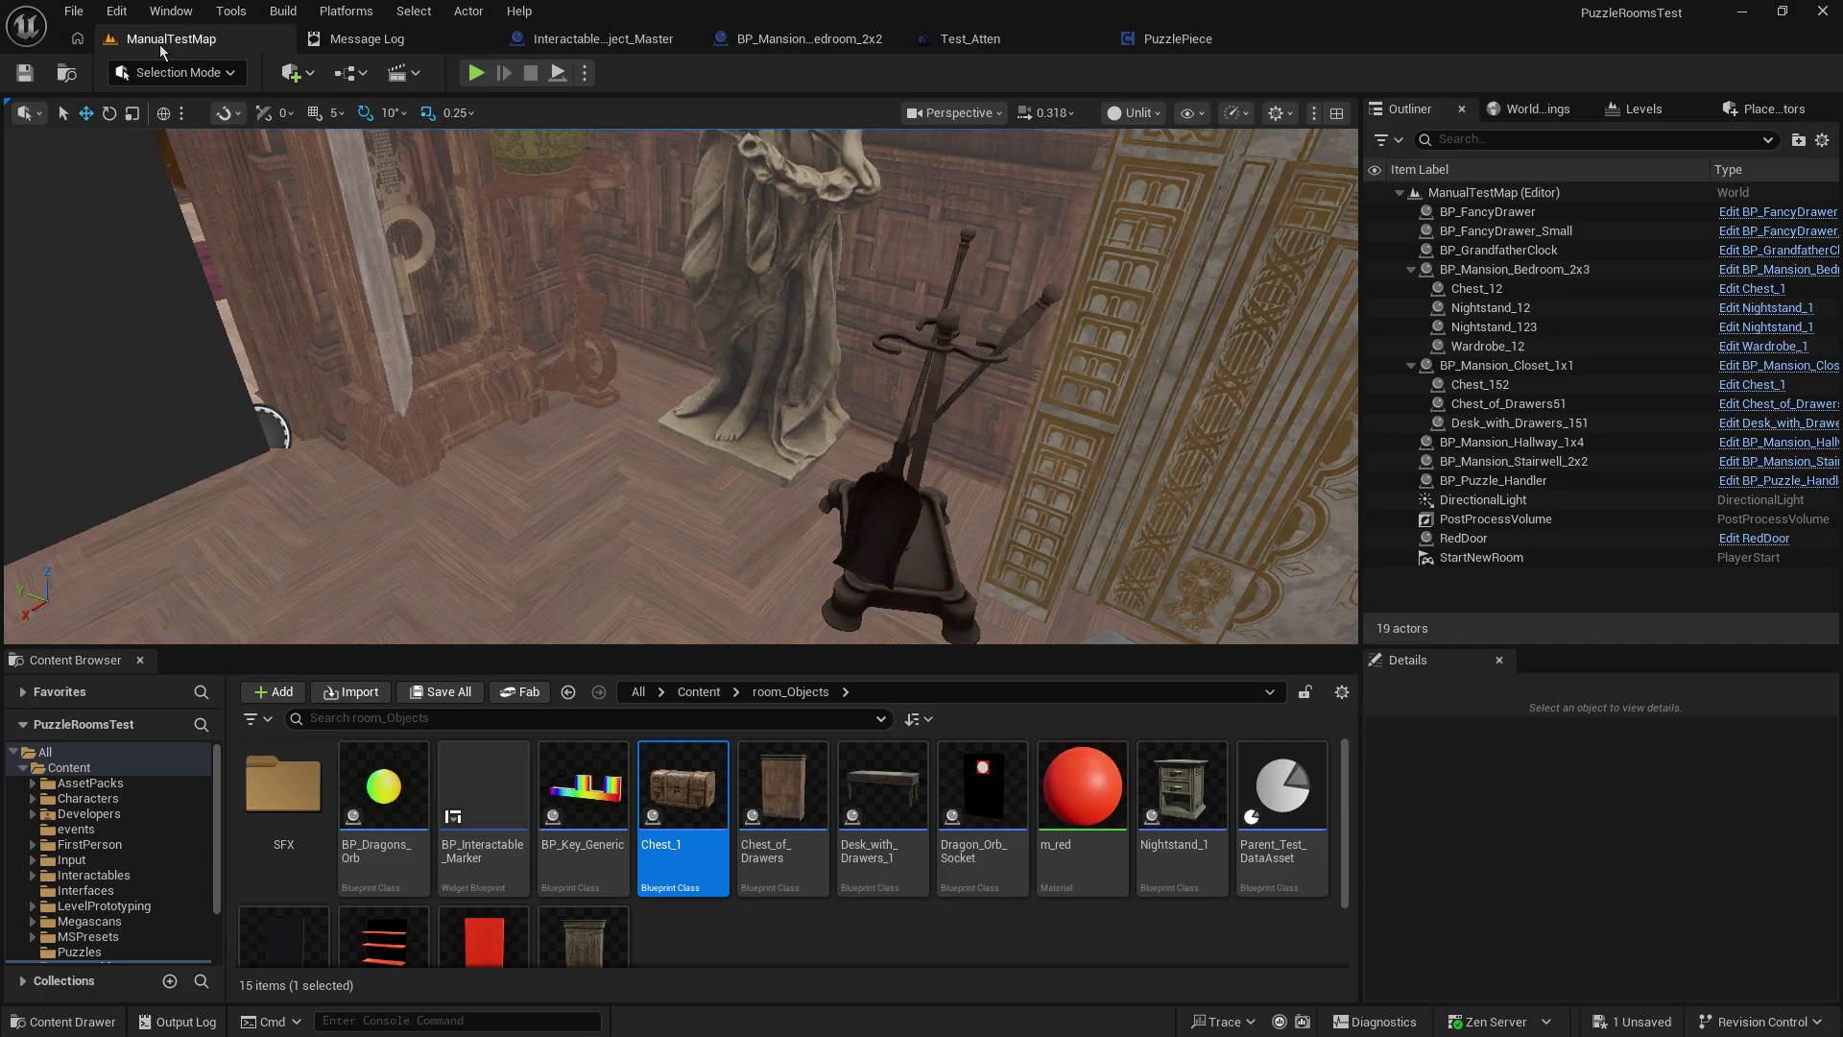
Play-test again, then set Test_Atten's cone angle to 160 and save.
left_click(475, 73)
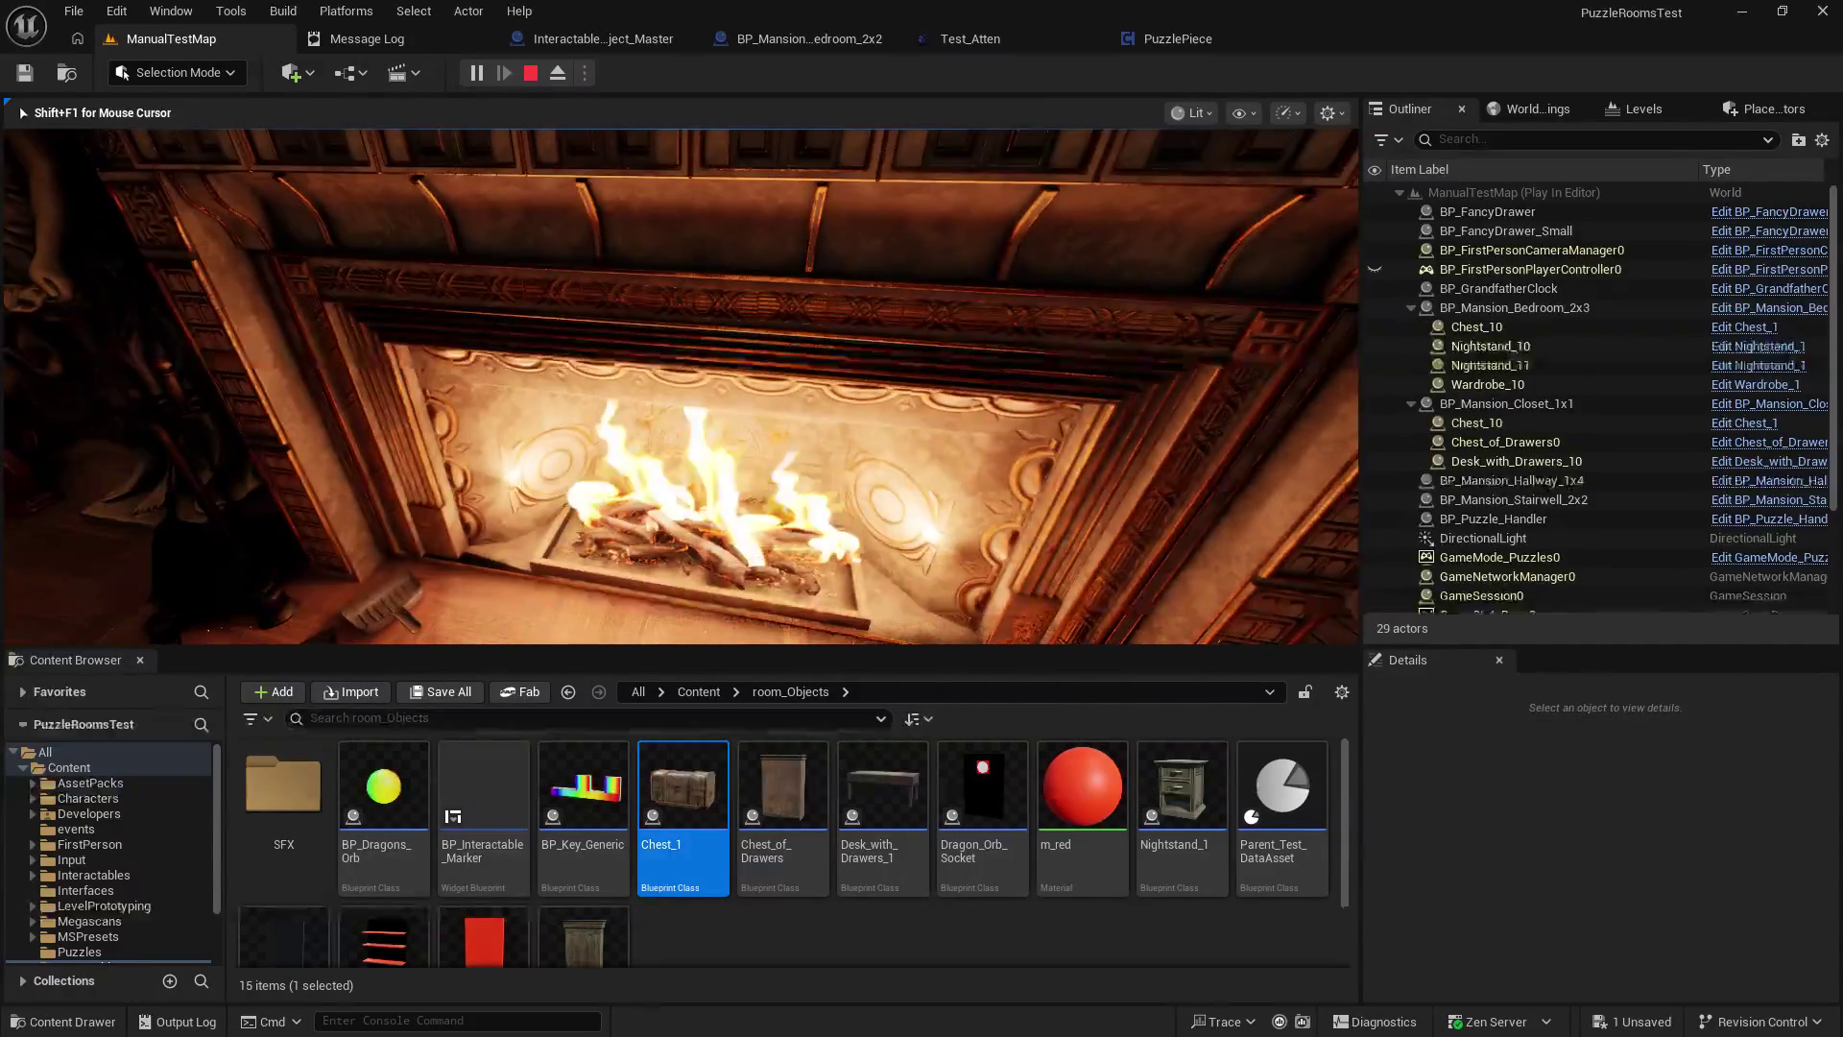
key("Escape")
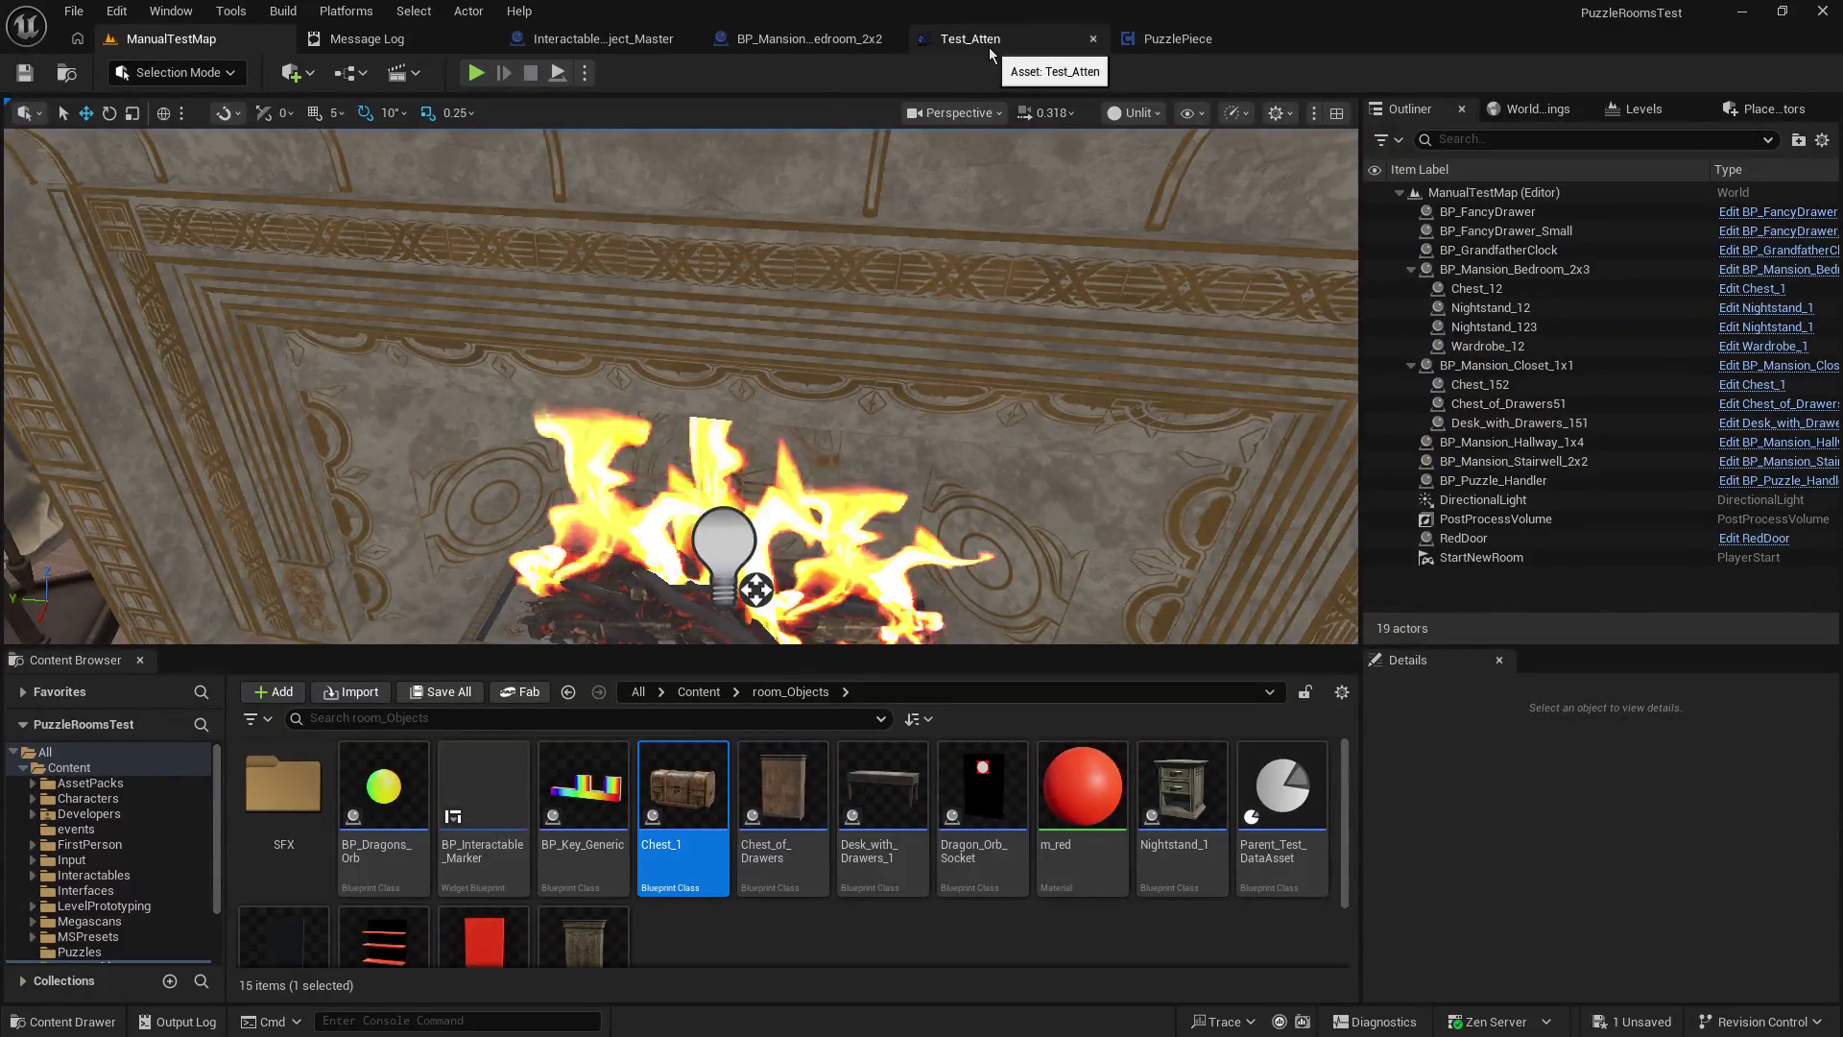
left_click(989, 50)
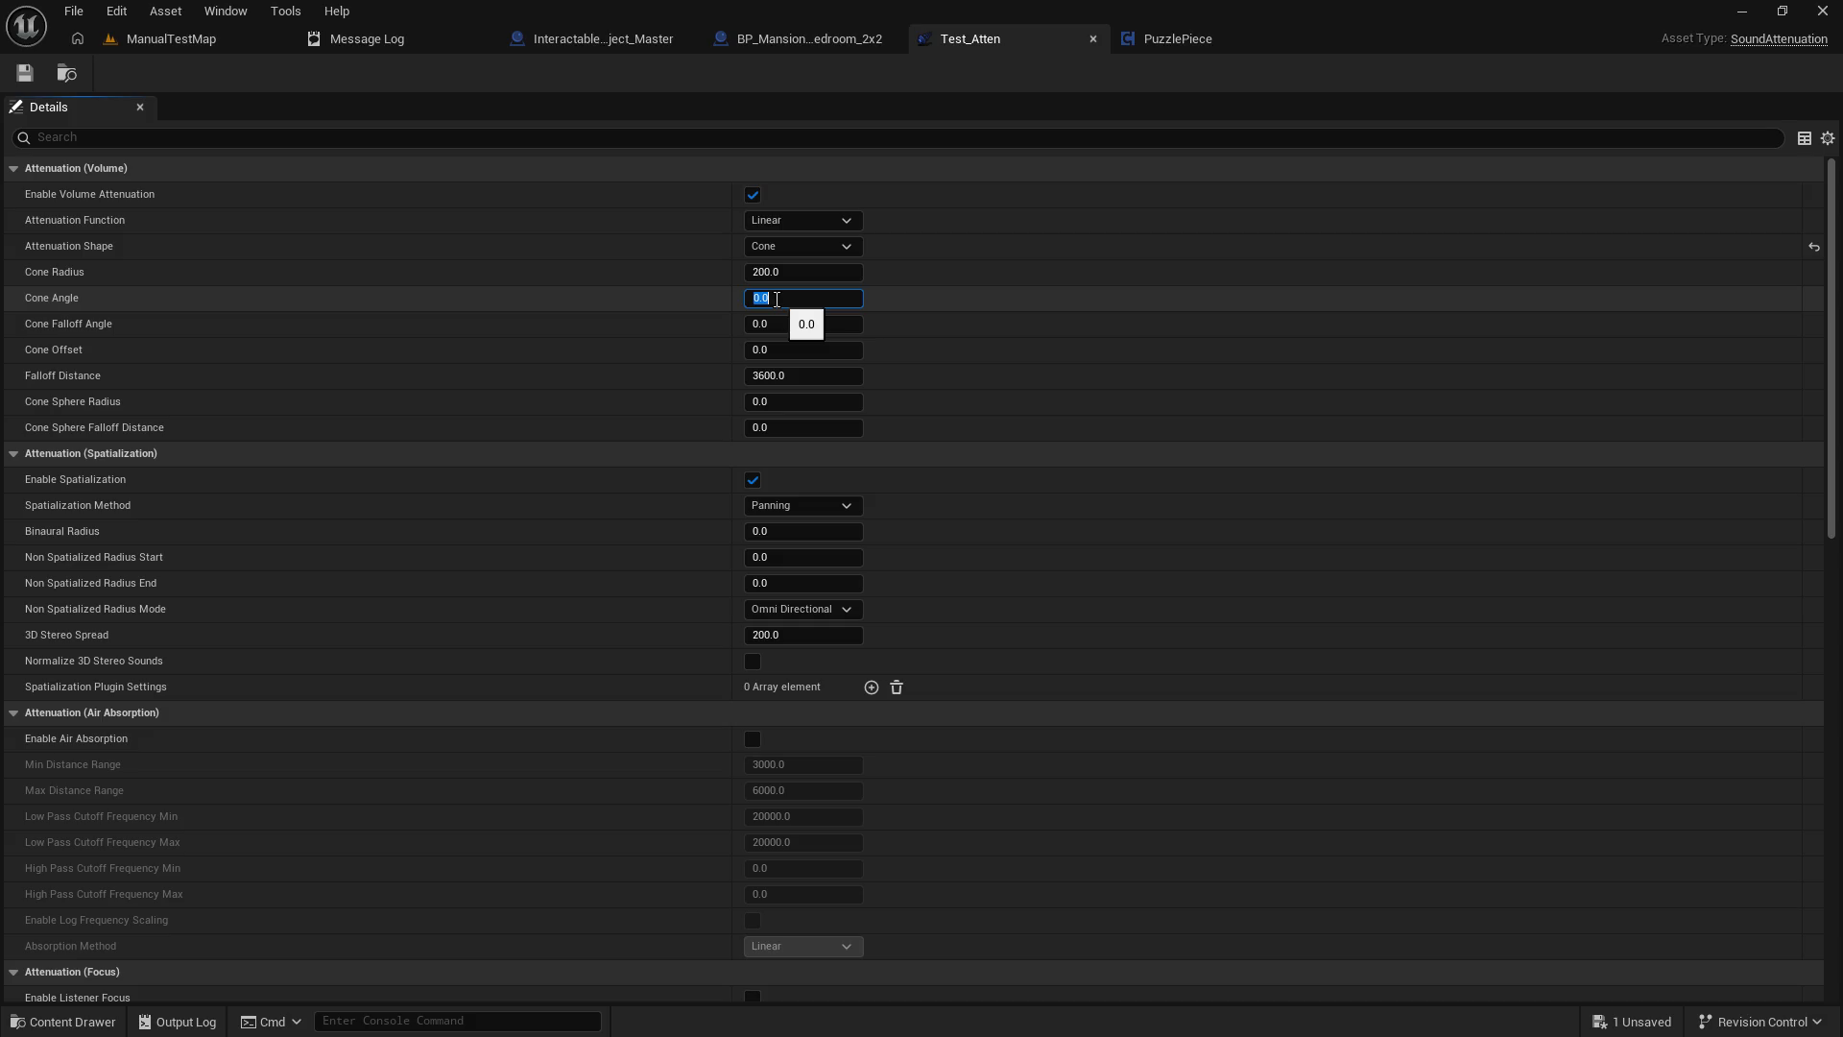
type("160")
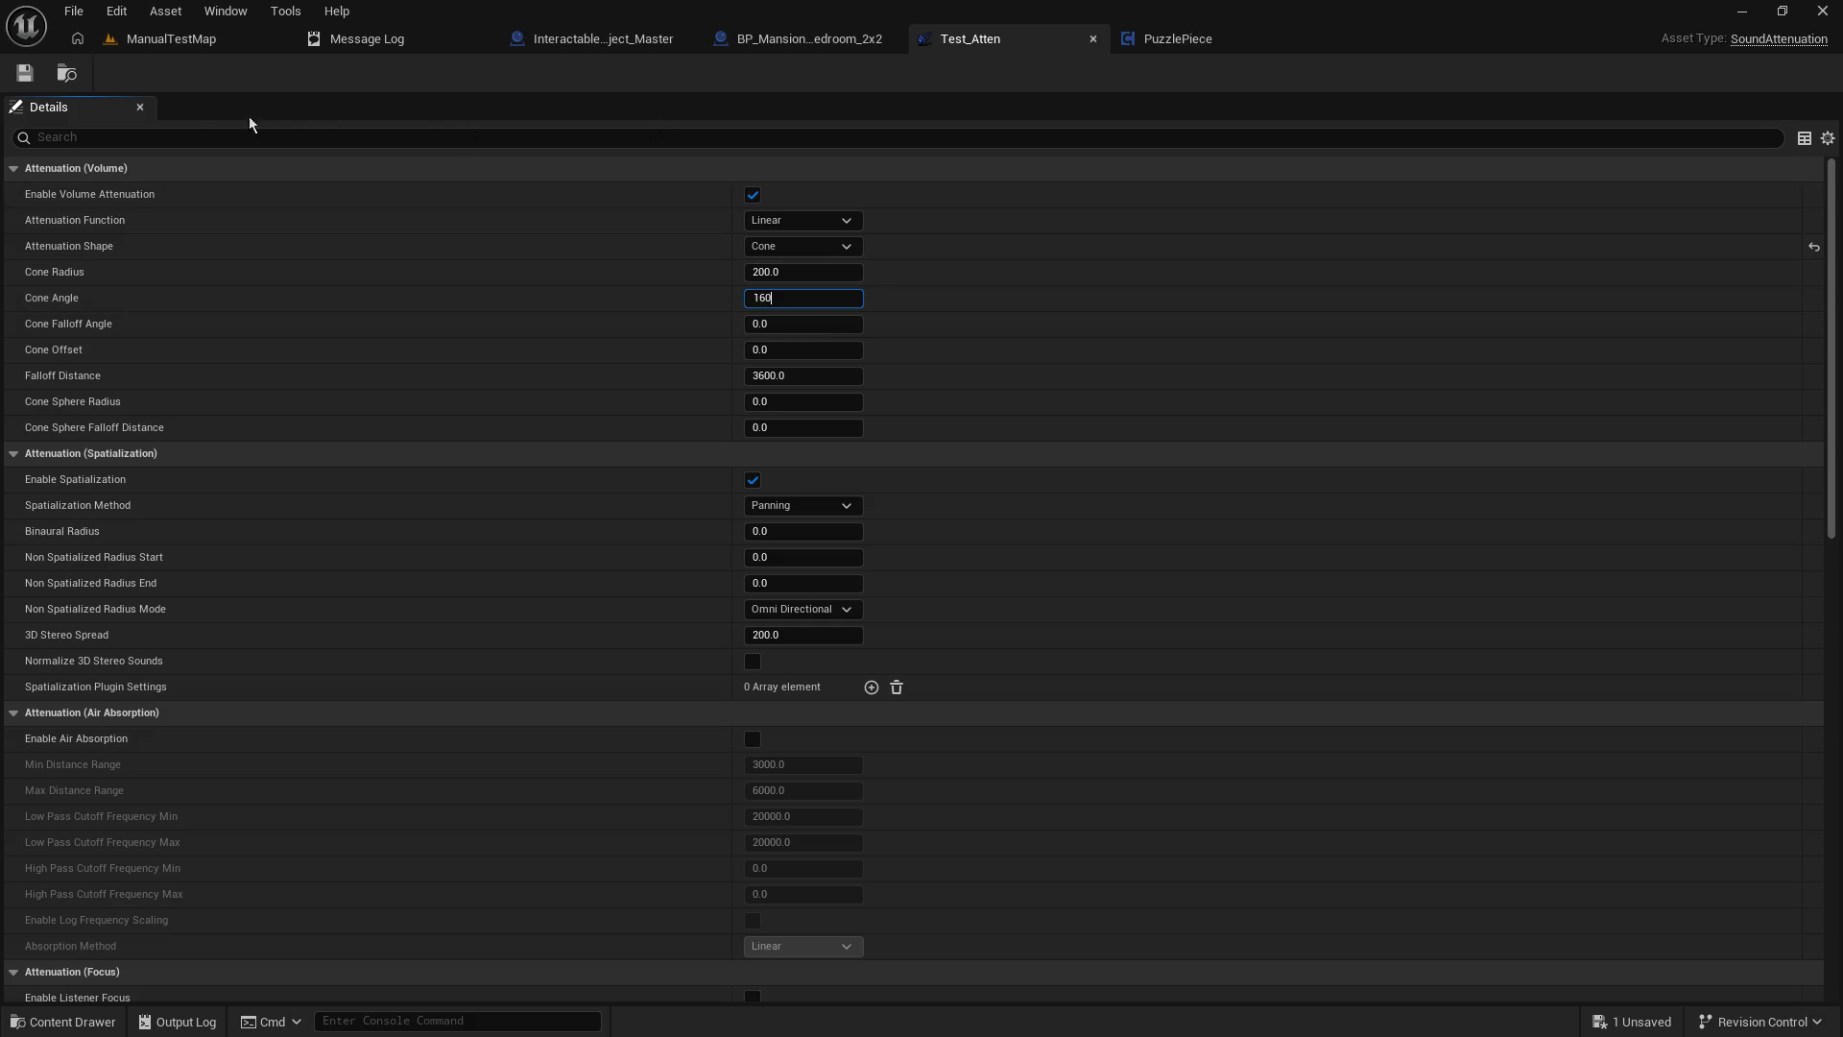
key("ctrl+s")
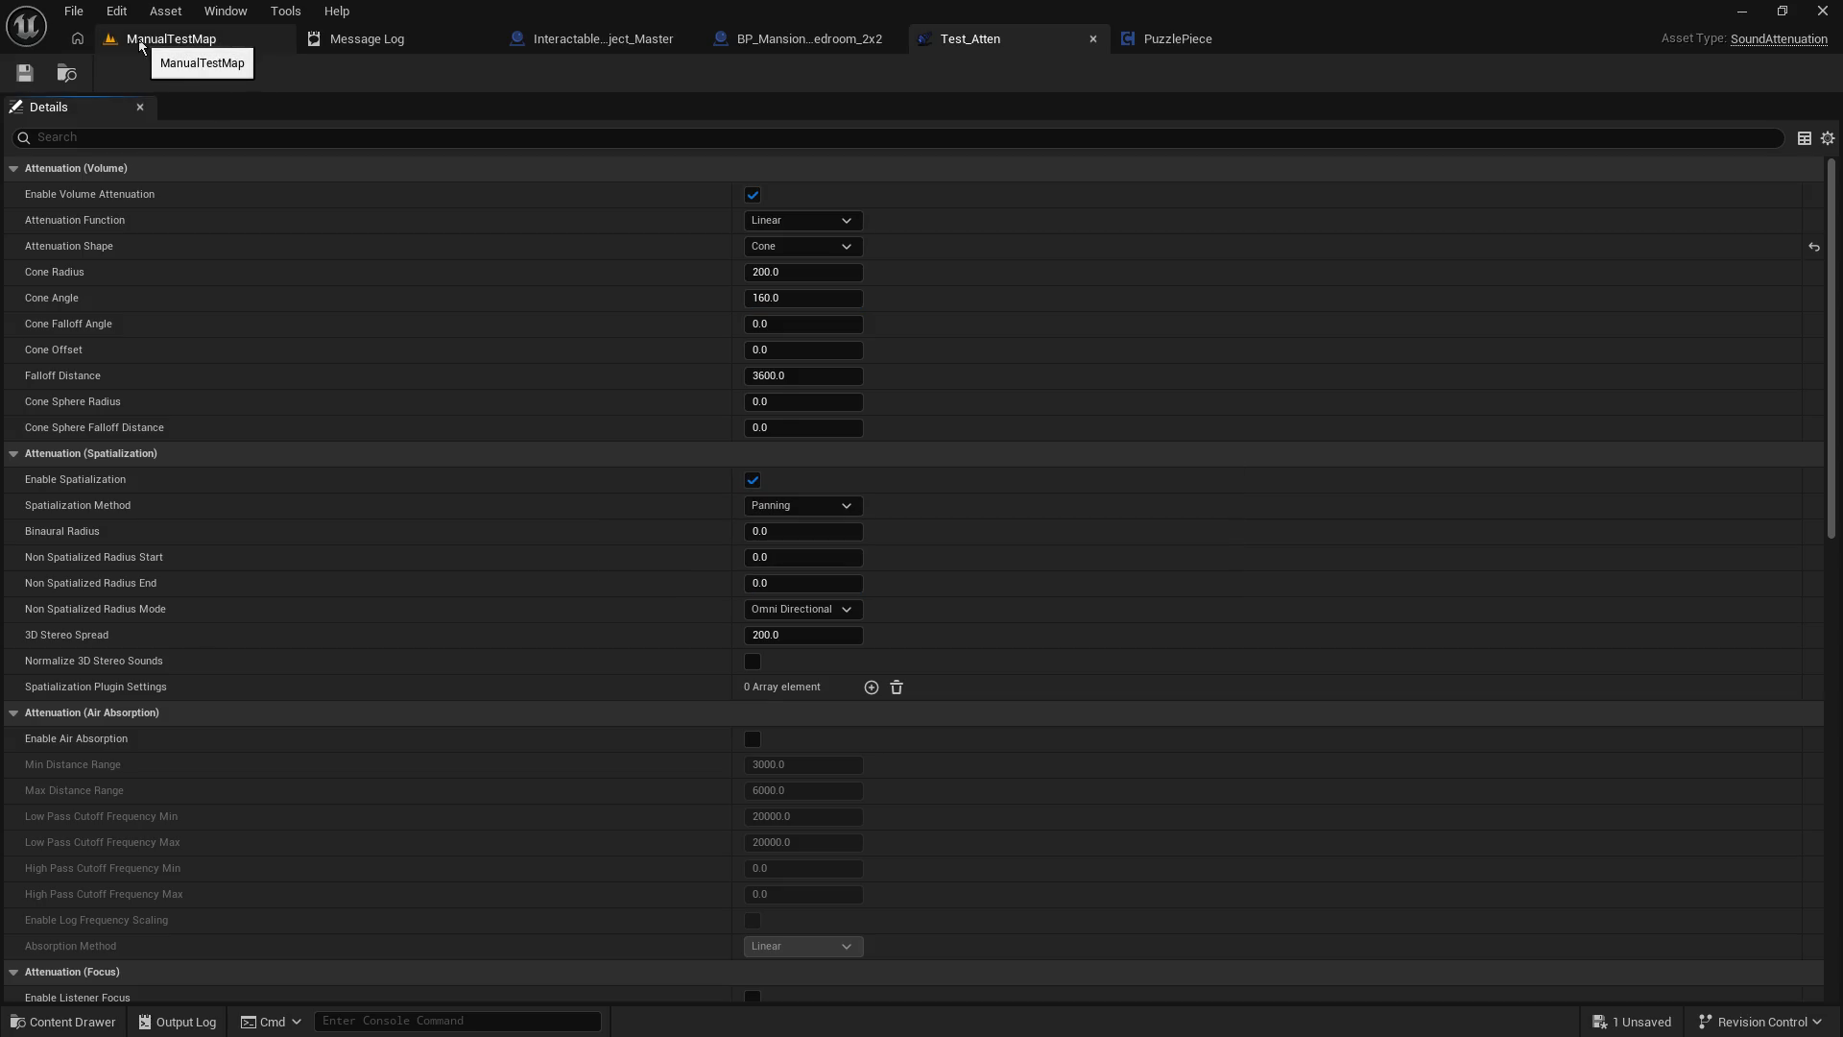
Play-test once more and reopen Test_Atten to set falloff distance 1800.
left_click(140, 45)
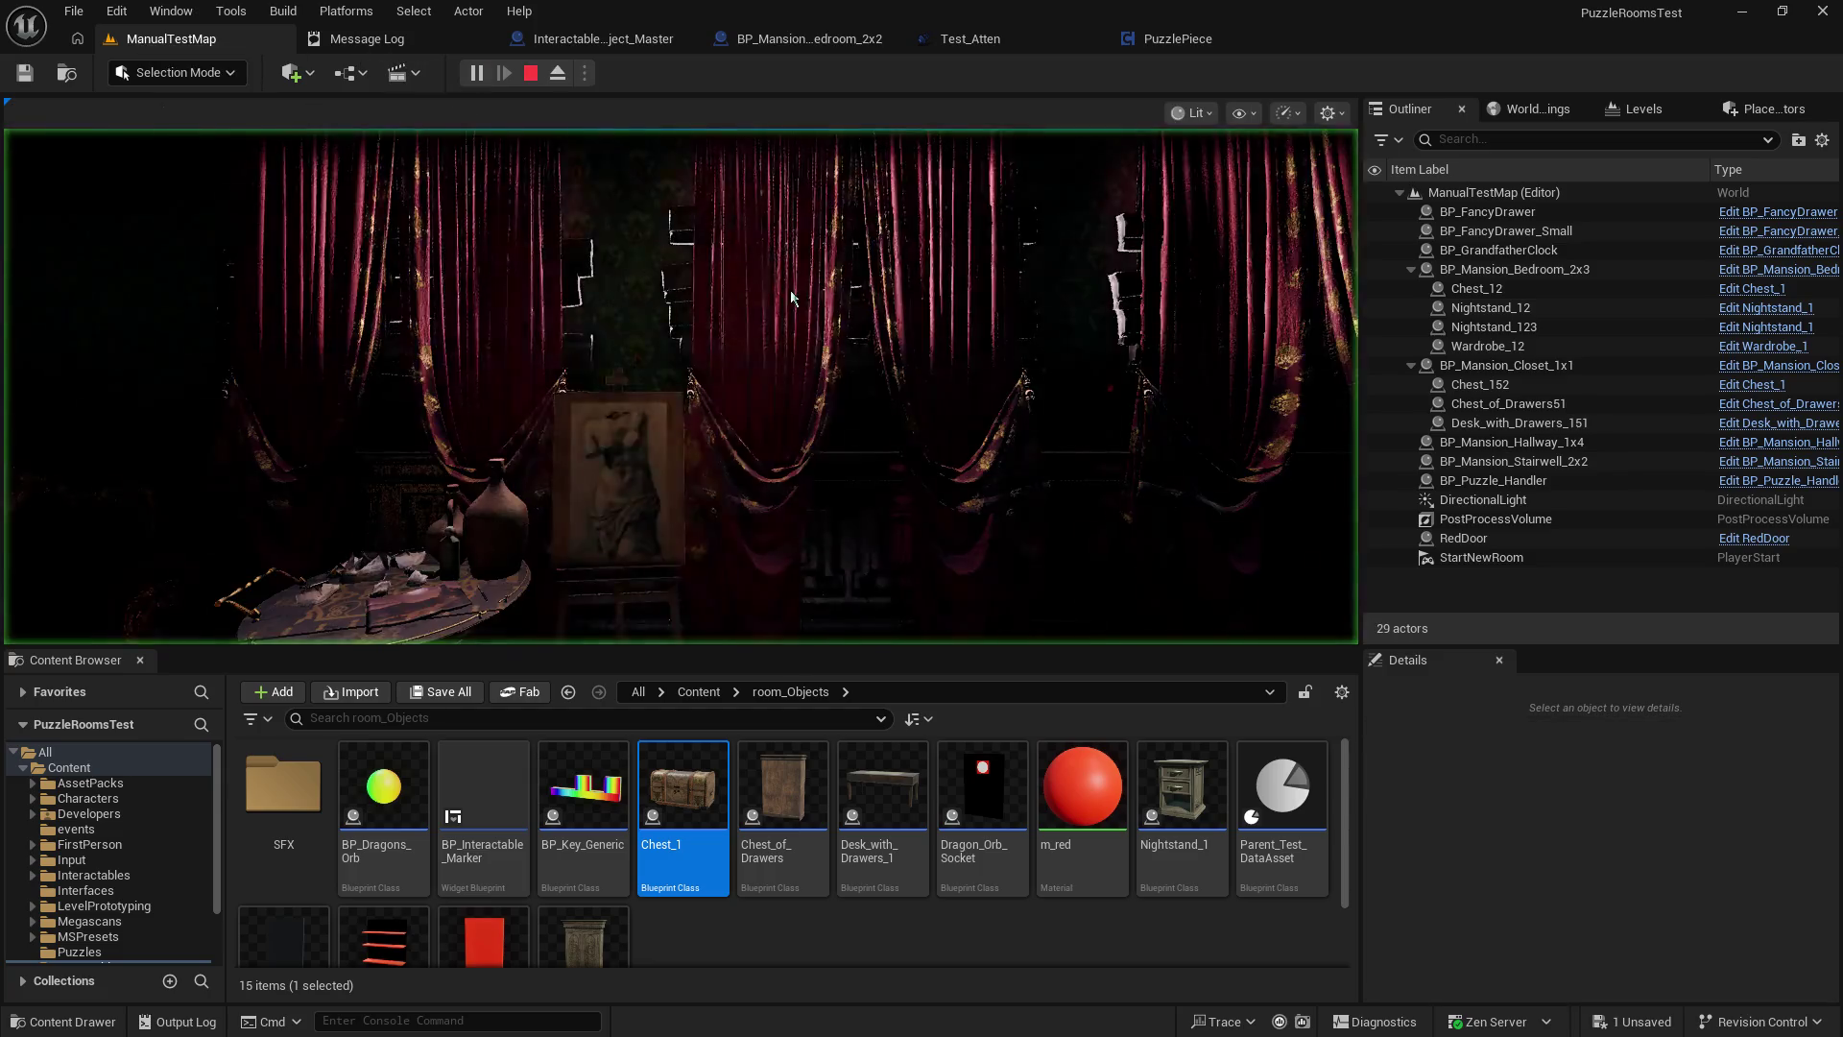
left_click(792, 298)
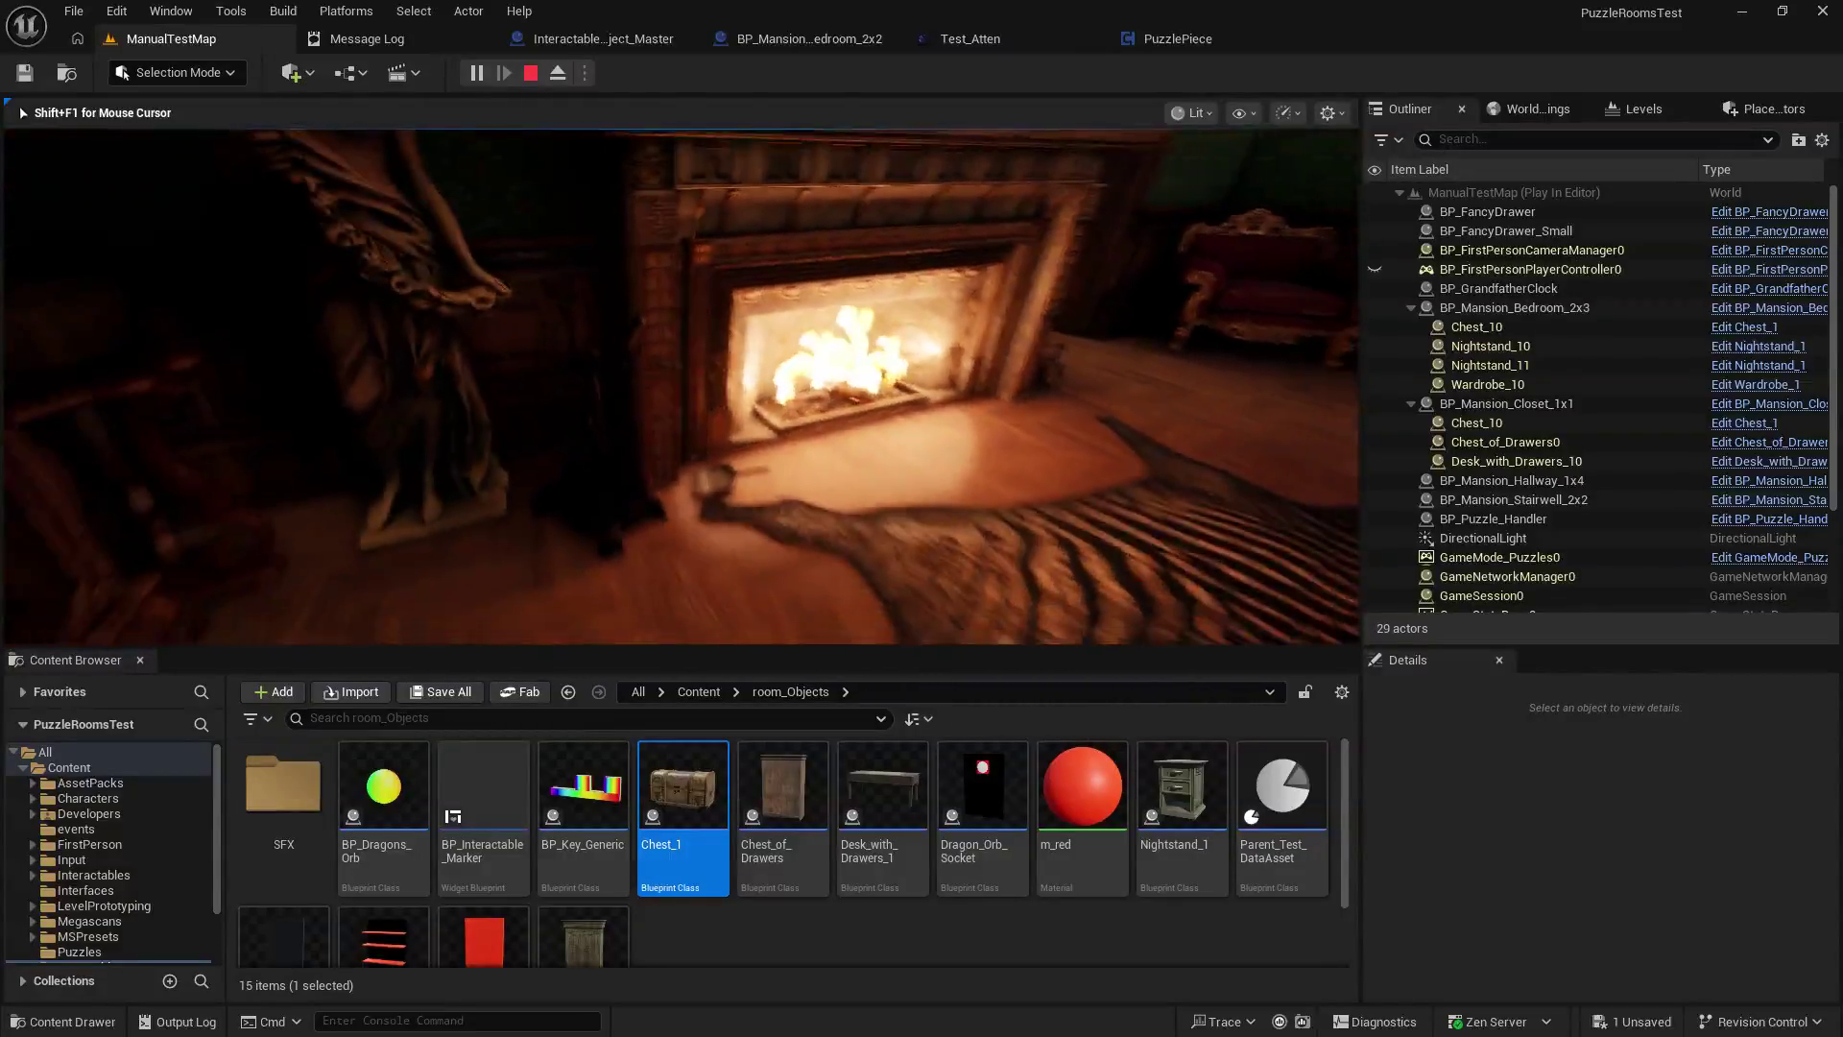
key("Escape")
left_click(989, 40)
type("100")
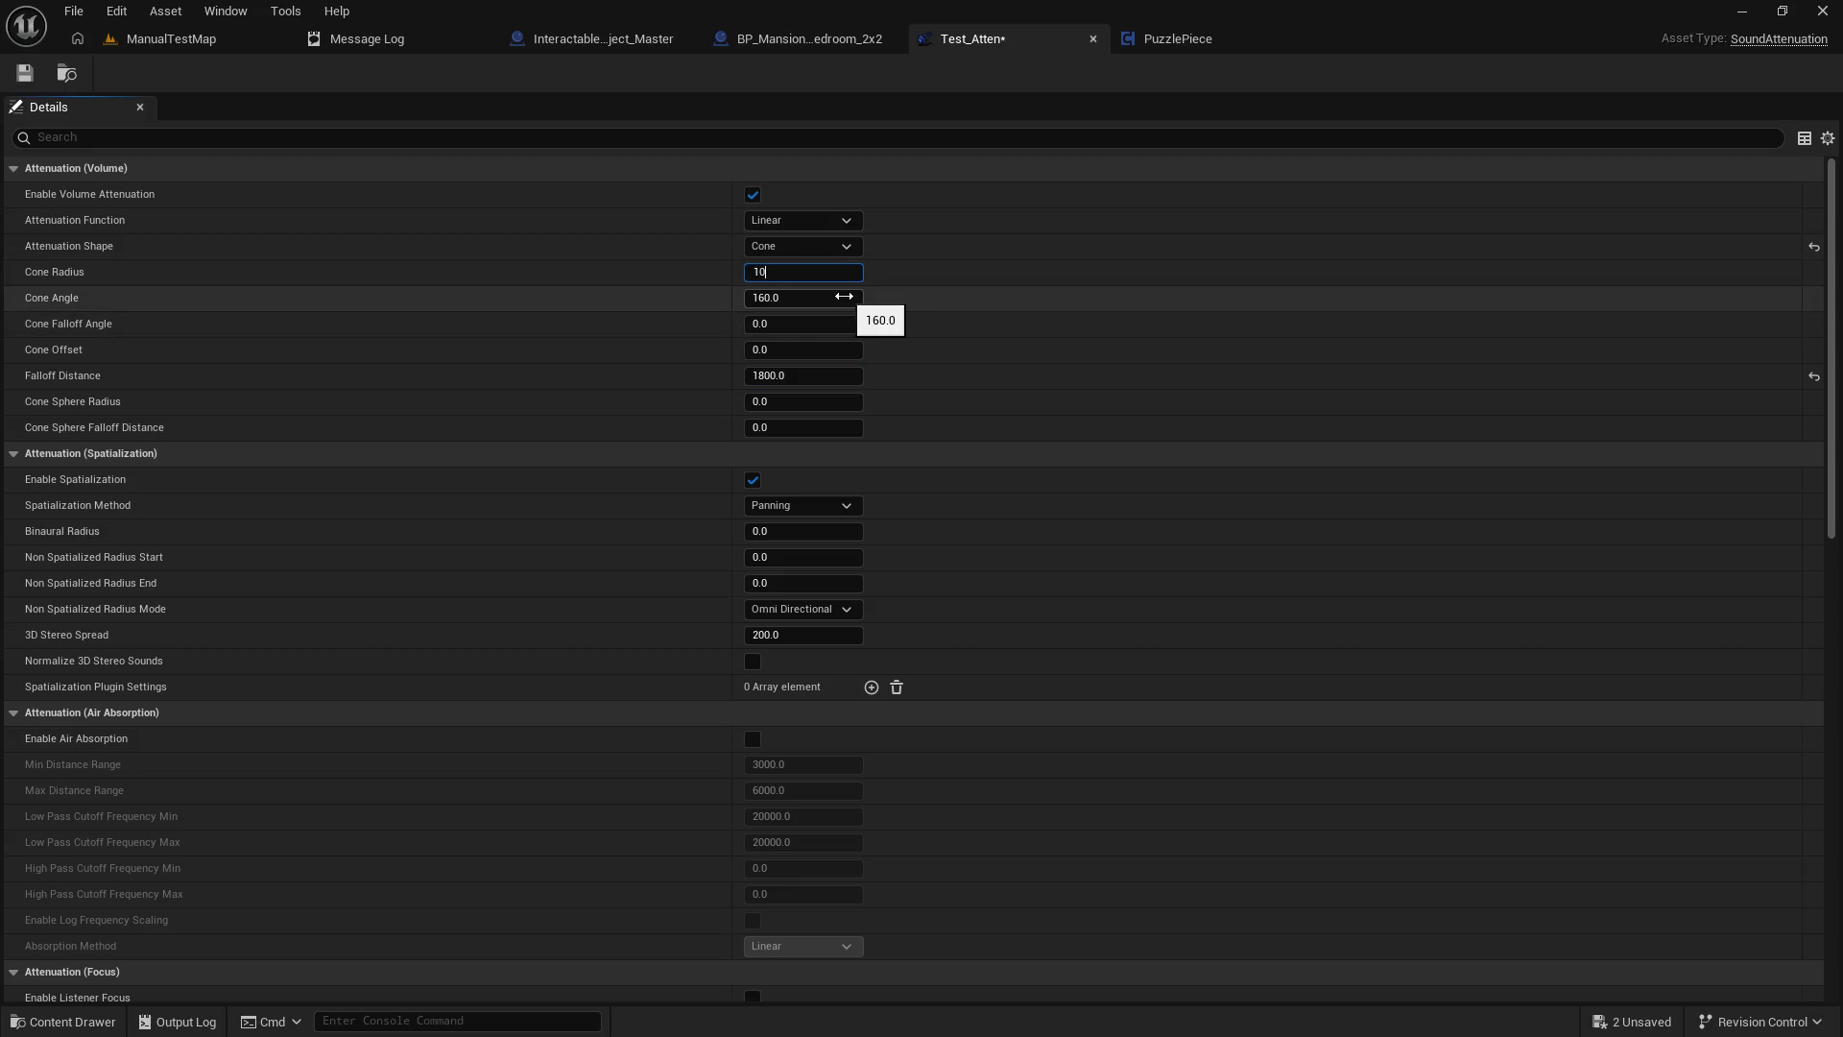
Save Test_Atten with a 100 cone radius and play-test the level with it.
left_click(25, 73)
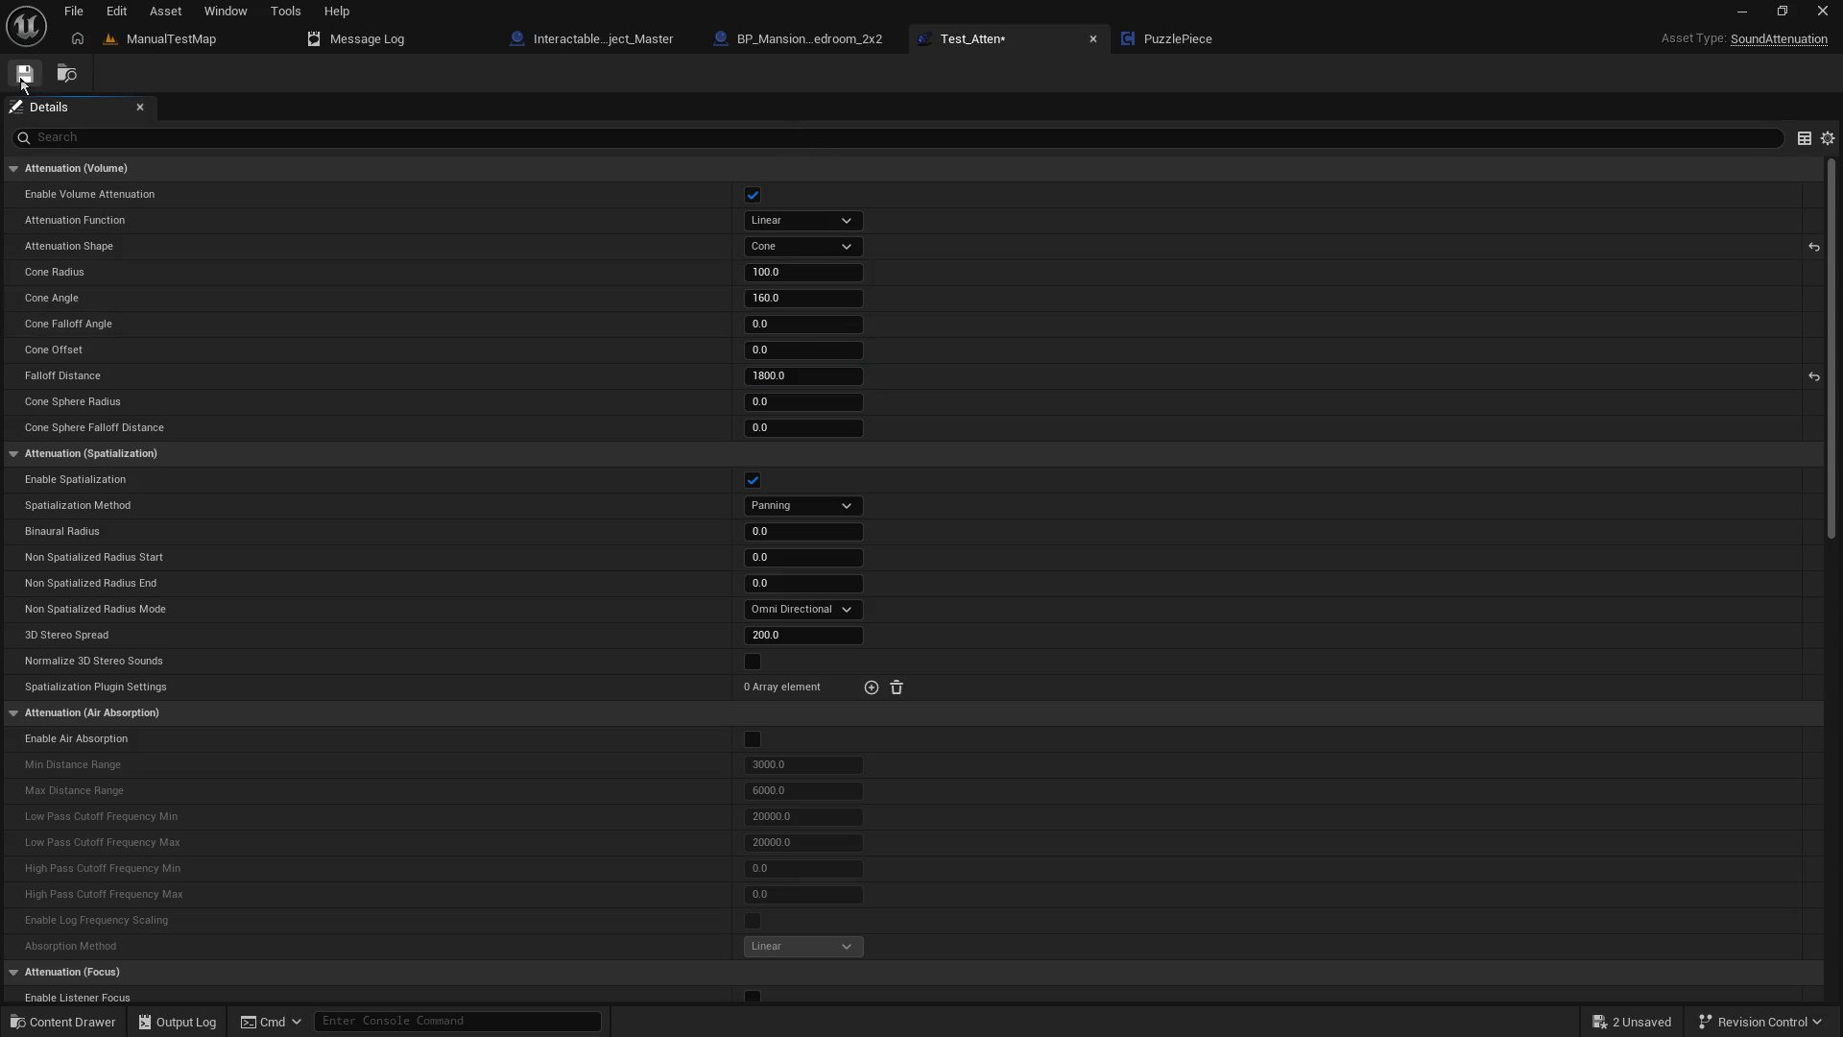
left_click(278, 48)
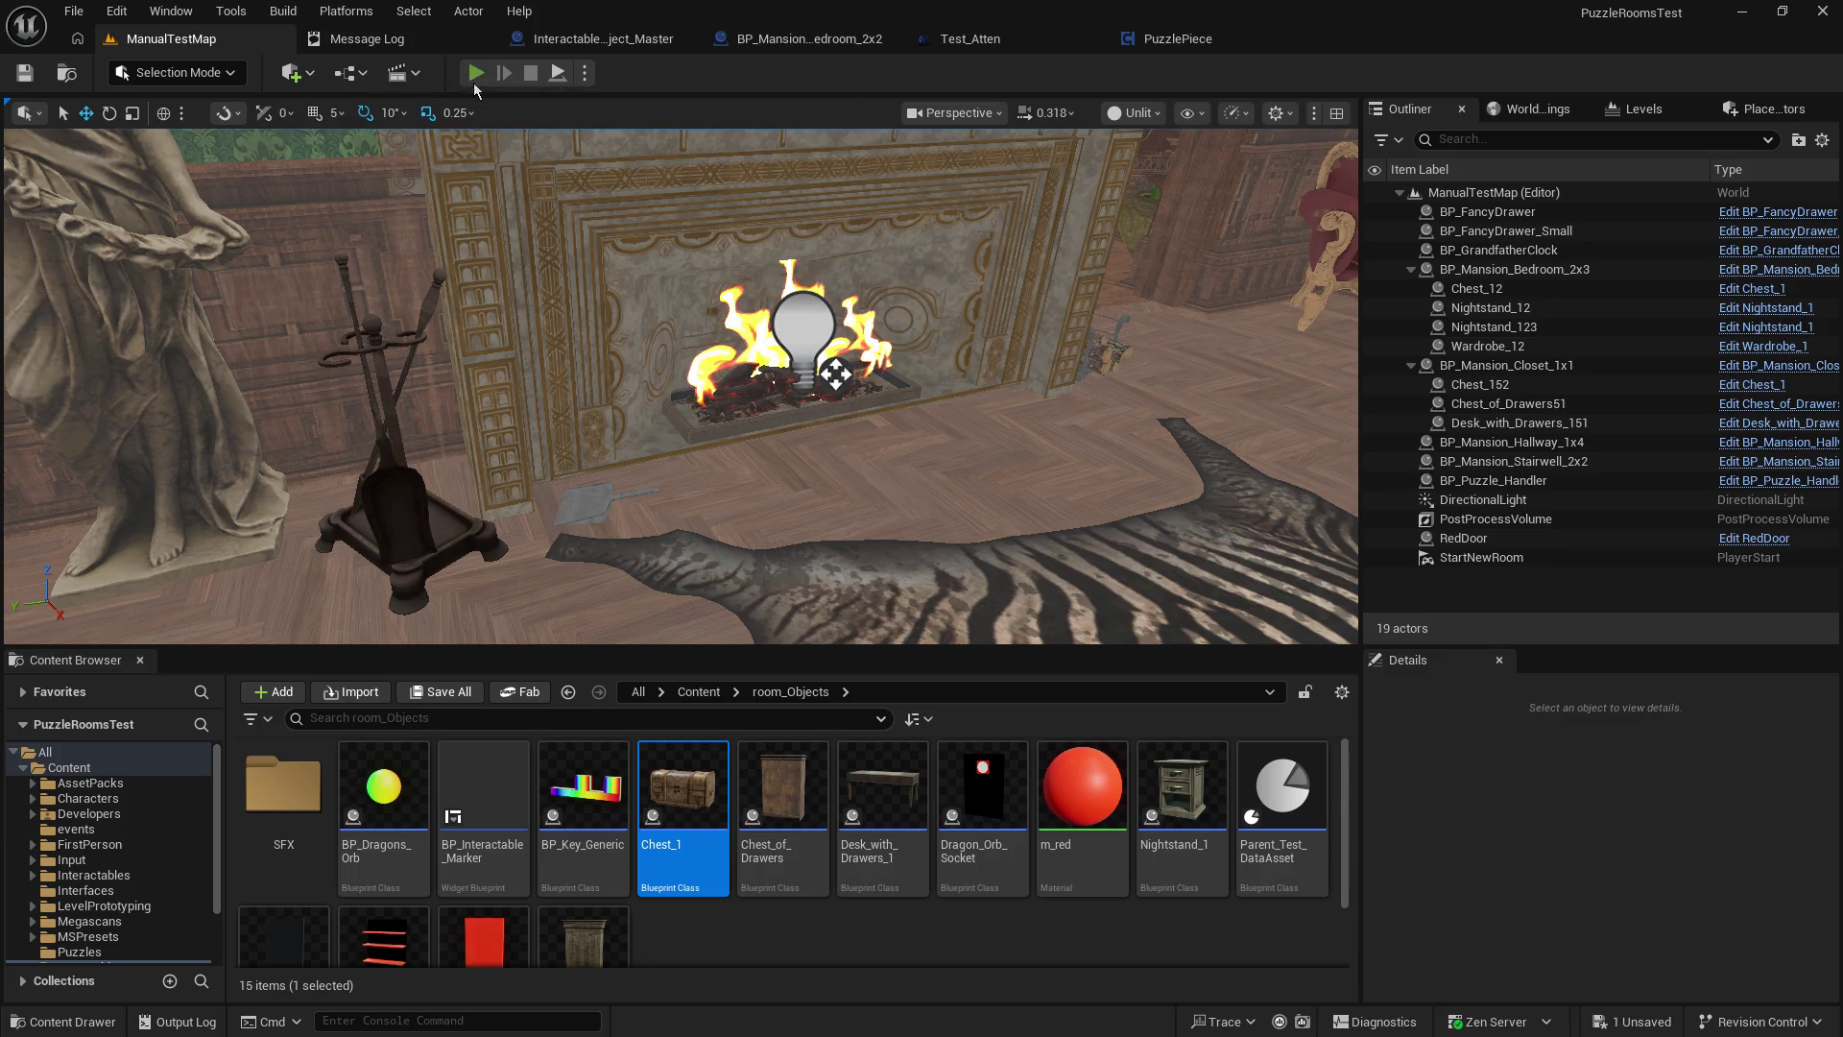
left_click(475, 73)
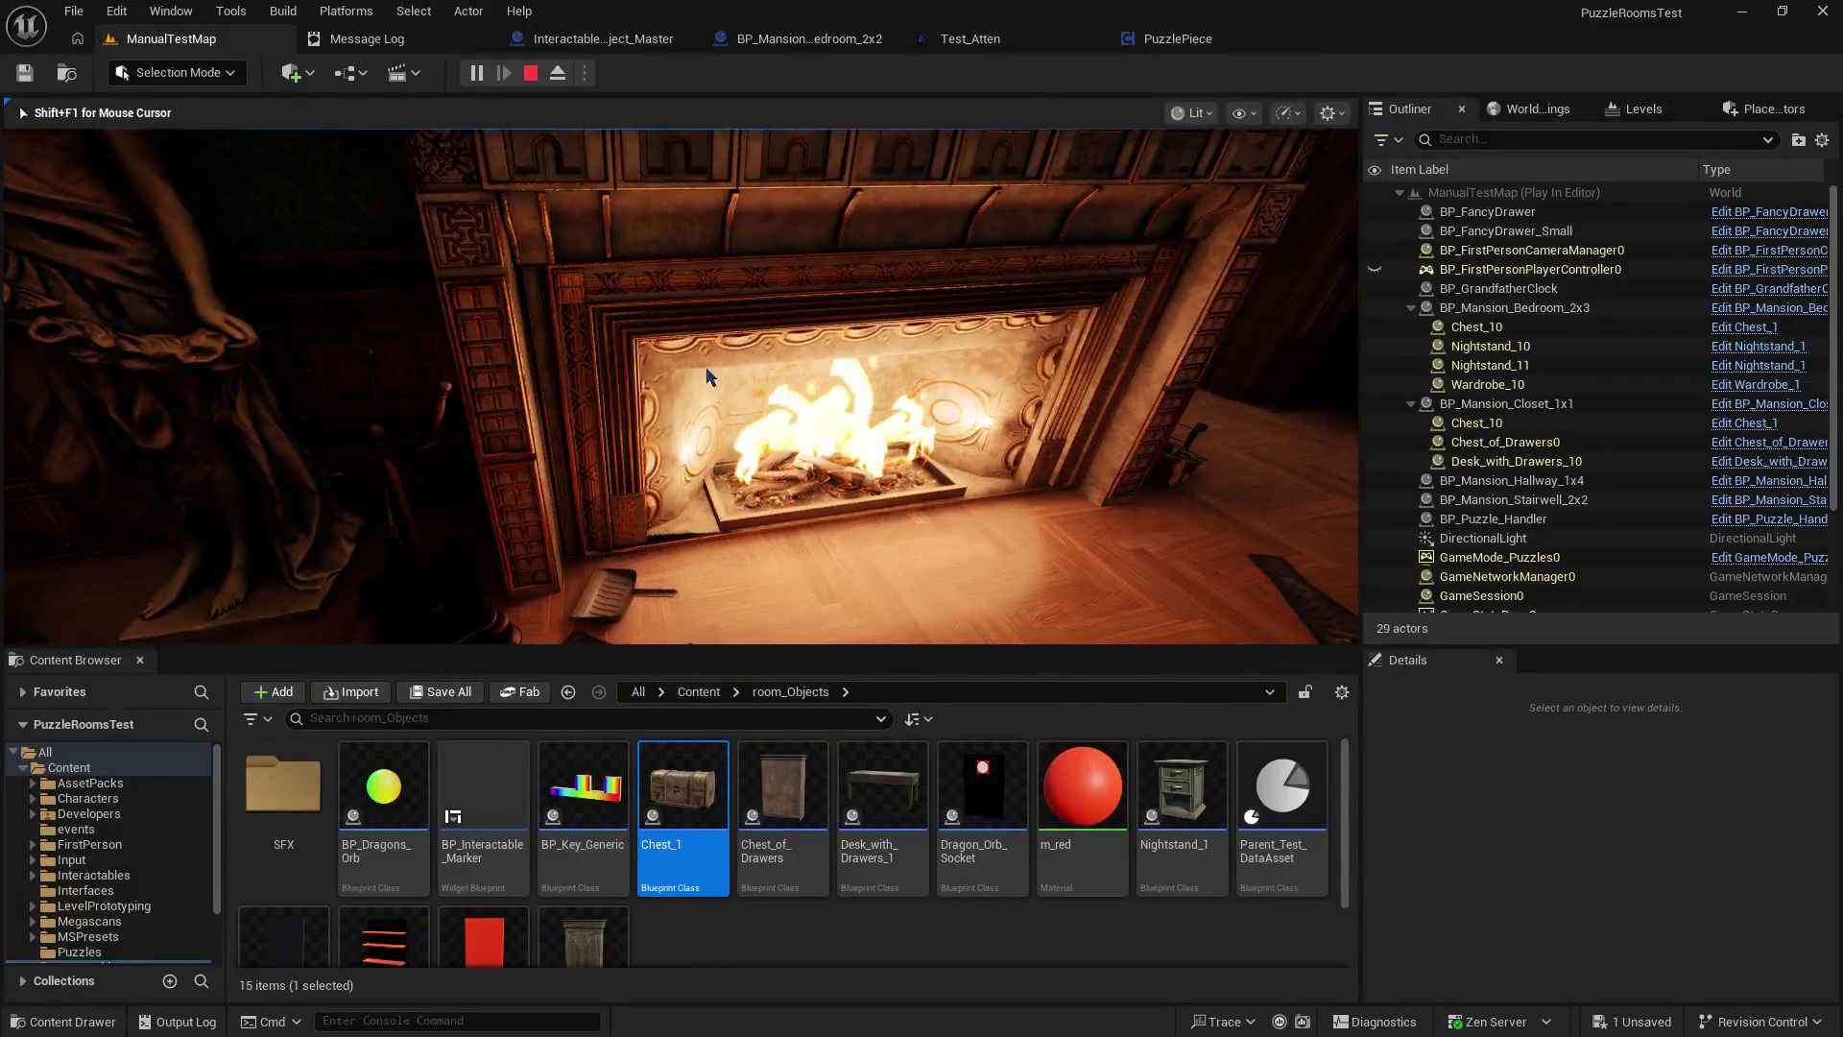
key("Escape")
left_click(1005, 35)
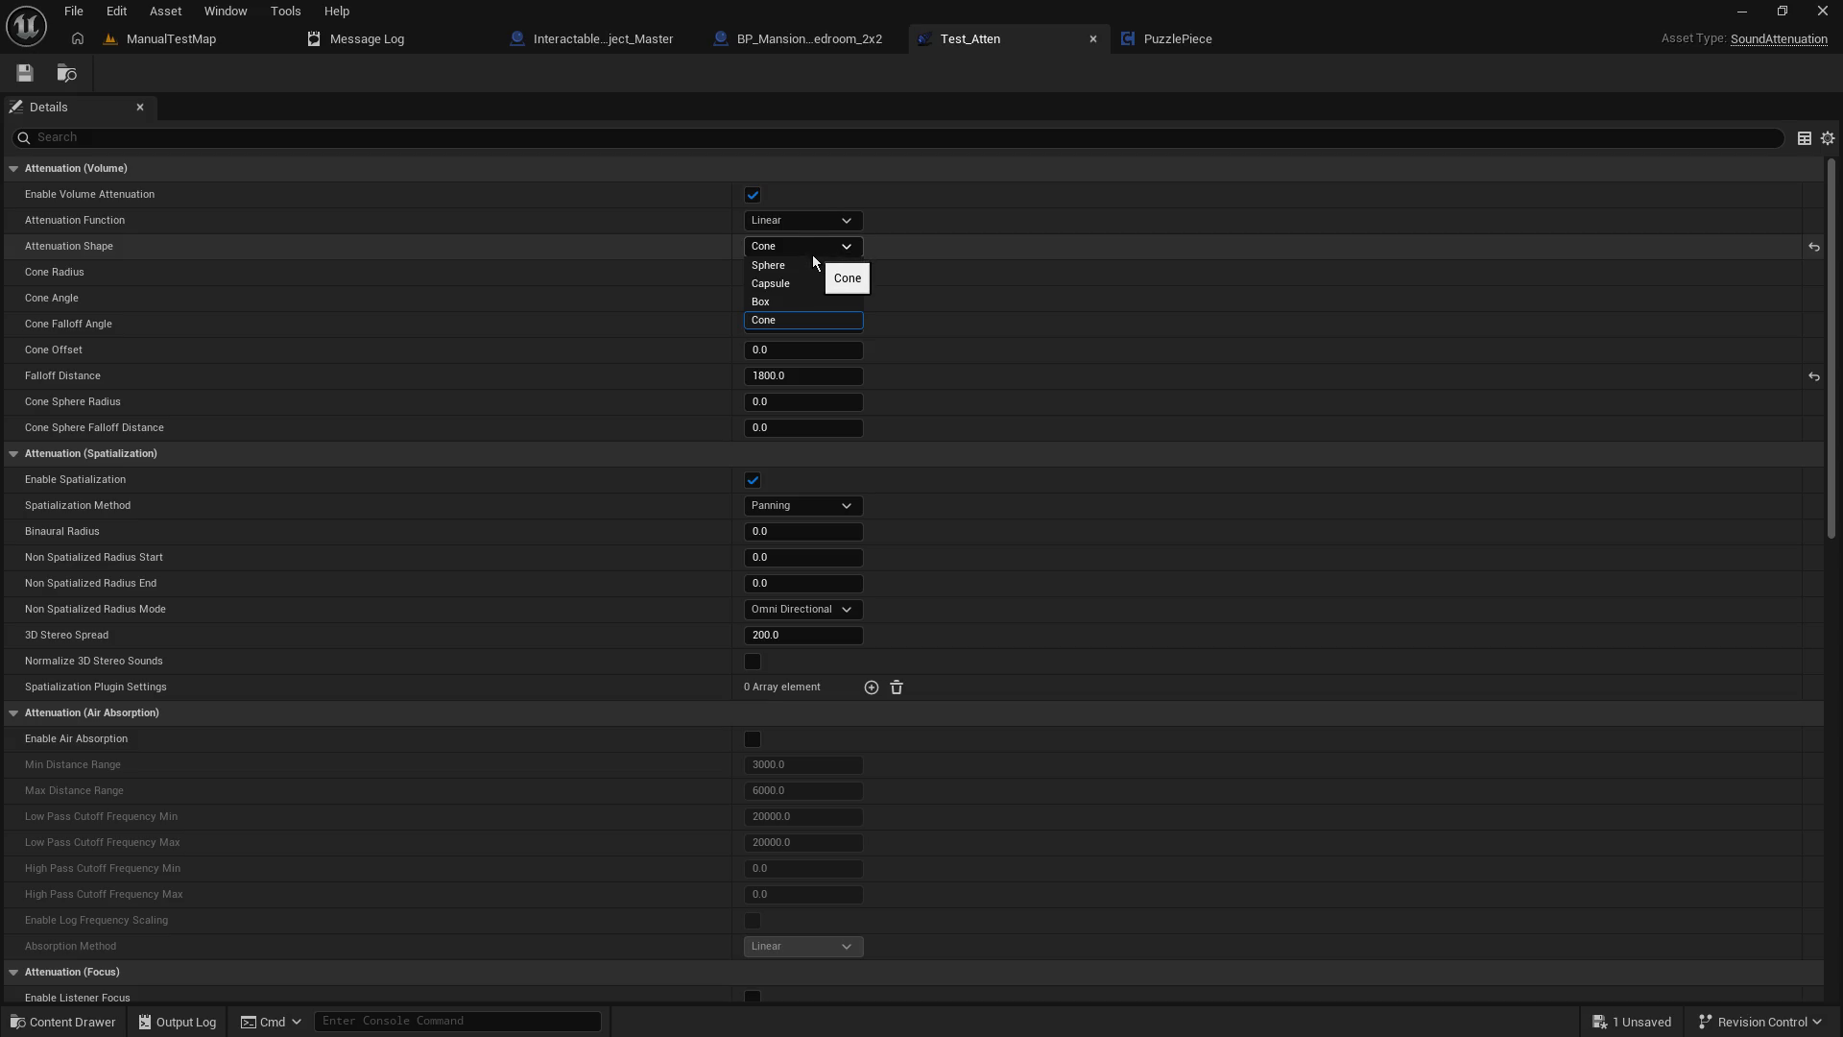
Switch Test_Atten's attenuation shape back to Sphere, keeping the 1800 falloff distance.
left_click(811, 267)
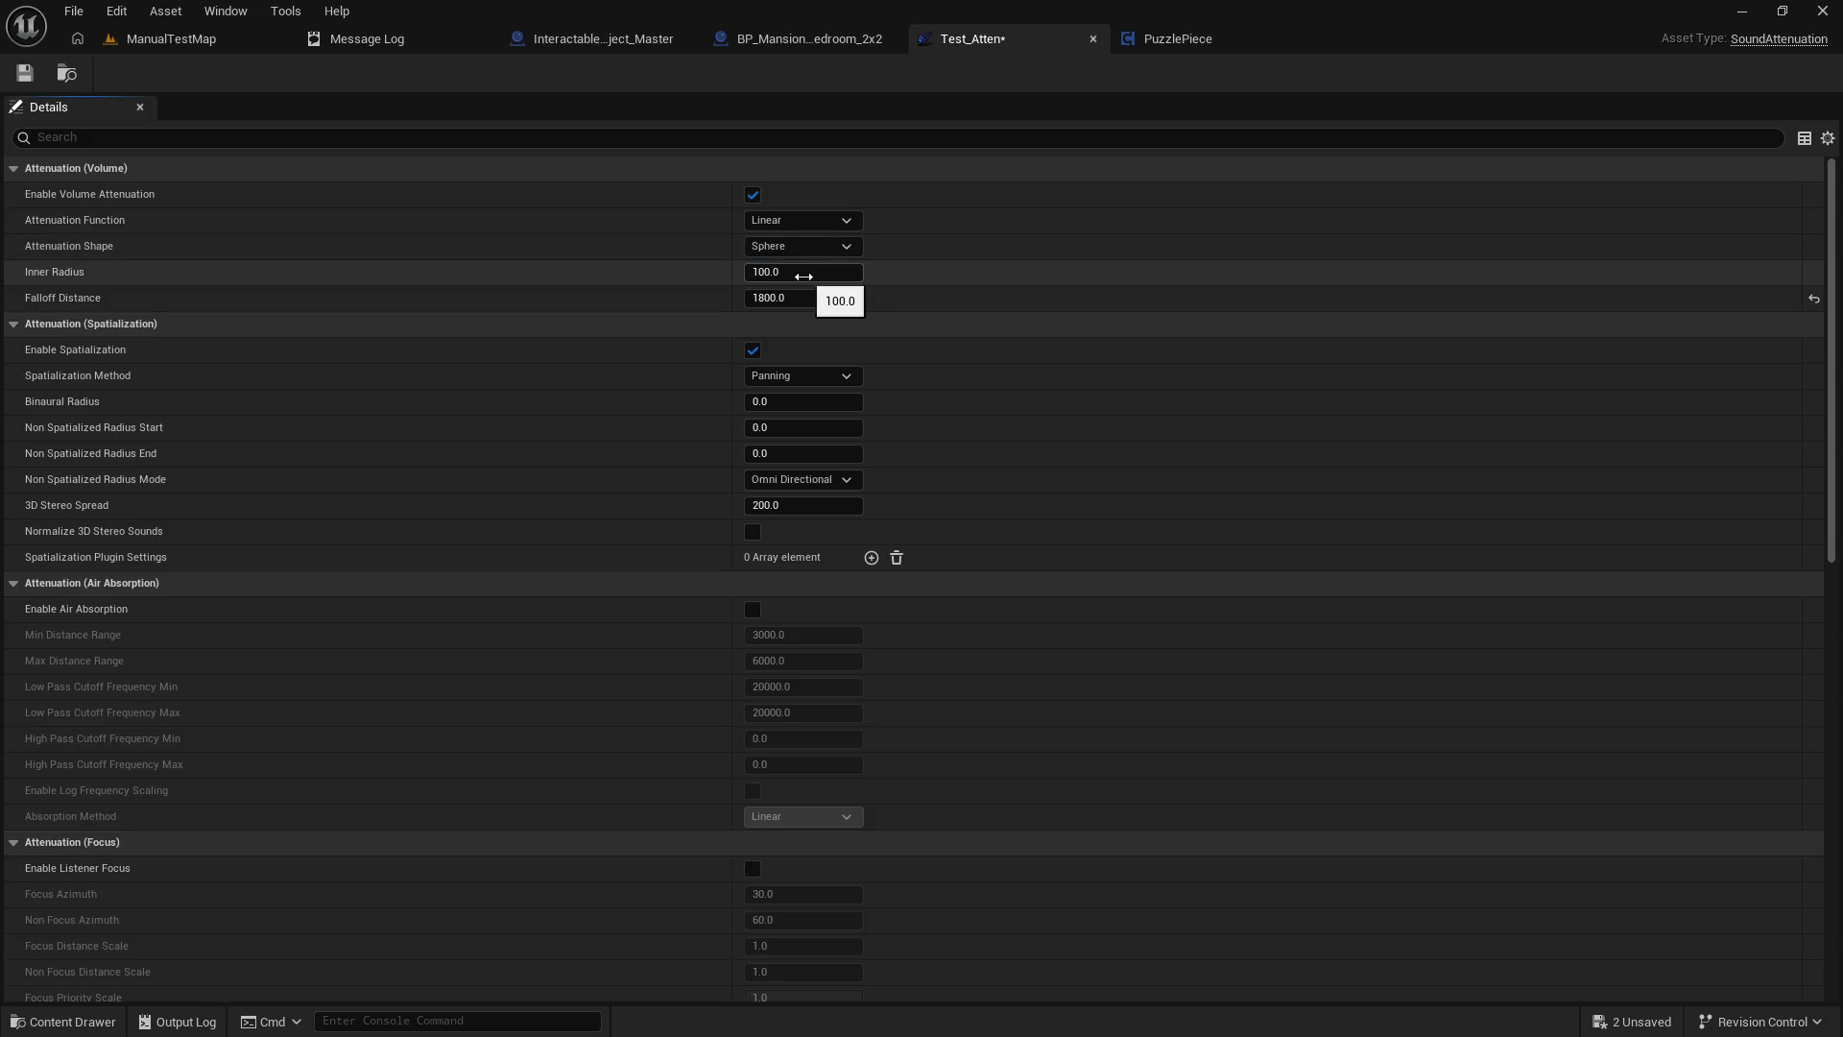
left_click(795, 299)
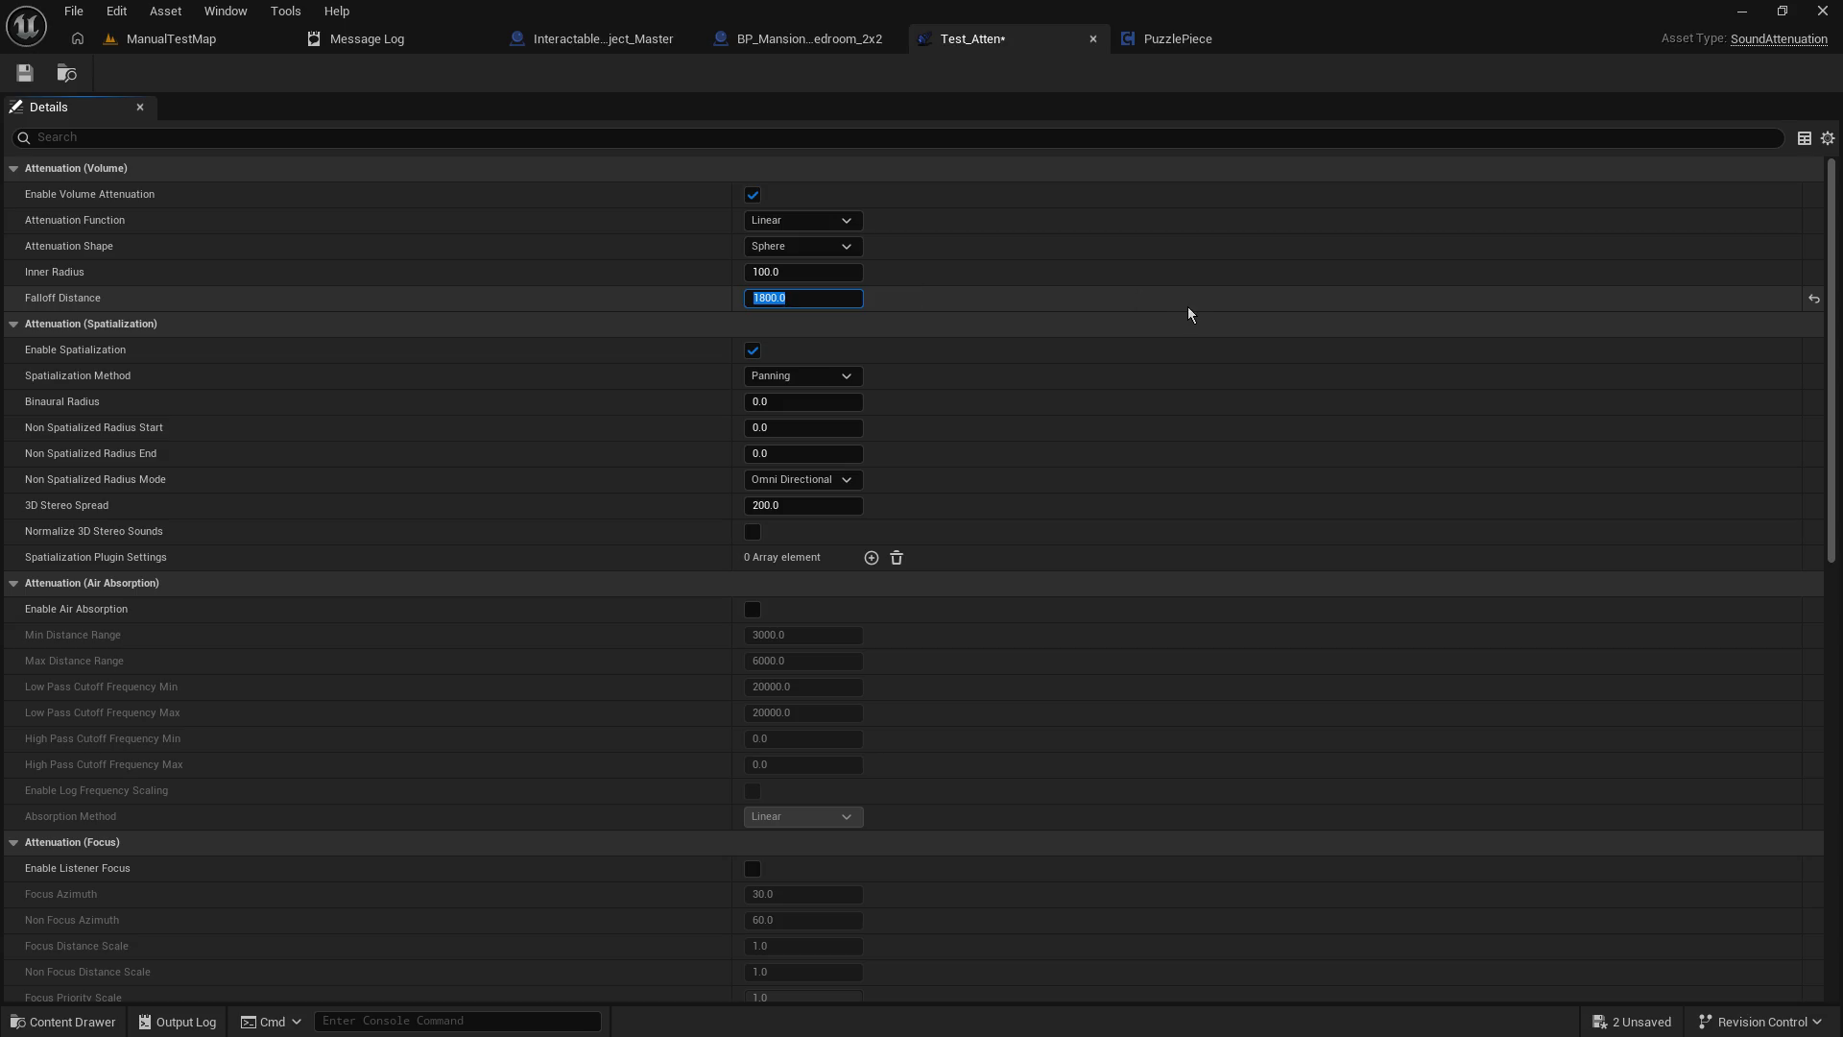
left_click(21, 69)
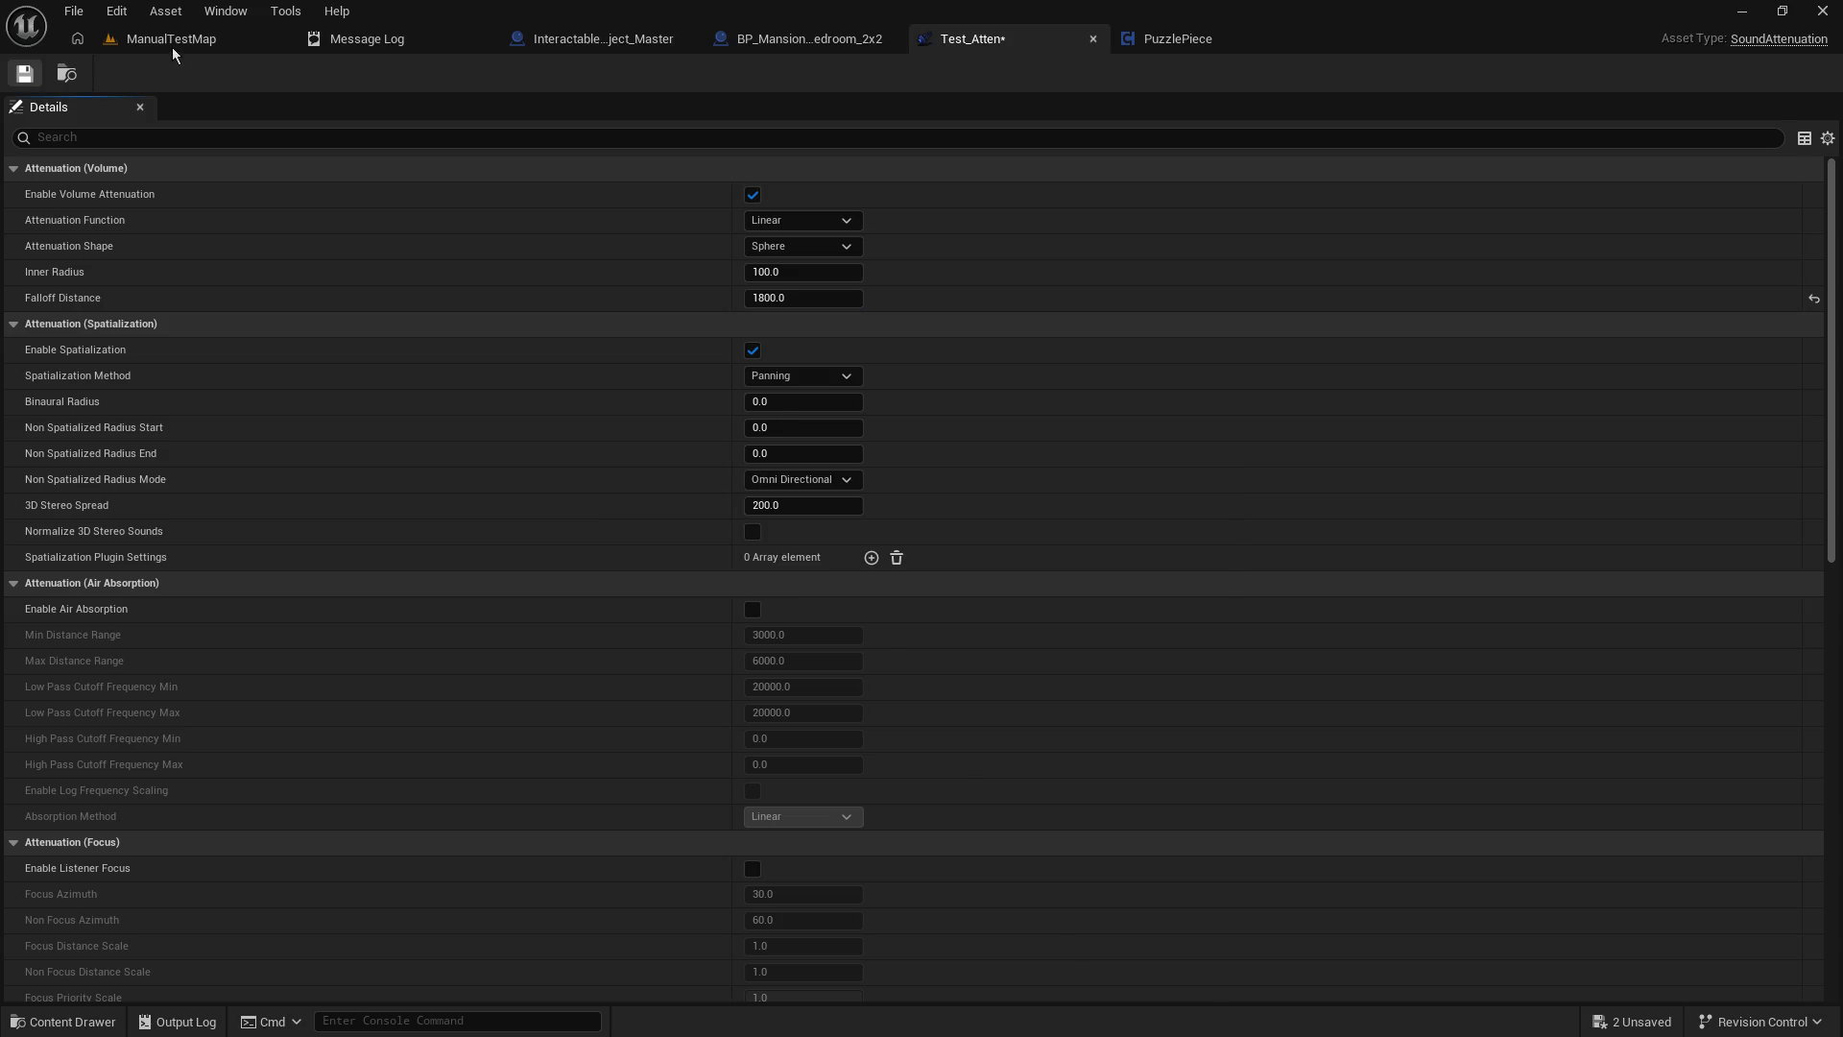
Play-test the level, then lower Test_Atten's falloff distance to 900.
left_click(173, 43)
left_click(477, 73)
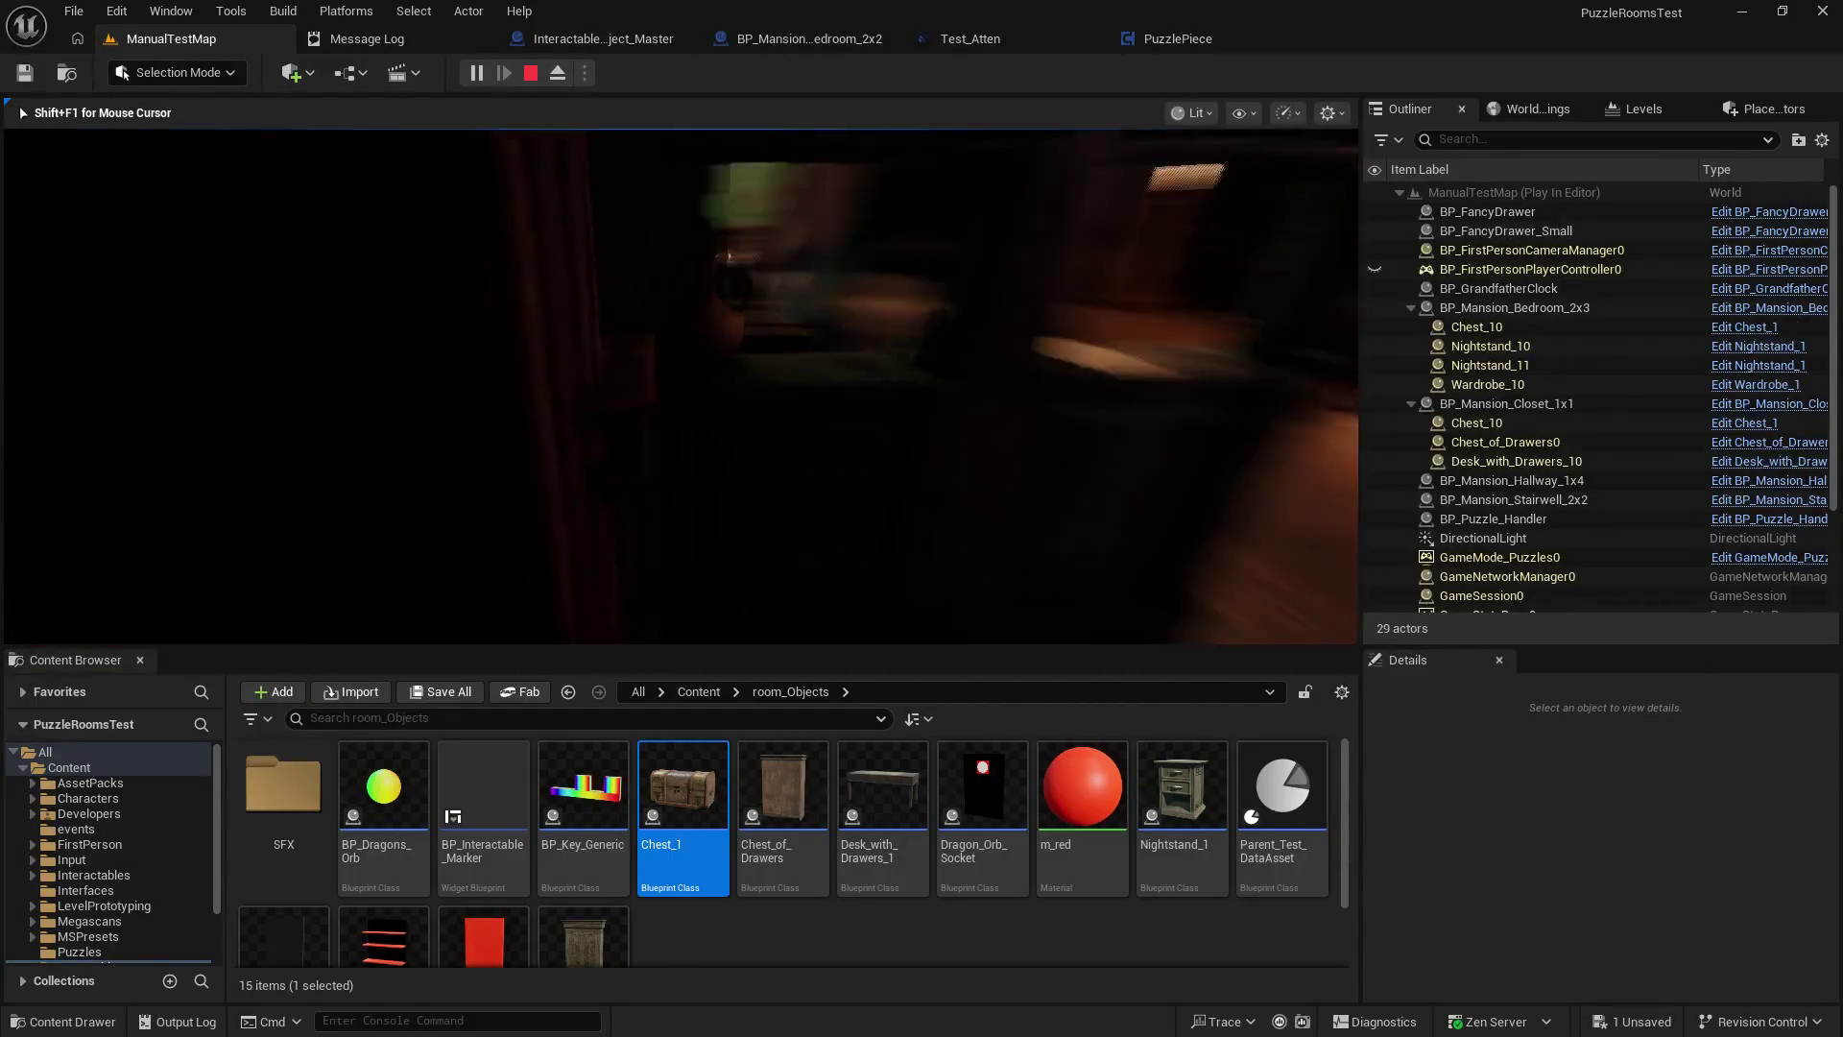
key("Escape")
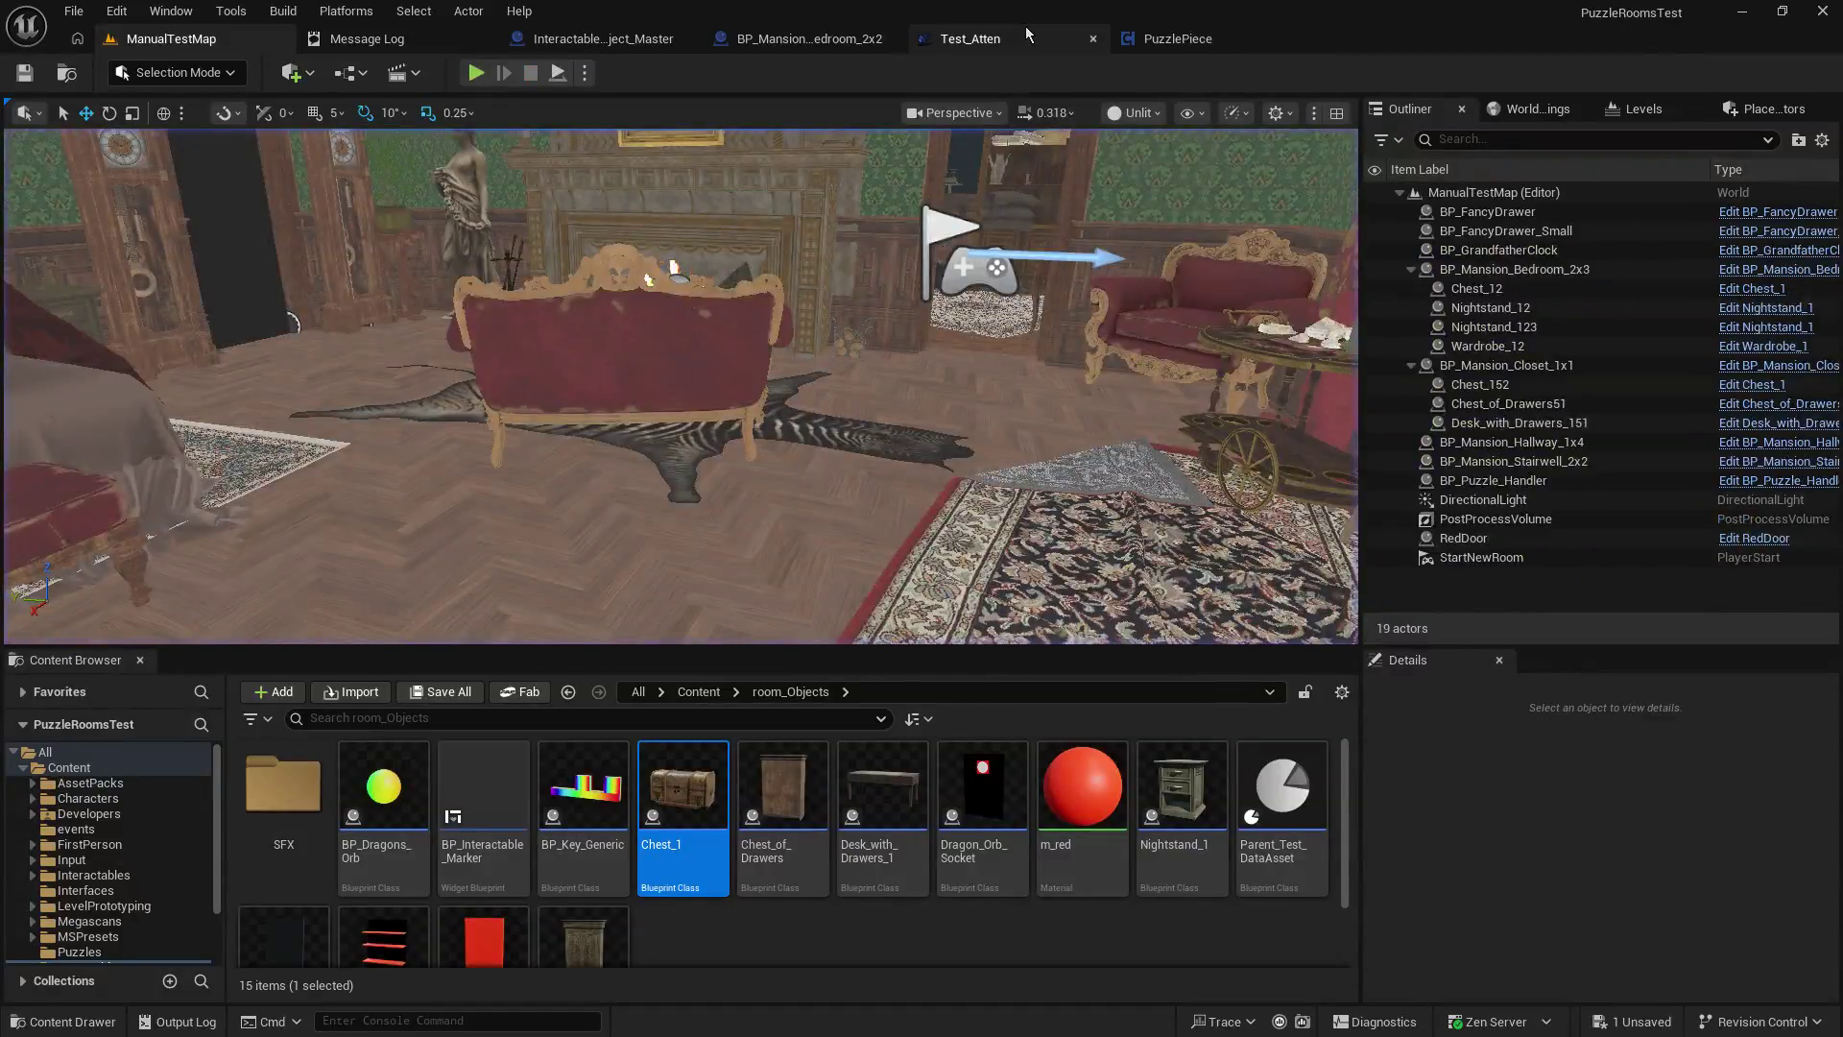
left_click(1026, 37)
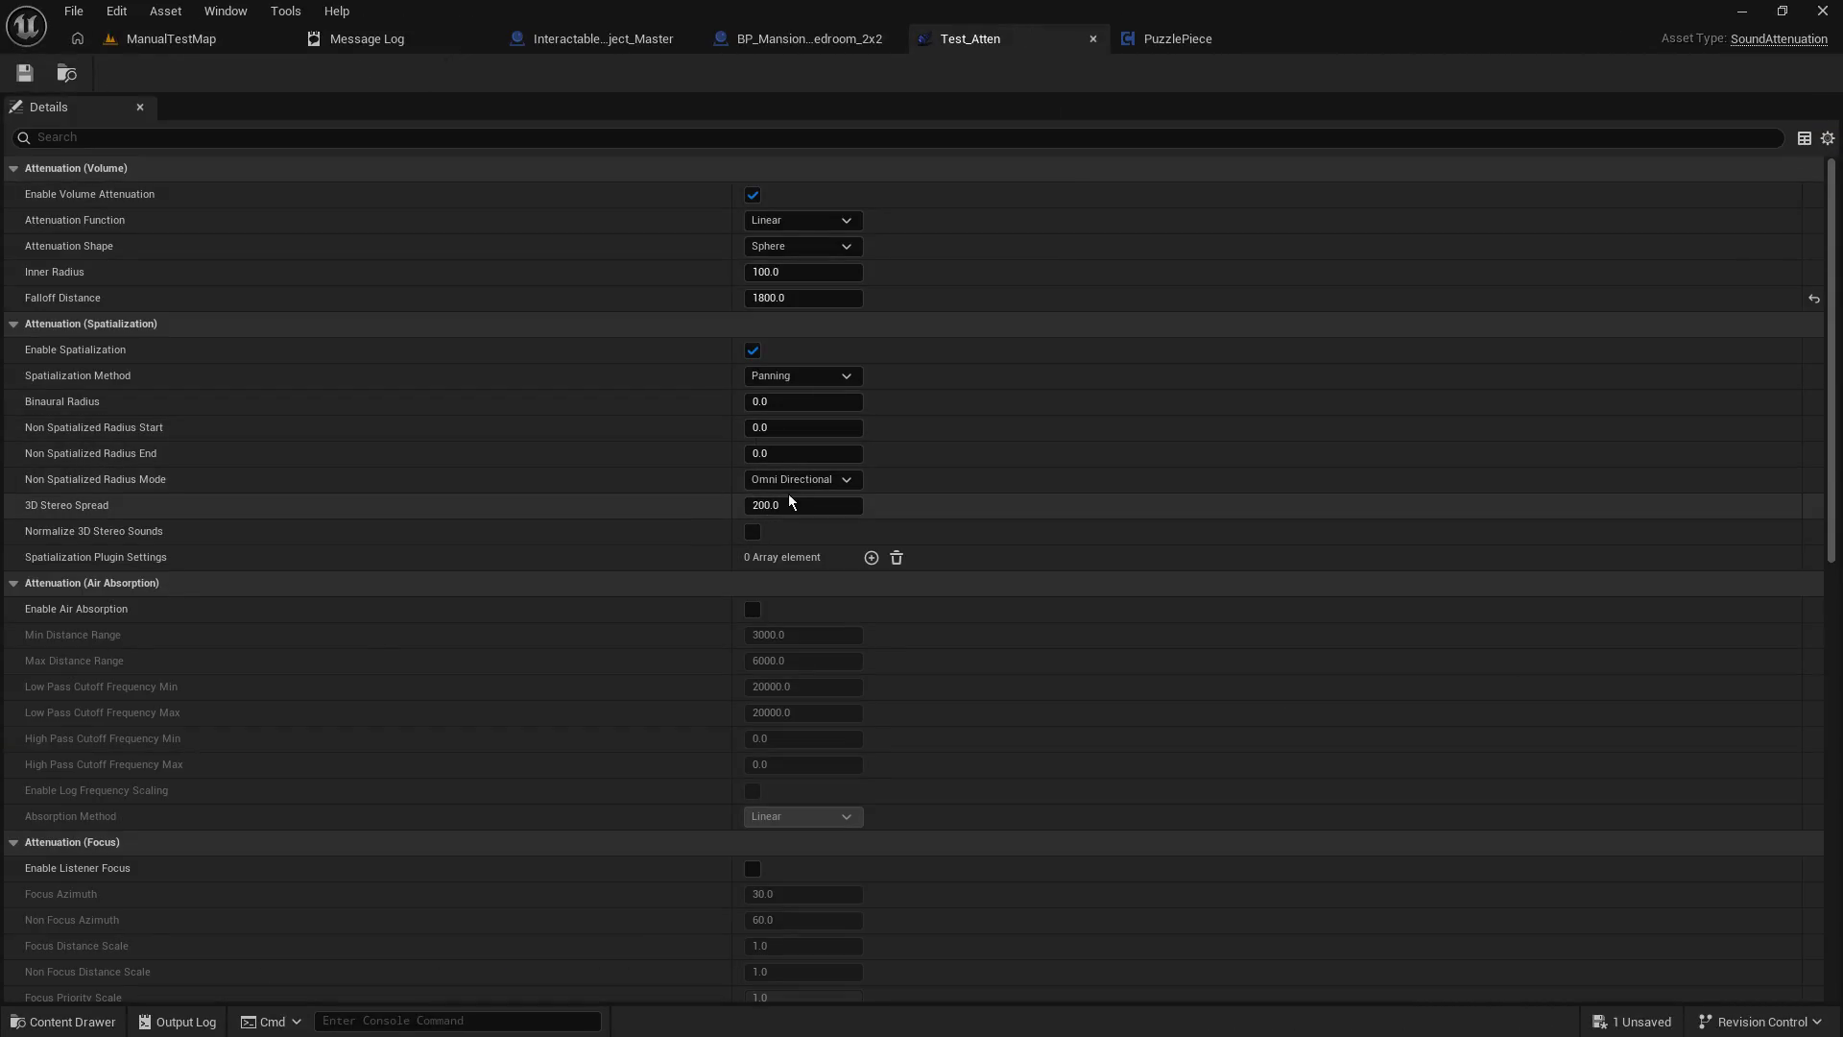
left_click(823, 297)
type("900")
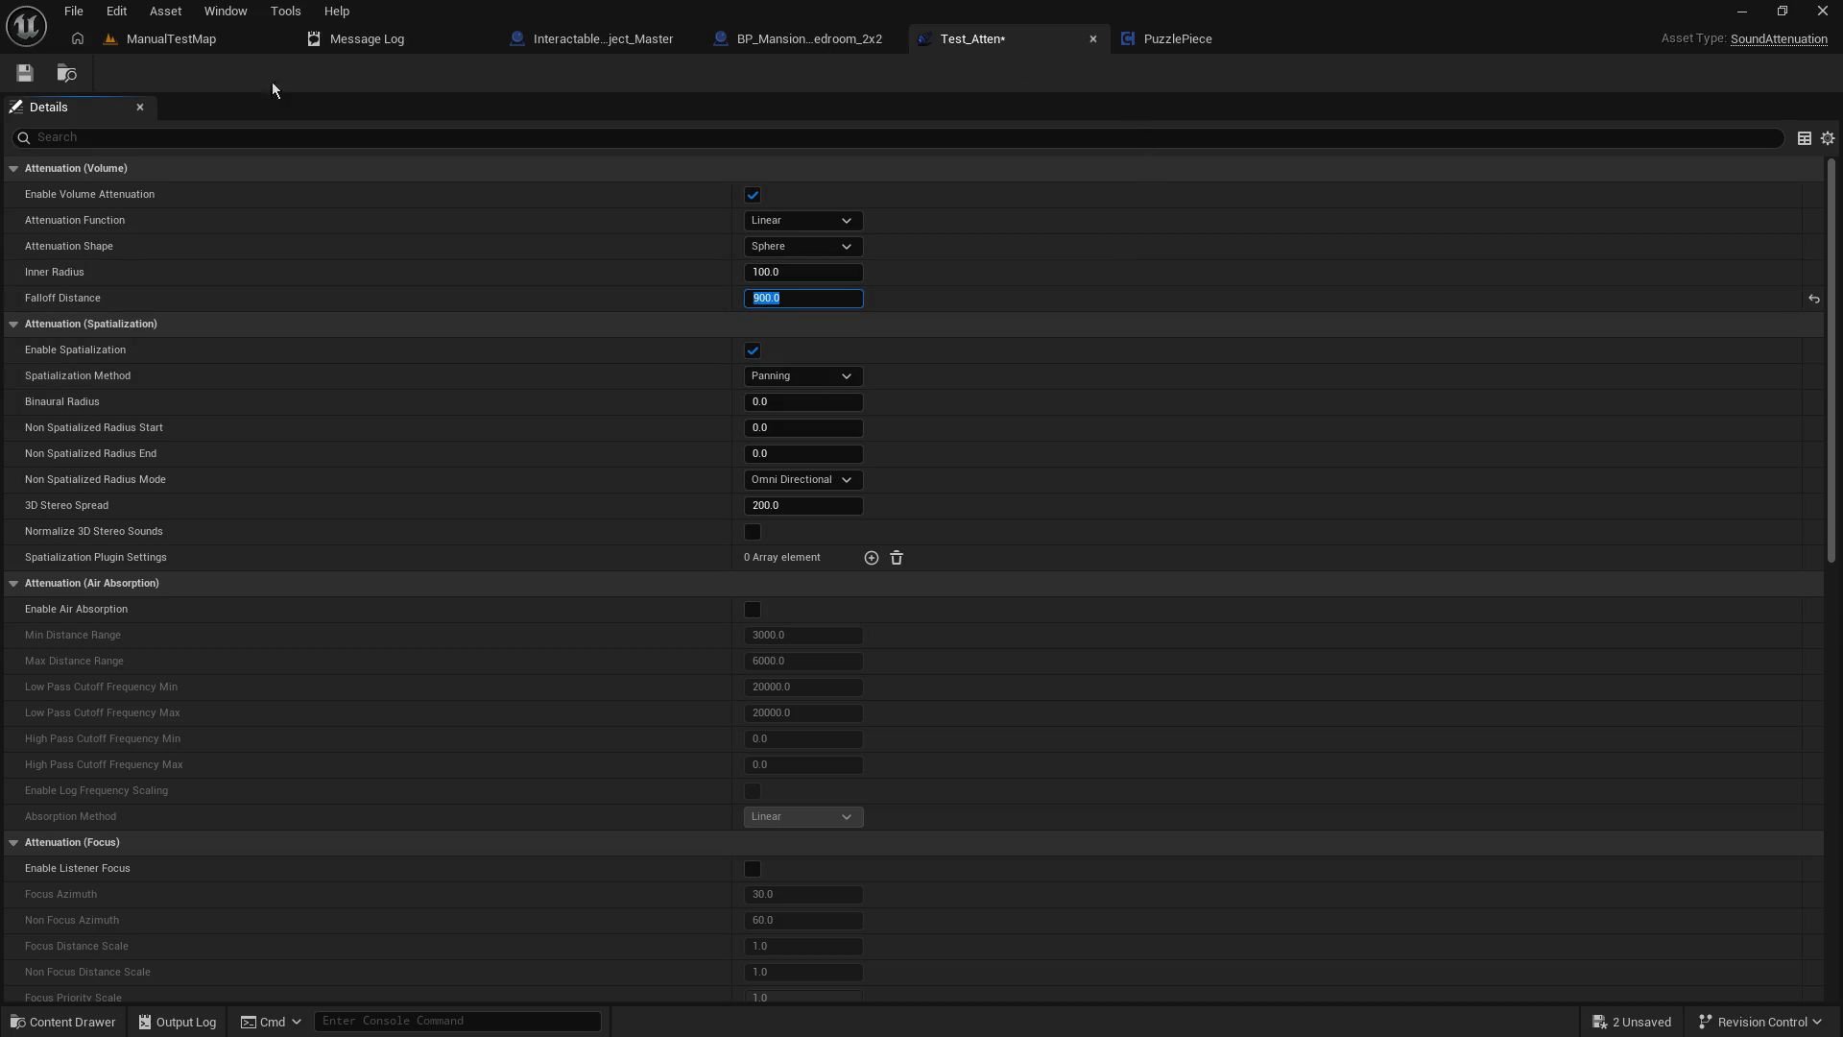
Play-test ManualTestMap twice, walking toward the fireplace, then return to Test_Atten.
left_click(158, 38)
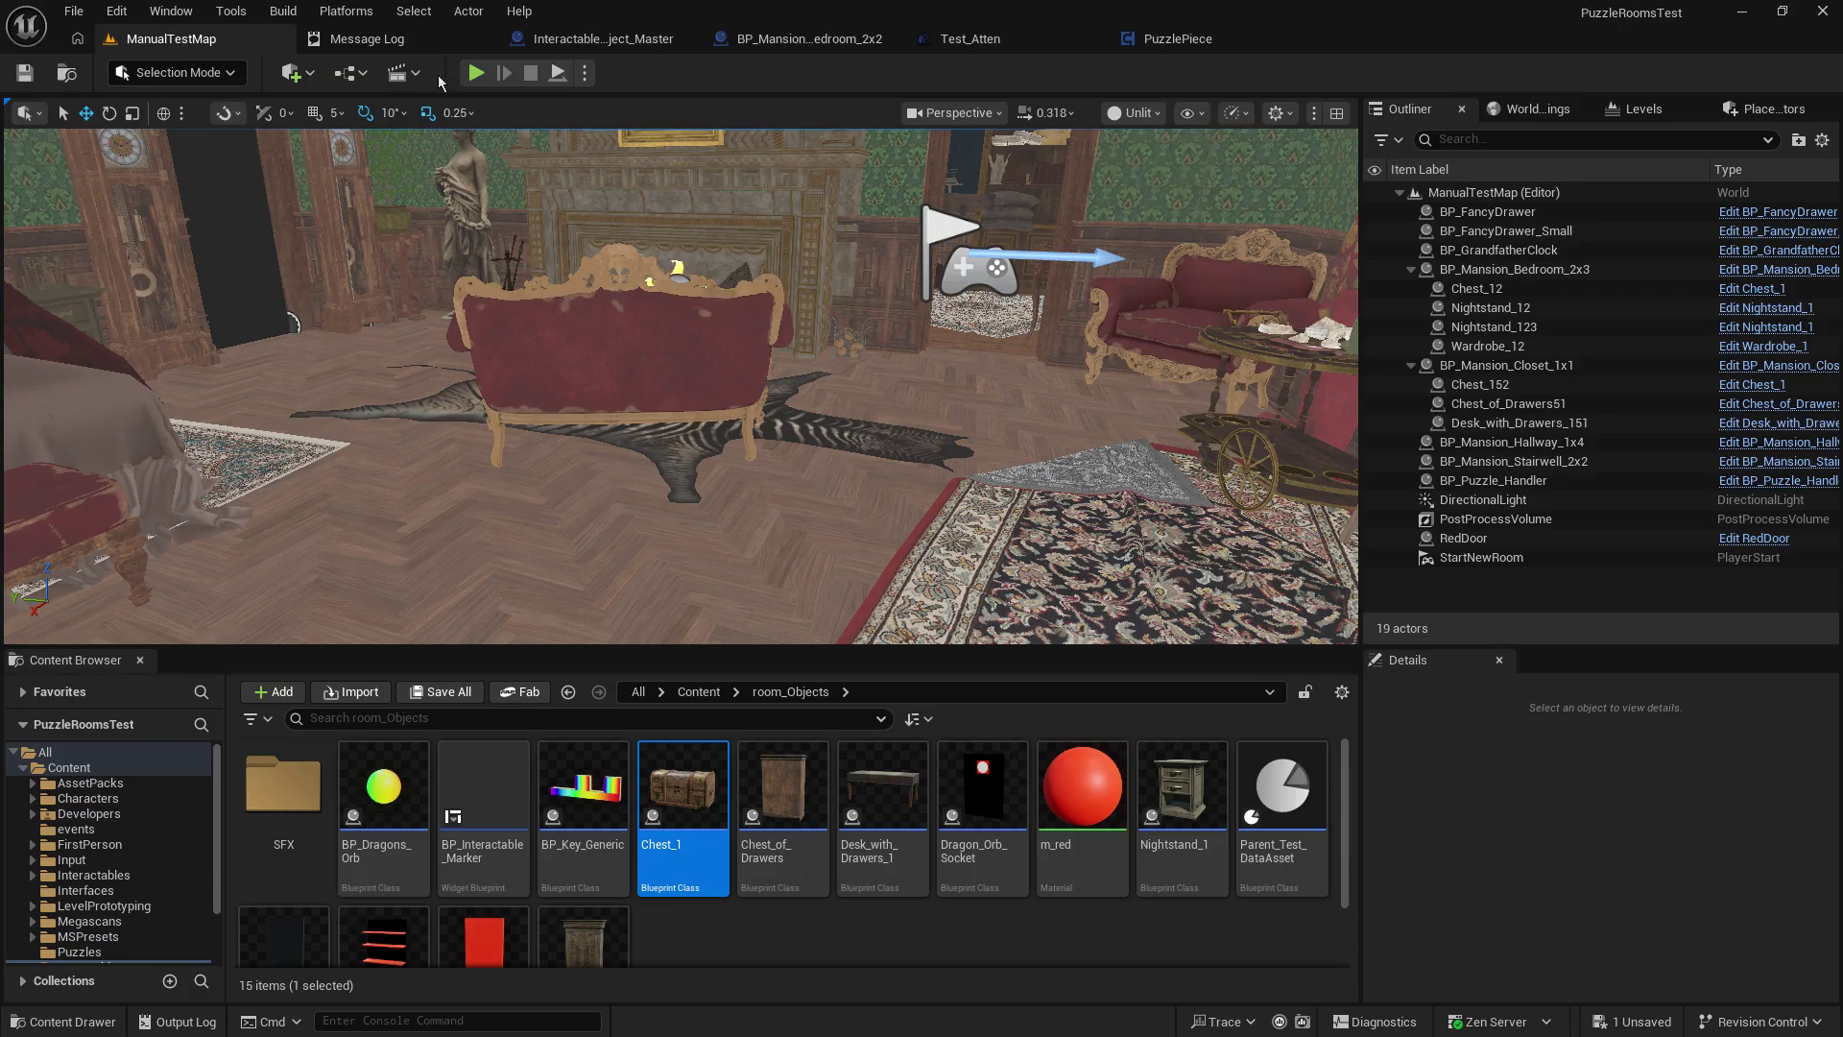
left_click(475, 75)
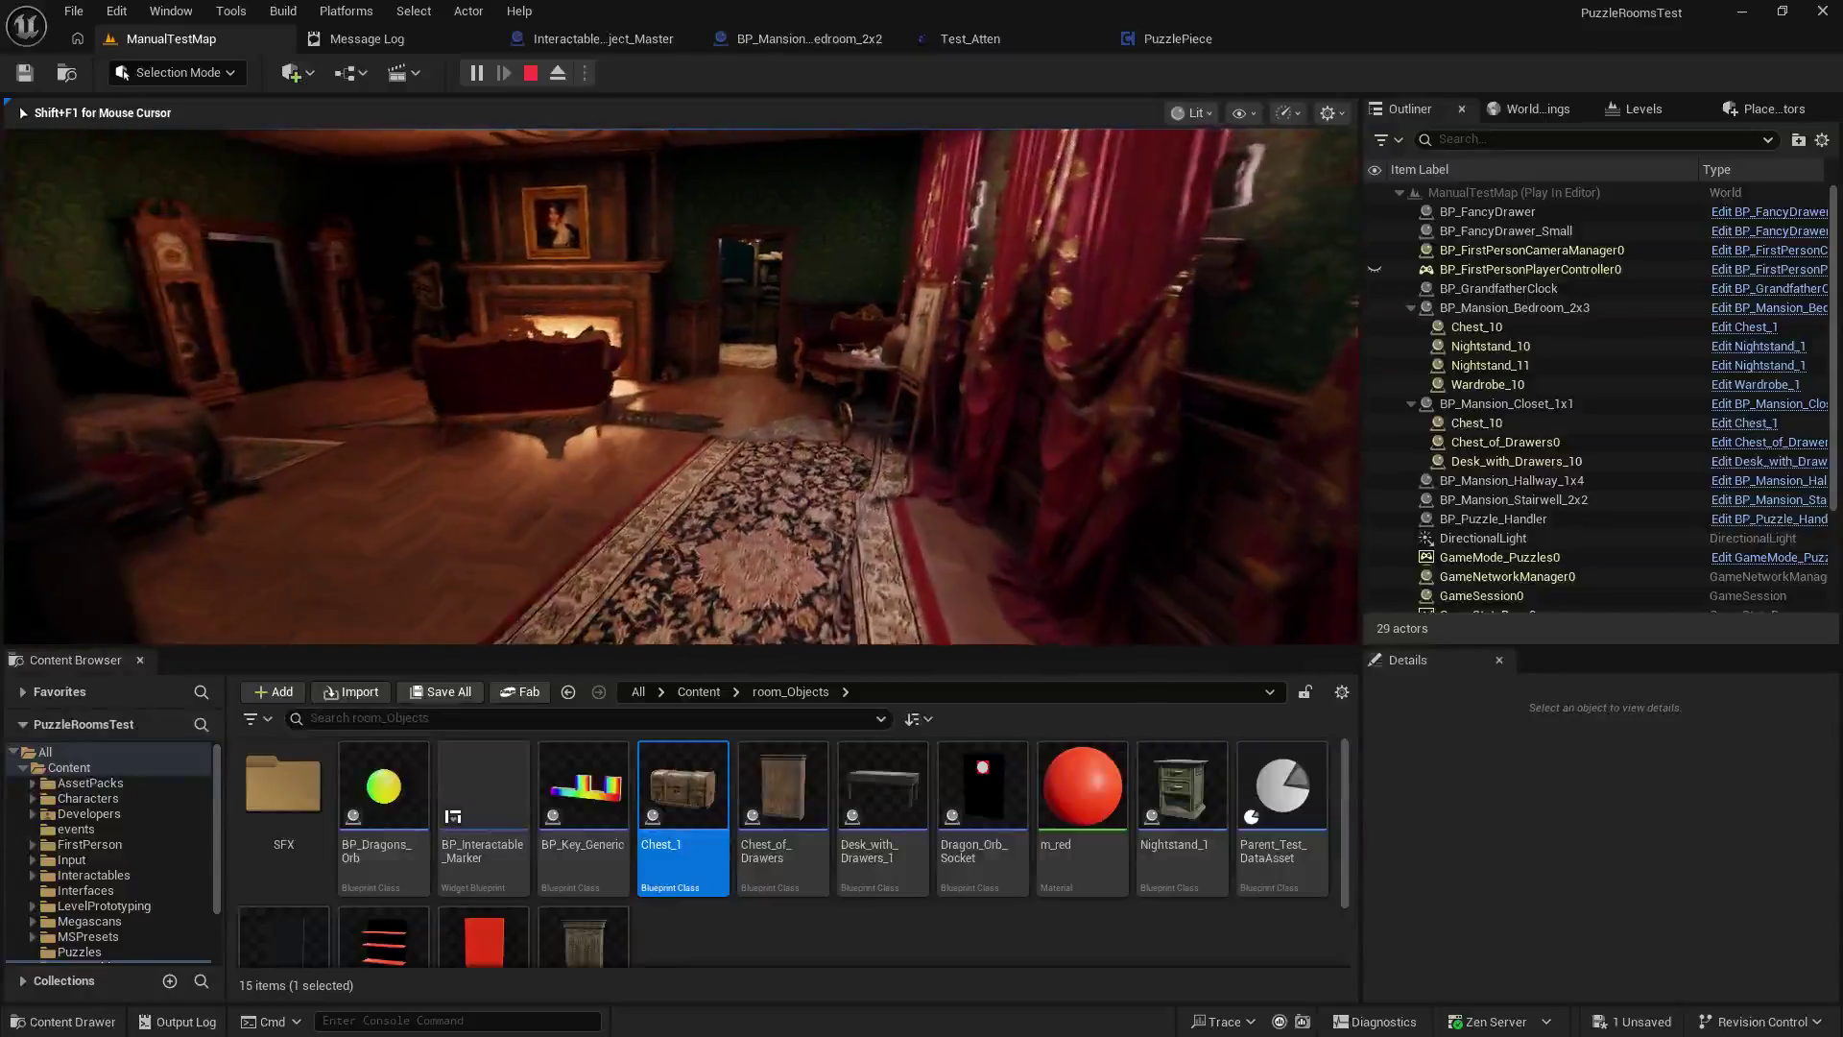
key("w")
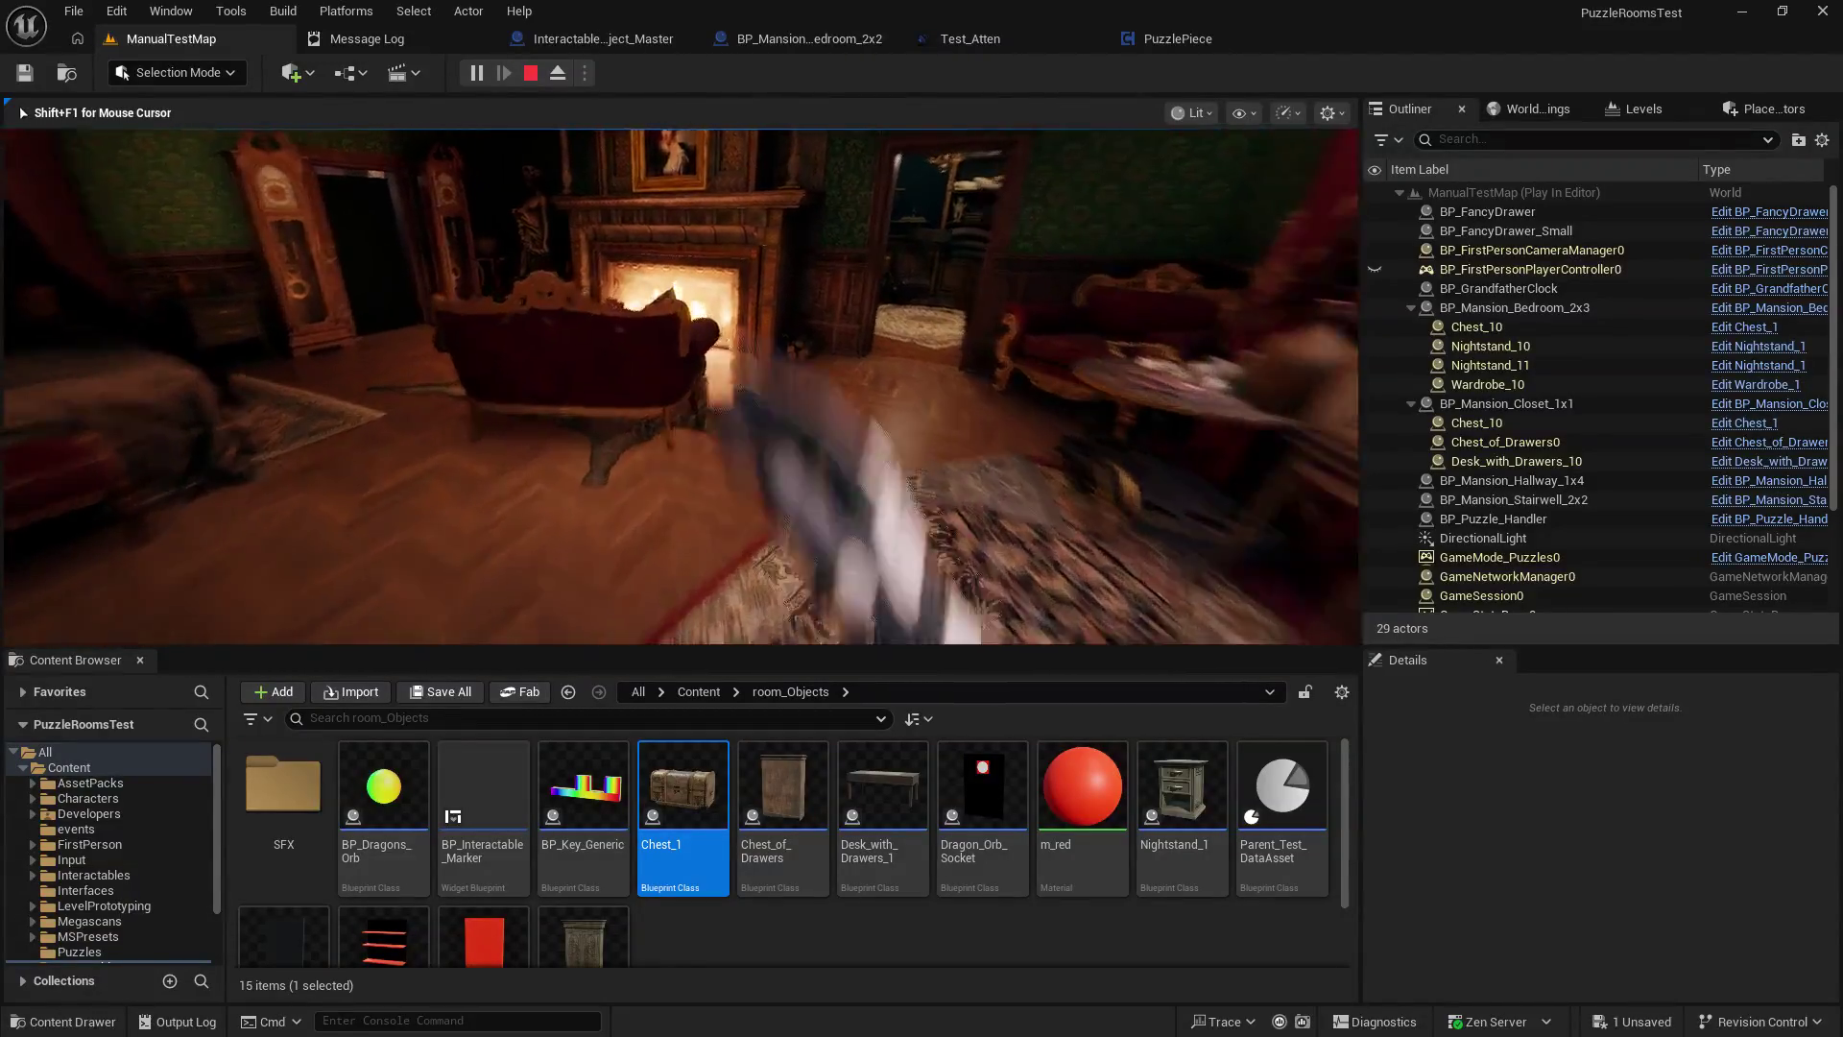
key("Escape")
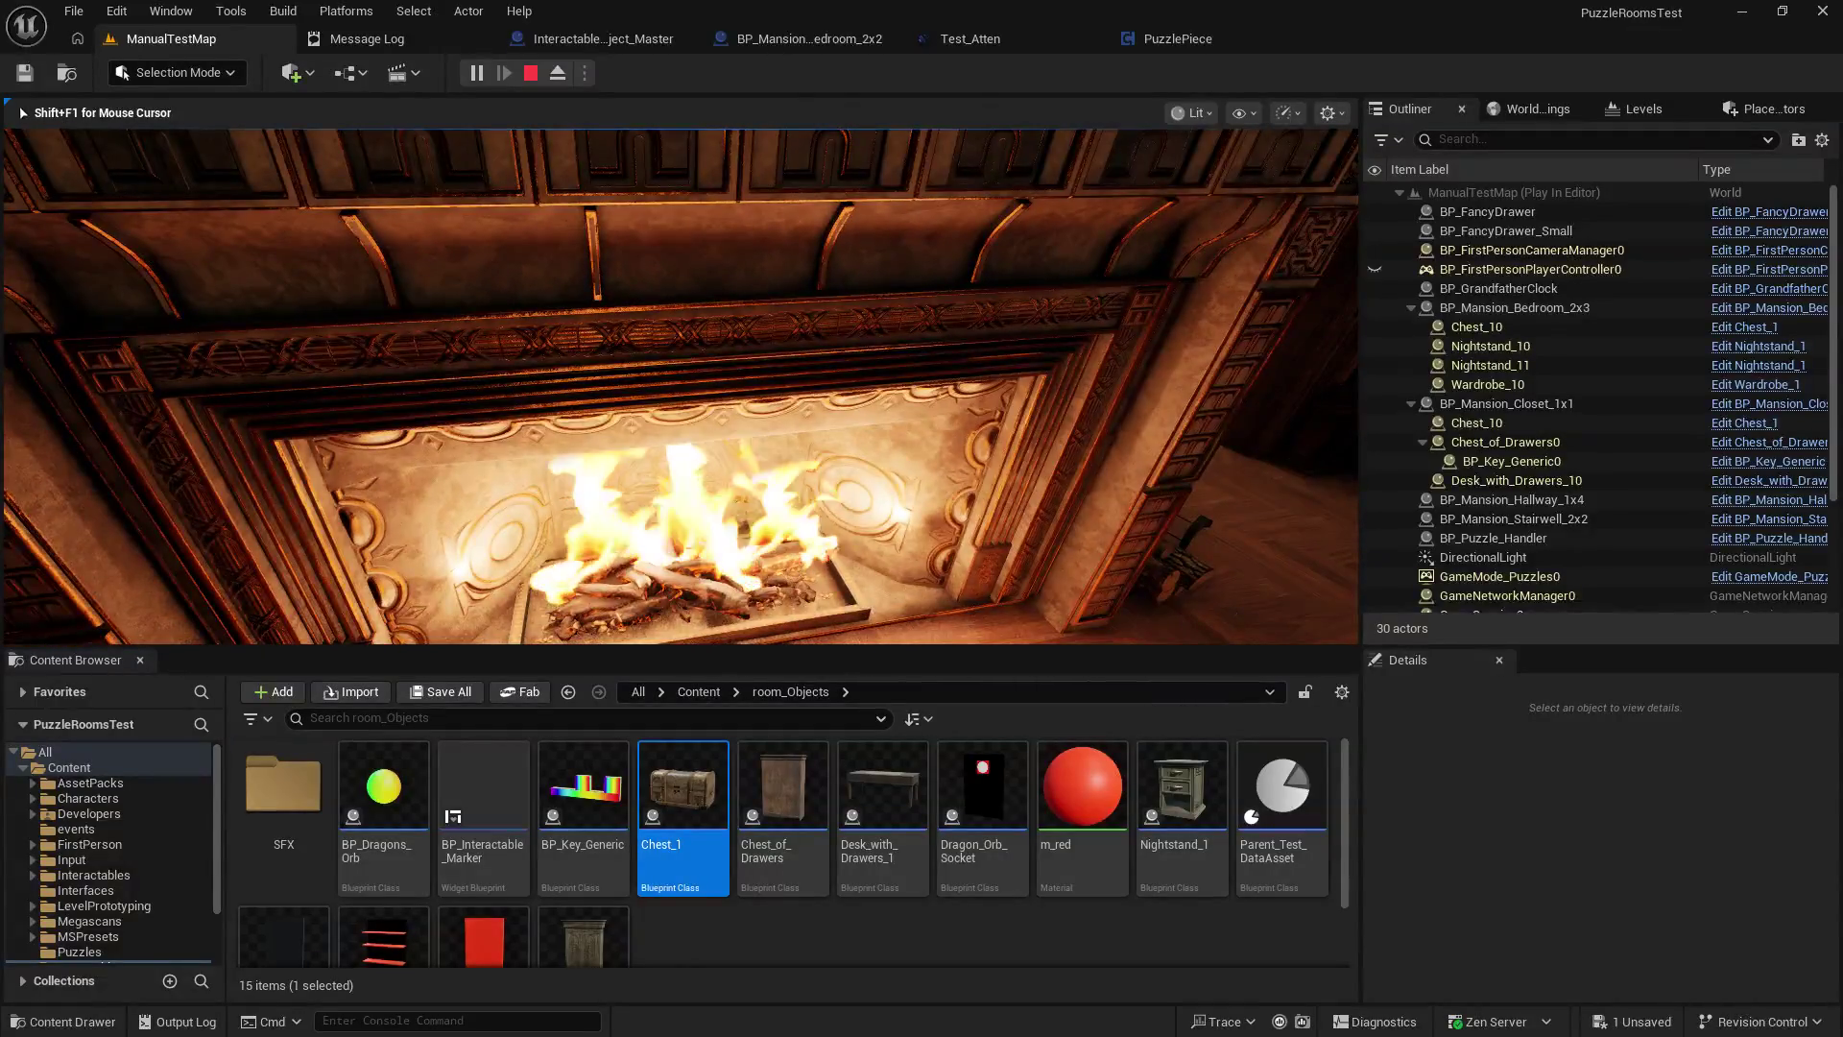
key("Escape")
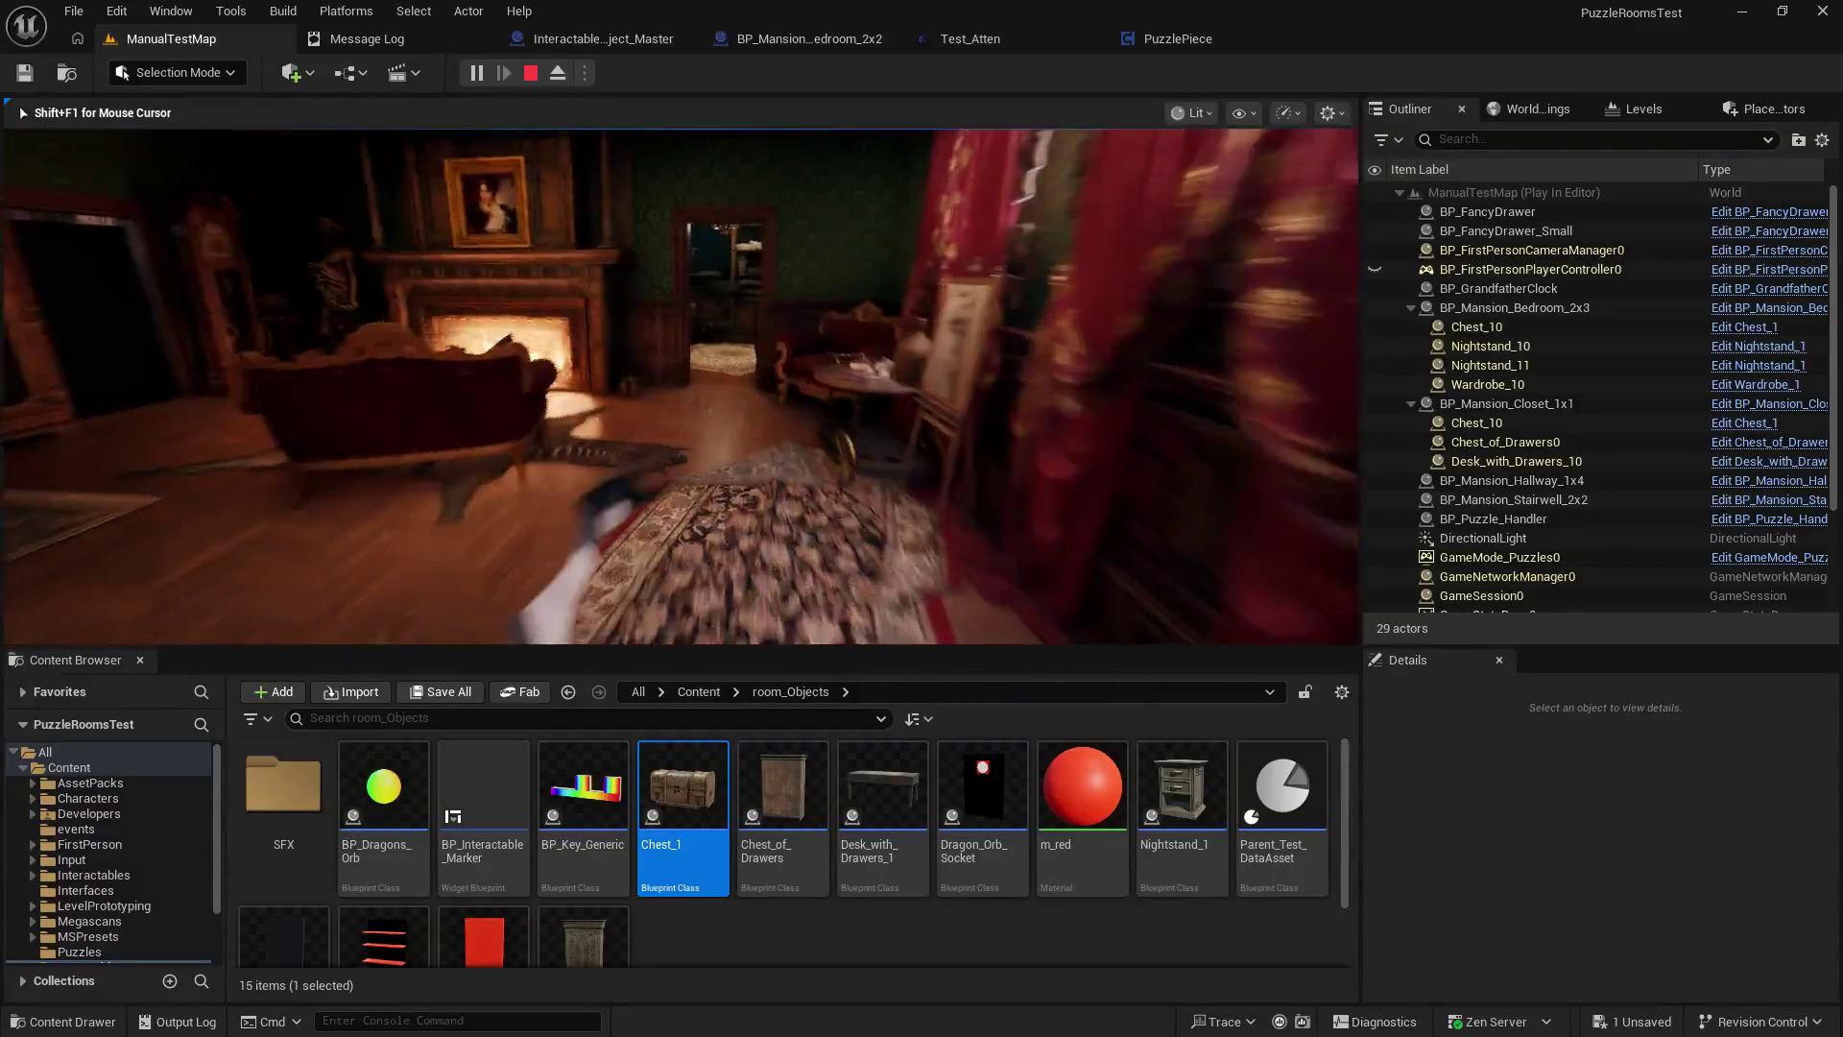
key("Escape")
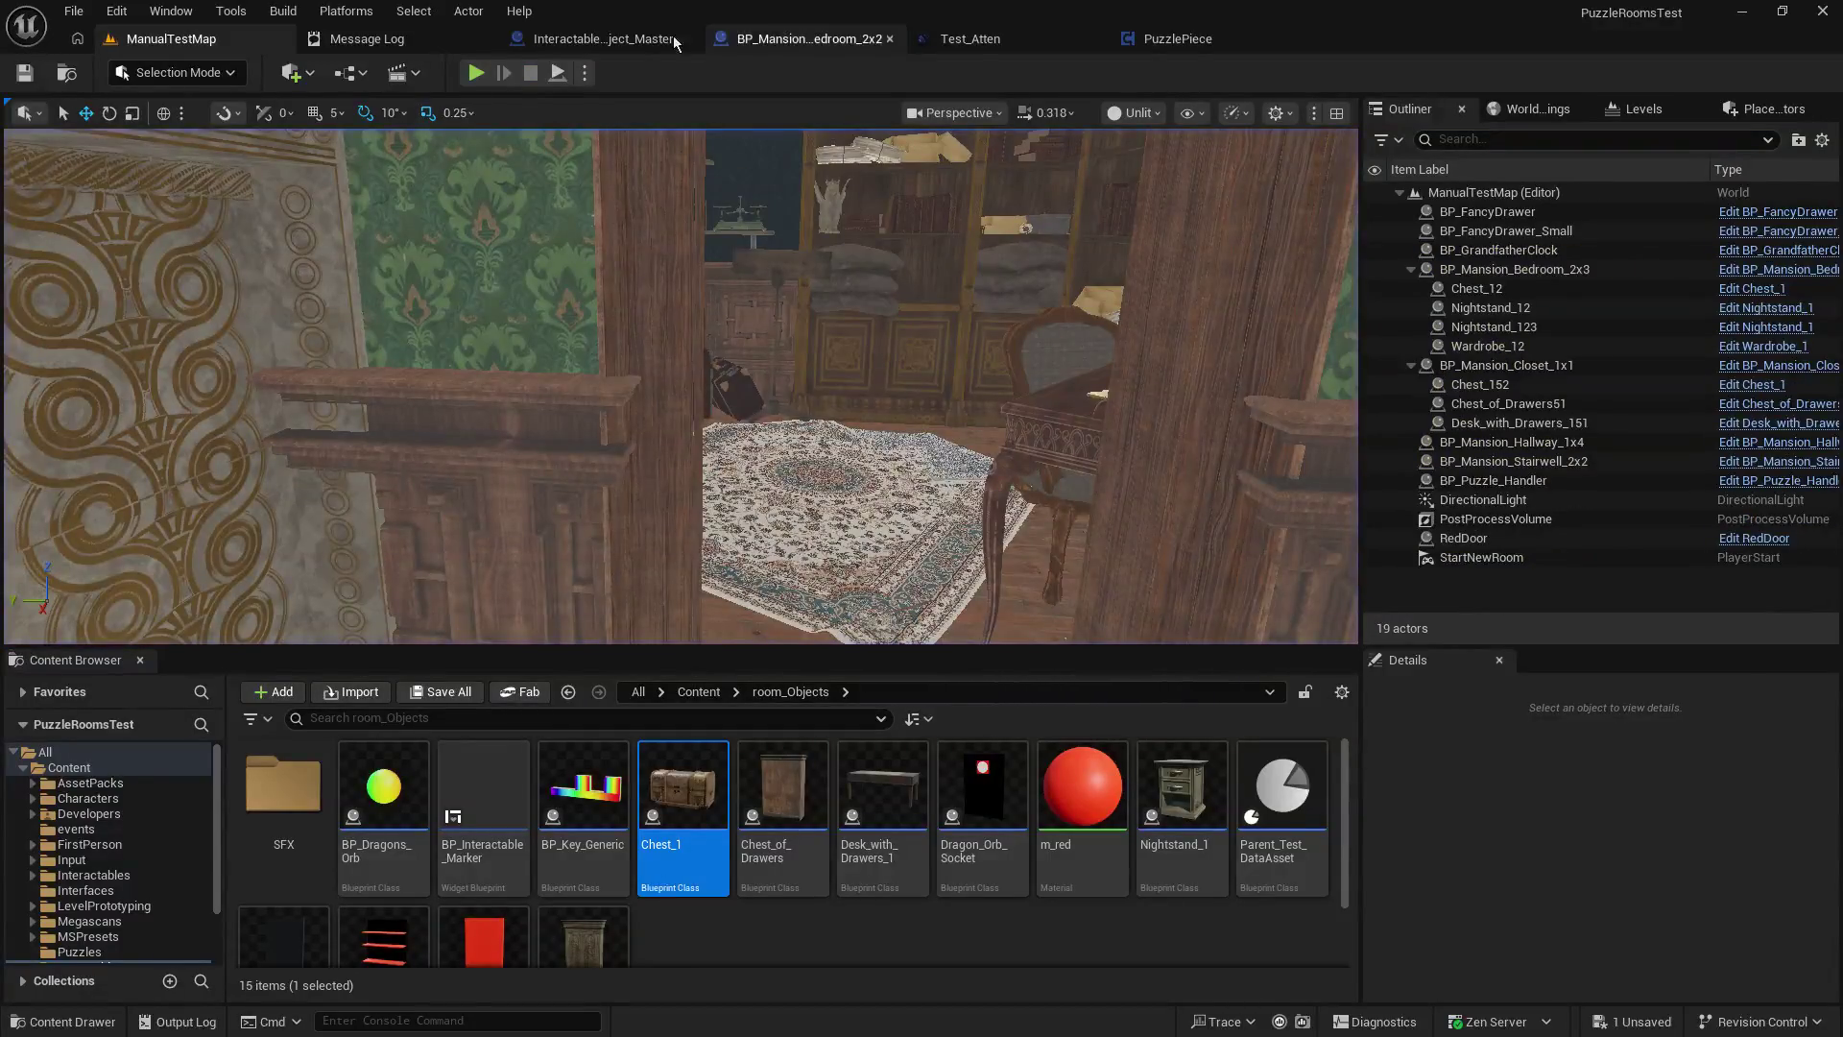
key("alt+p")
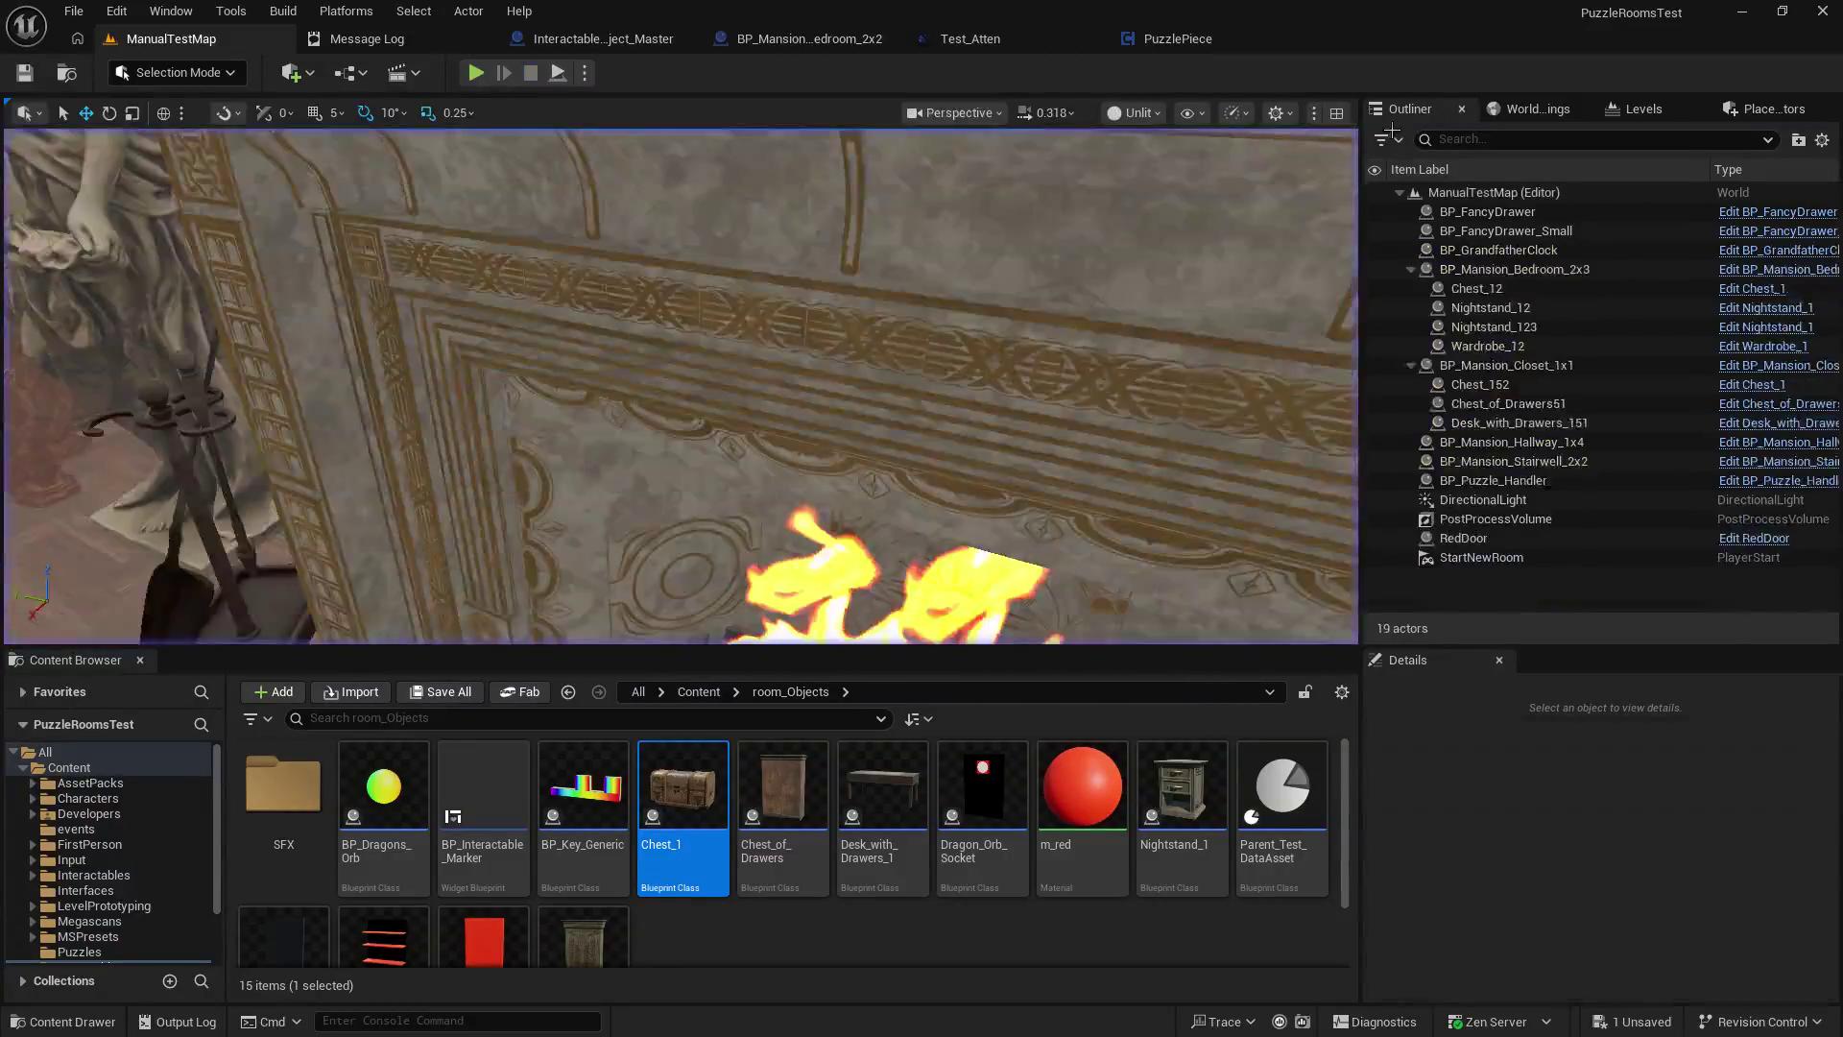
key("shift+F1")
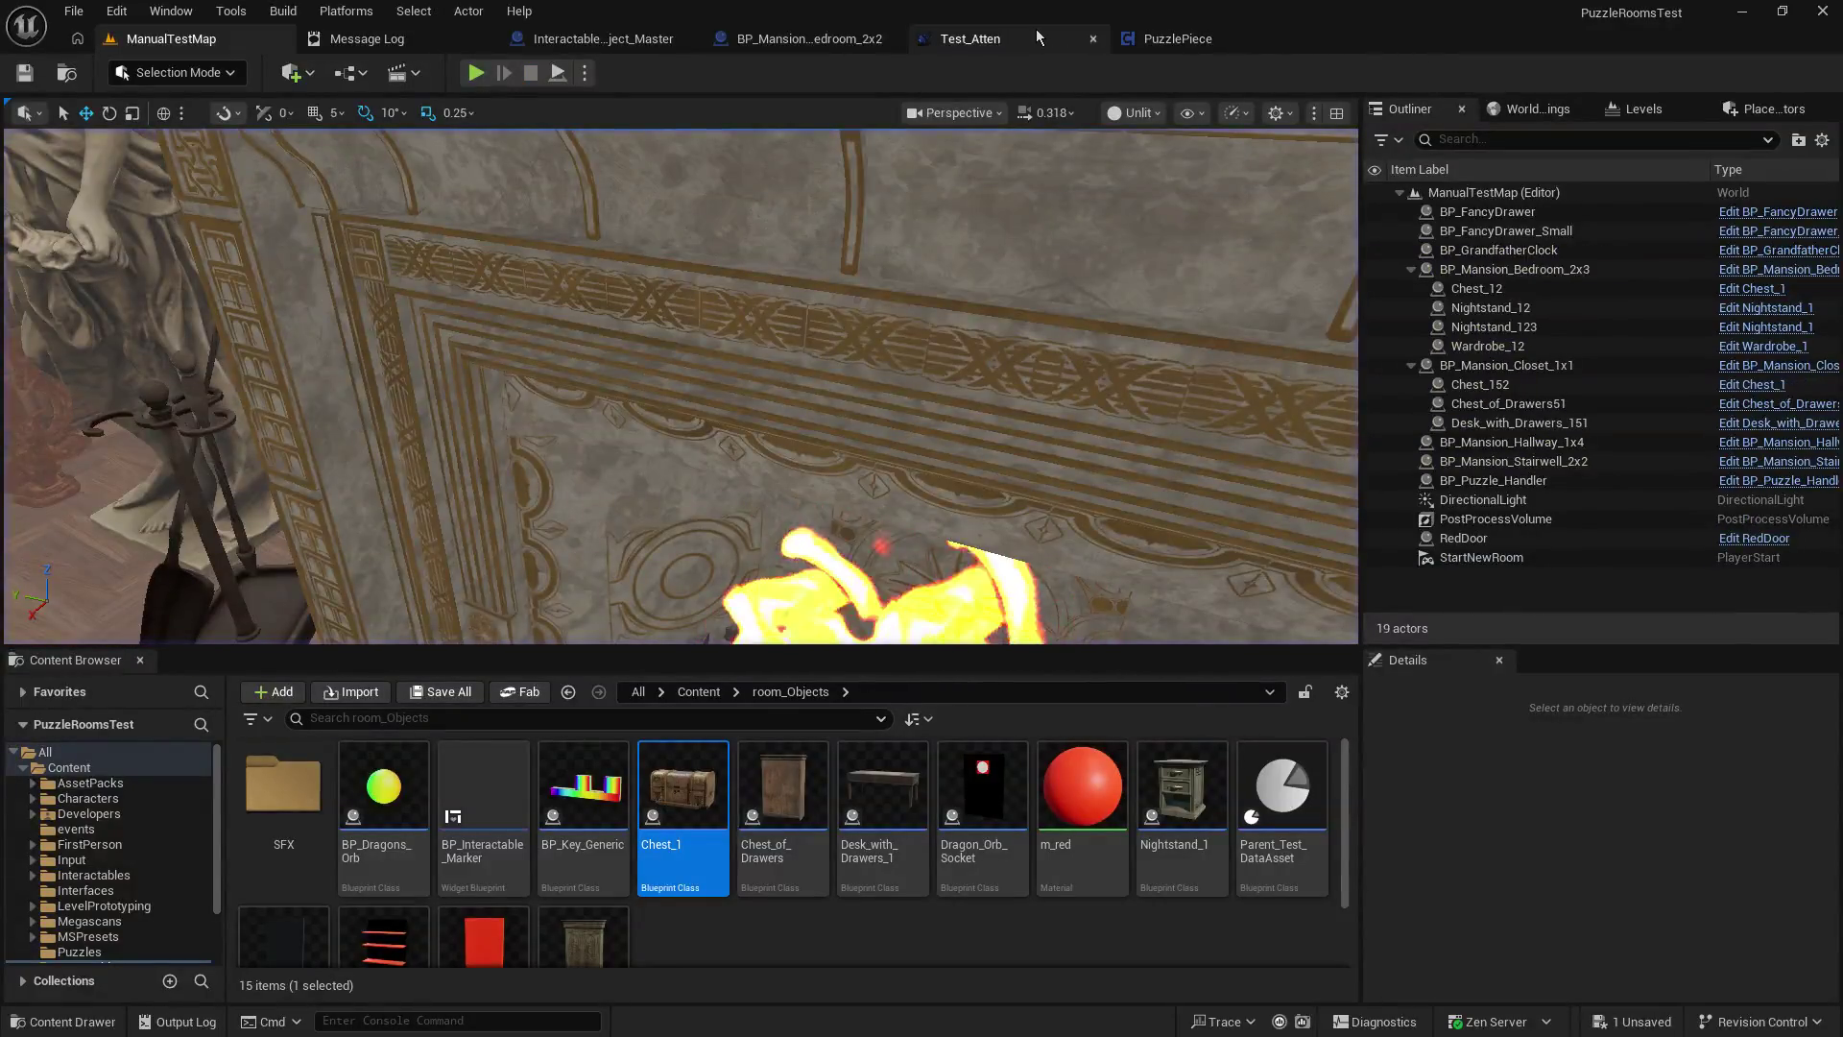
left_click(1013, 40)
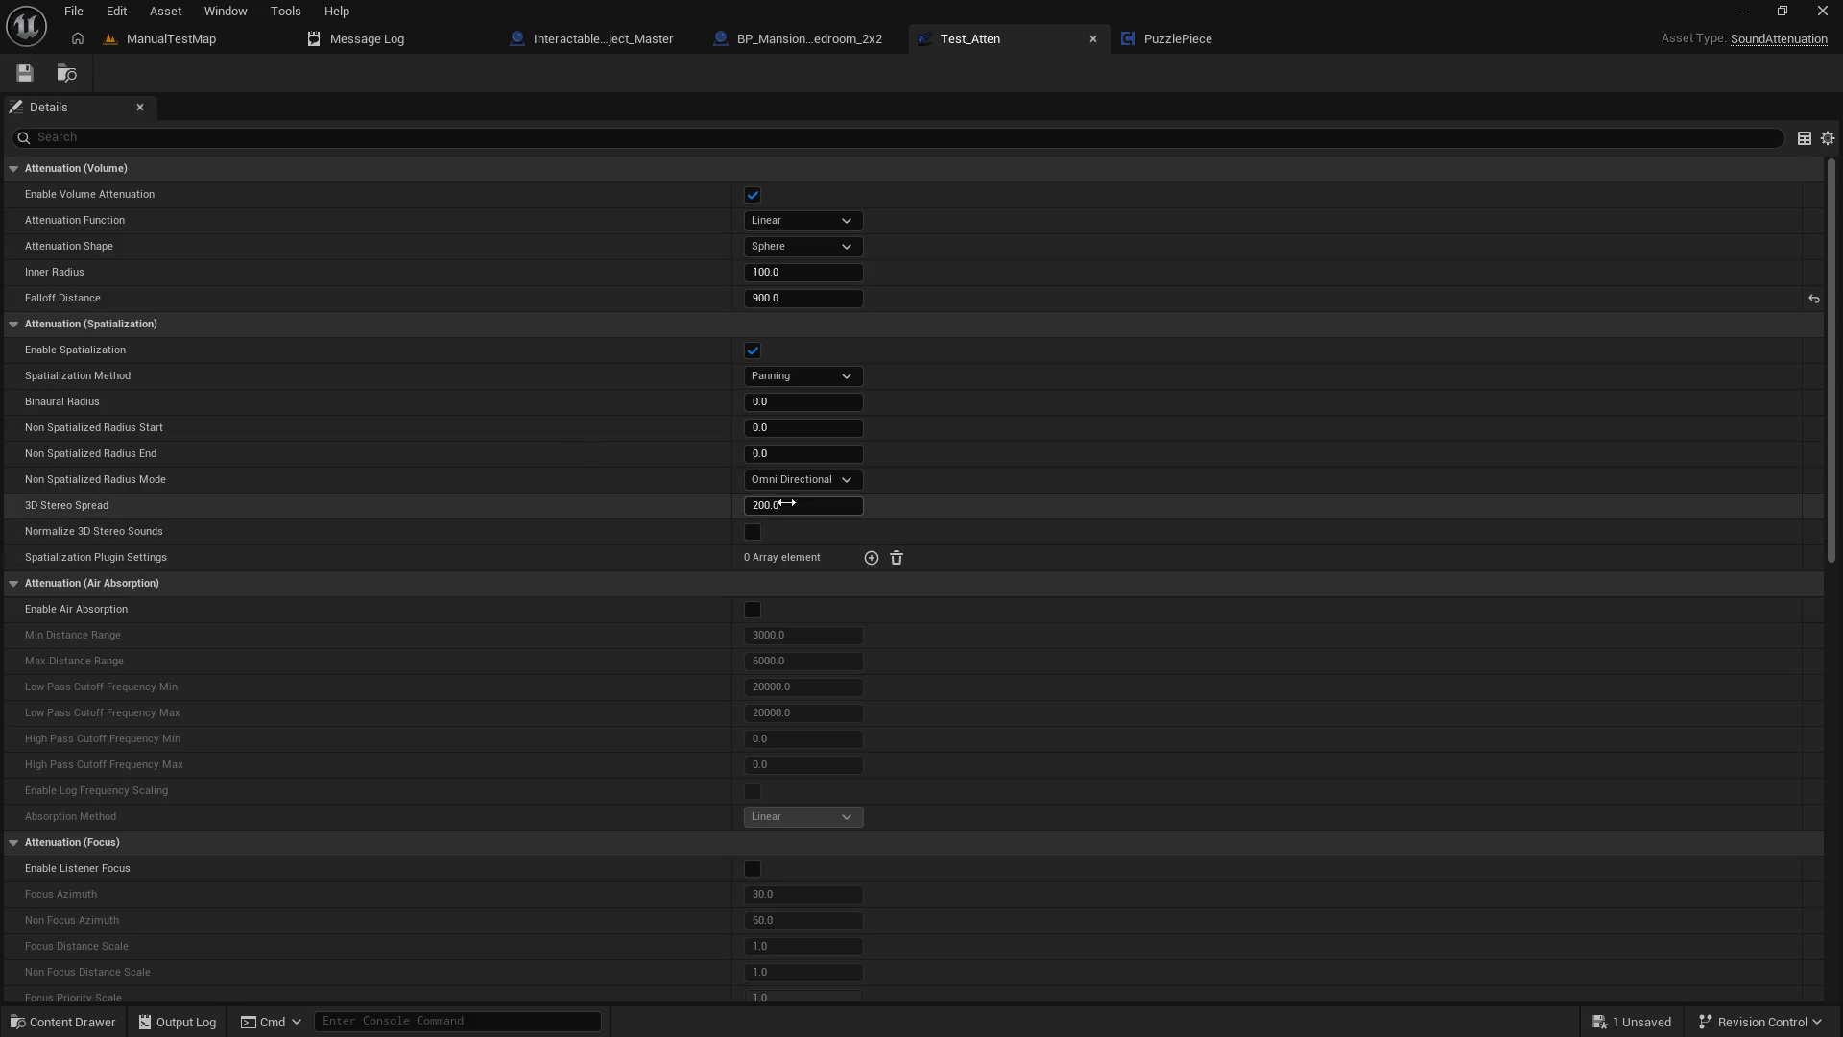
Set Test_Atten's inner radius to 50.
left_click(788, 482)
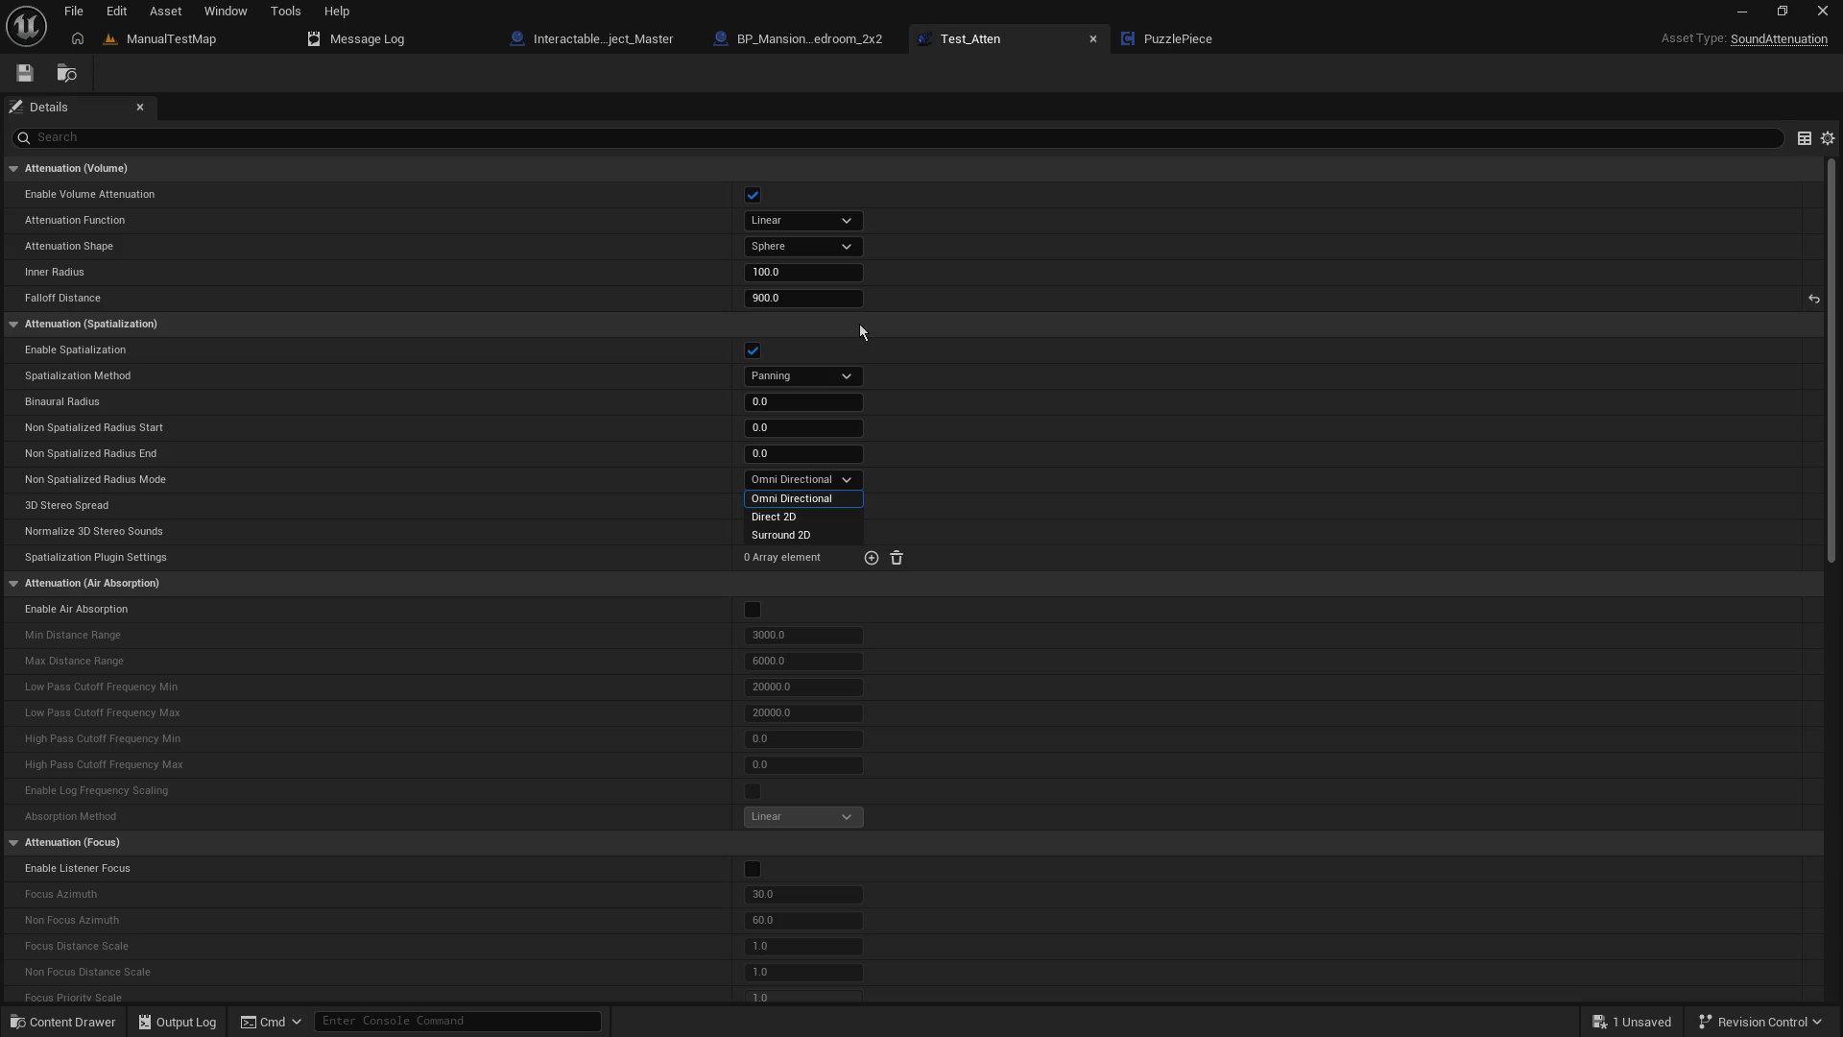
left_click(782, 298)
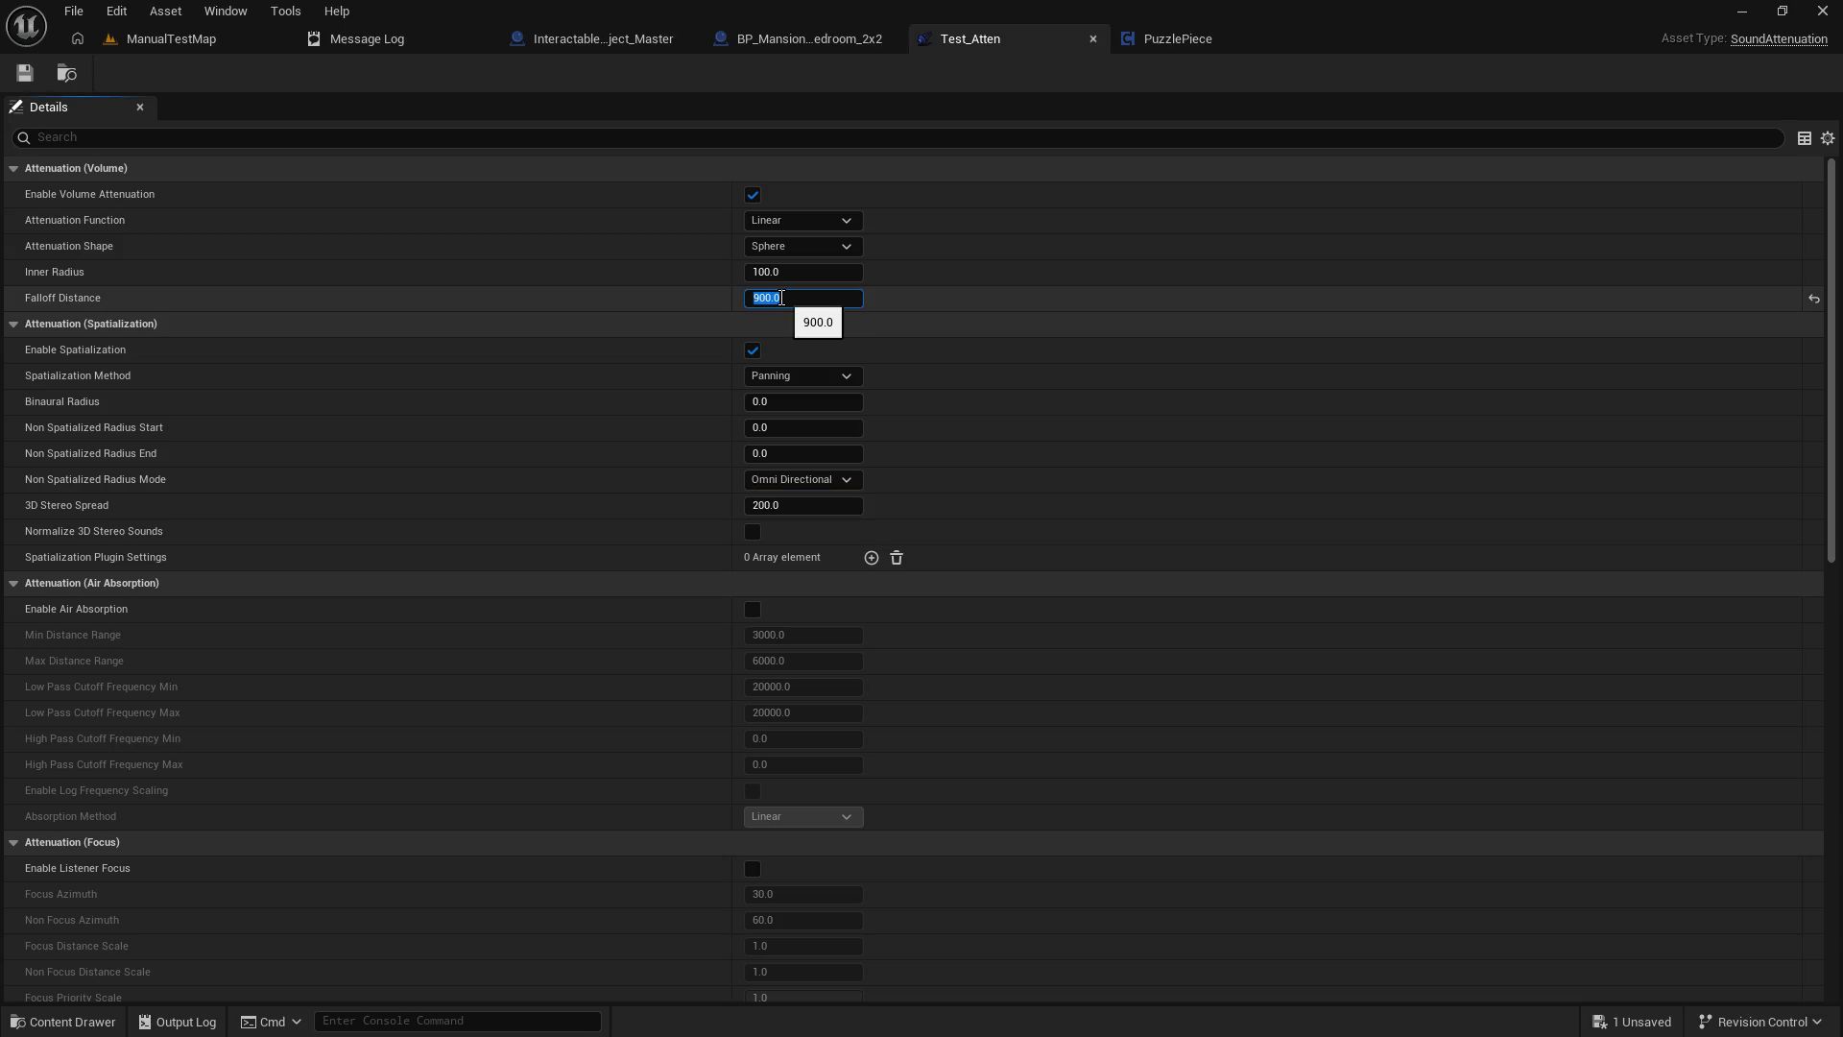
left_click(791, 271)
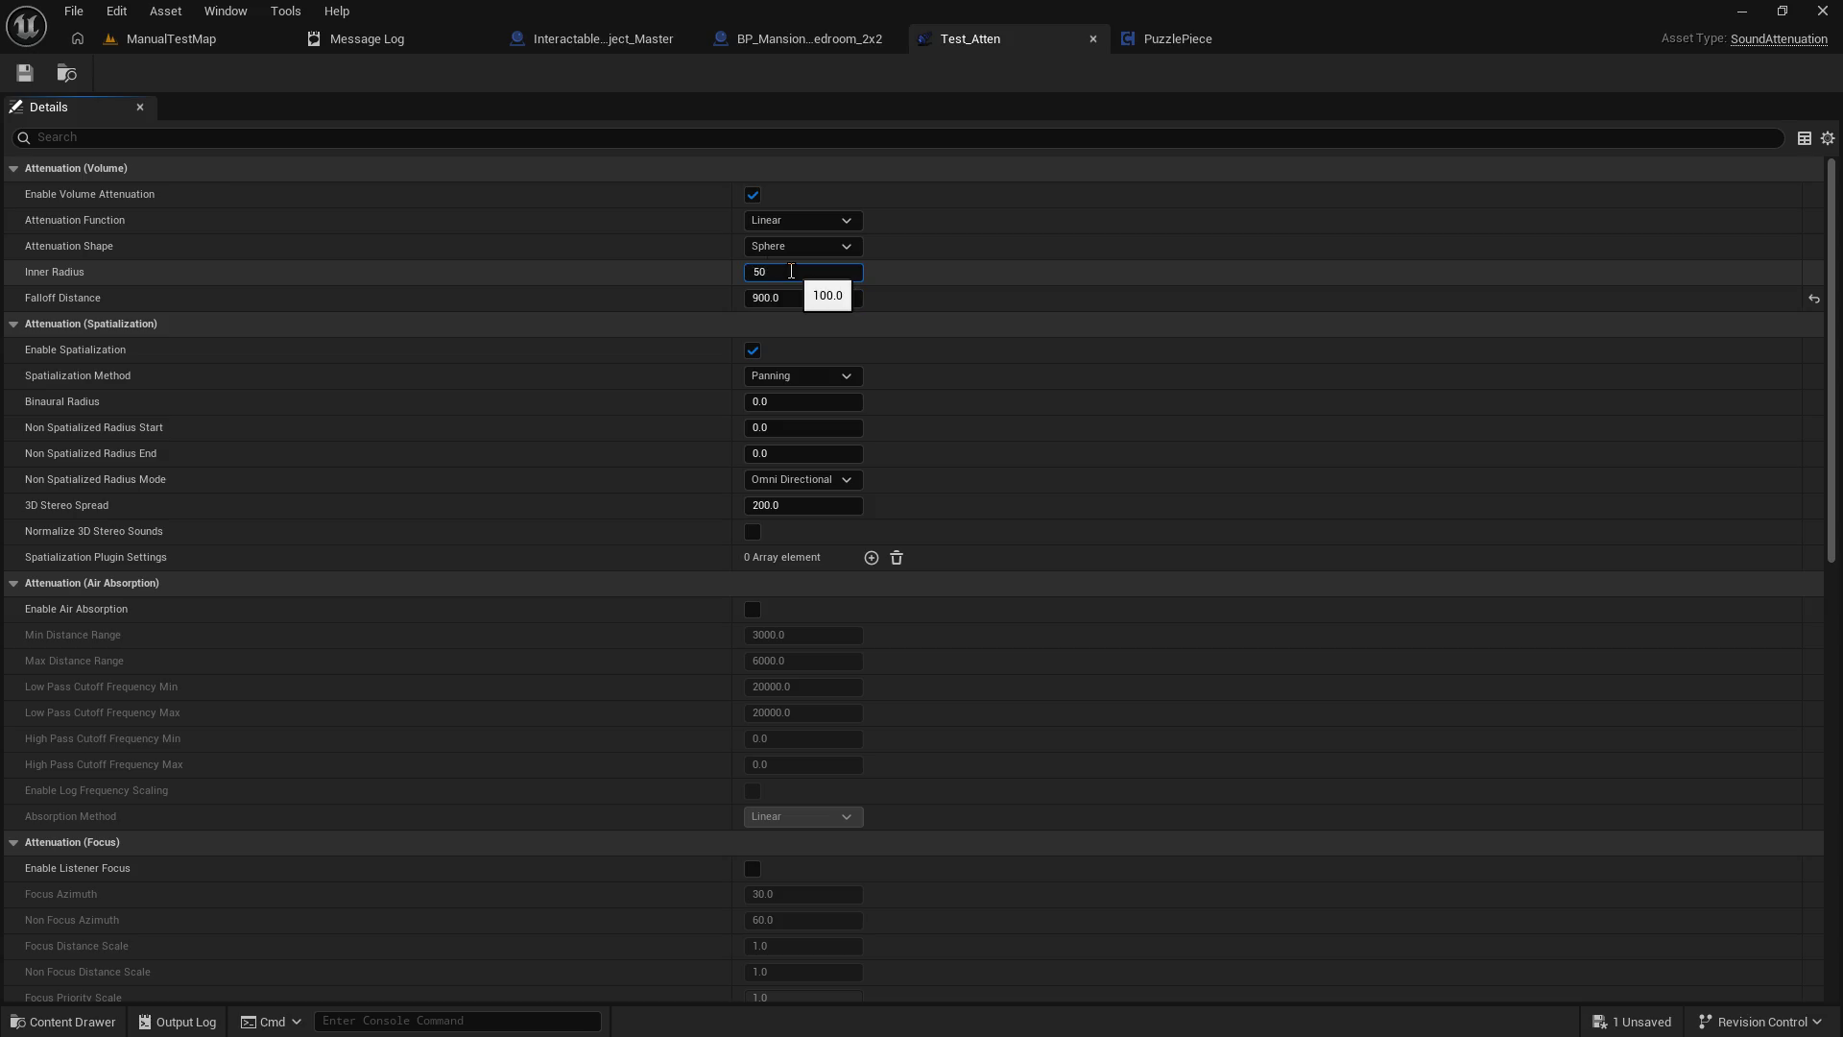
key("Return")
Play-test the room, walking up to the fireplace to listen.
left_click(186, 44)
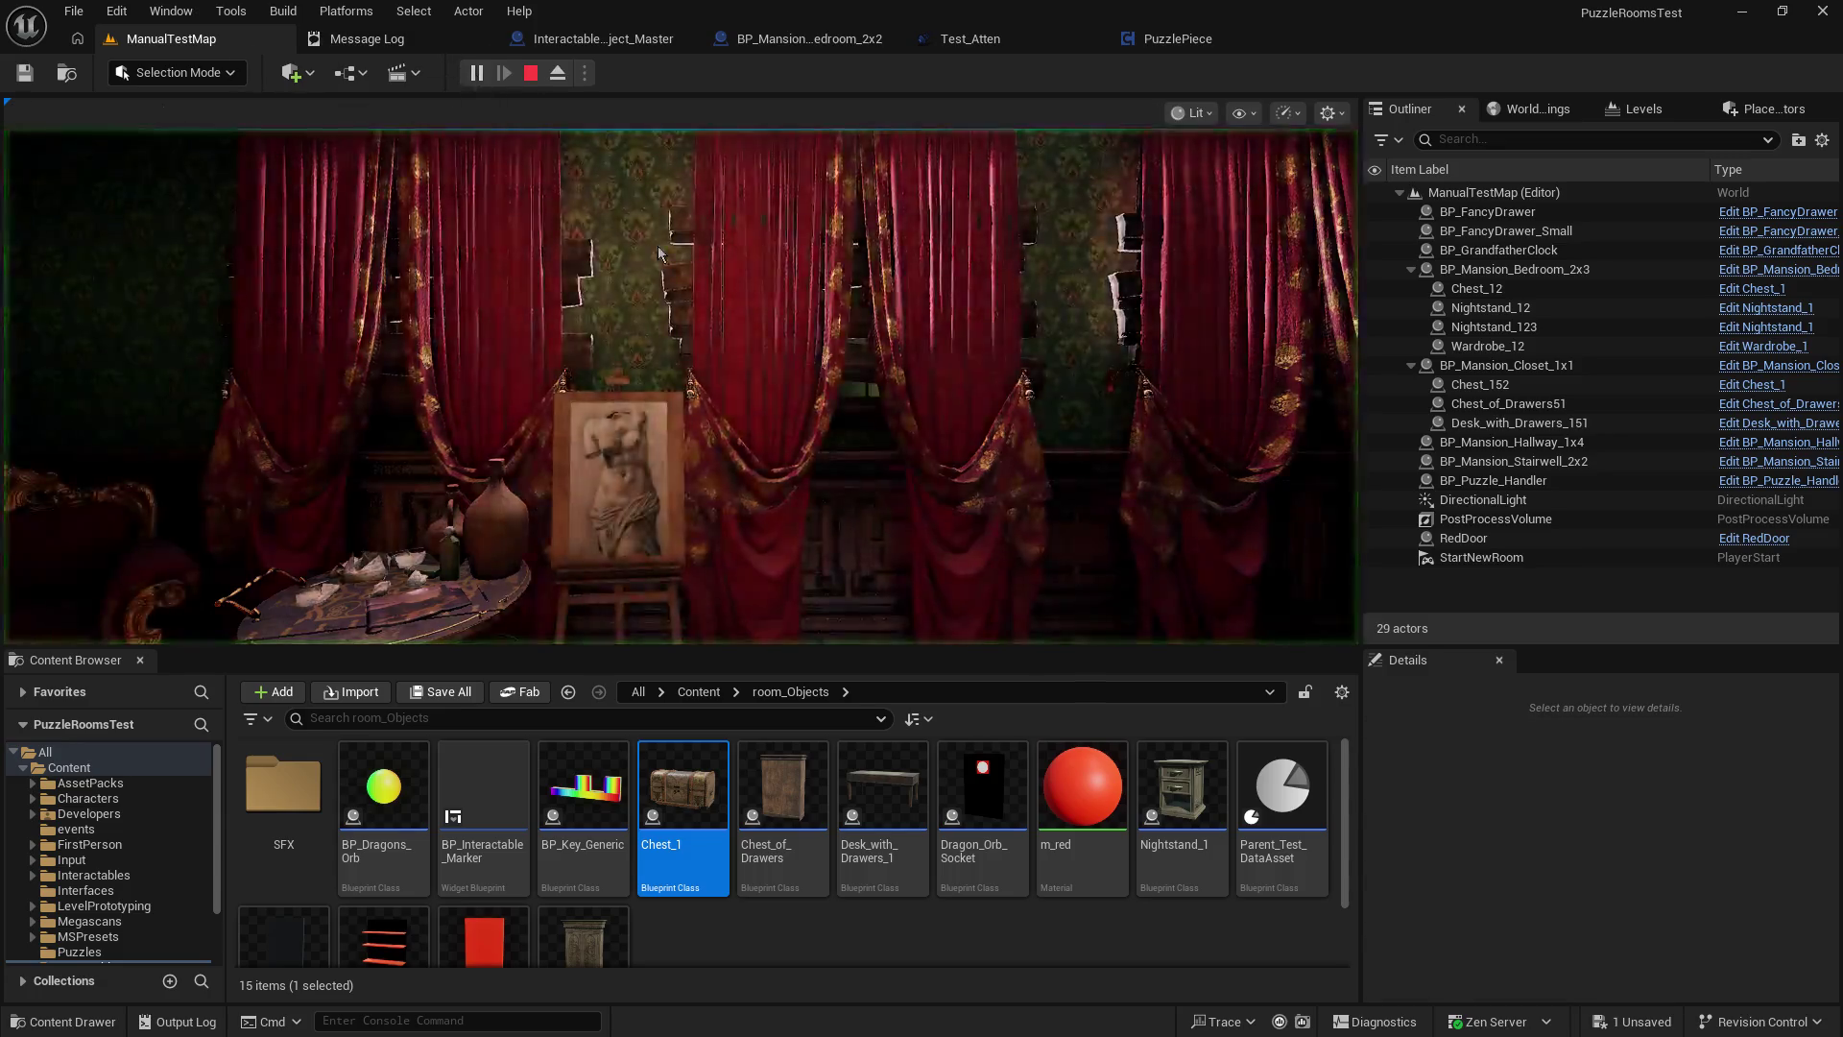
left_click(658, 252)
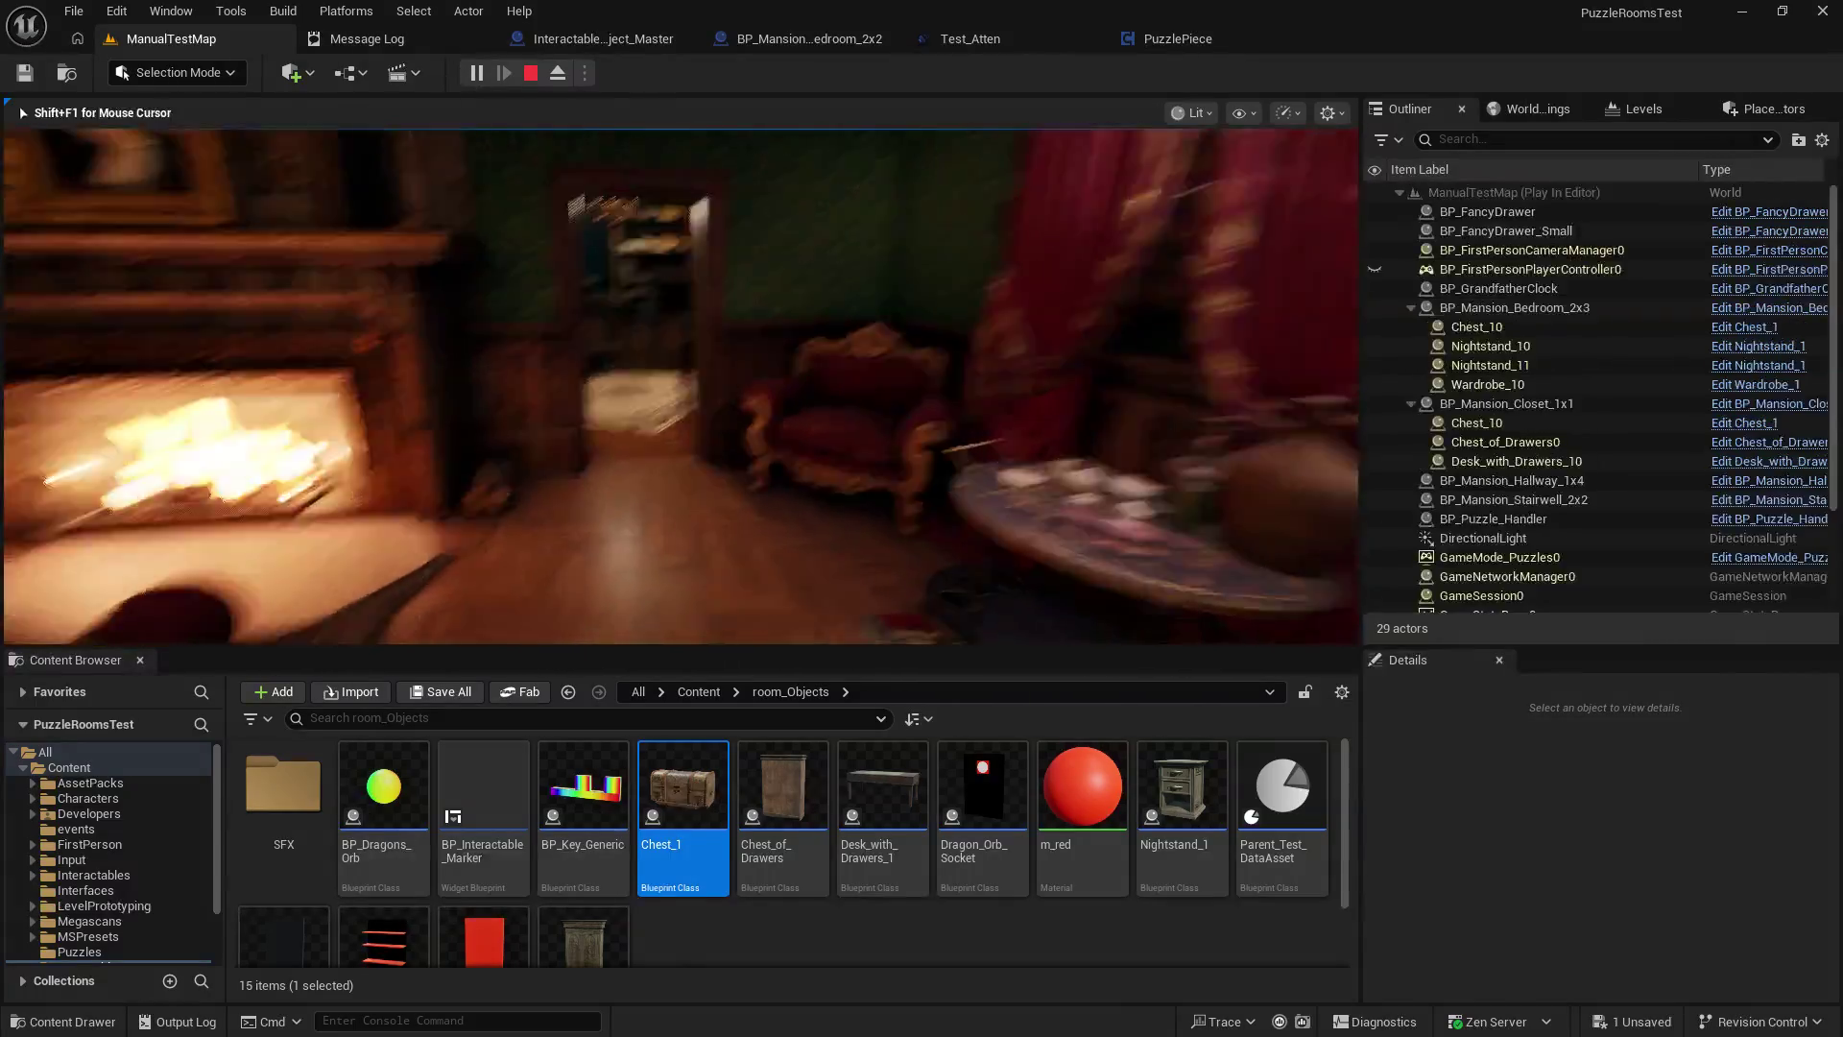
key("w")
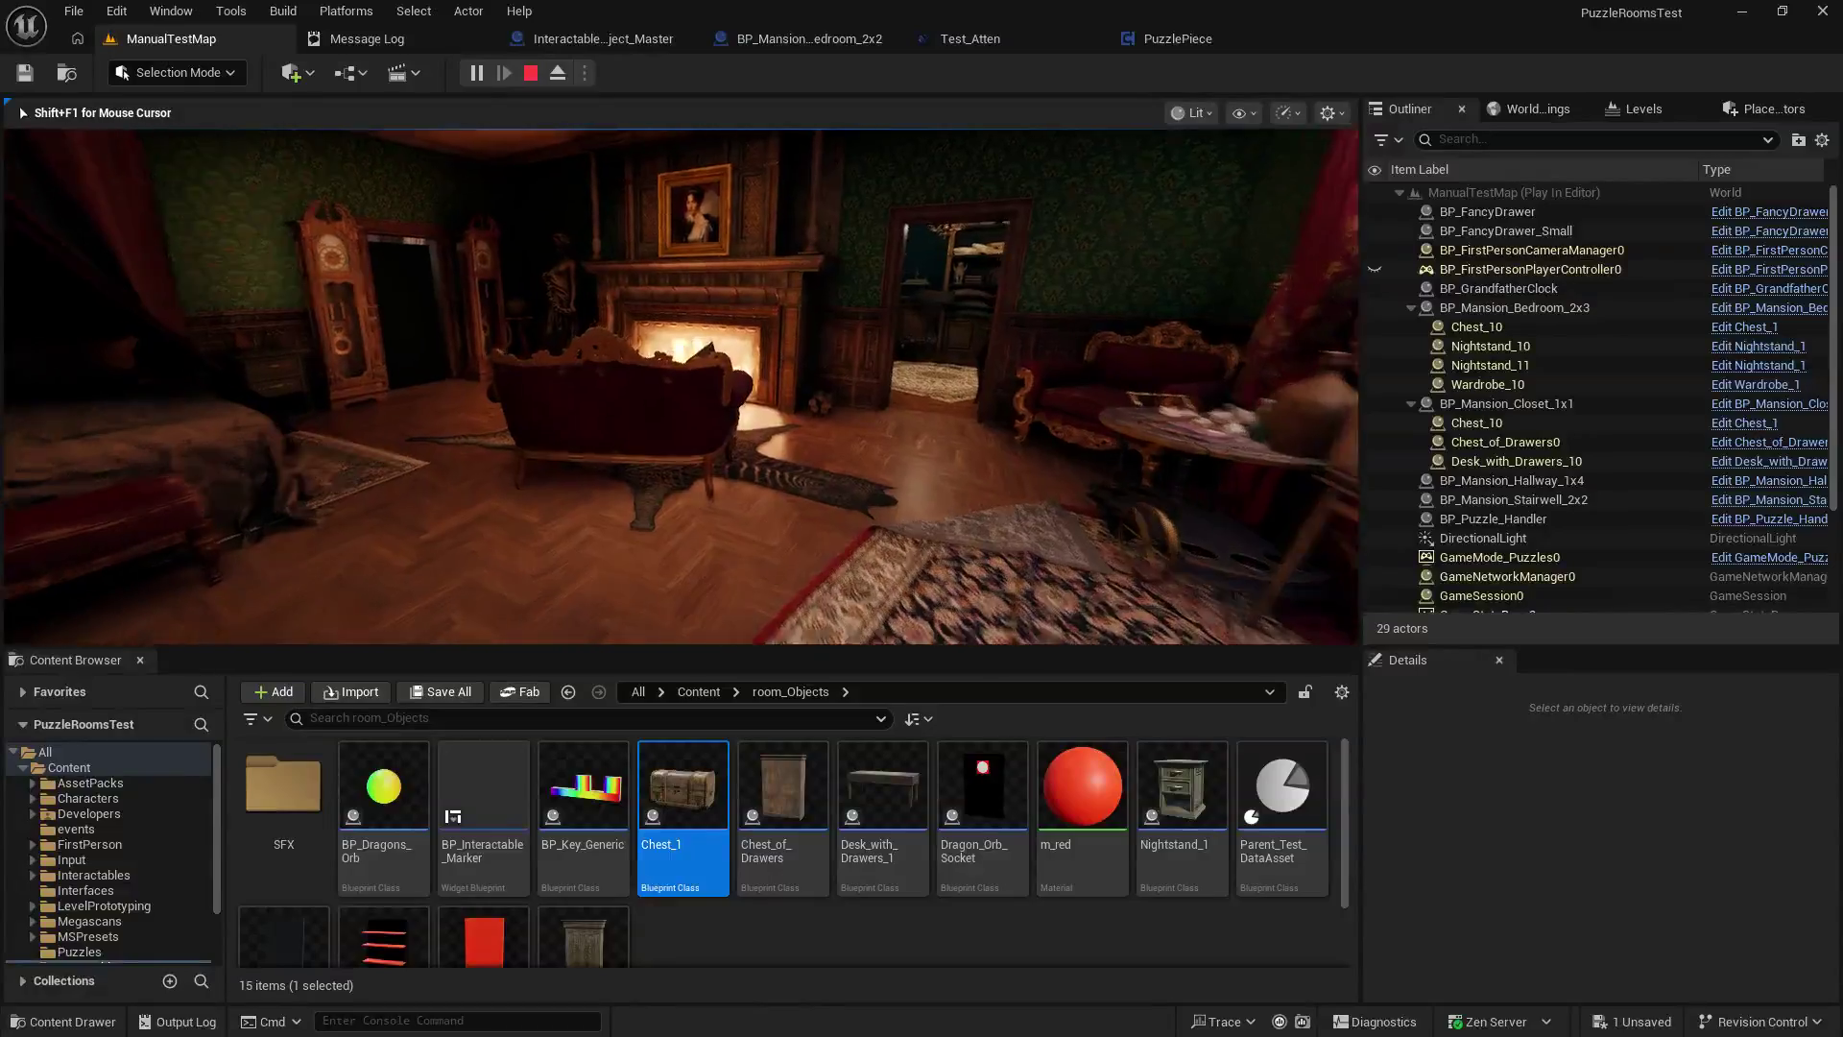
key("w")
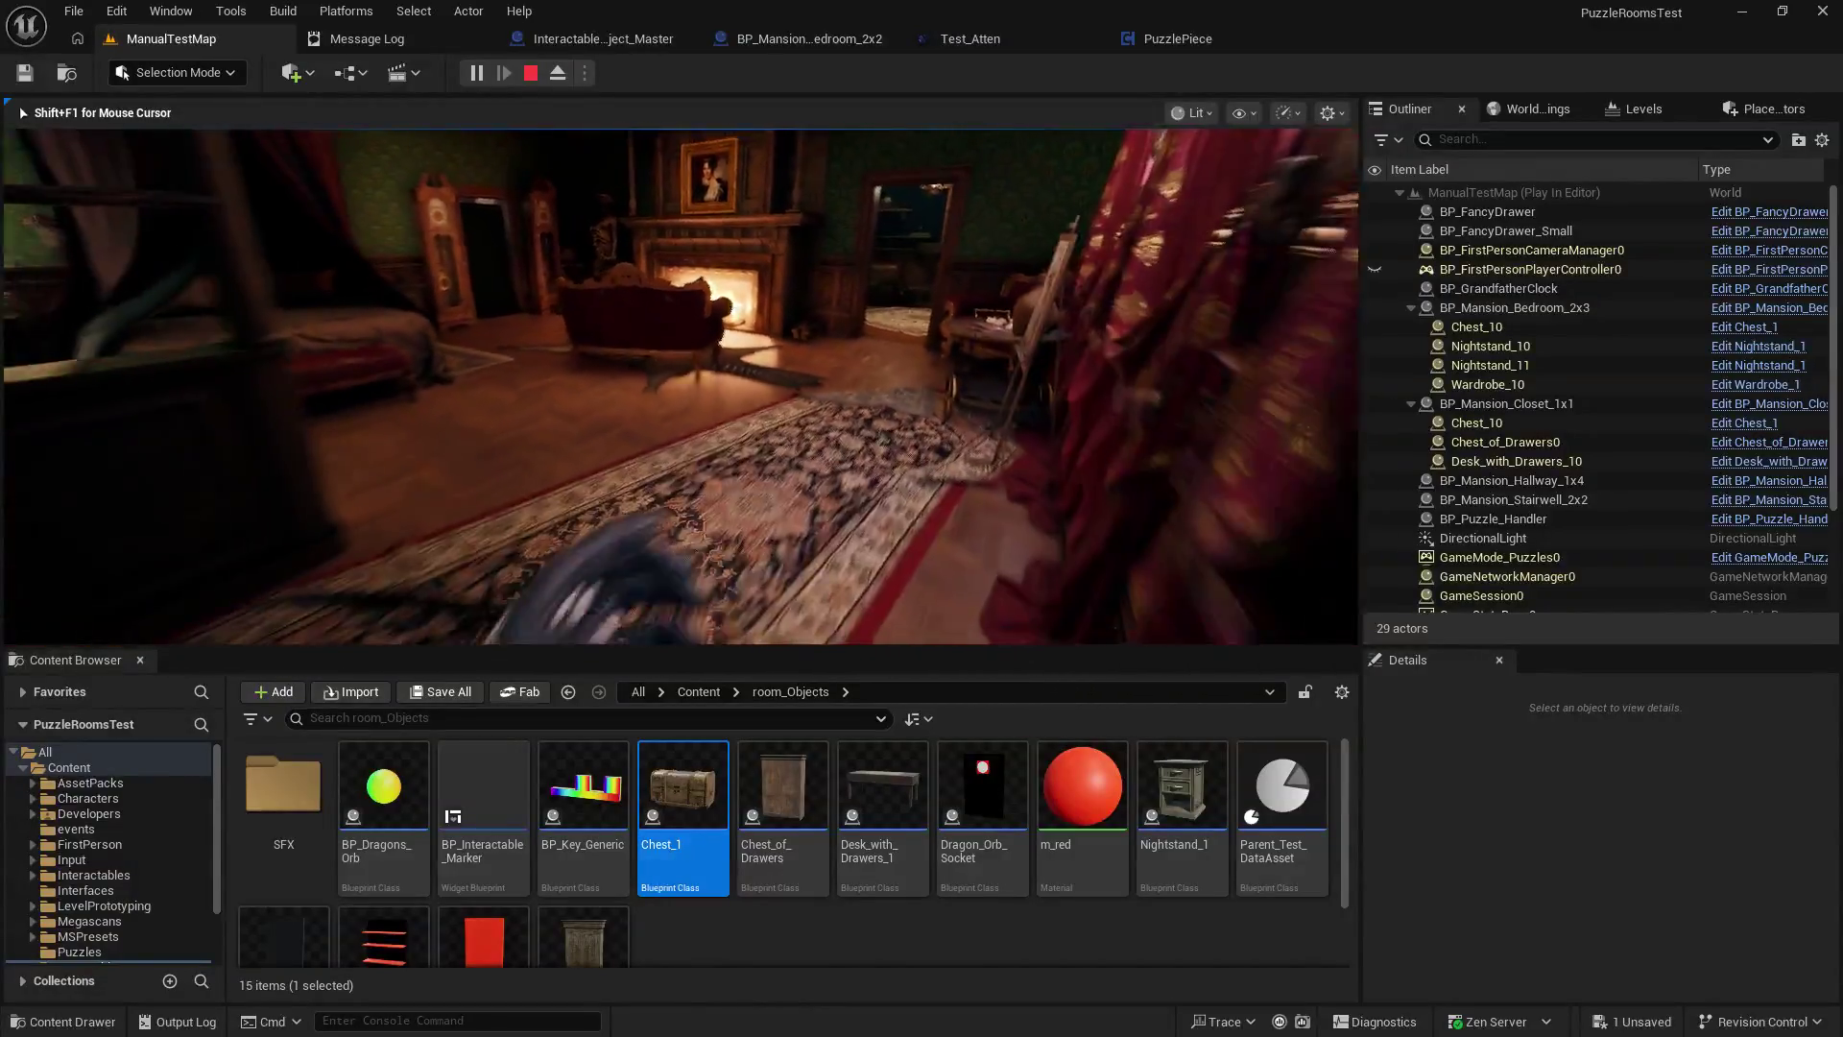
key("s")
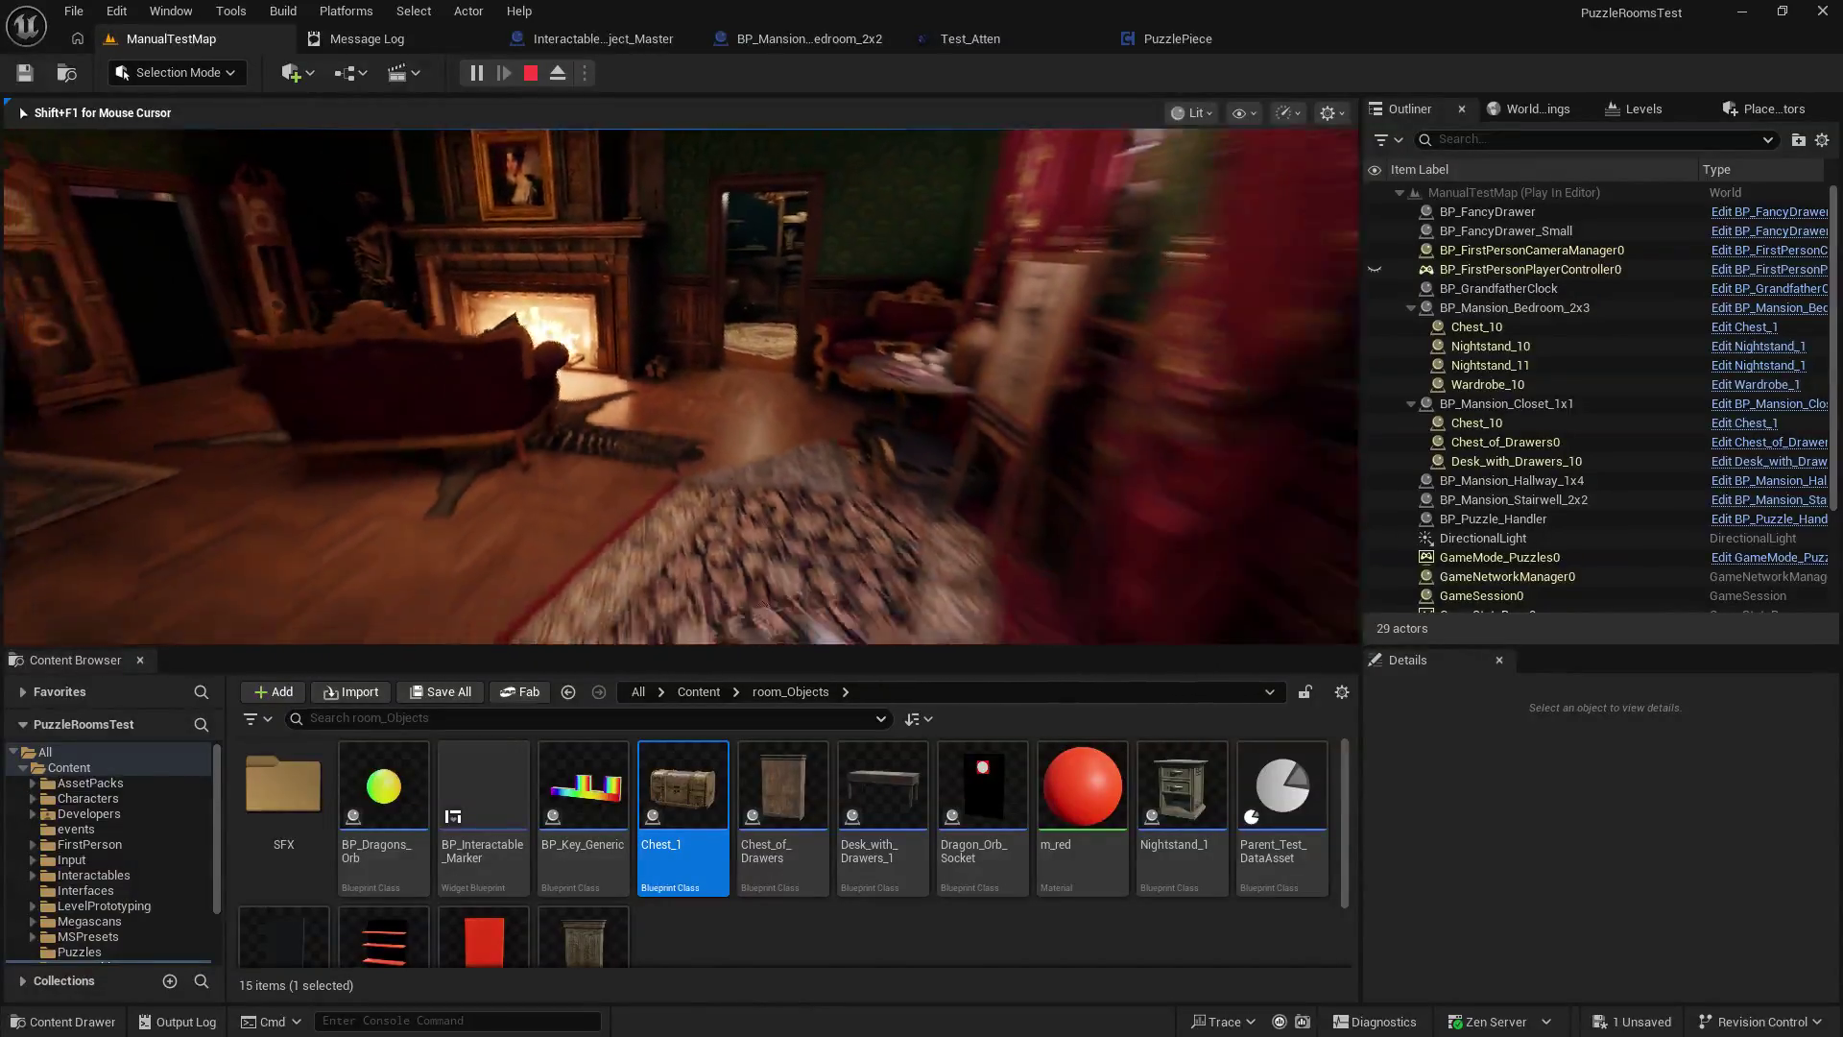
key("w")
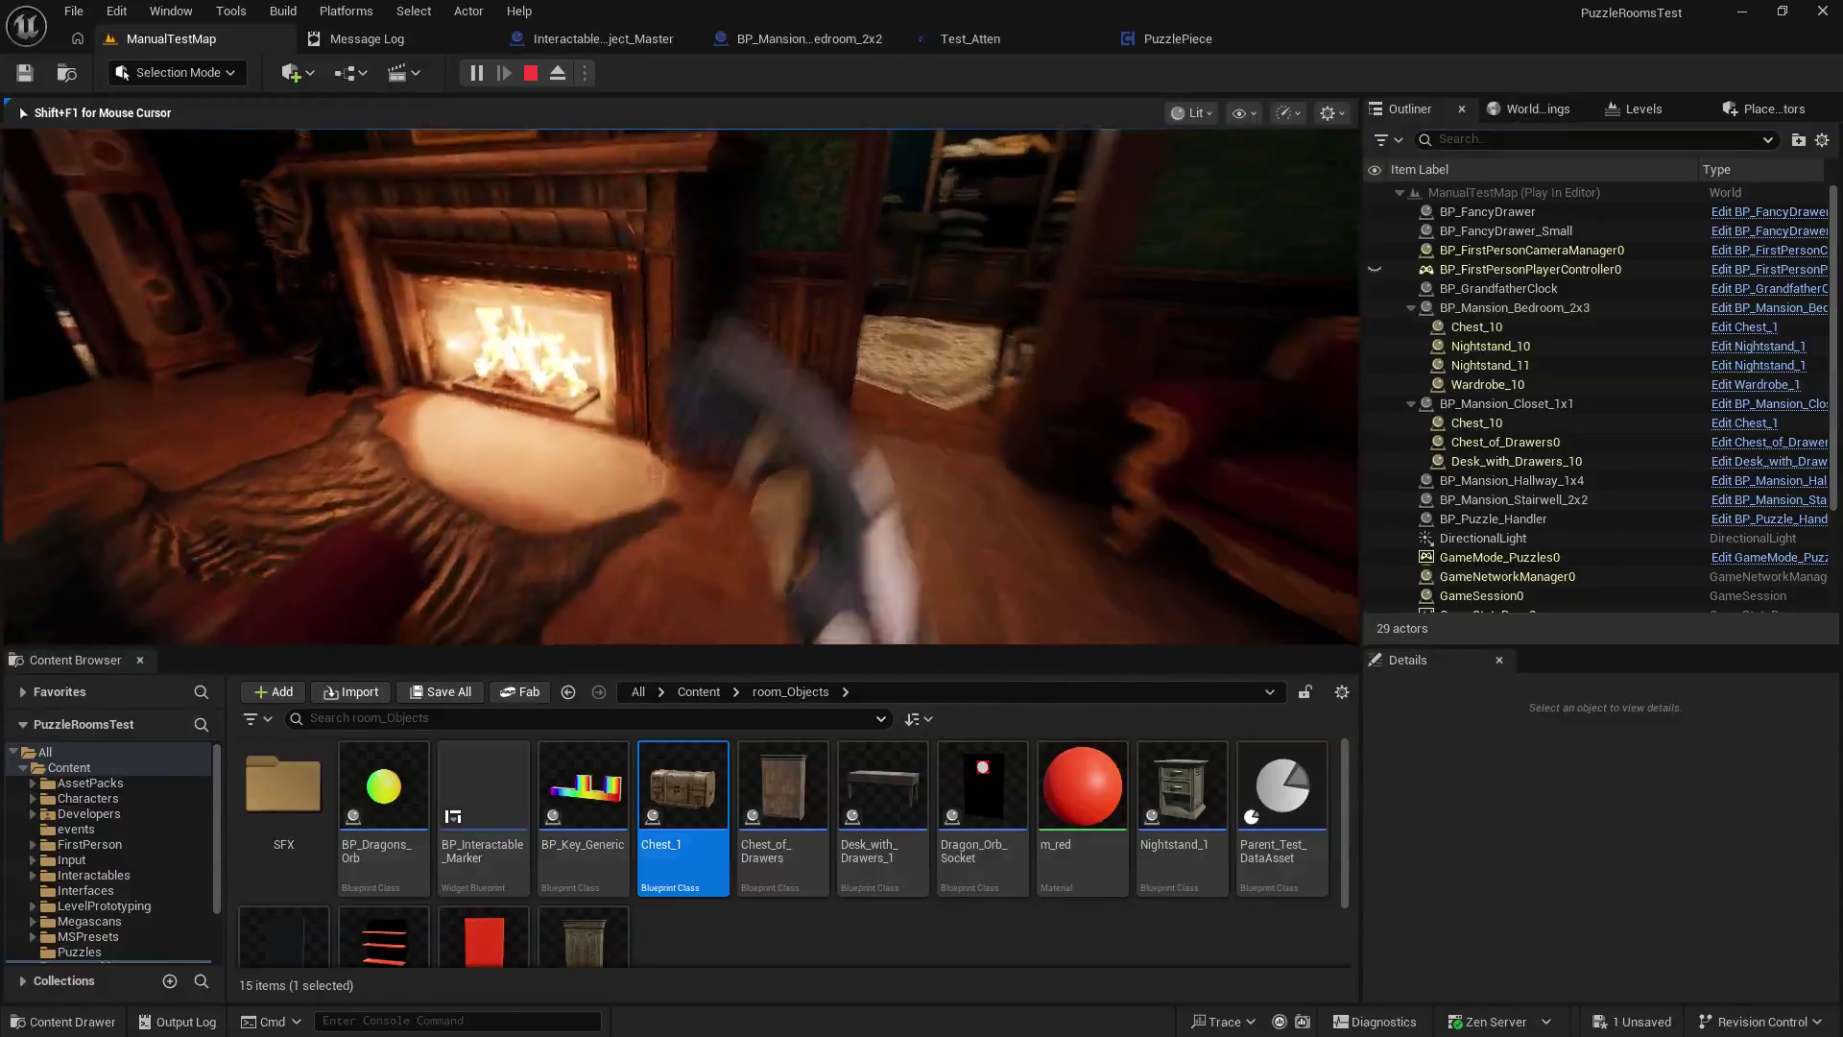
key("Escape")
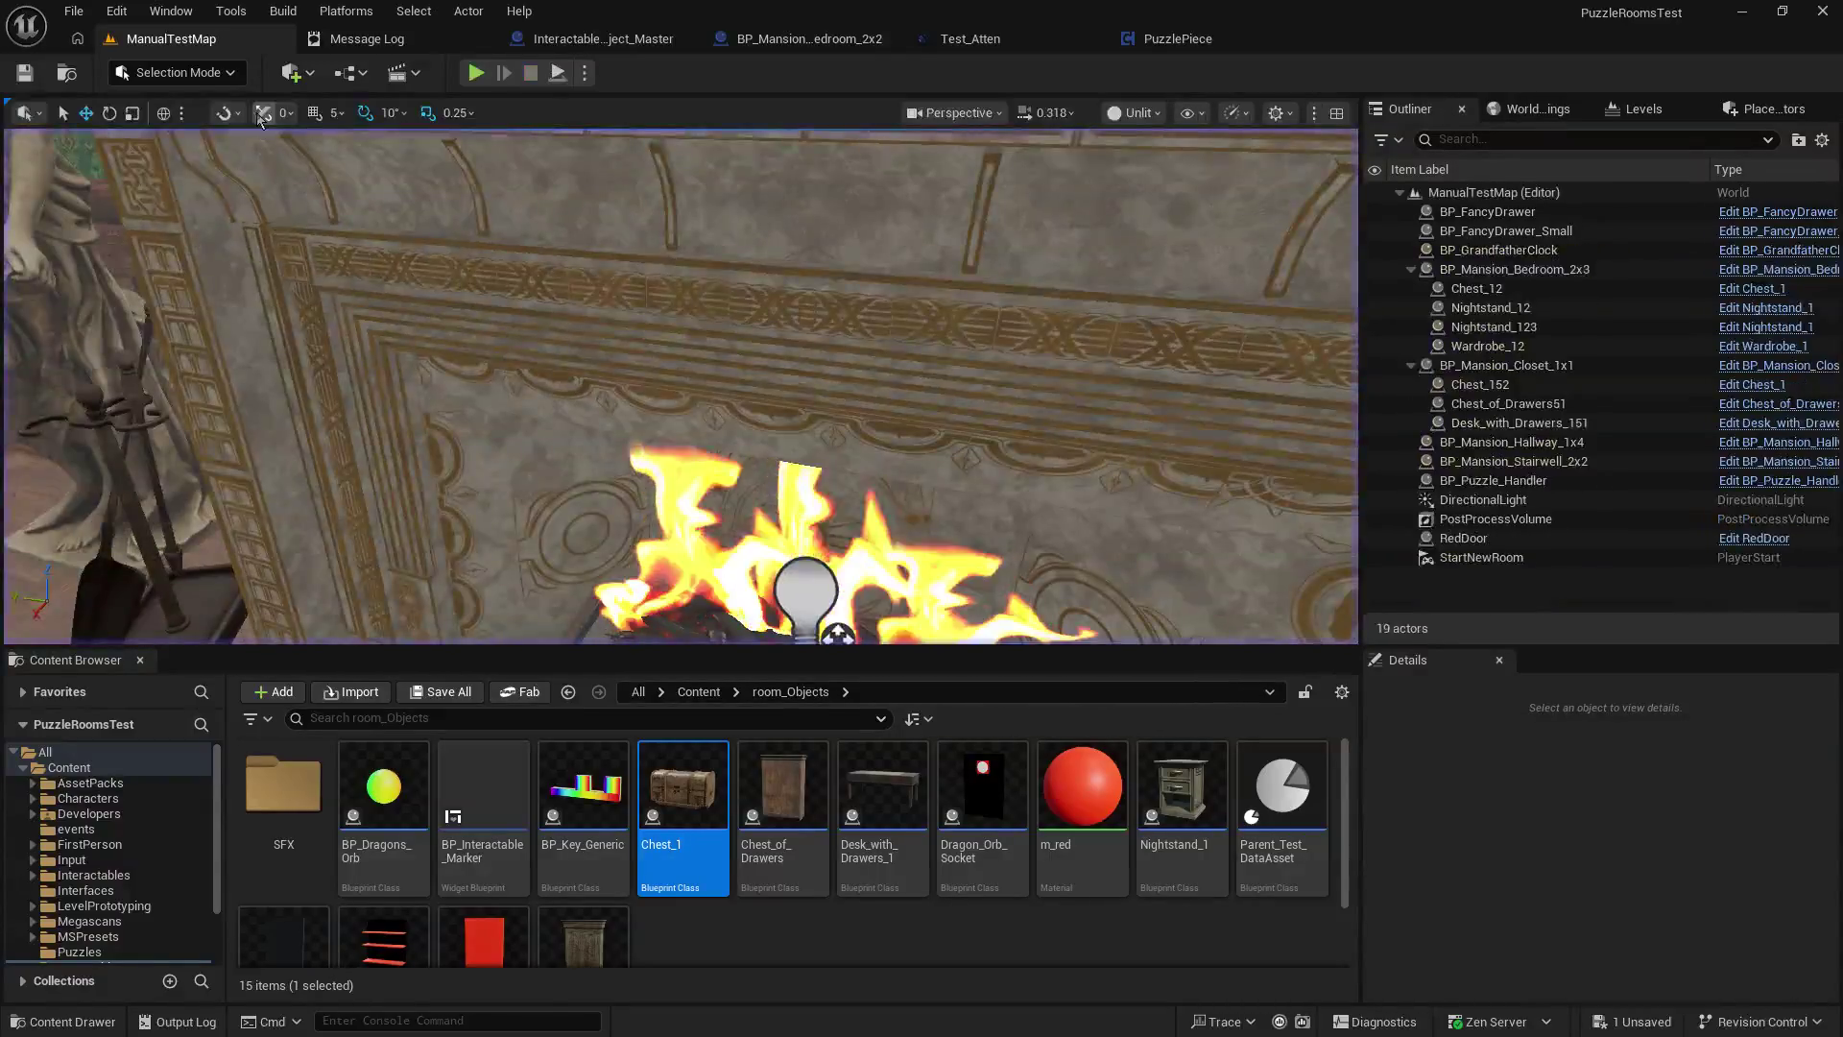
Play-test once more, then open the SFX folder and Fireplace_Loop's actions.
key("alt+p")
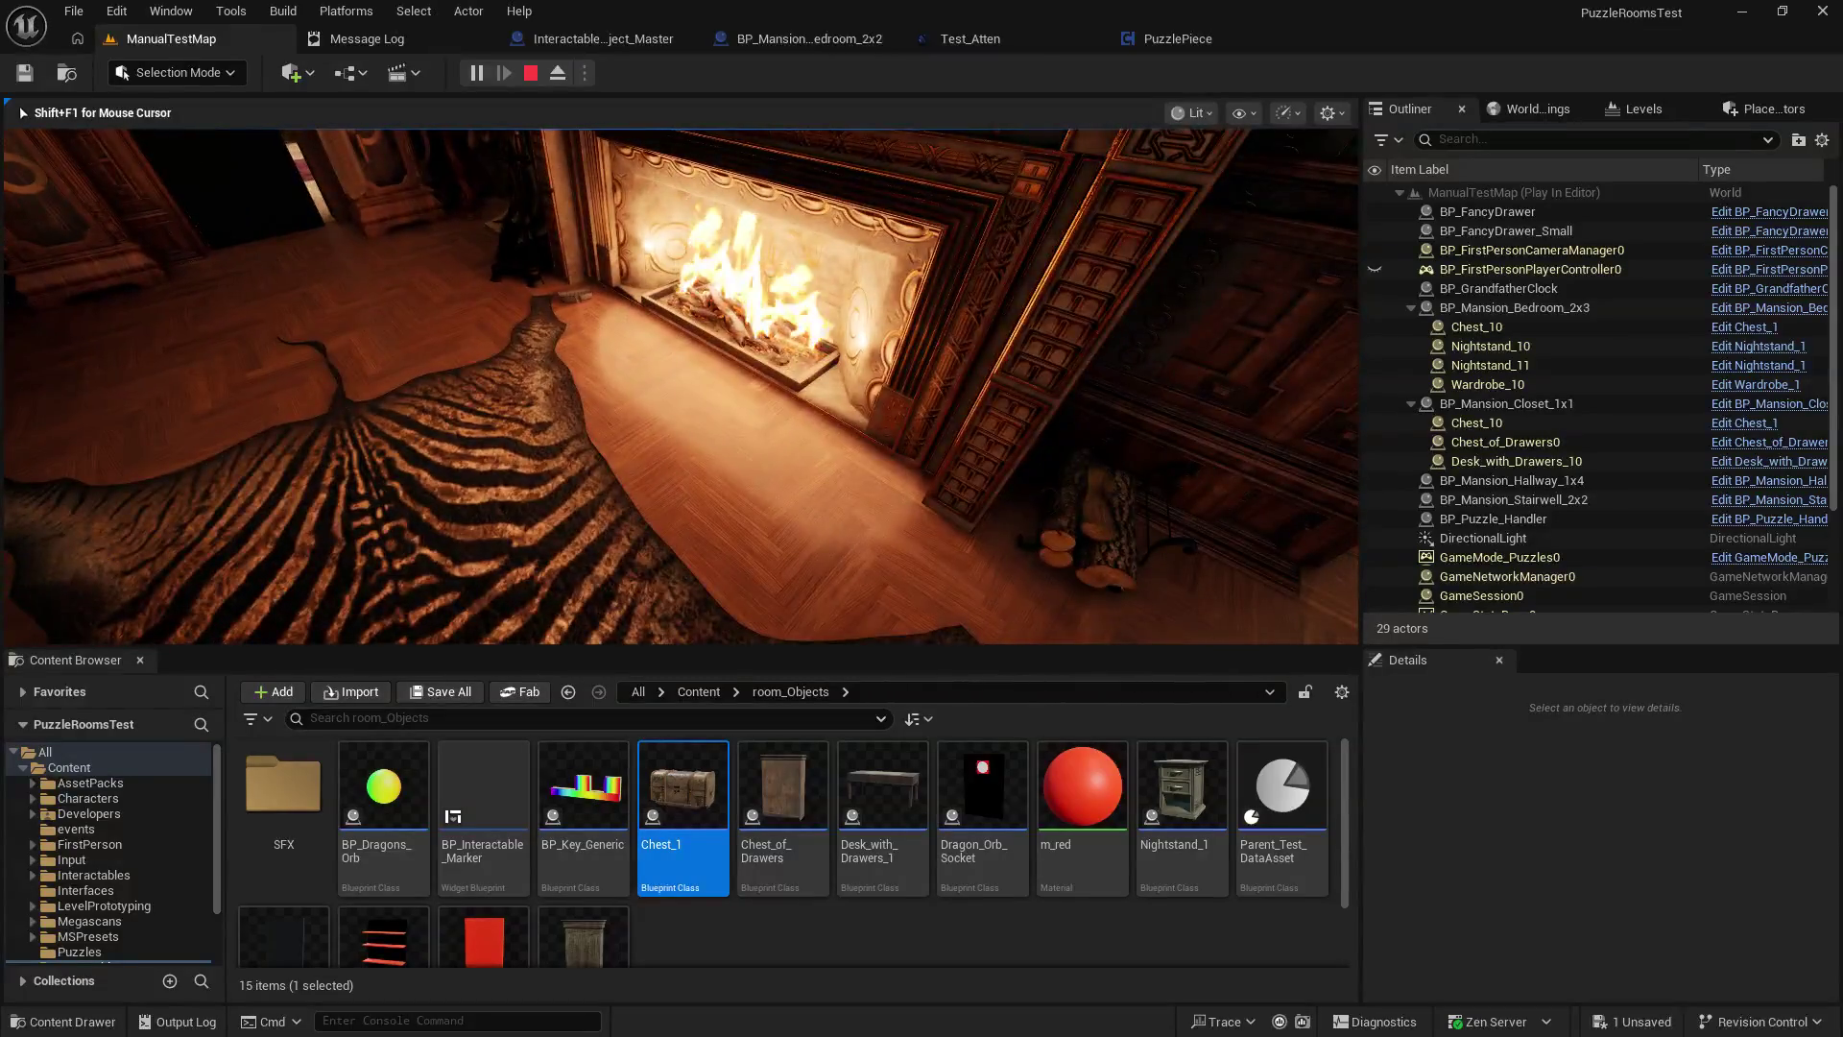
key("Escape")
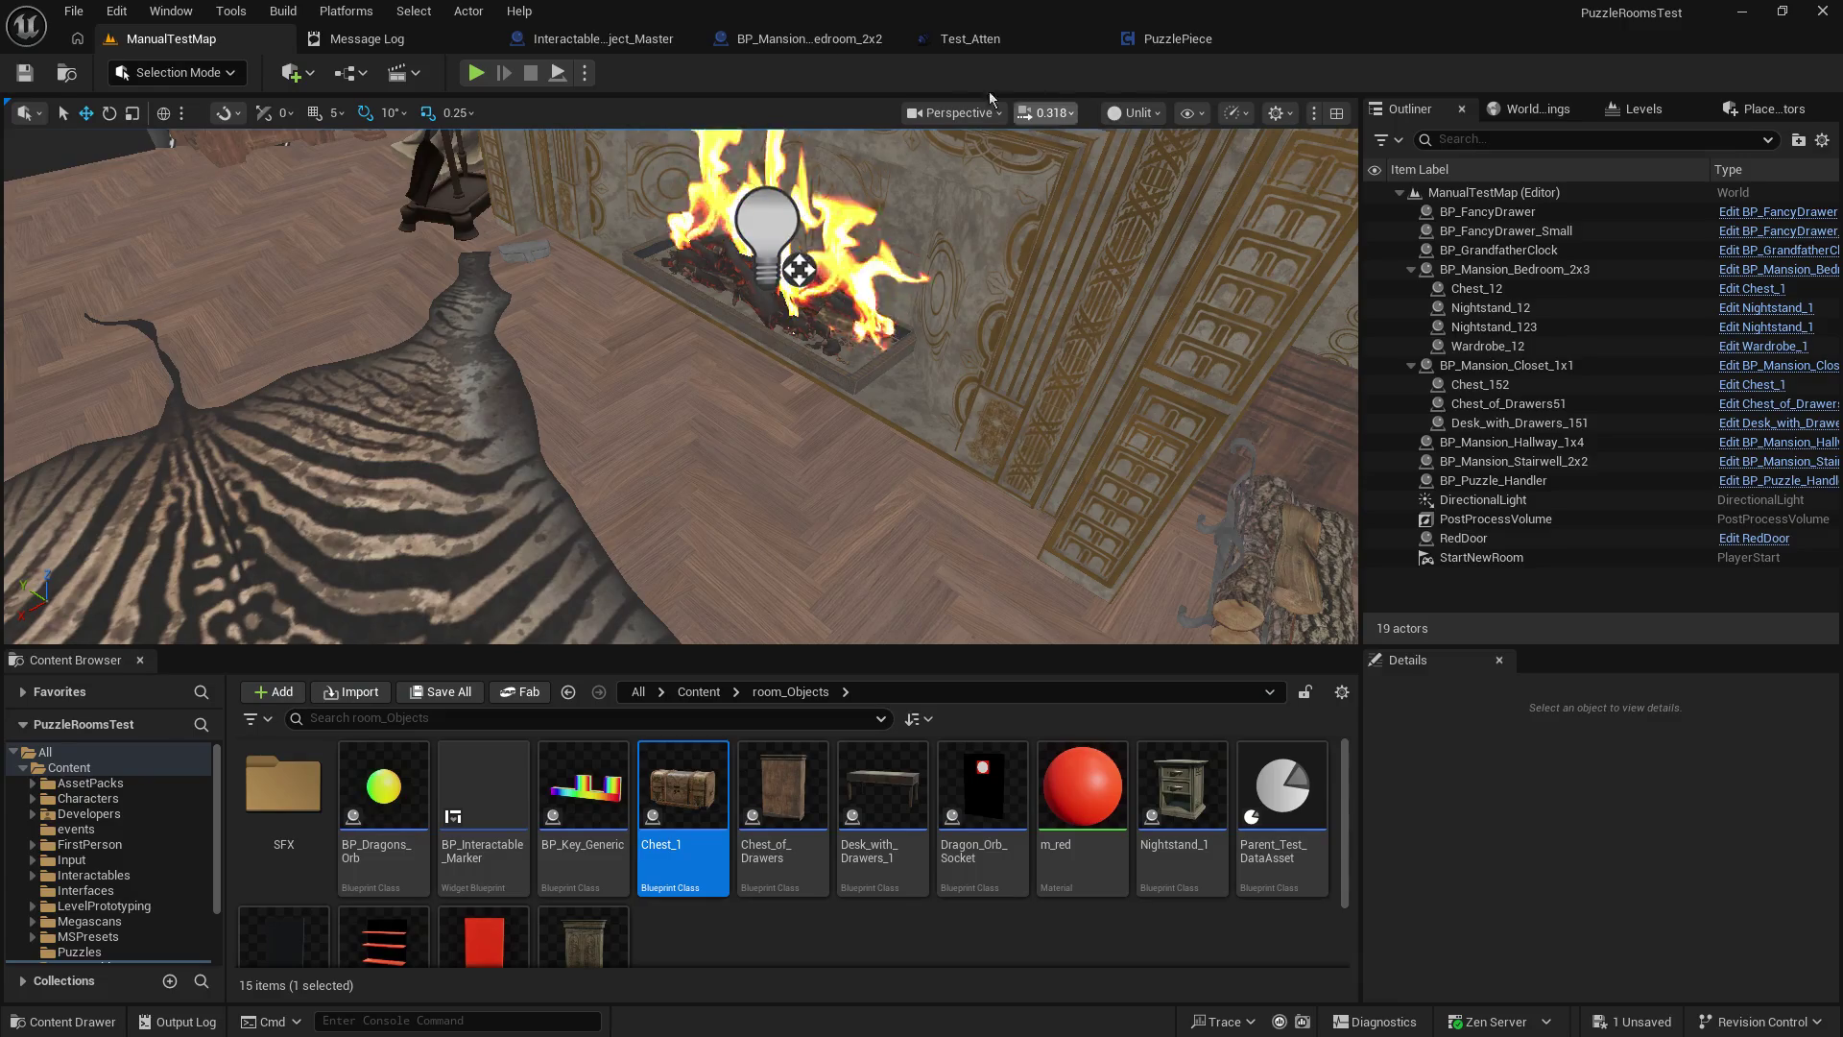
double_click(241, 794)
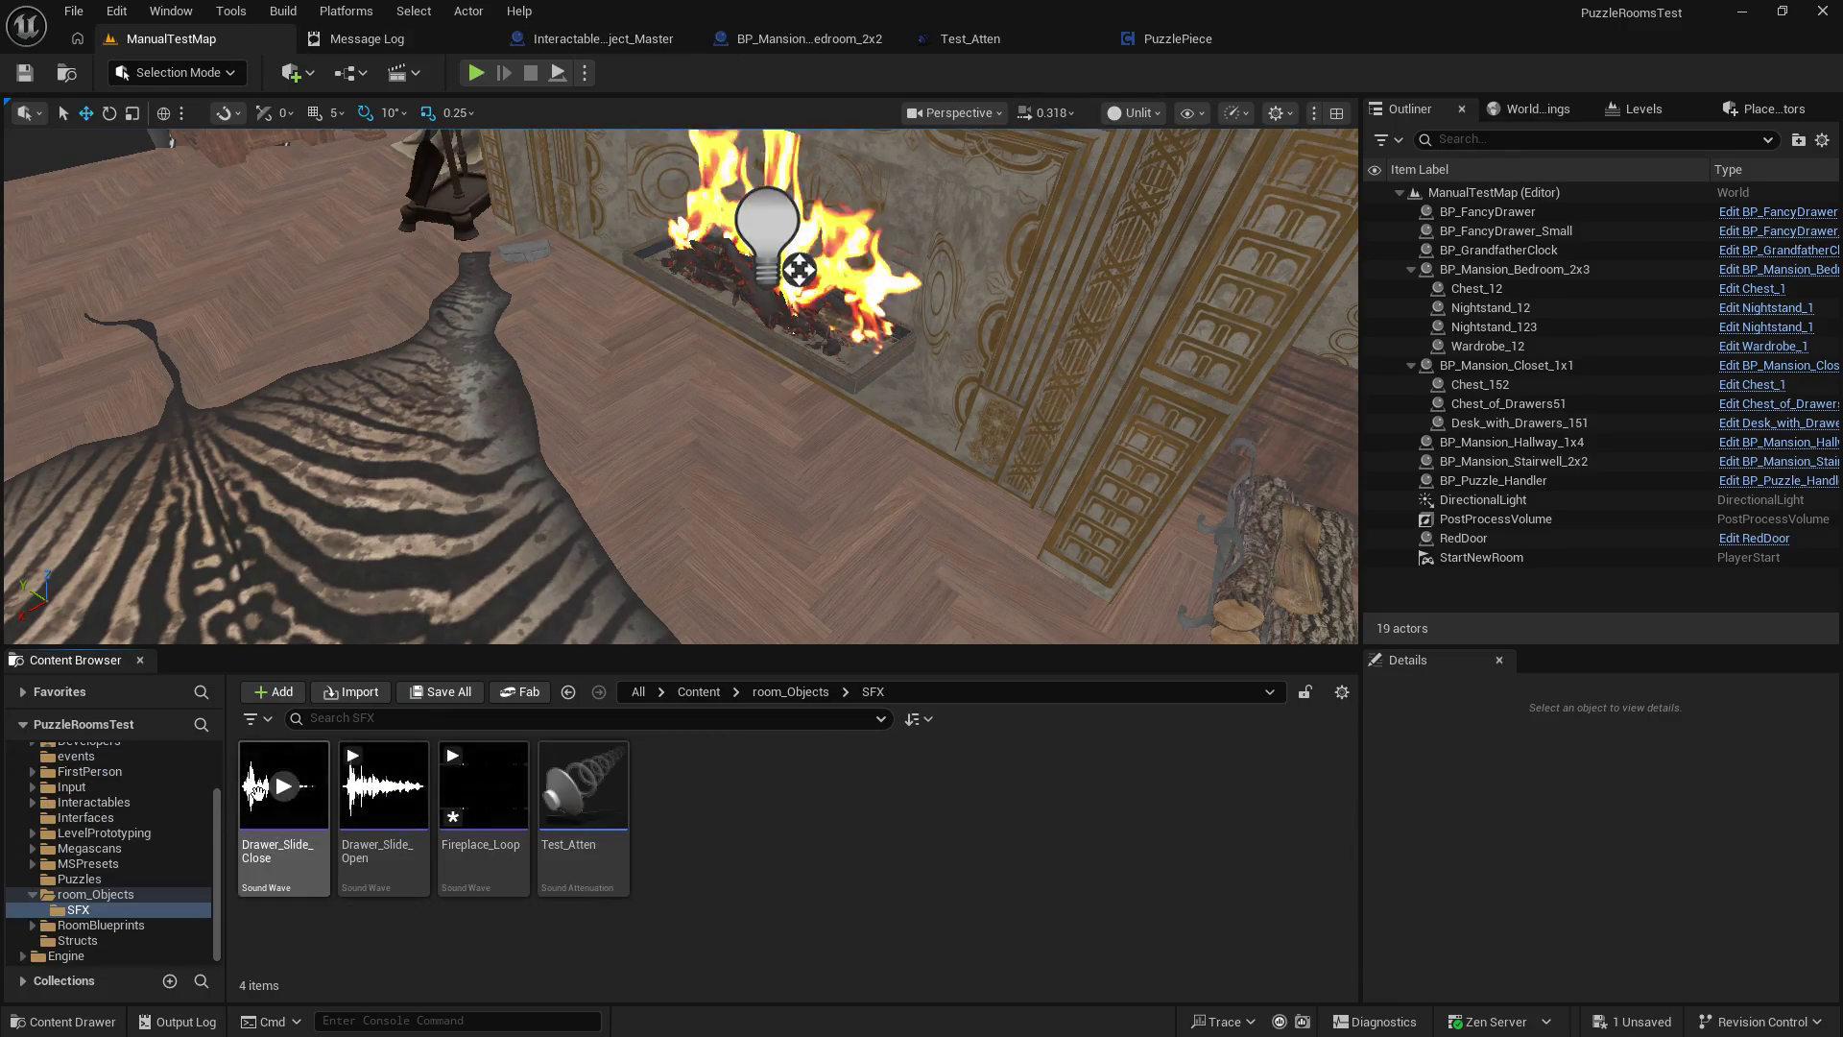
right_click(475, 765)
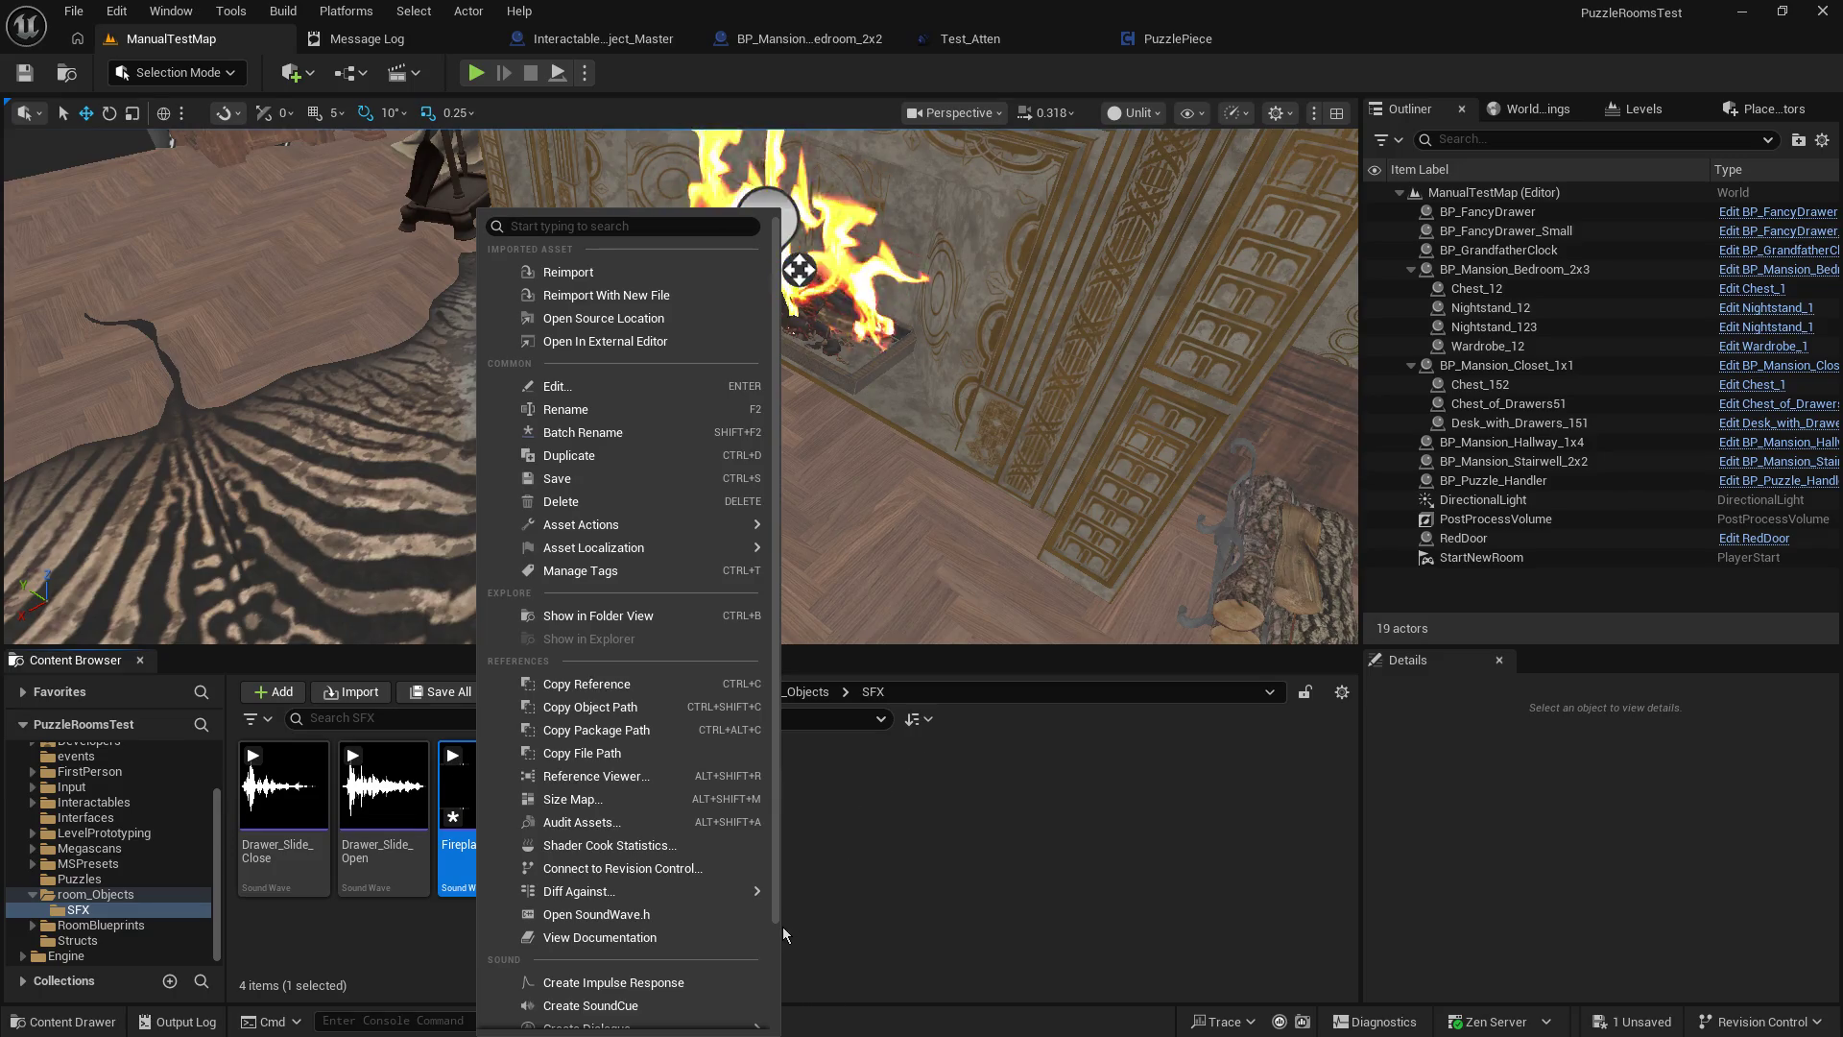
Create Fireplace_Loop_Cue from the Fireplace_Loop sound and open it in the Sound Cue editor.
left_click(646, 1004)
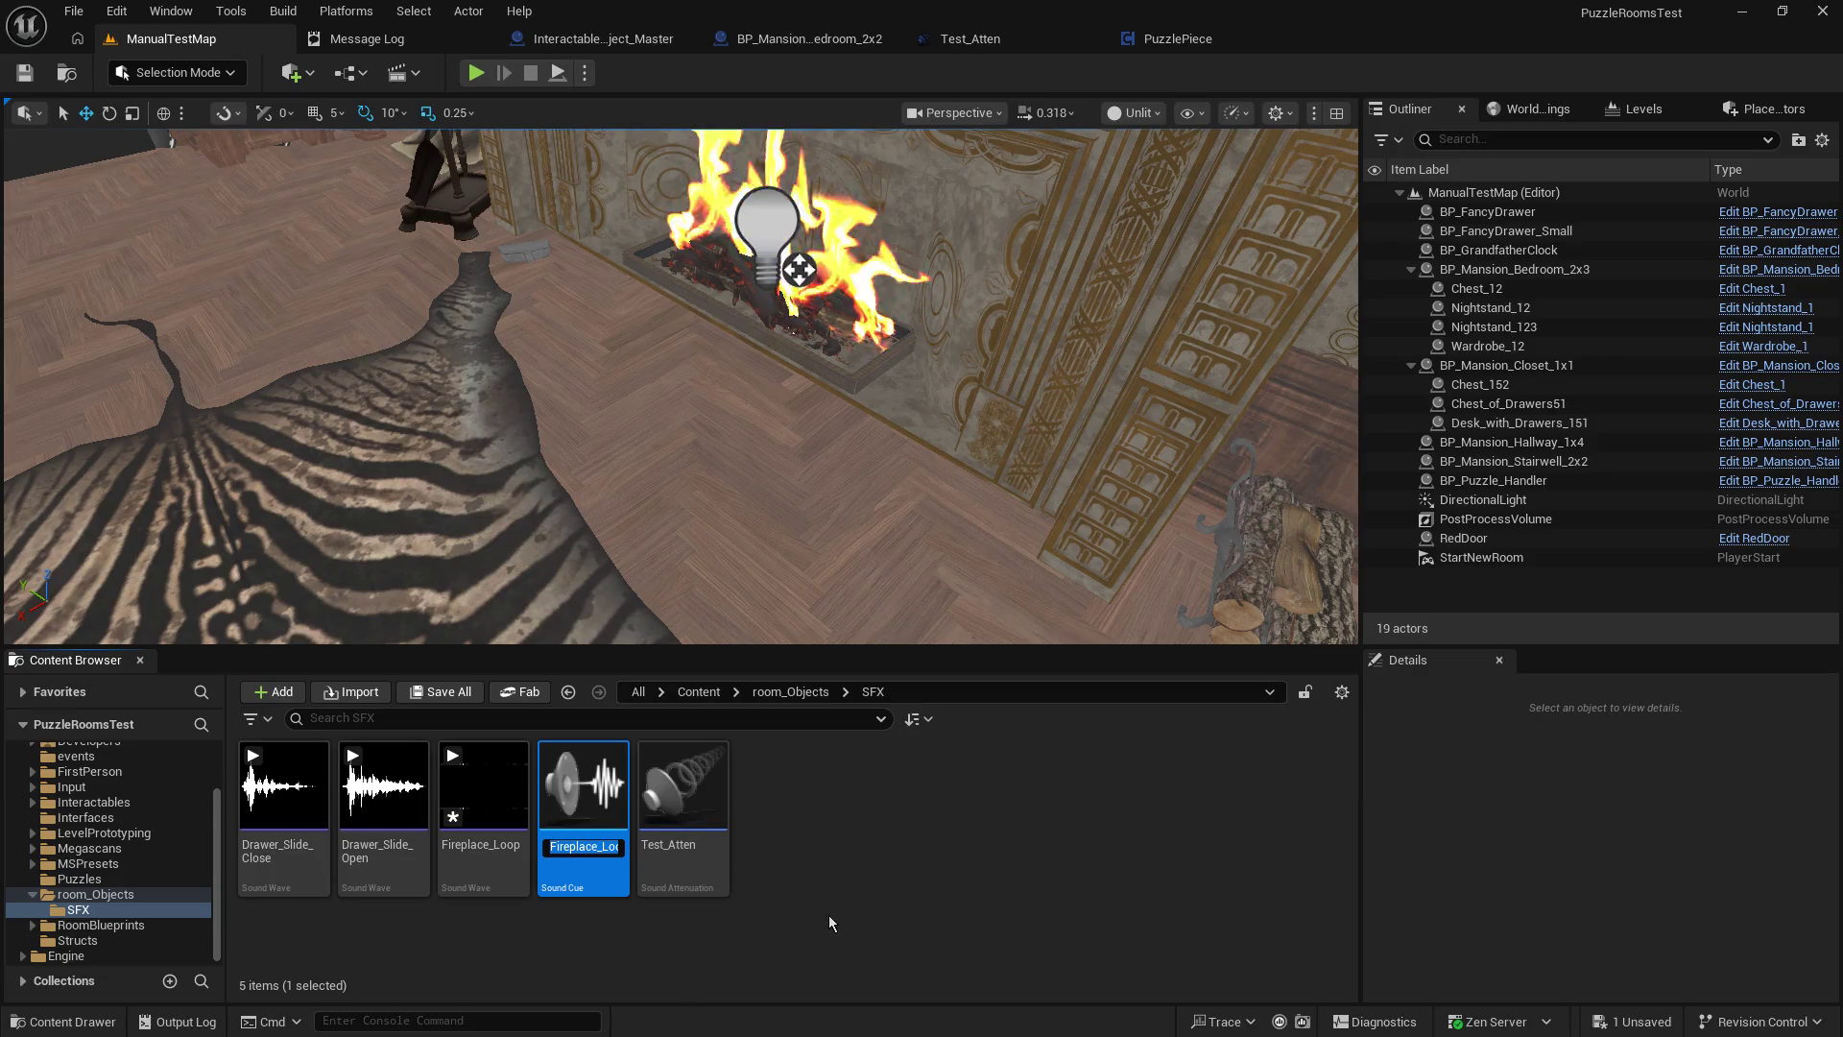
key("Return")
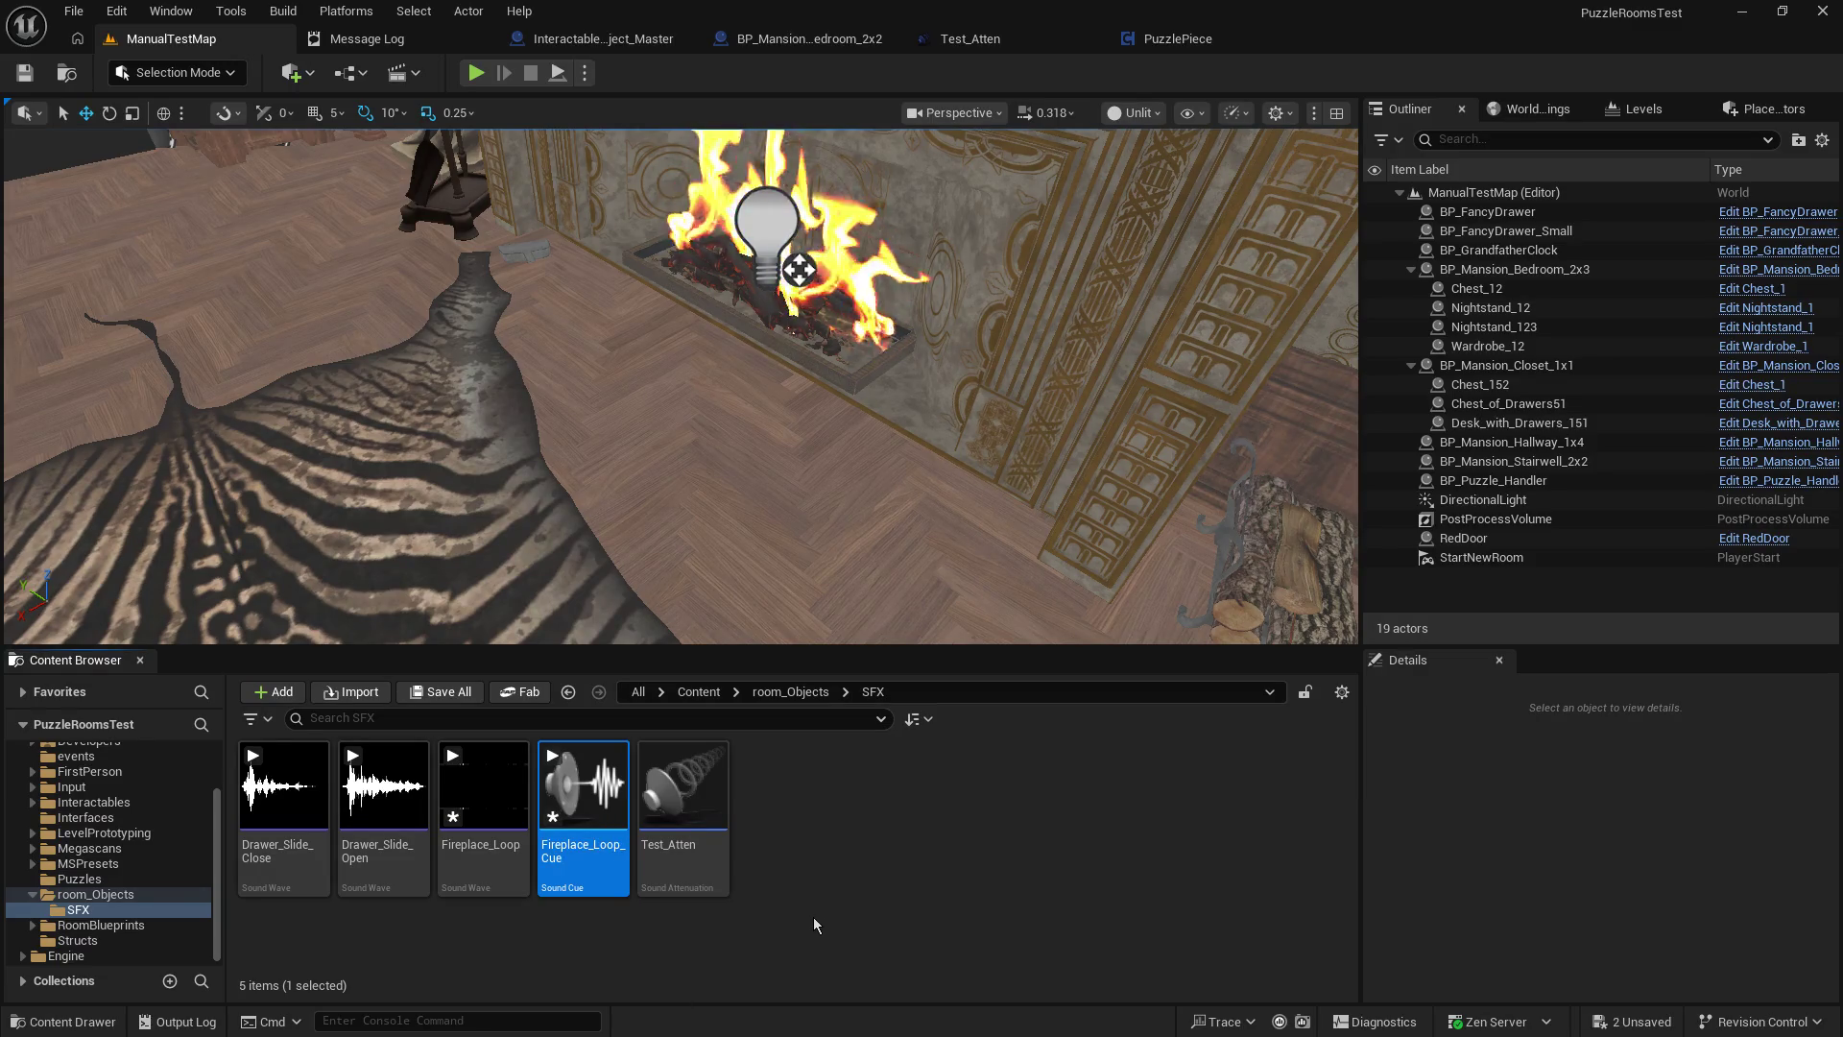
mouse_move(616, 786)
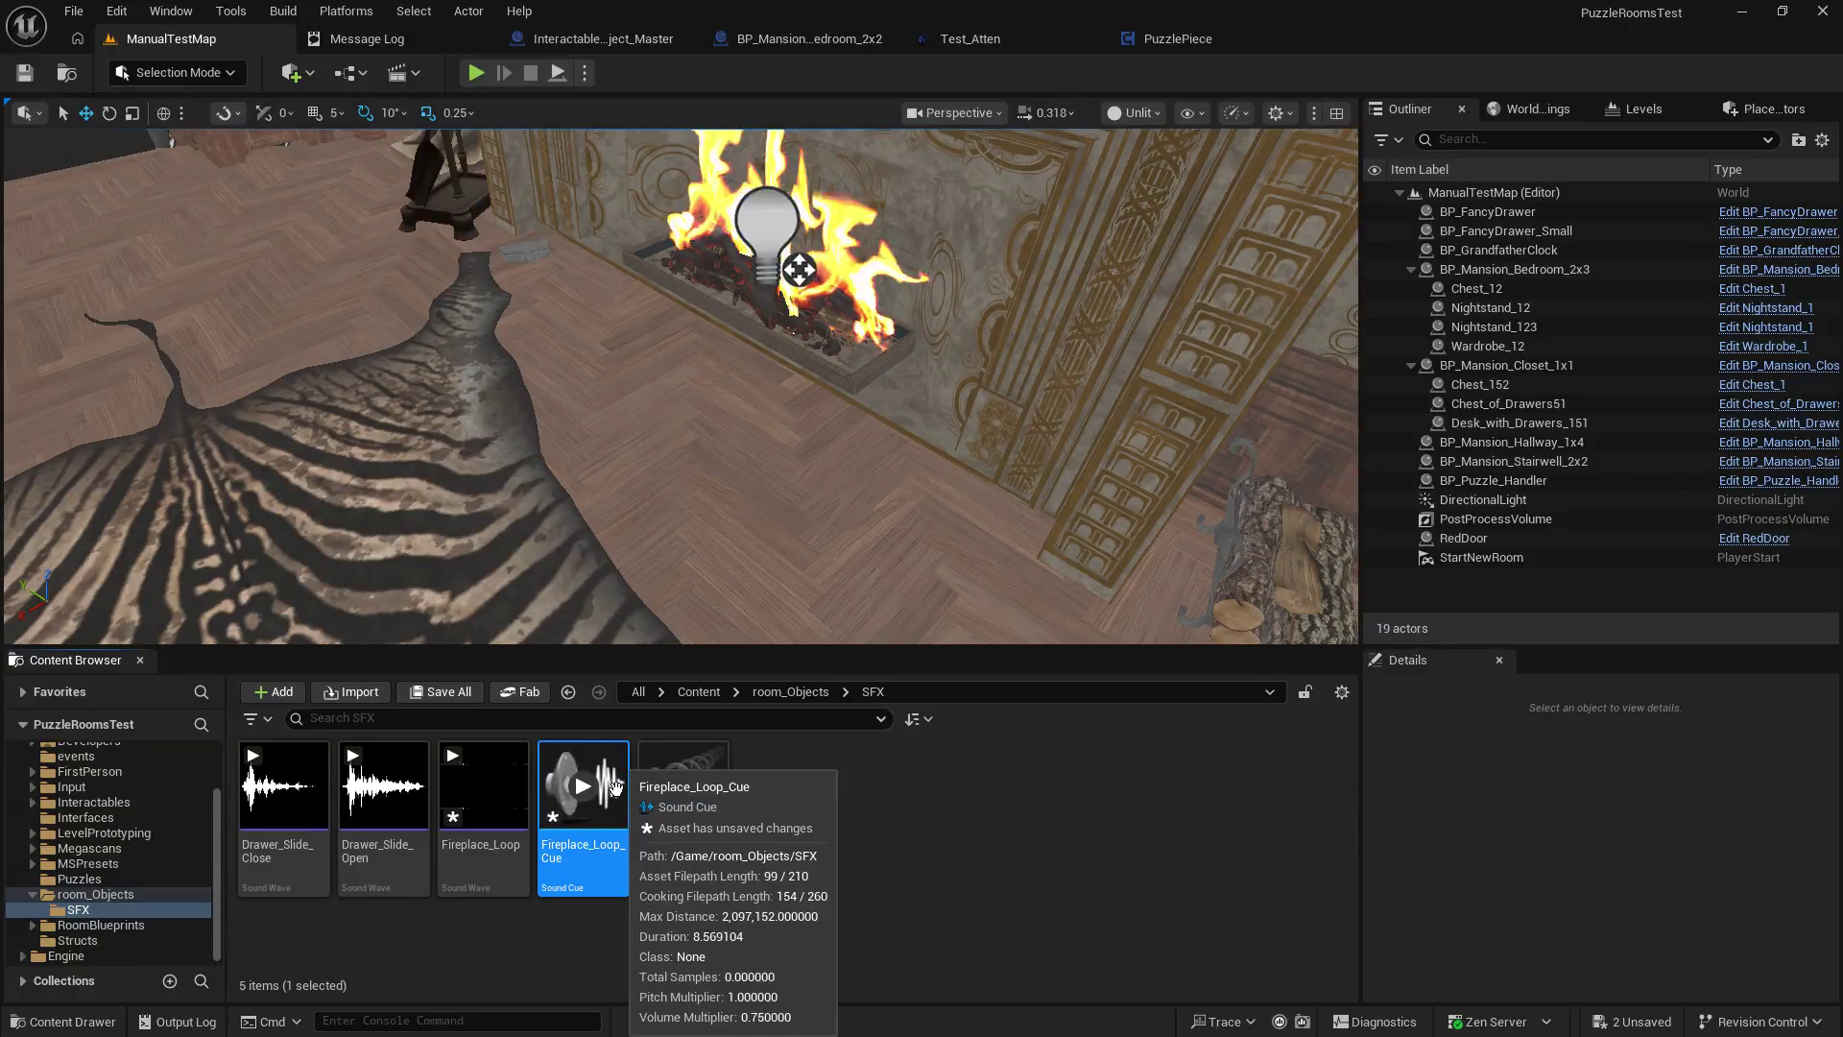
left_click(961, 816)
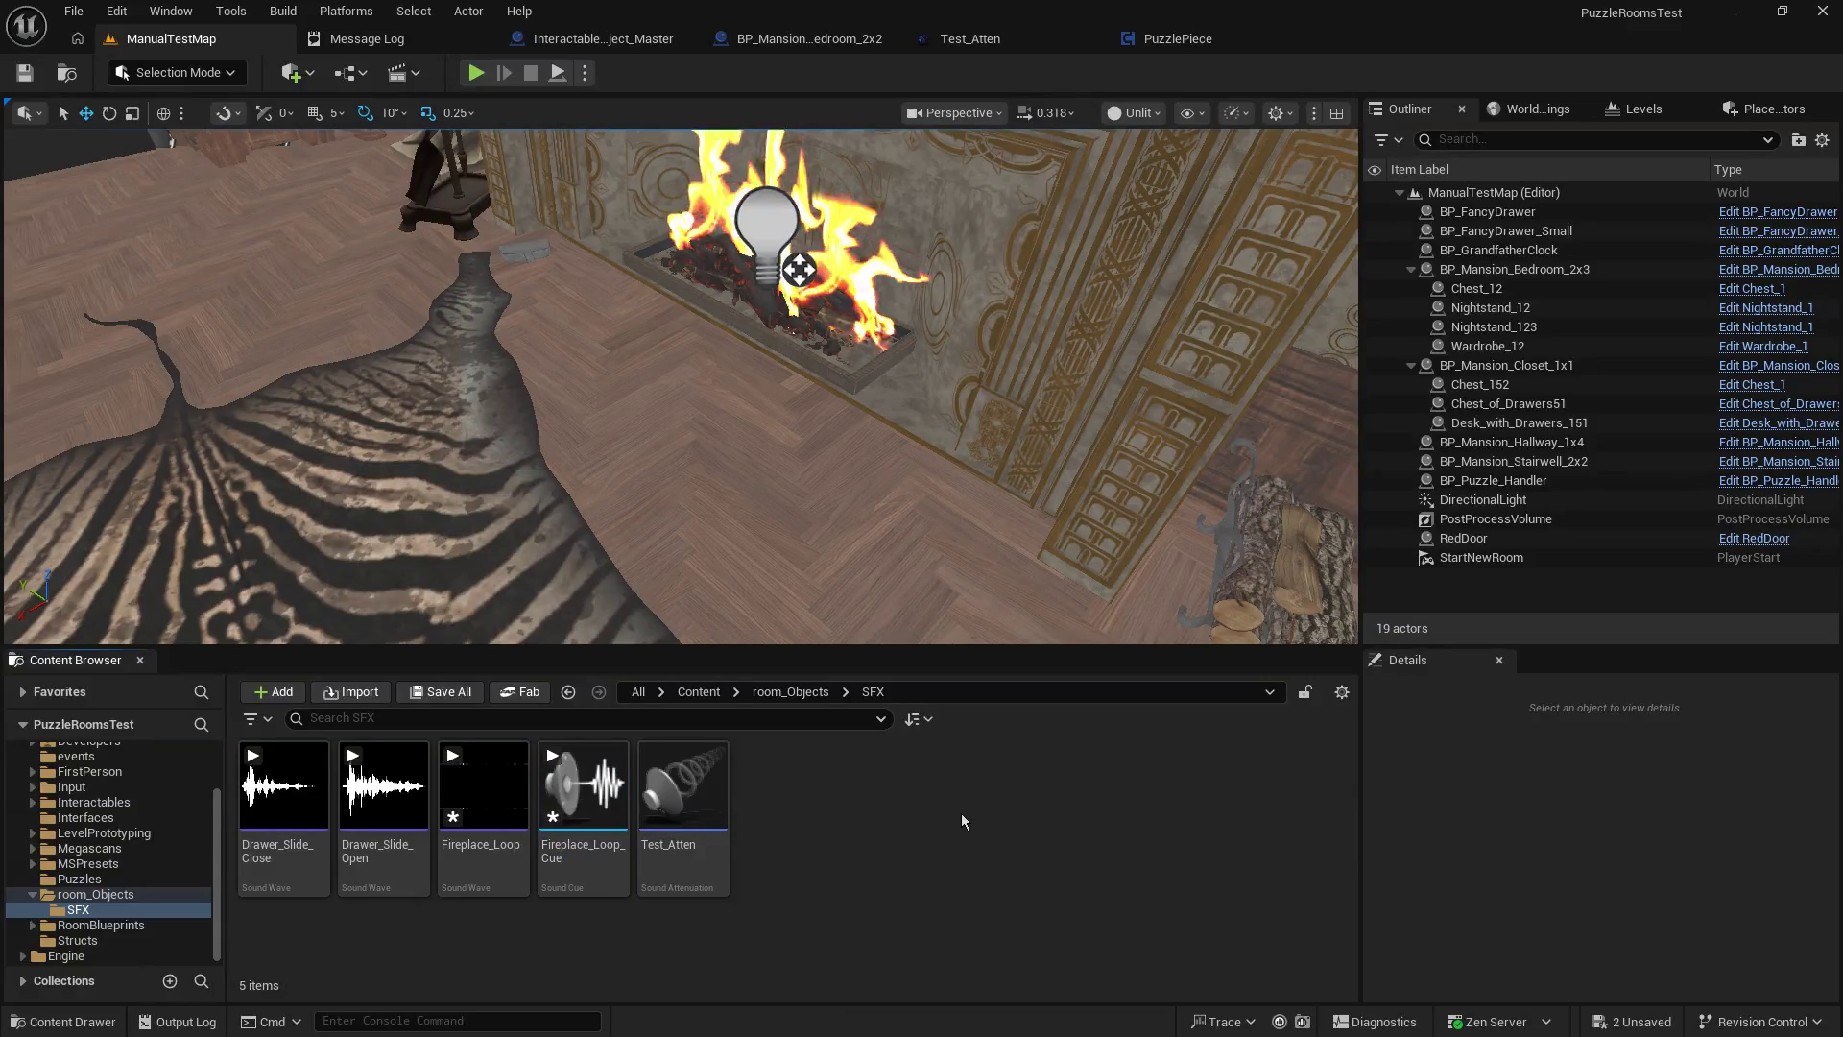
left_click(586, 779)
double_click(590, 776)
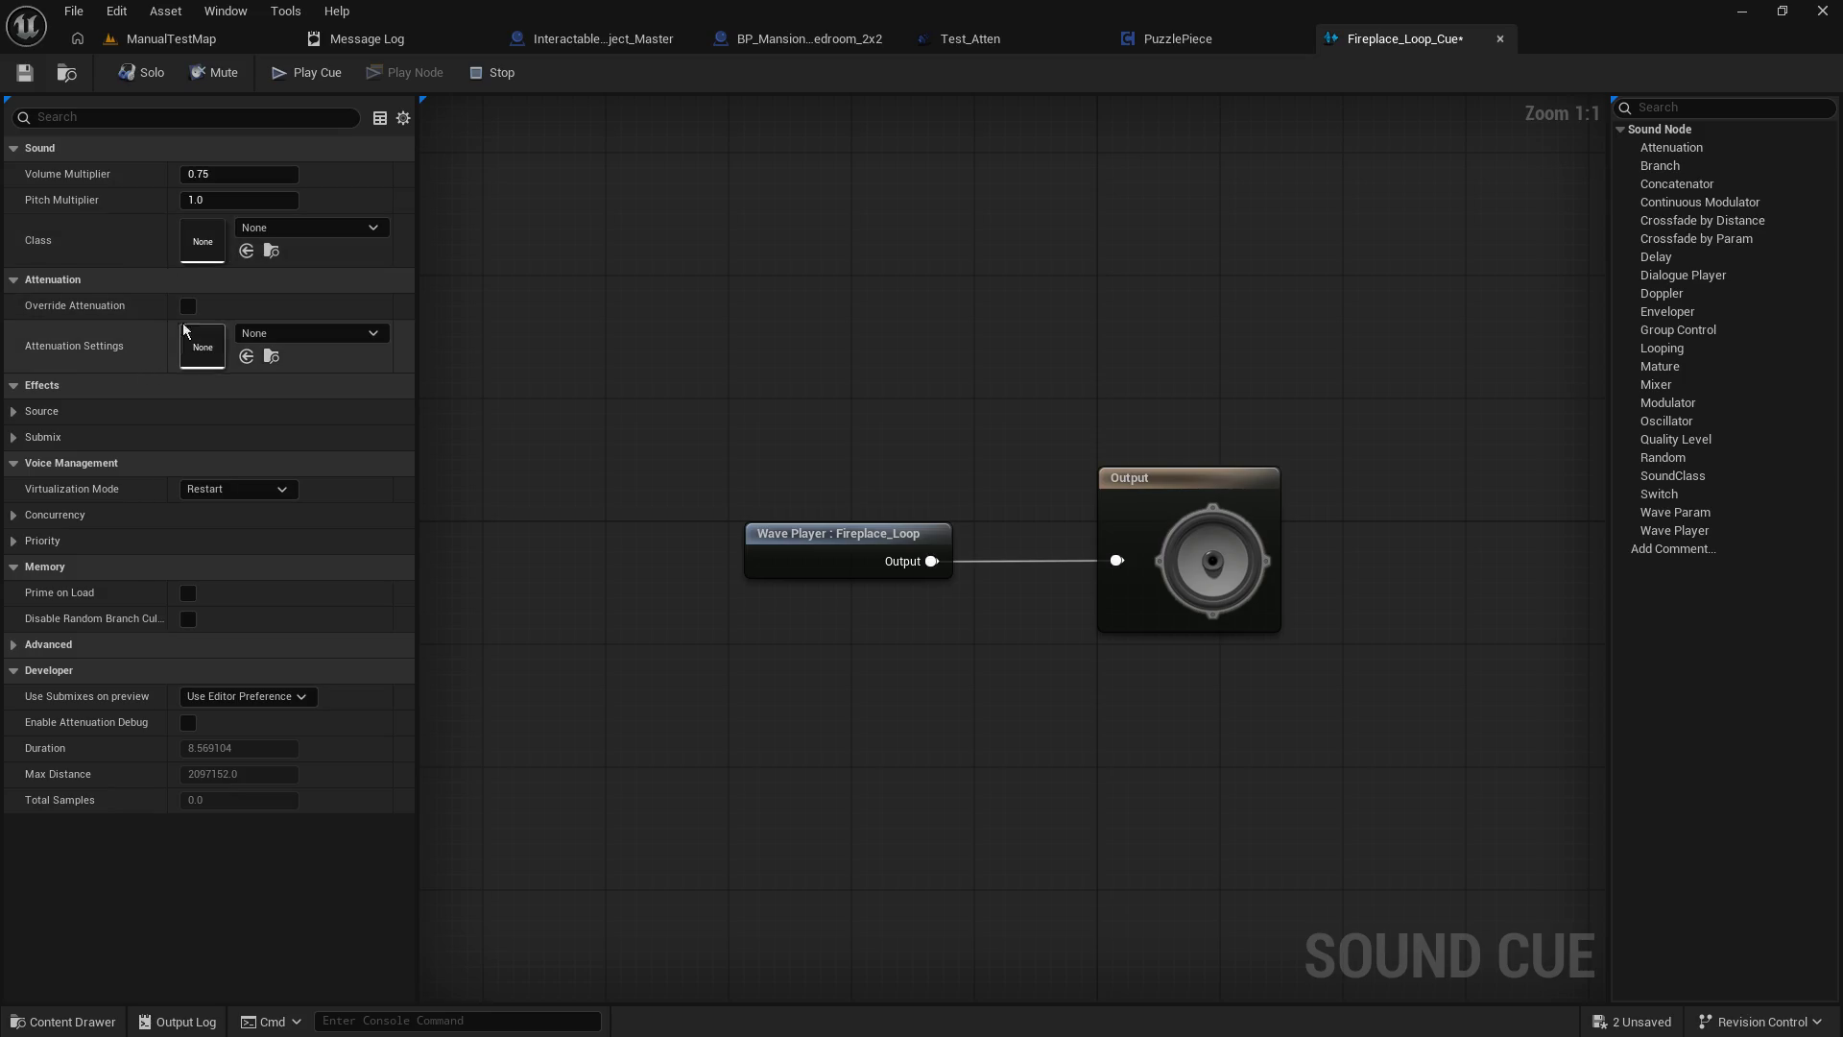
Enable the cue's attenuation override with inner radius 100 and falloff distance 1800.
left_click(196, 305)
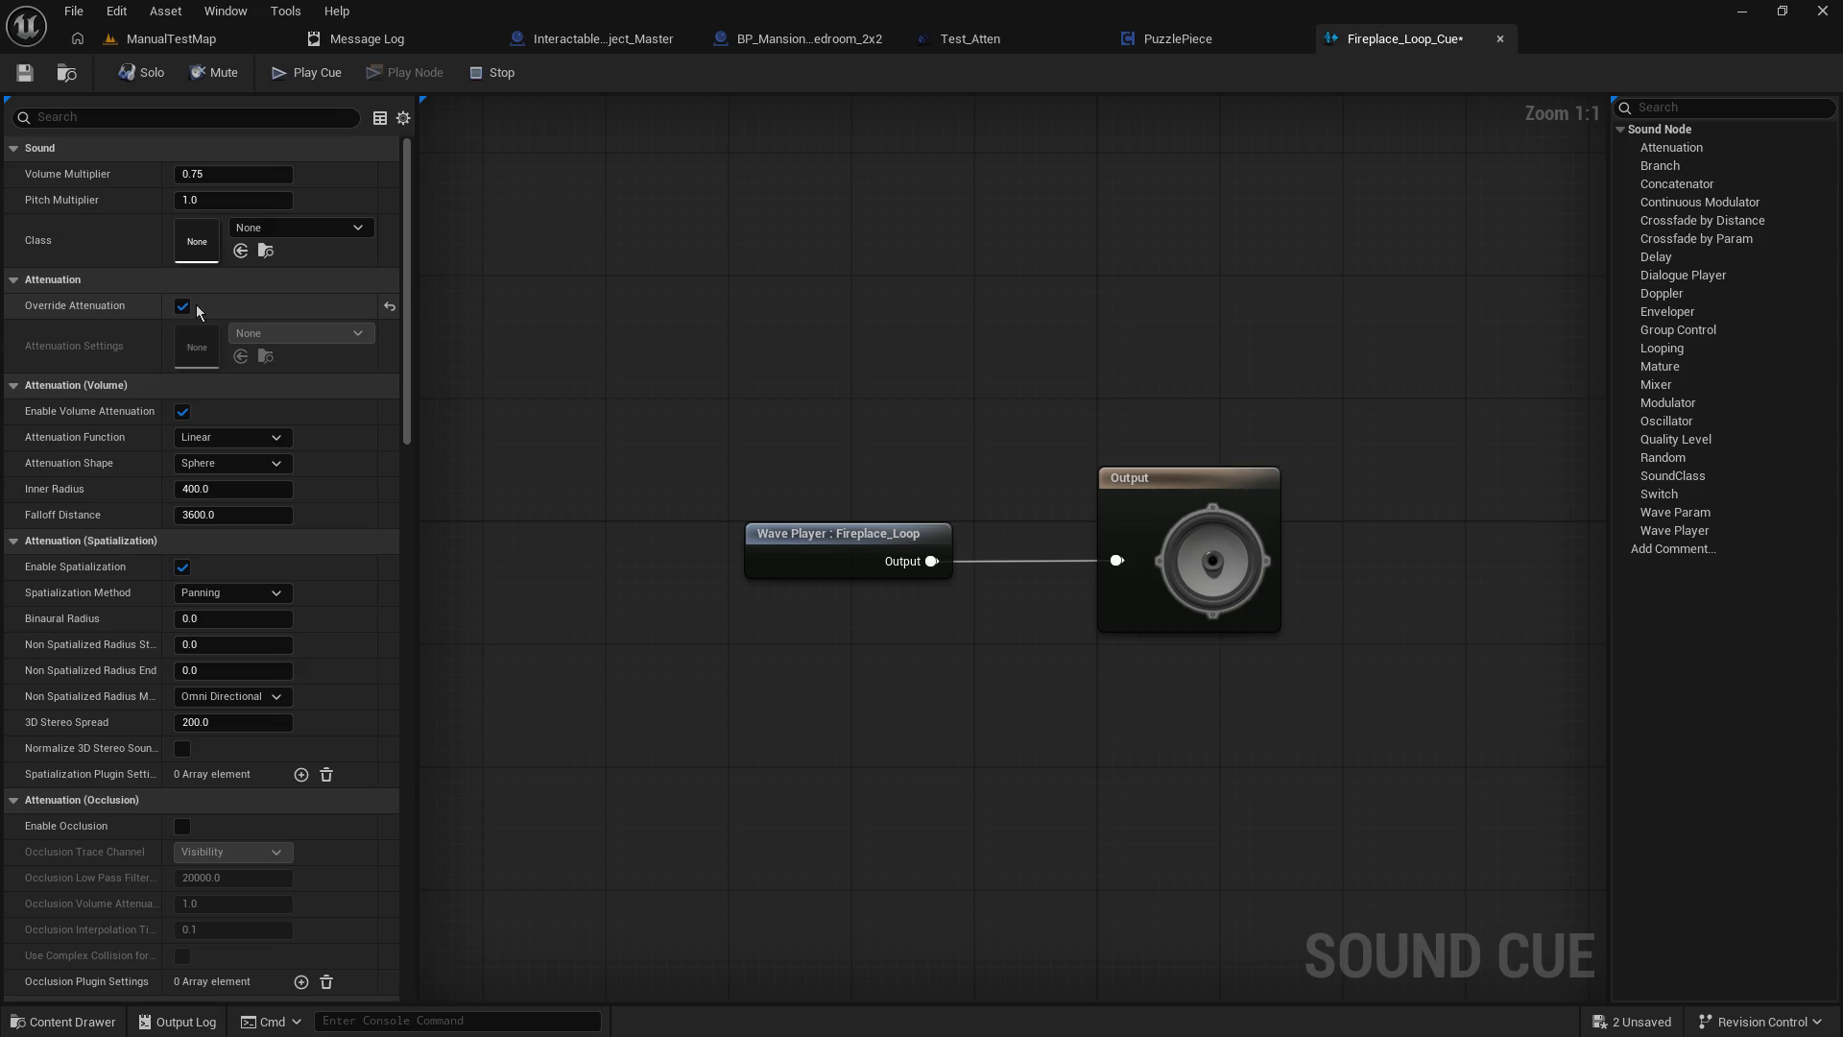
left_click(183, 307)
left_click(183, 306)
left_click(237, 491)
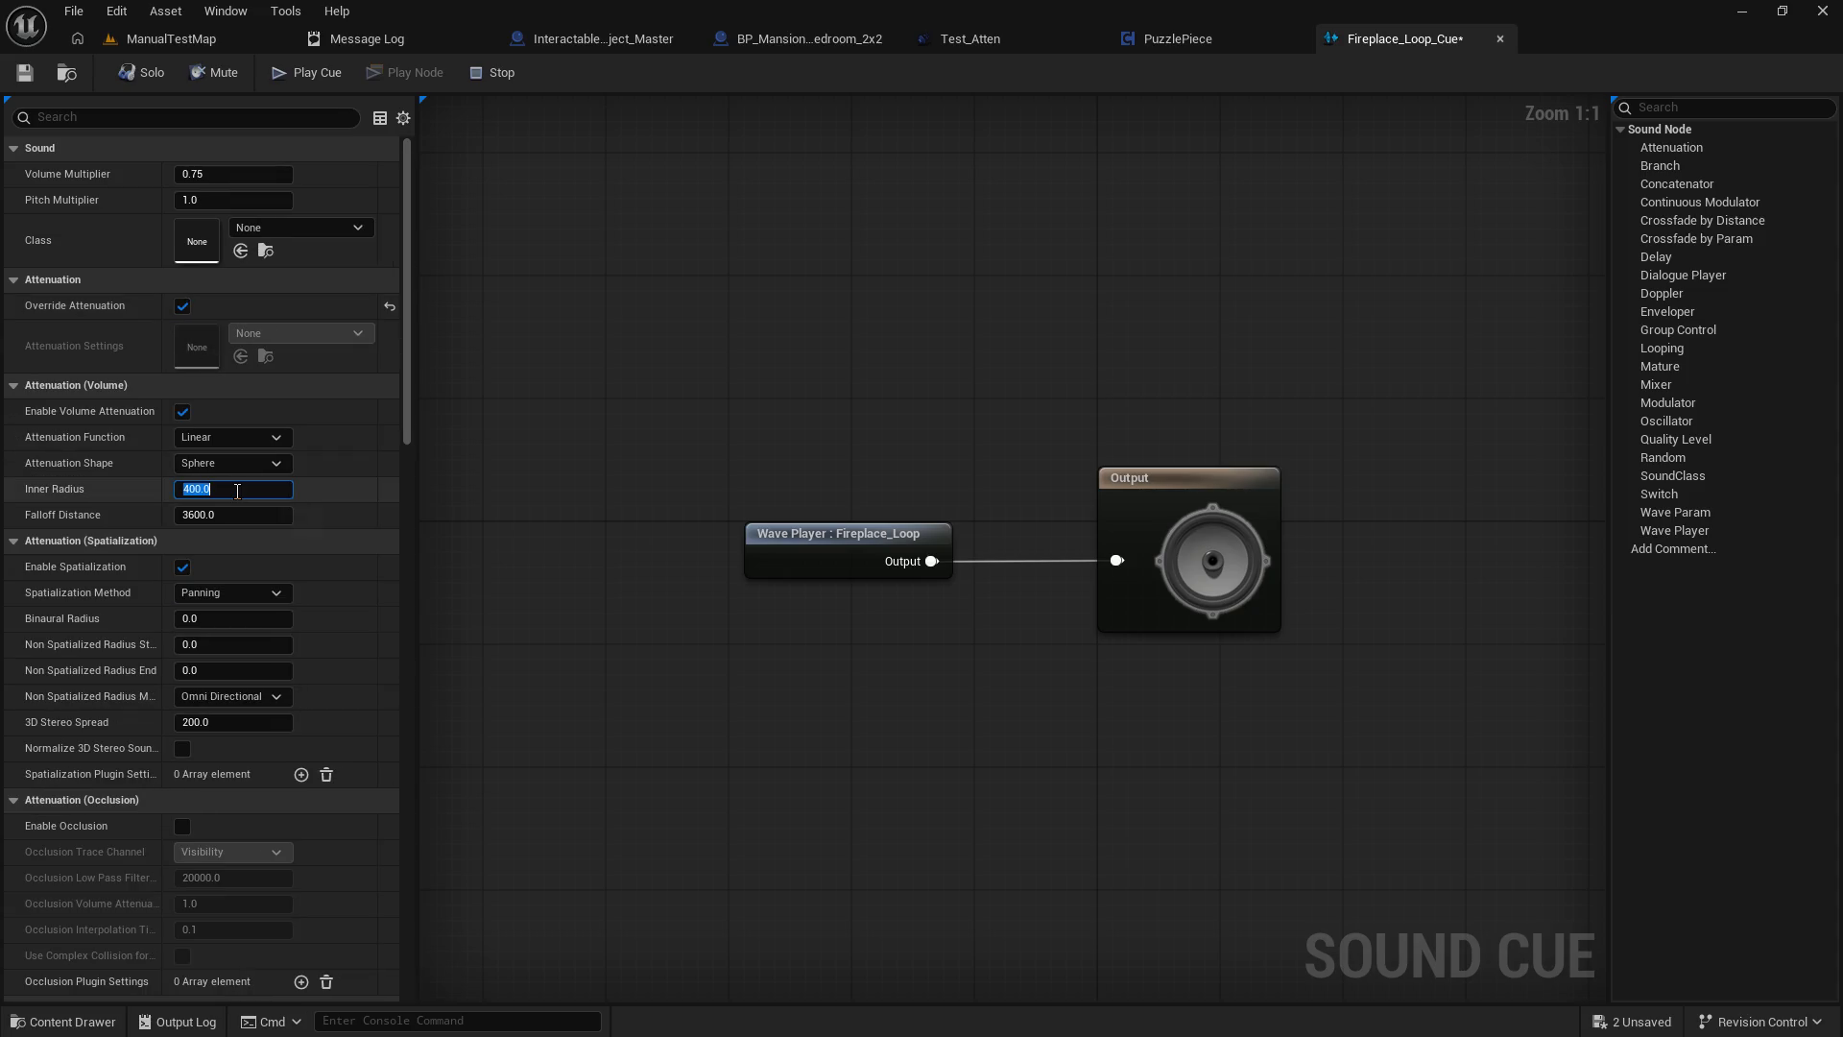
type("100")
key("Tab")
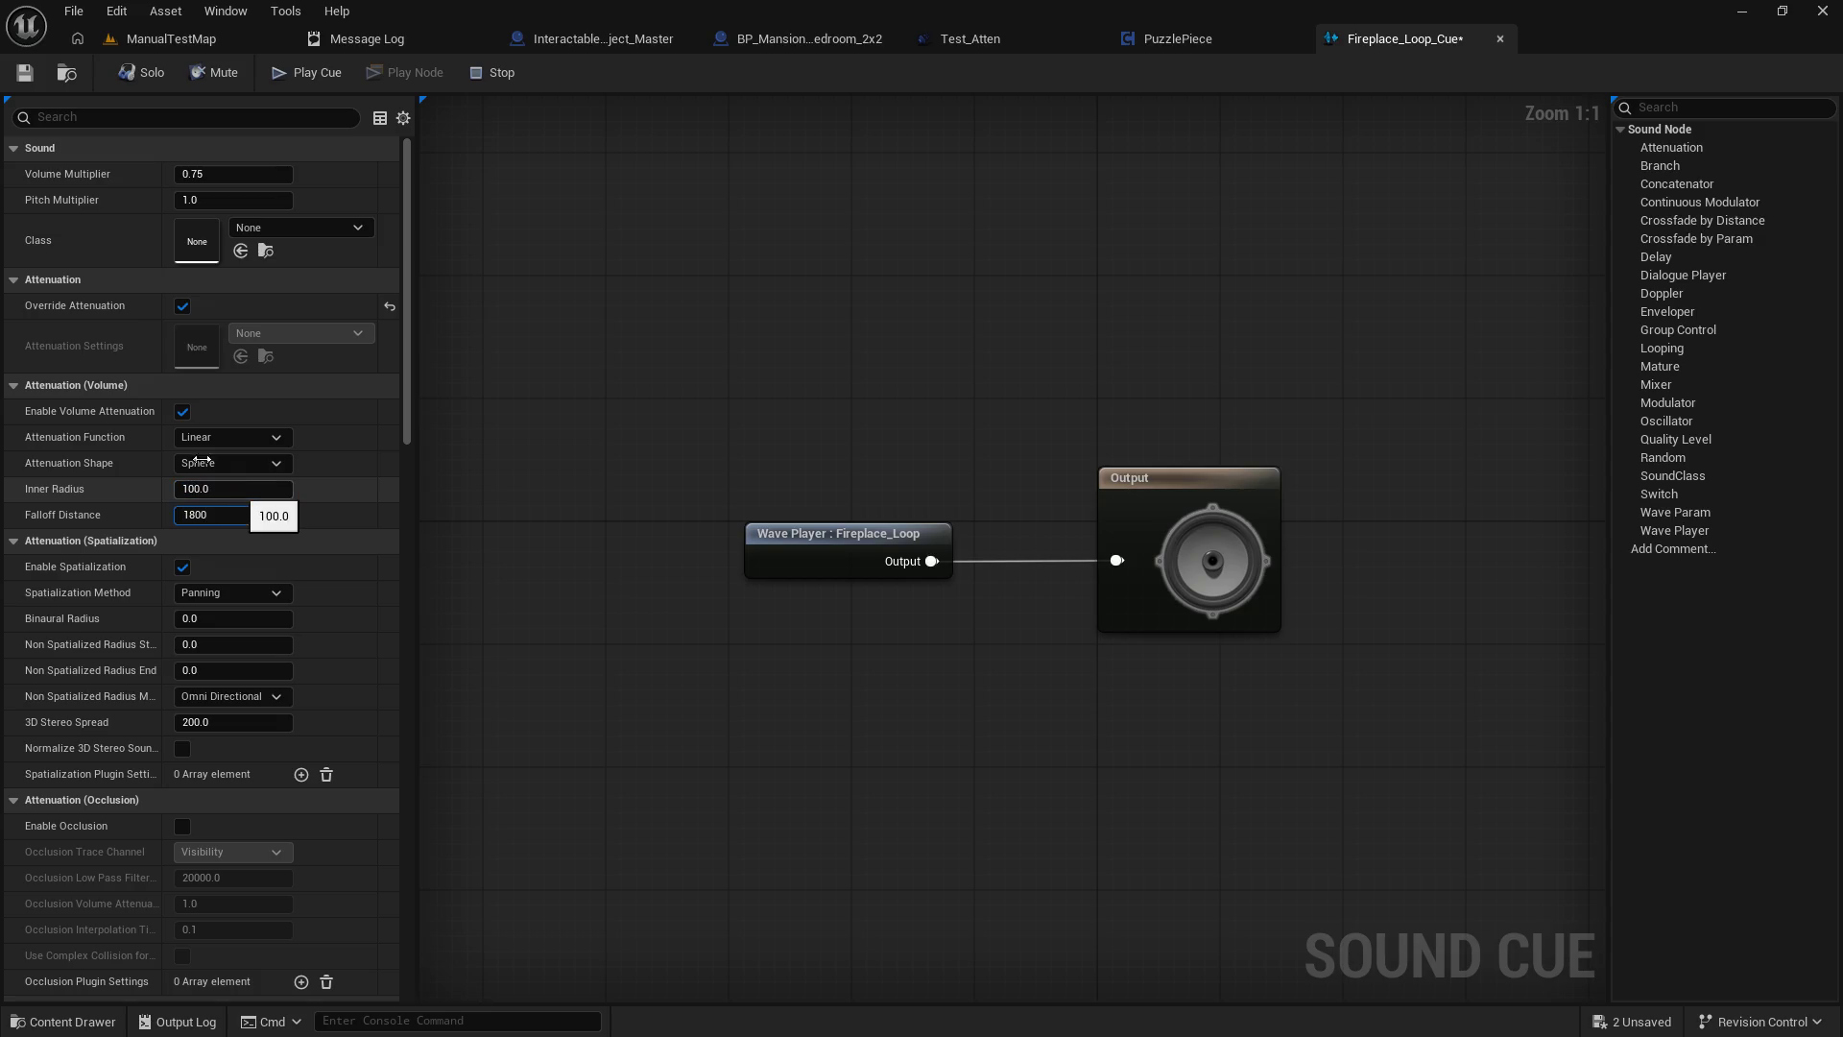
key("Return")
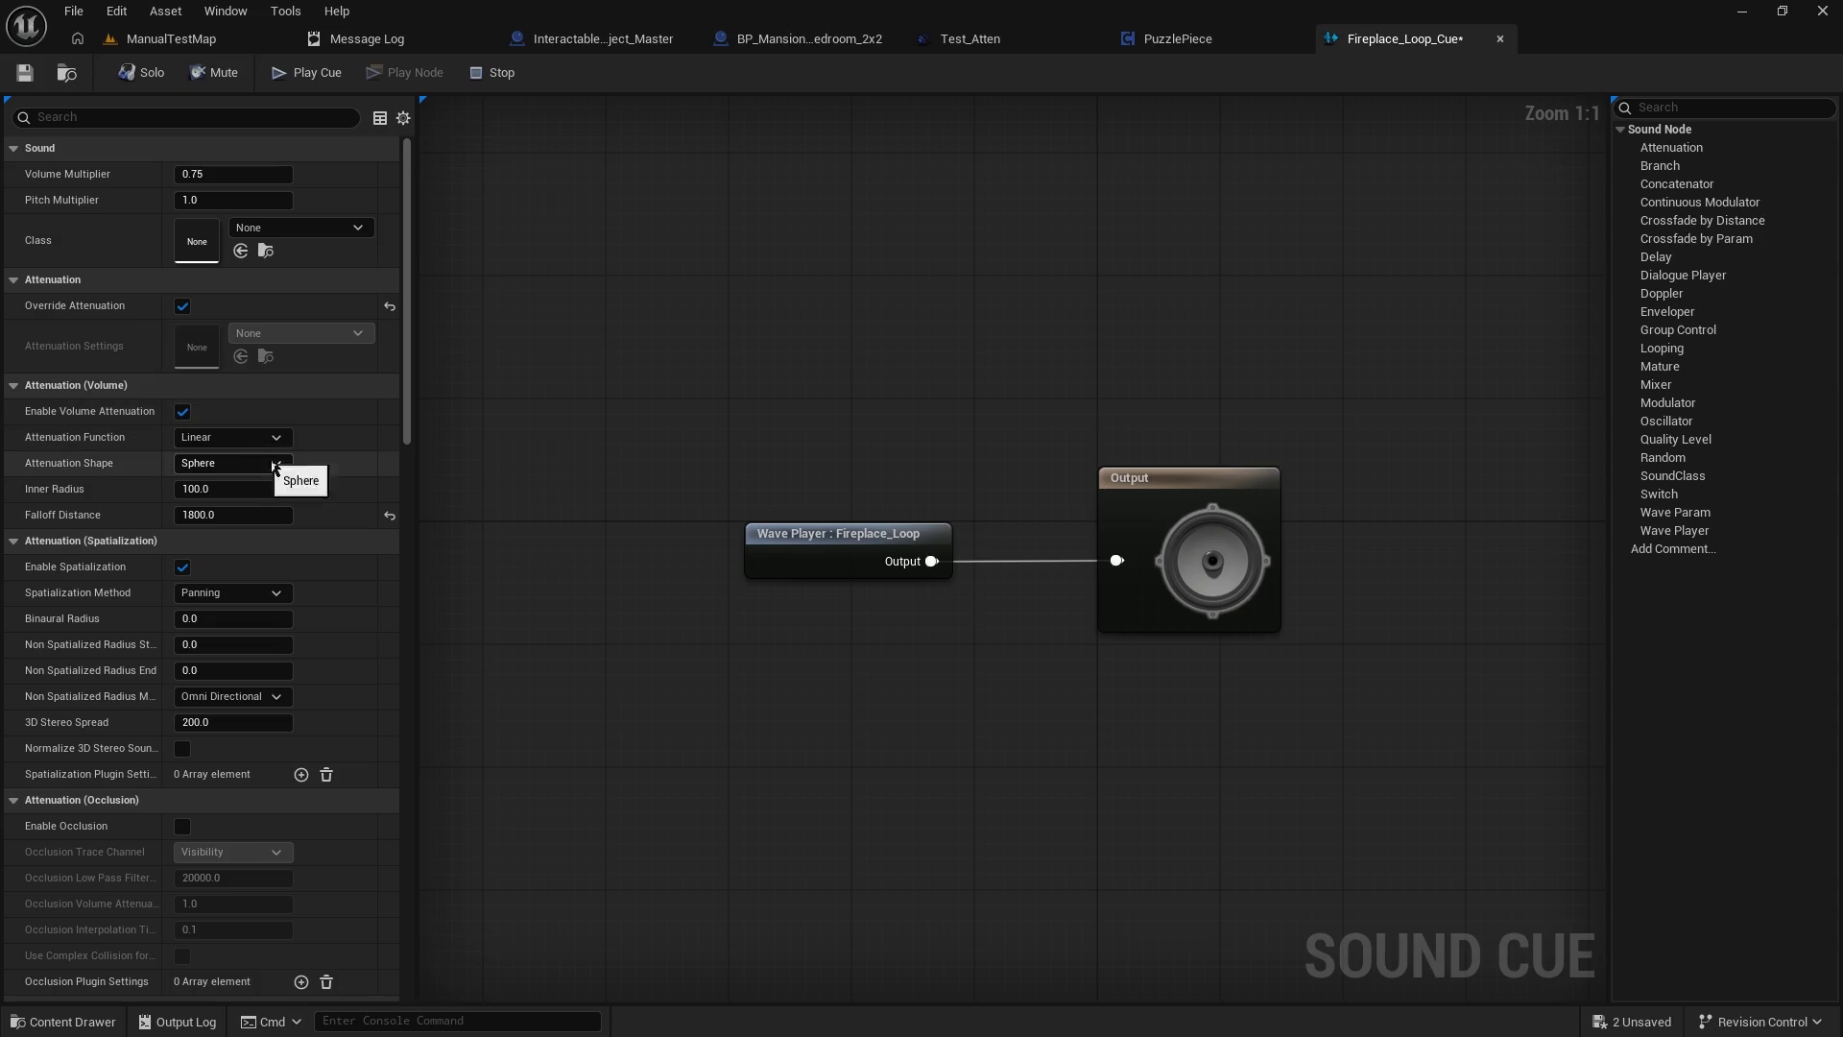
scroll(318, 701, "down", 4)
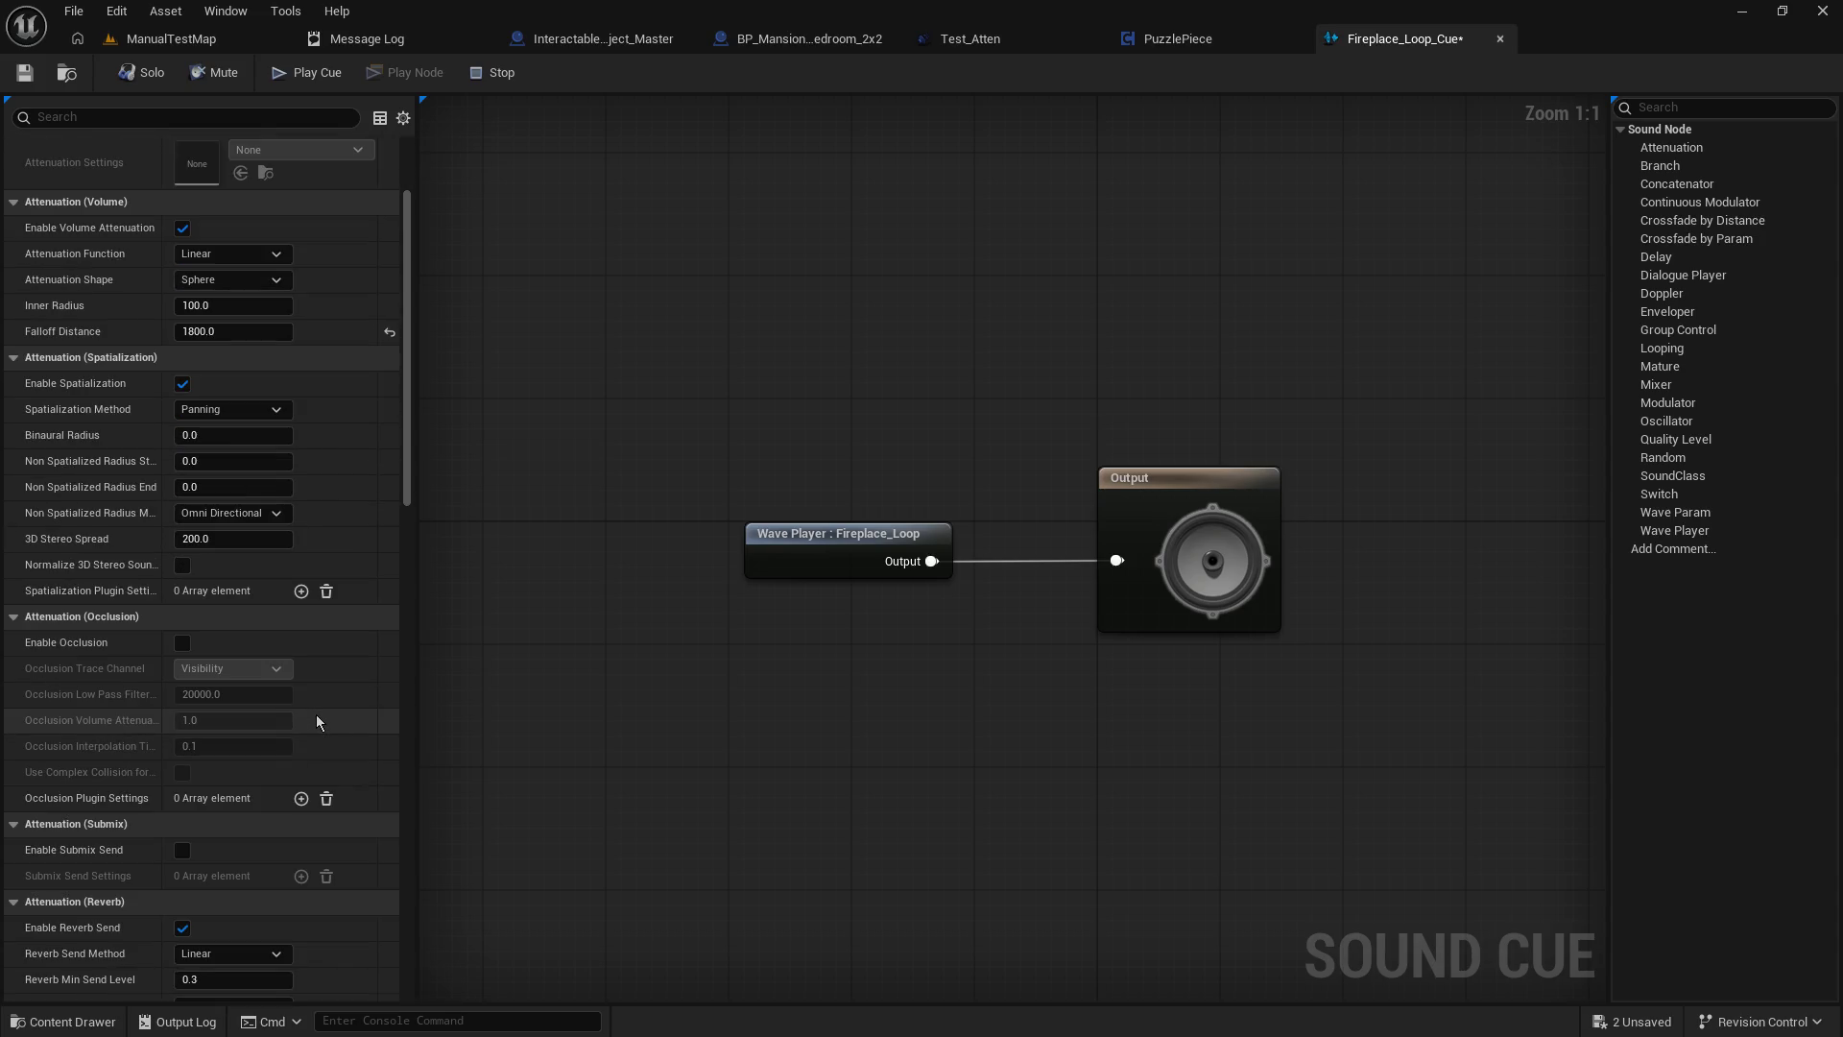
scroll(317, 720, "down", 8)
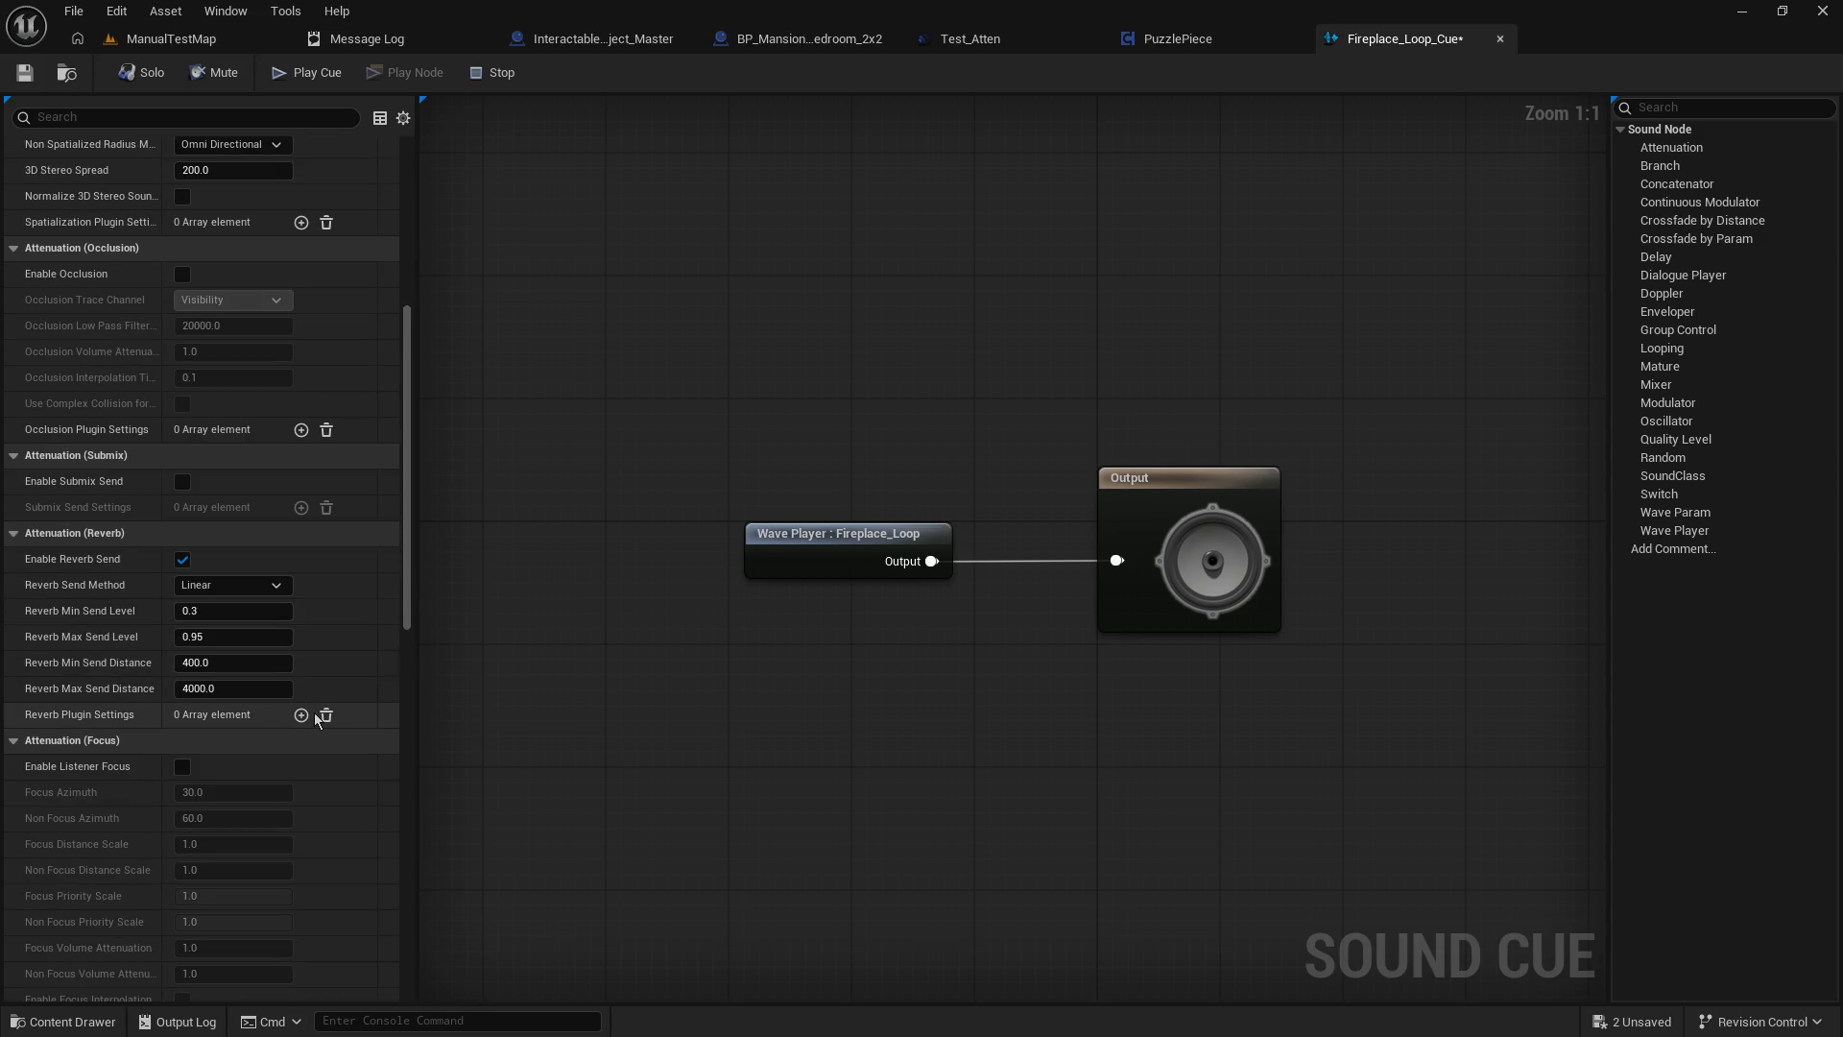
left_click_drag(405, 538, 389, 874)
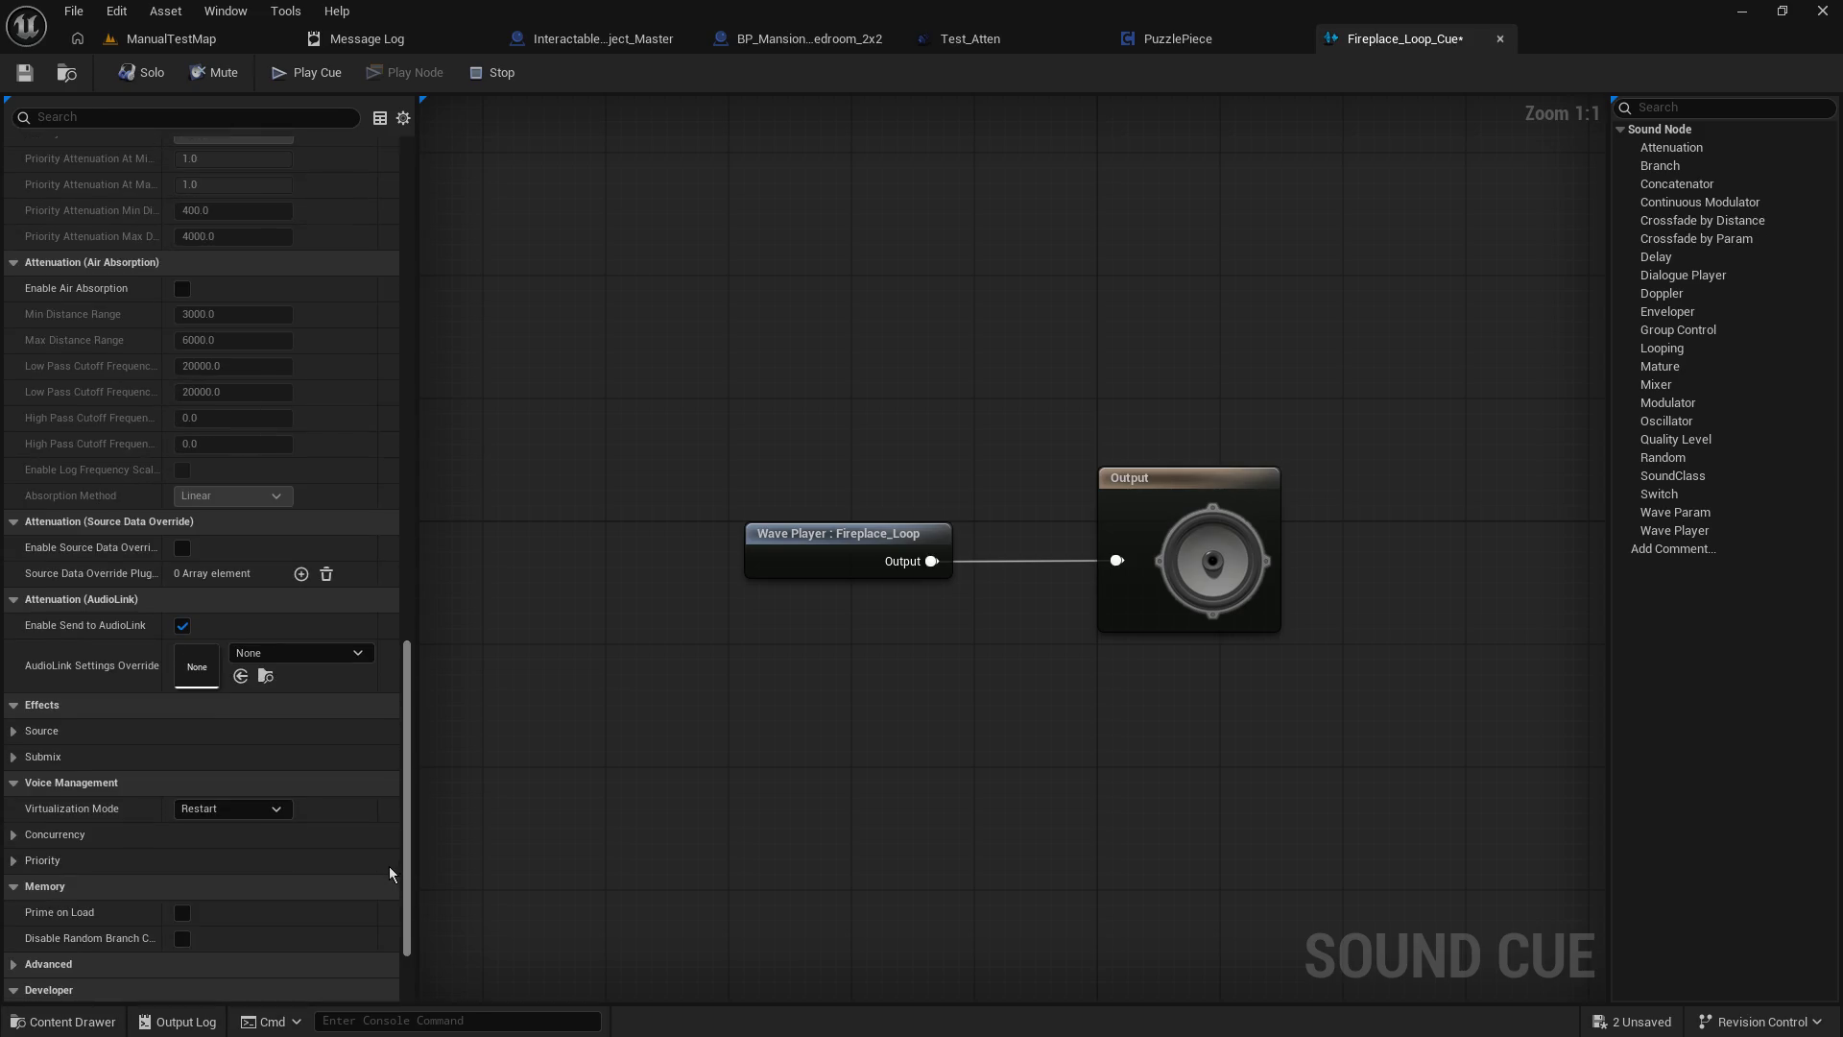
scroll(388, 867, "down", 3)
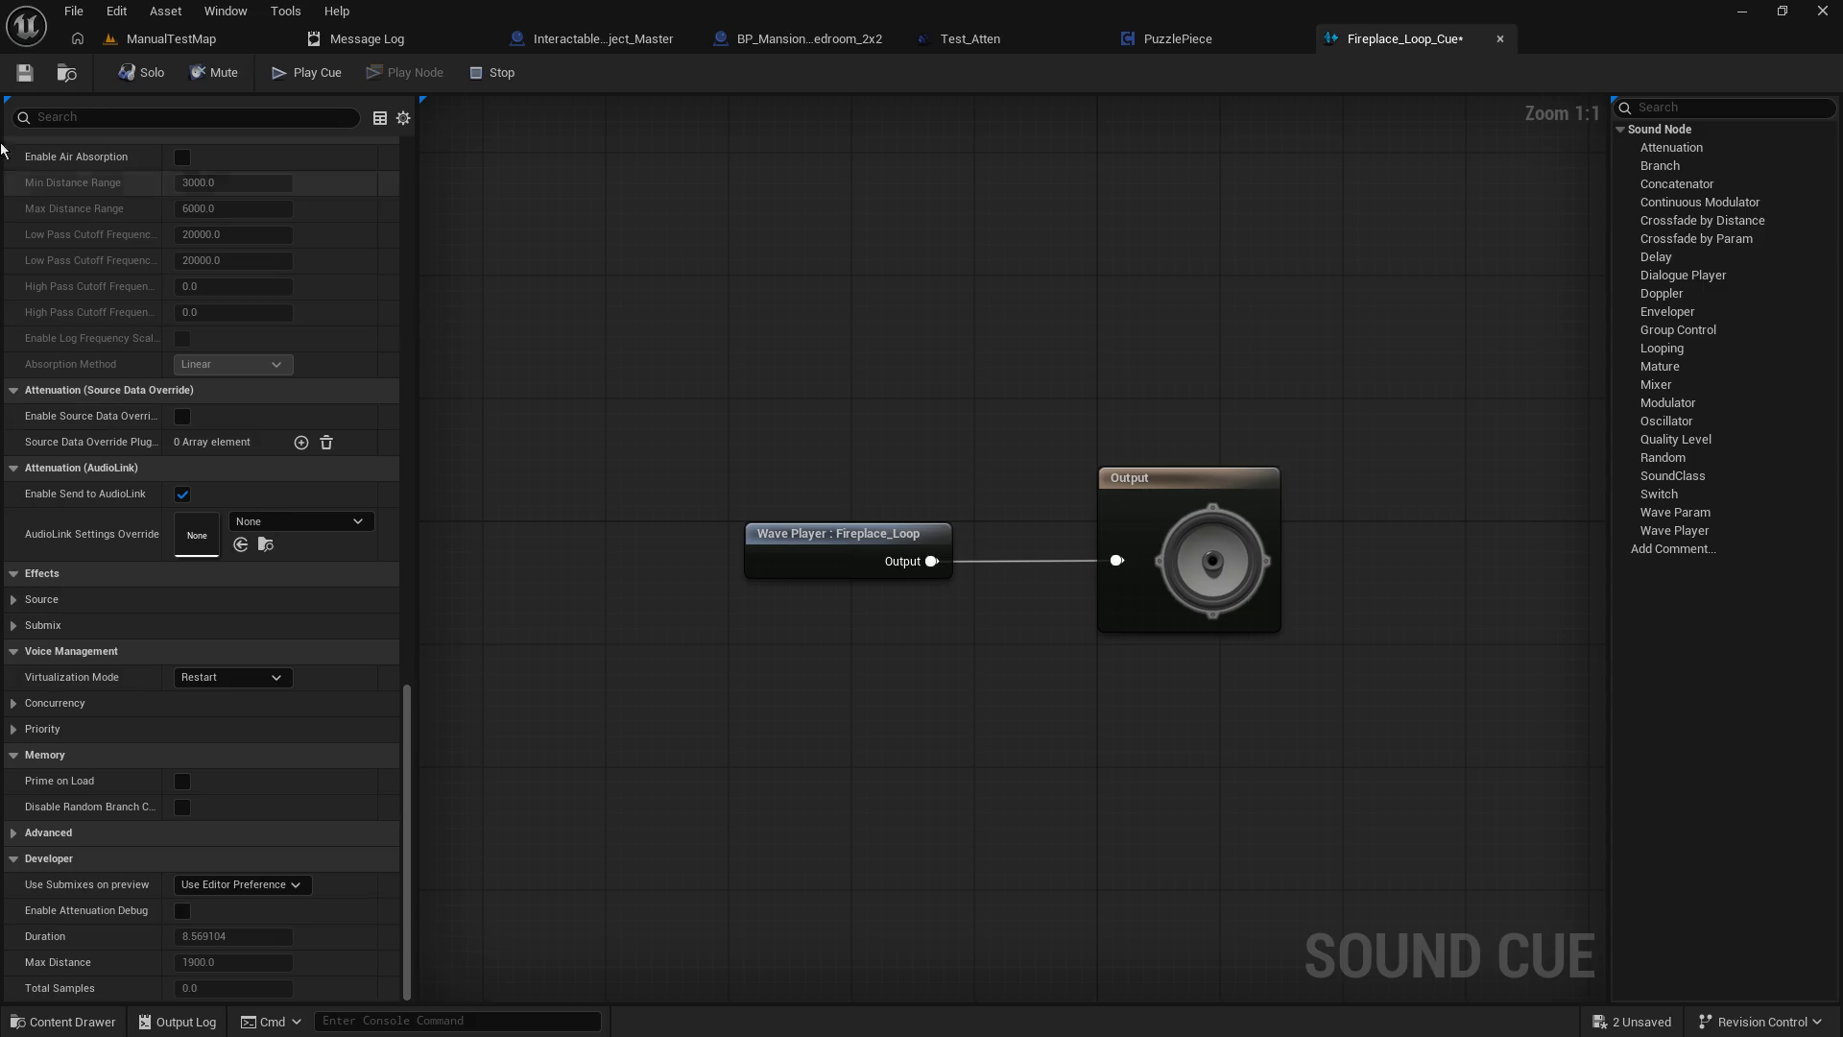
Tick Looping on the Fireplace_Loop wave player node and save the cue.
left_click(116, 113)
type("loop")
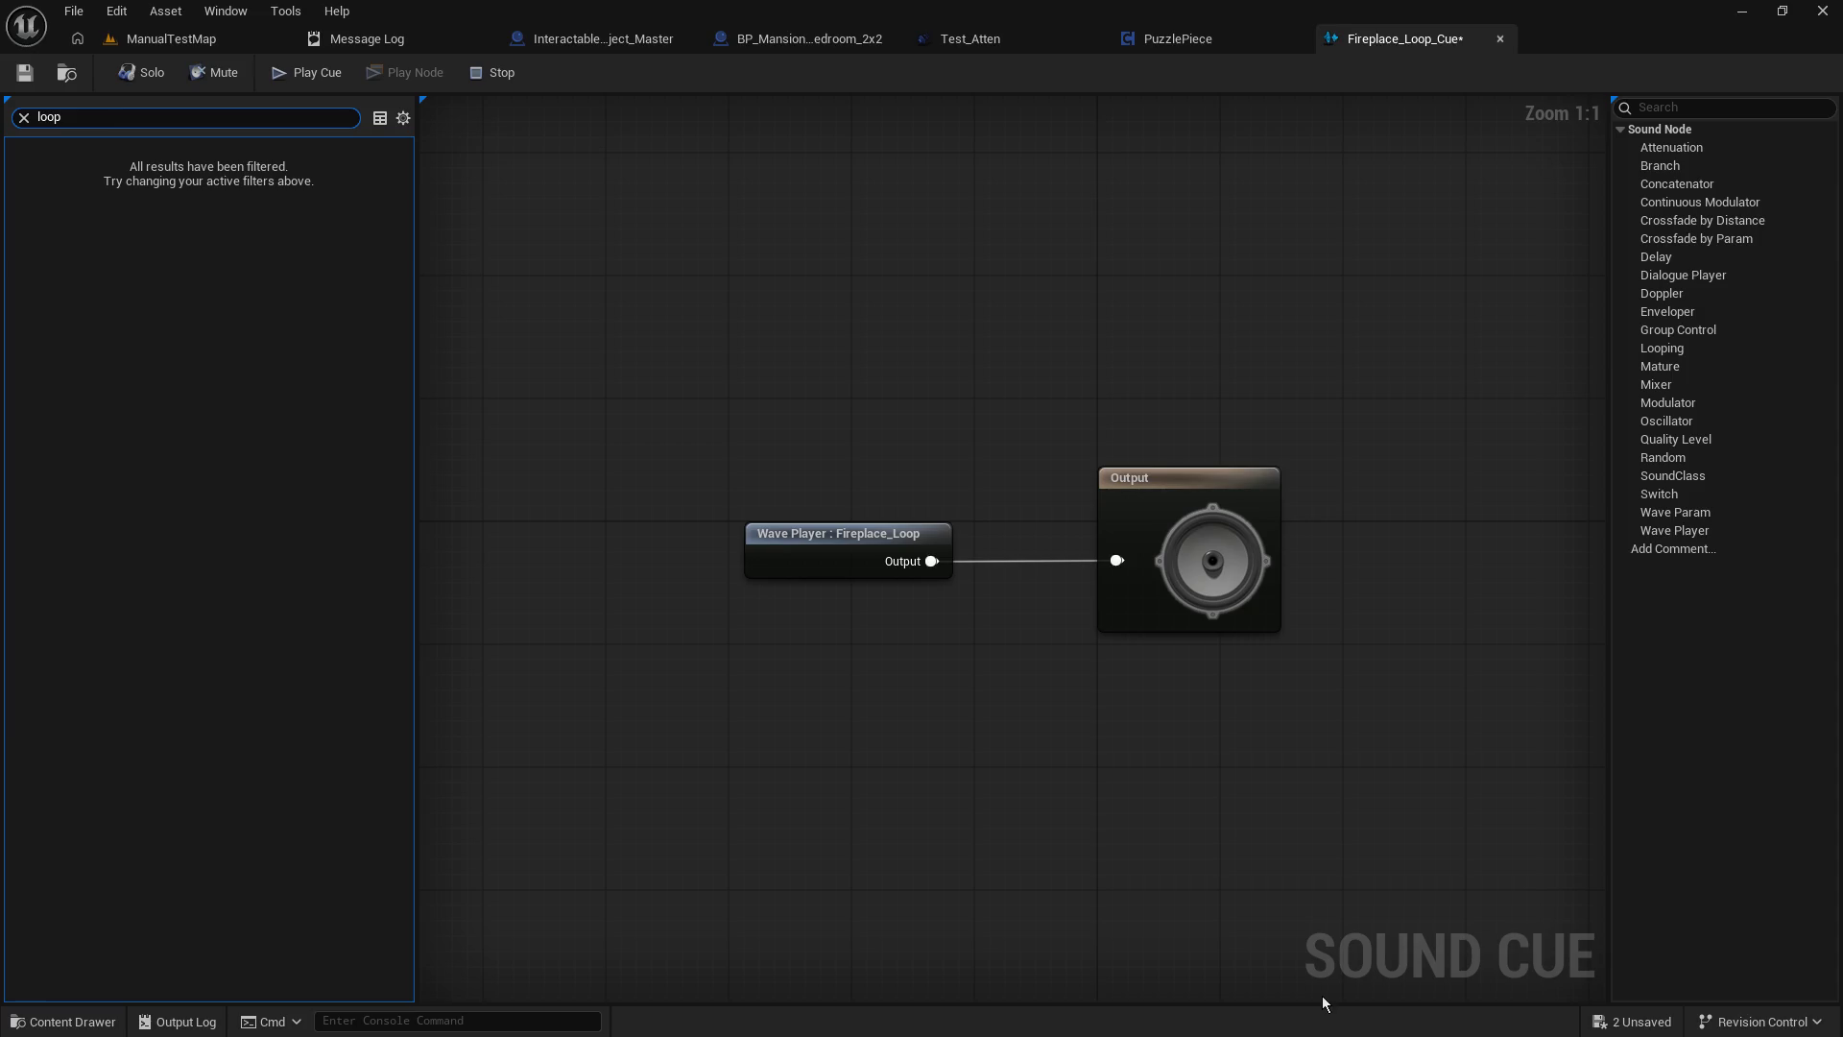
key("BackSpace")
key("BackSpace")
key("BackSpace")
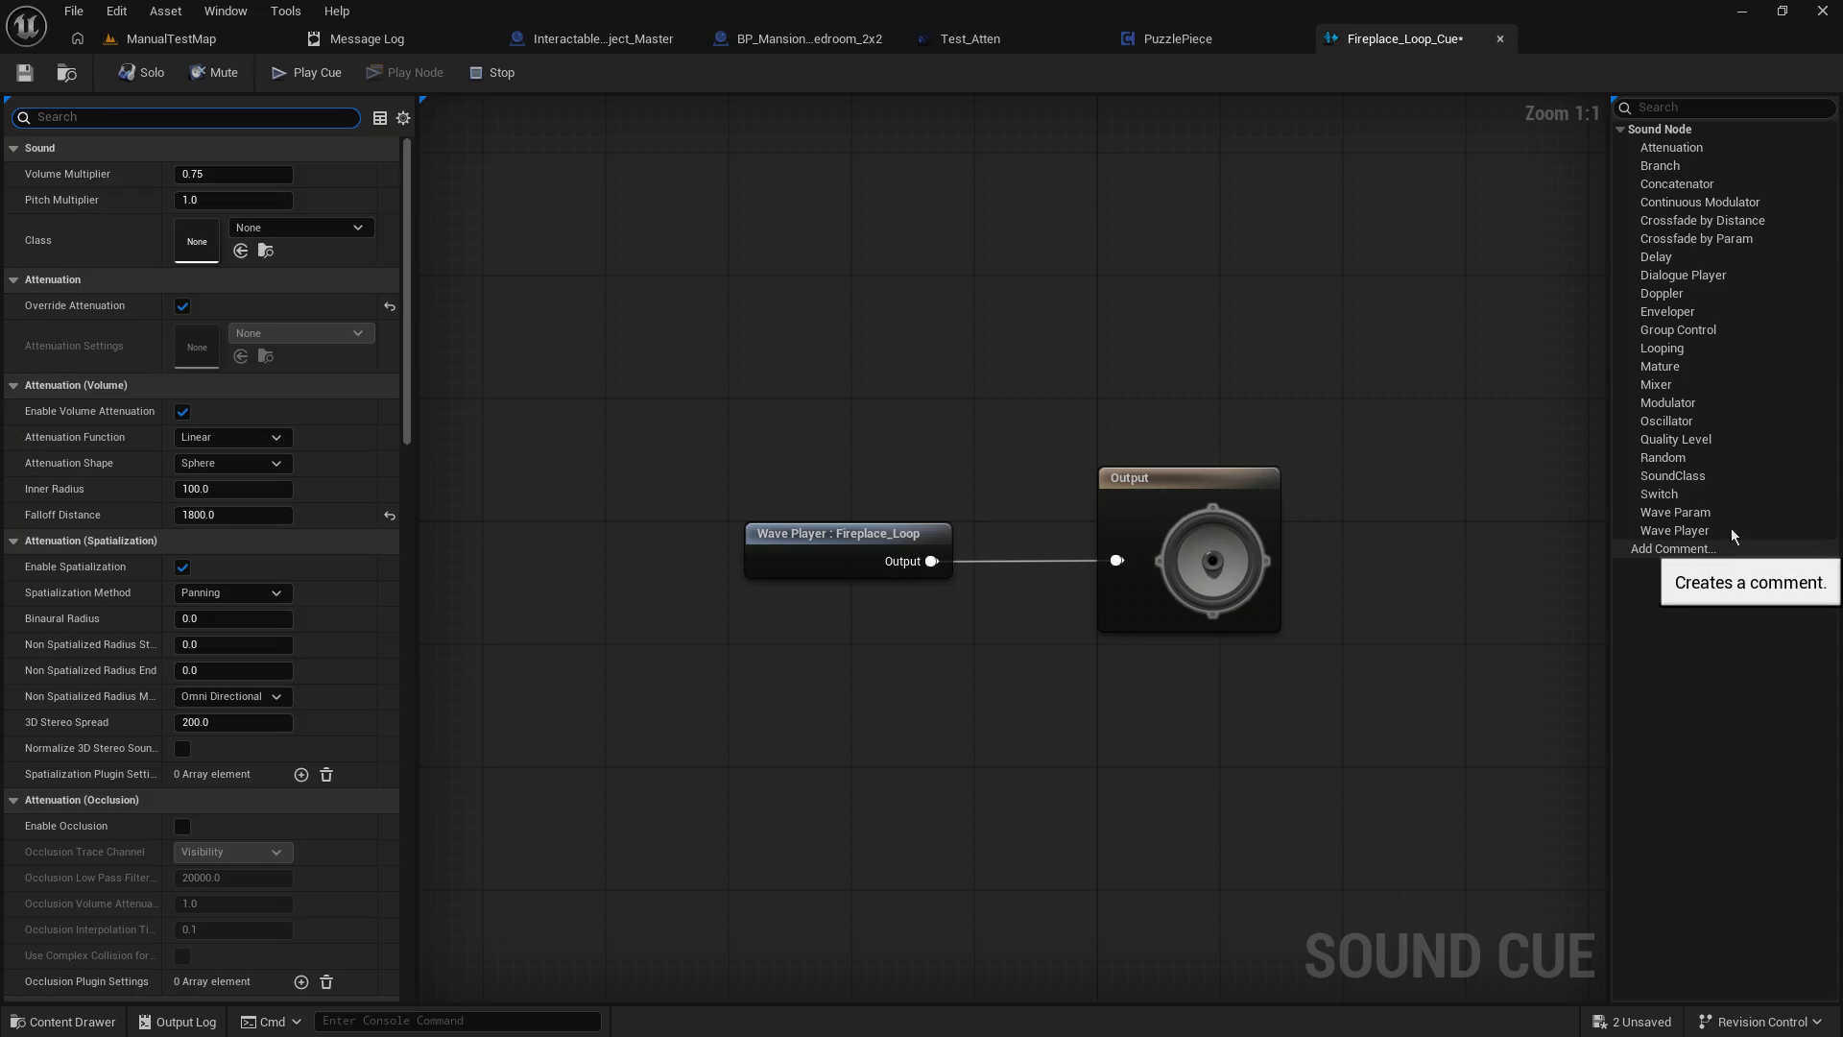
left_click(830, 545)
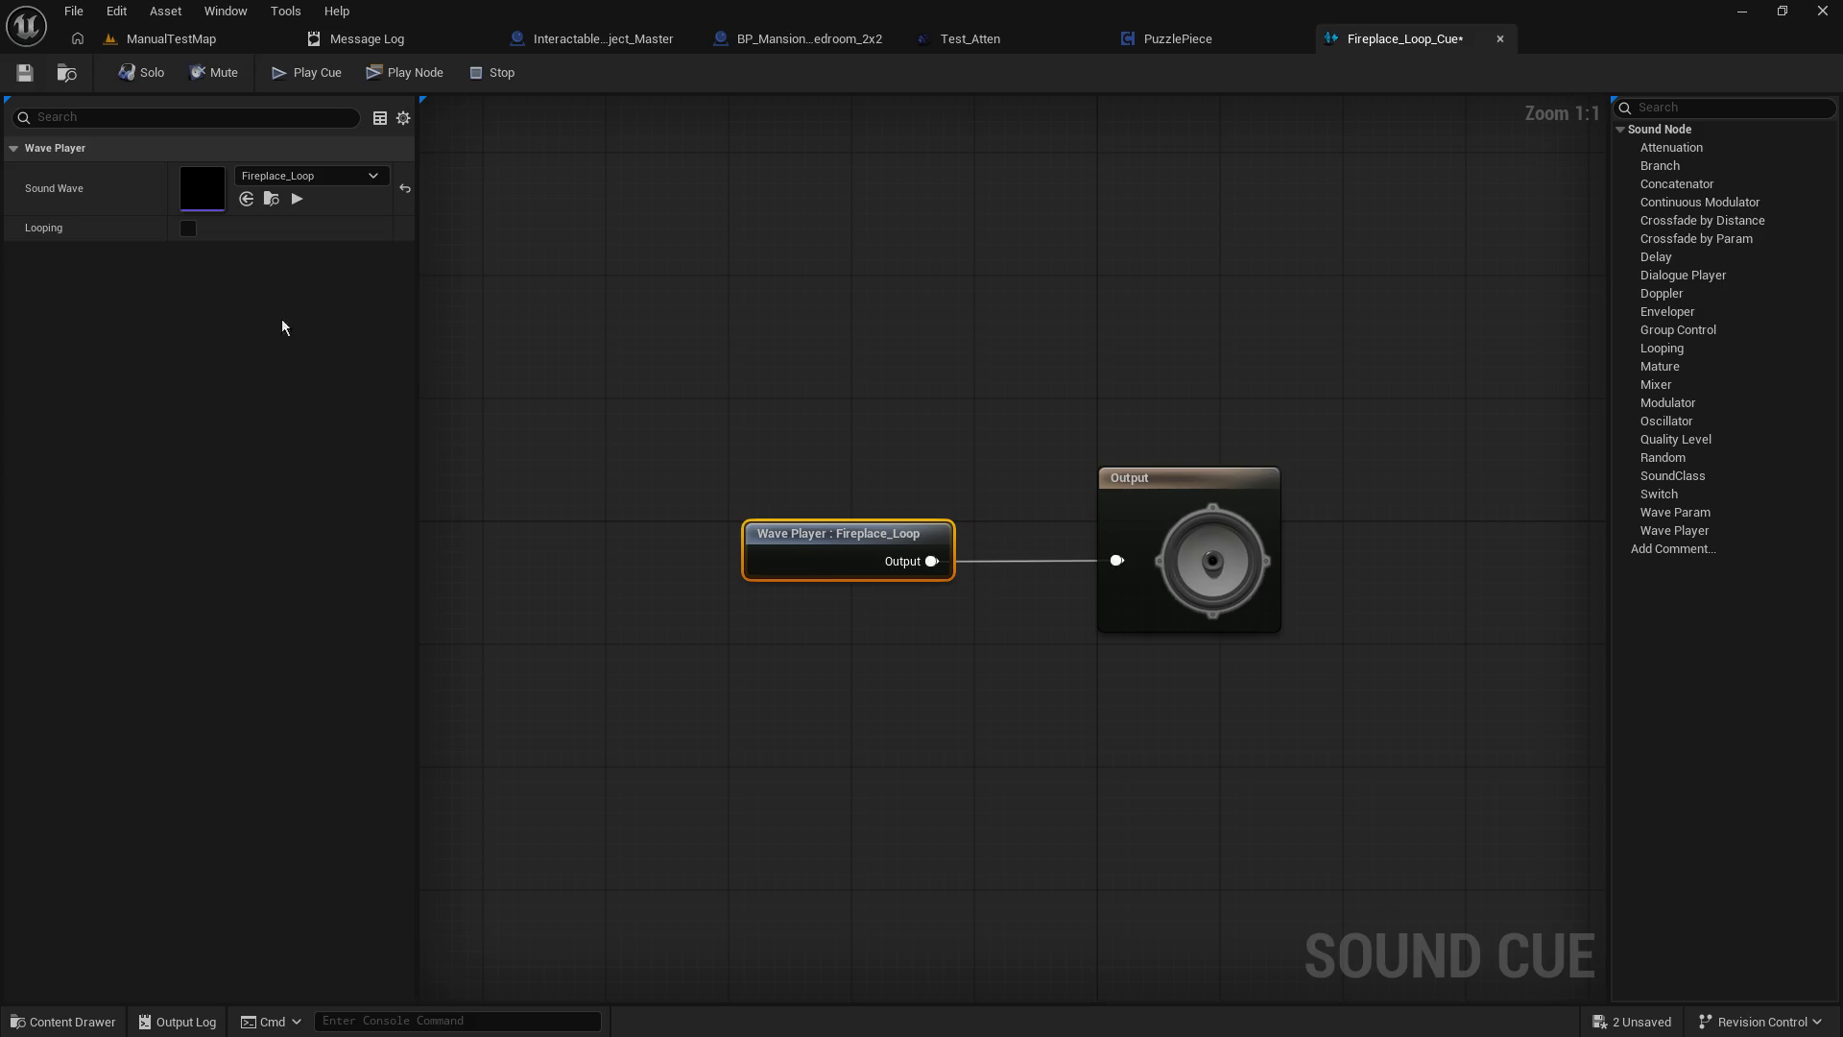
left_click(188, 229)
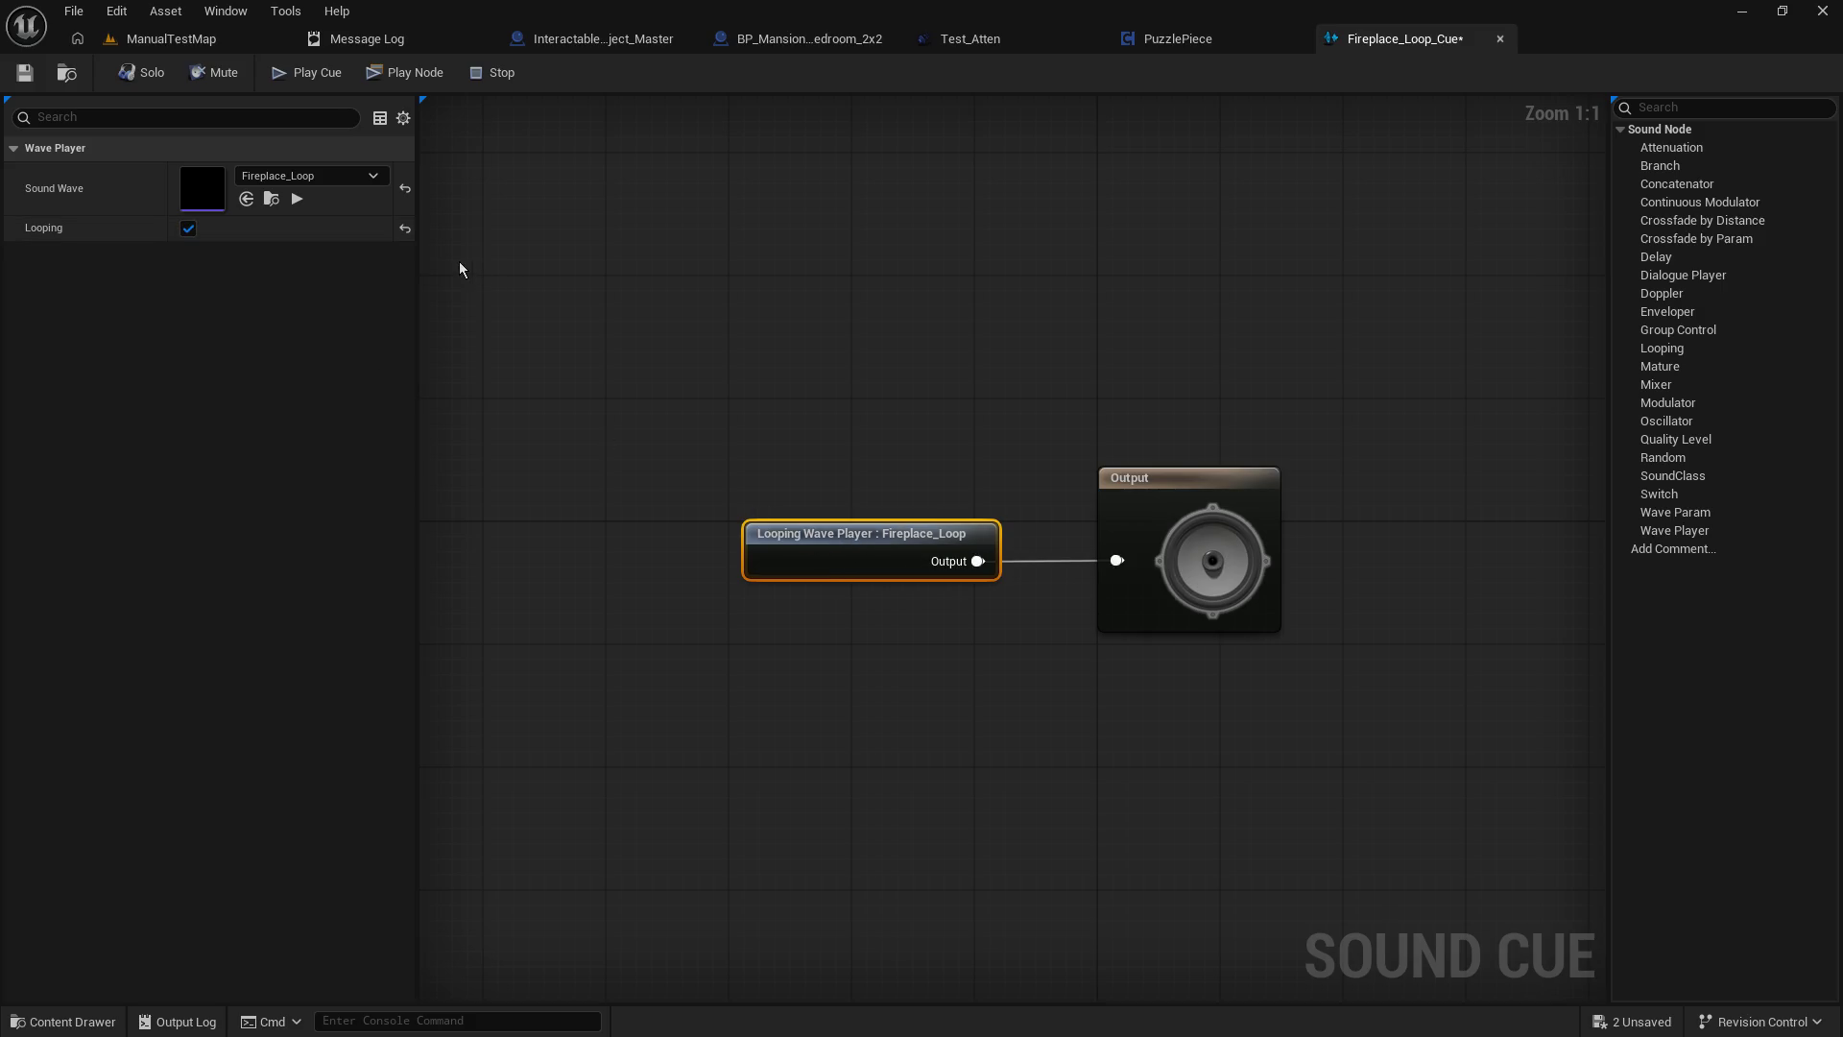
left_click(25, 73)
Assign Fireplace_Loop_Cue as the sound of BP_Mansion_Bedroom_2x2's Fireplace Loop component.
left_click(857, 40)
left_click(107, 443)
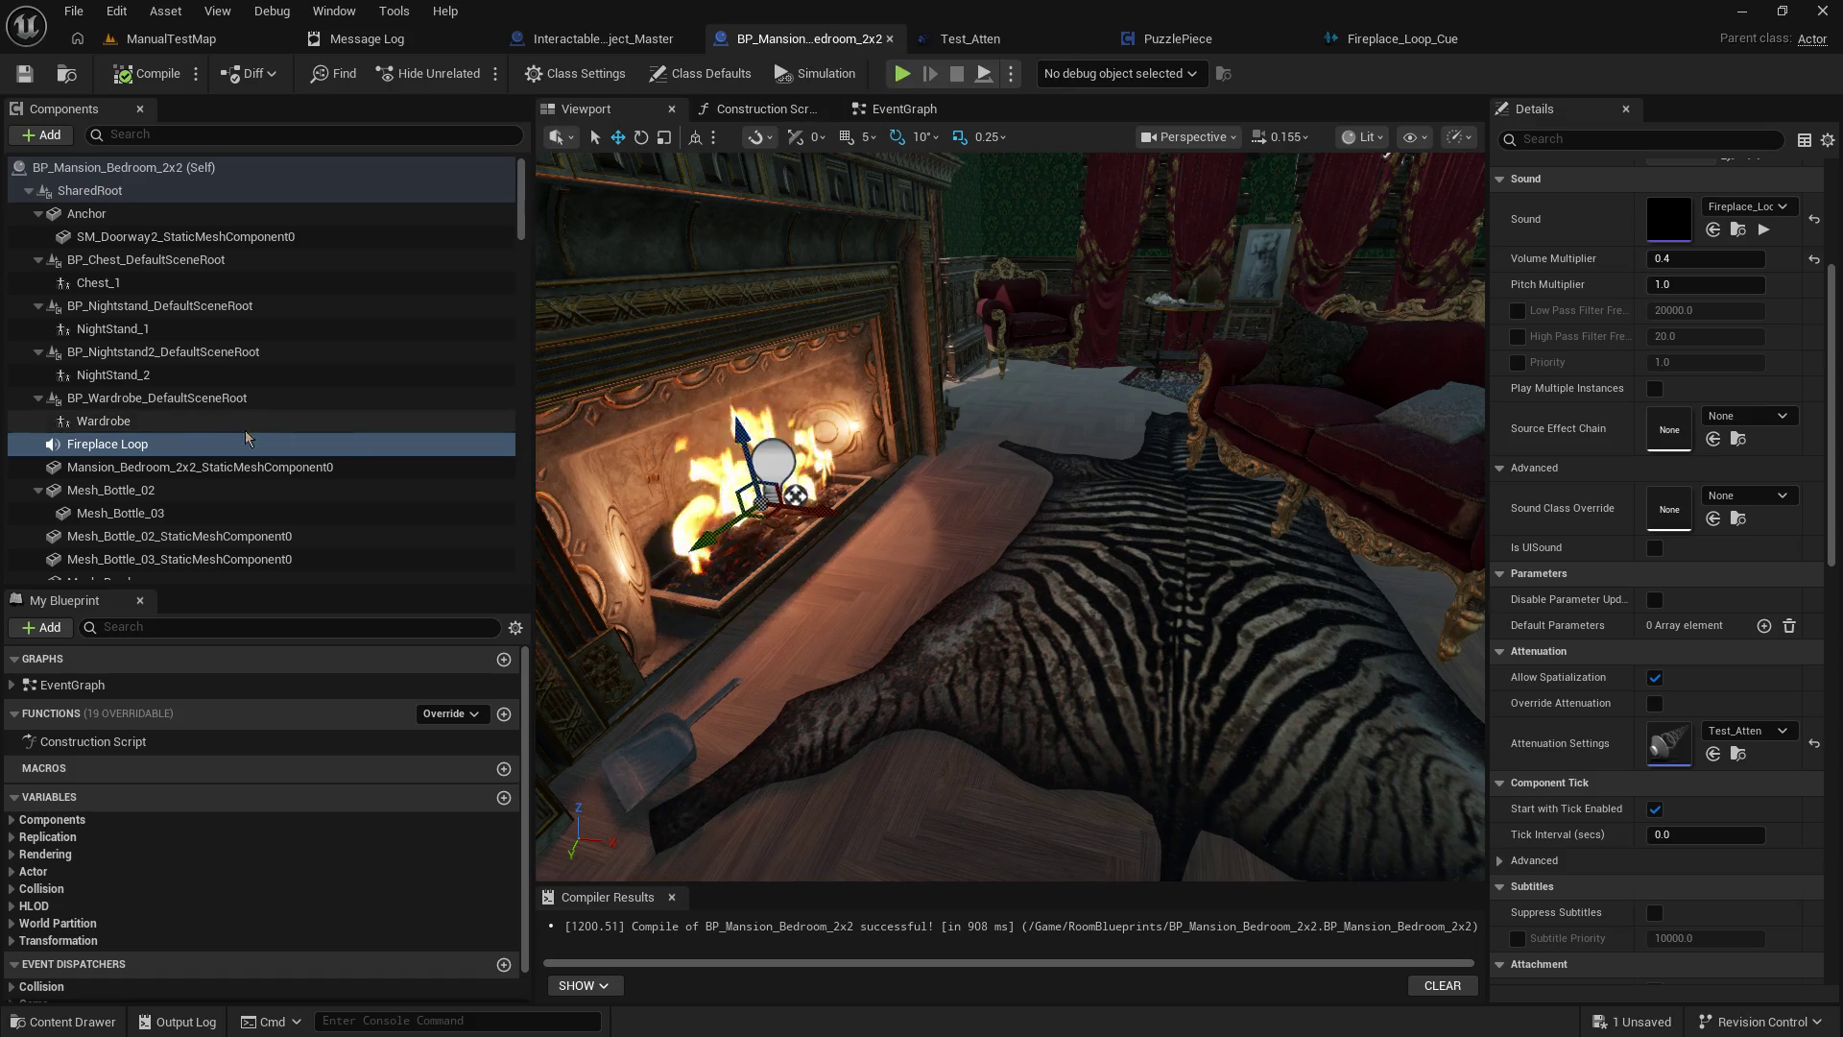
left_click(1735, 209)
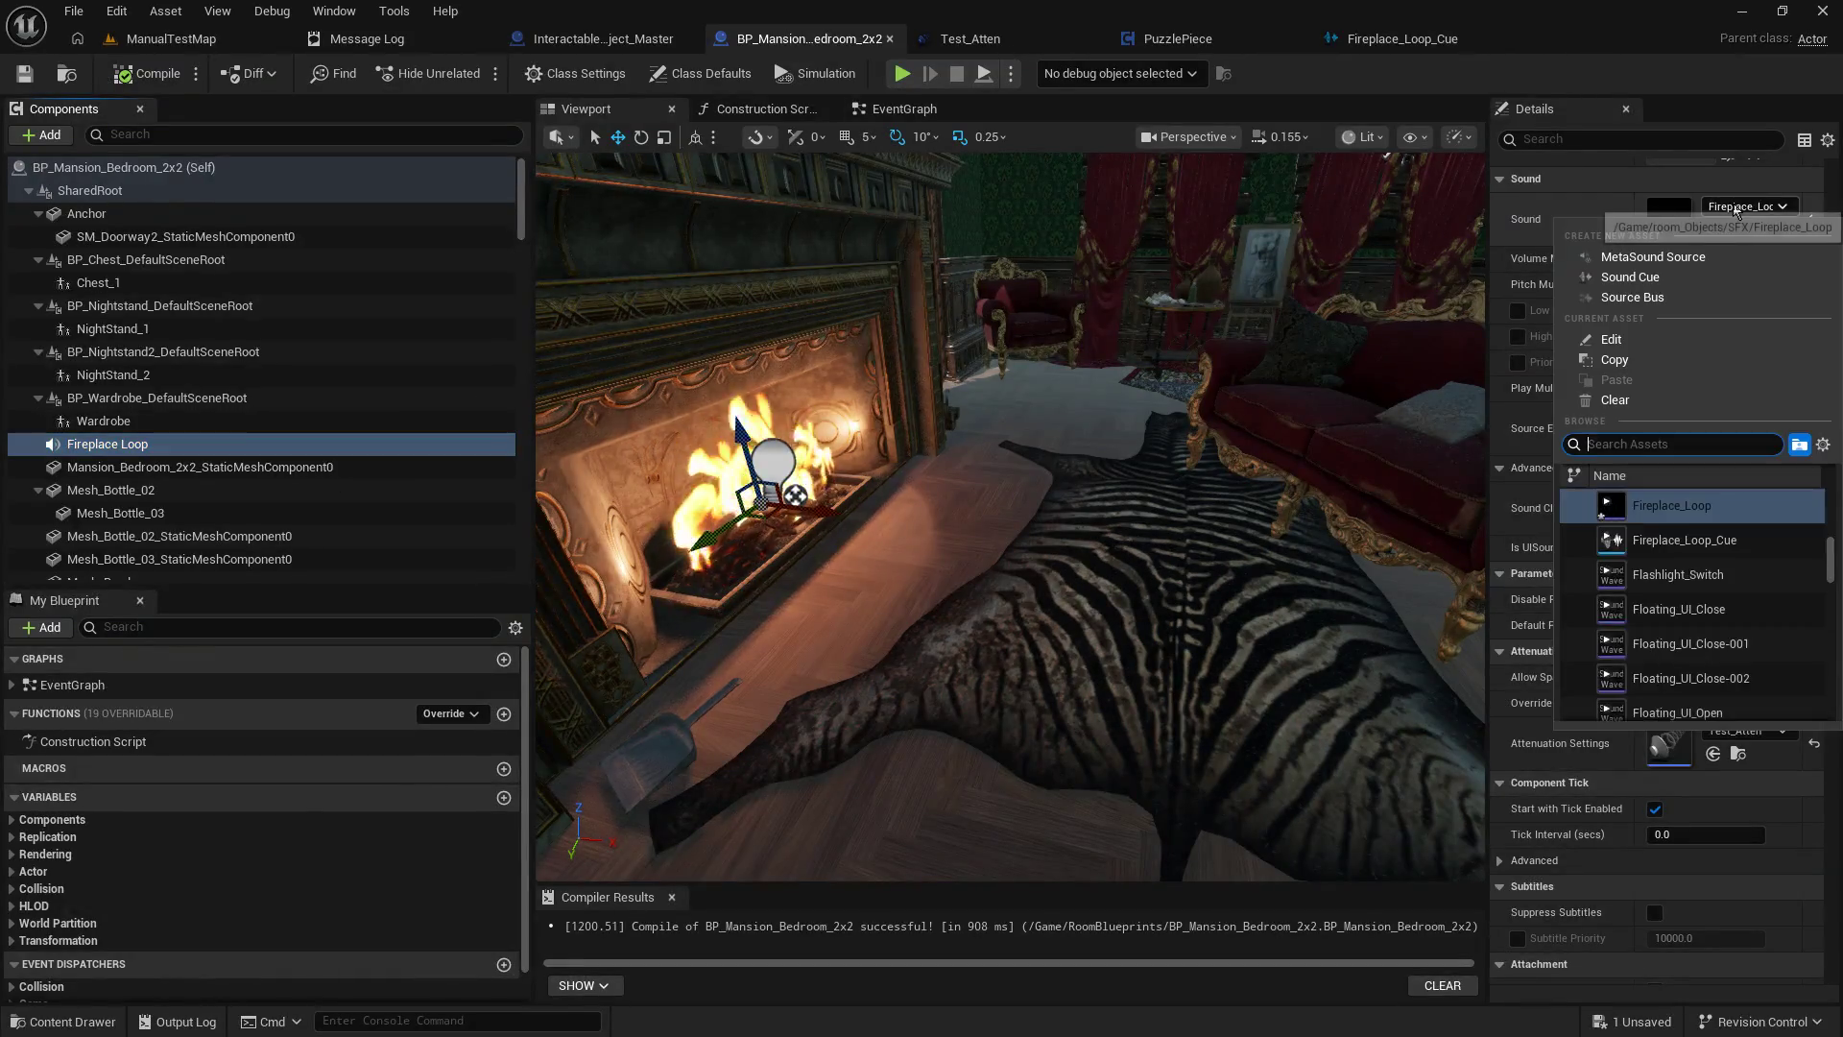
left_click(1694, 547)
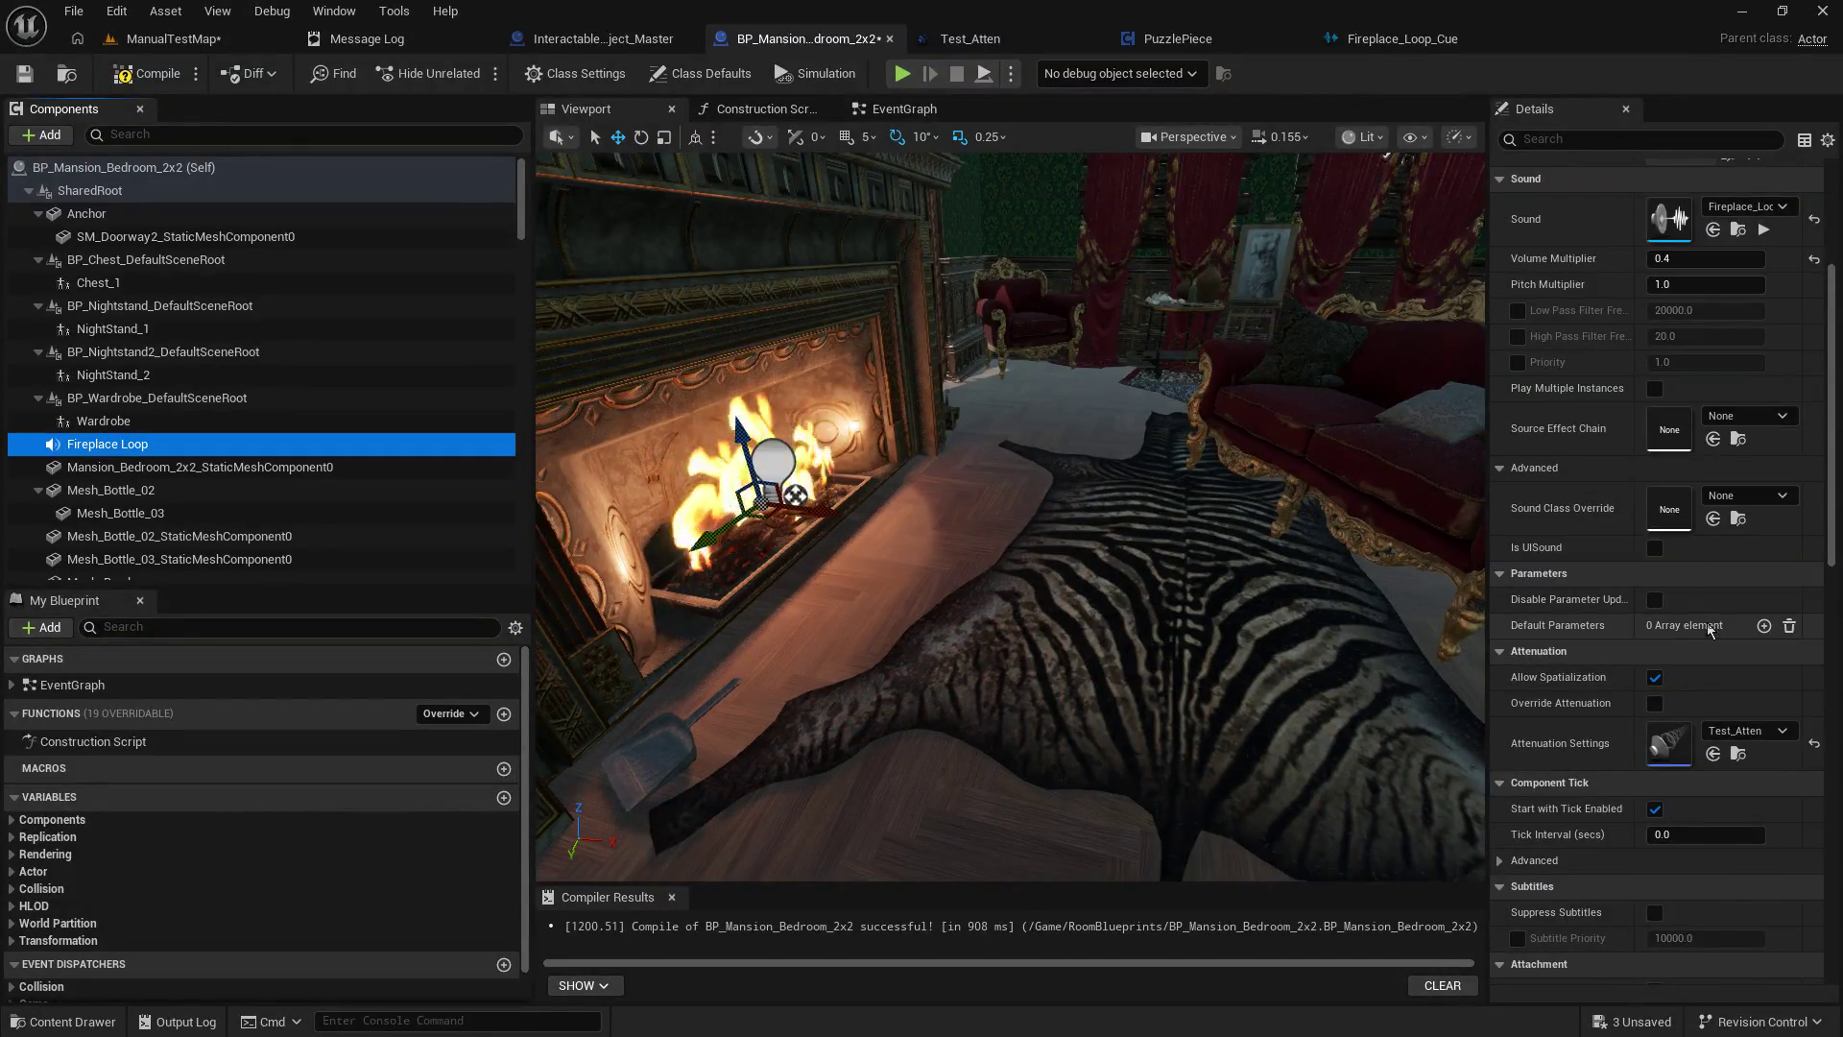
left_click(1700, 258)
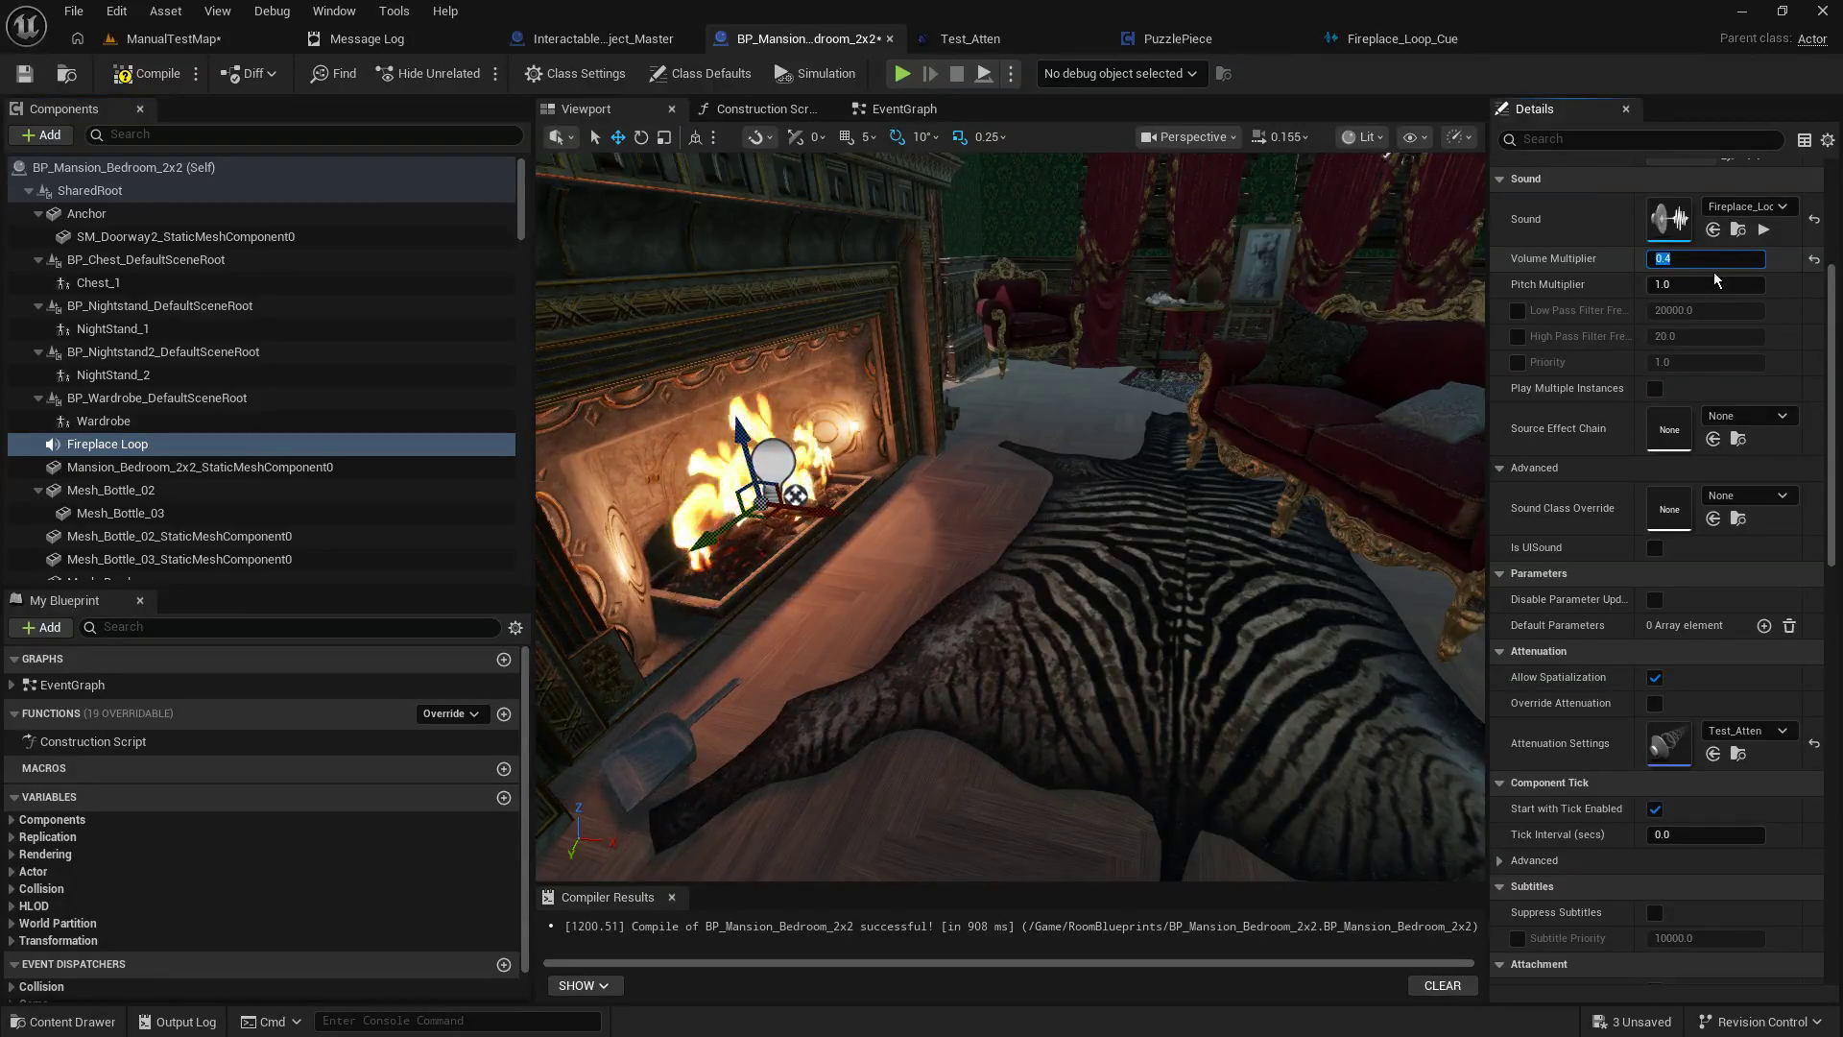
Set Fireplace_Loop_Cue's volume multiplier to 1.0, save it, and return to ManualTestMap.
double_click(1668, 219)
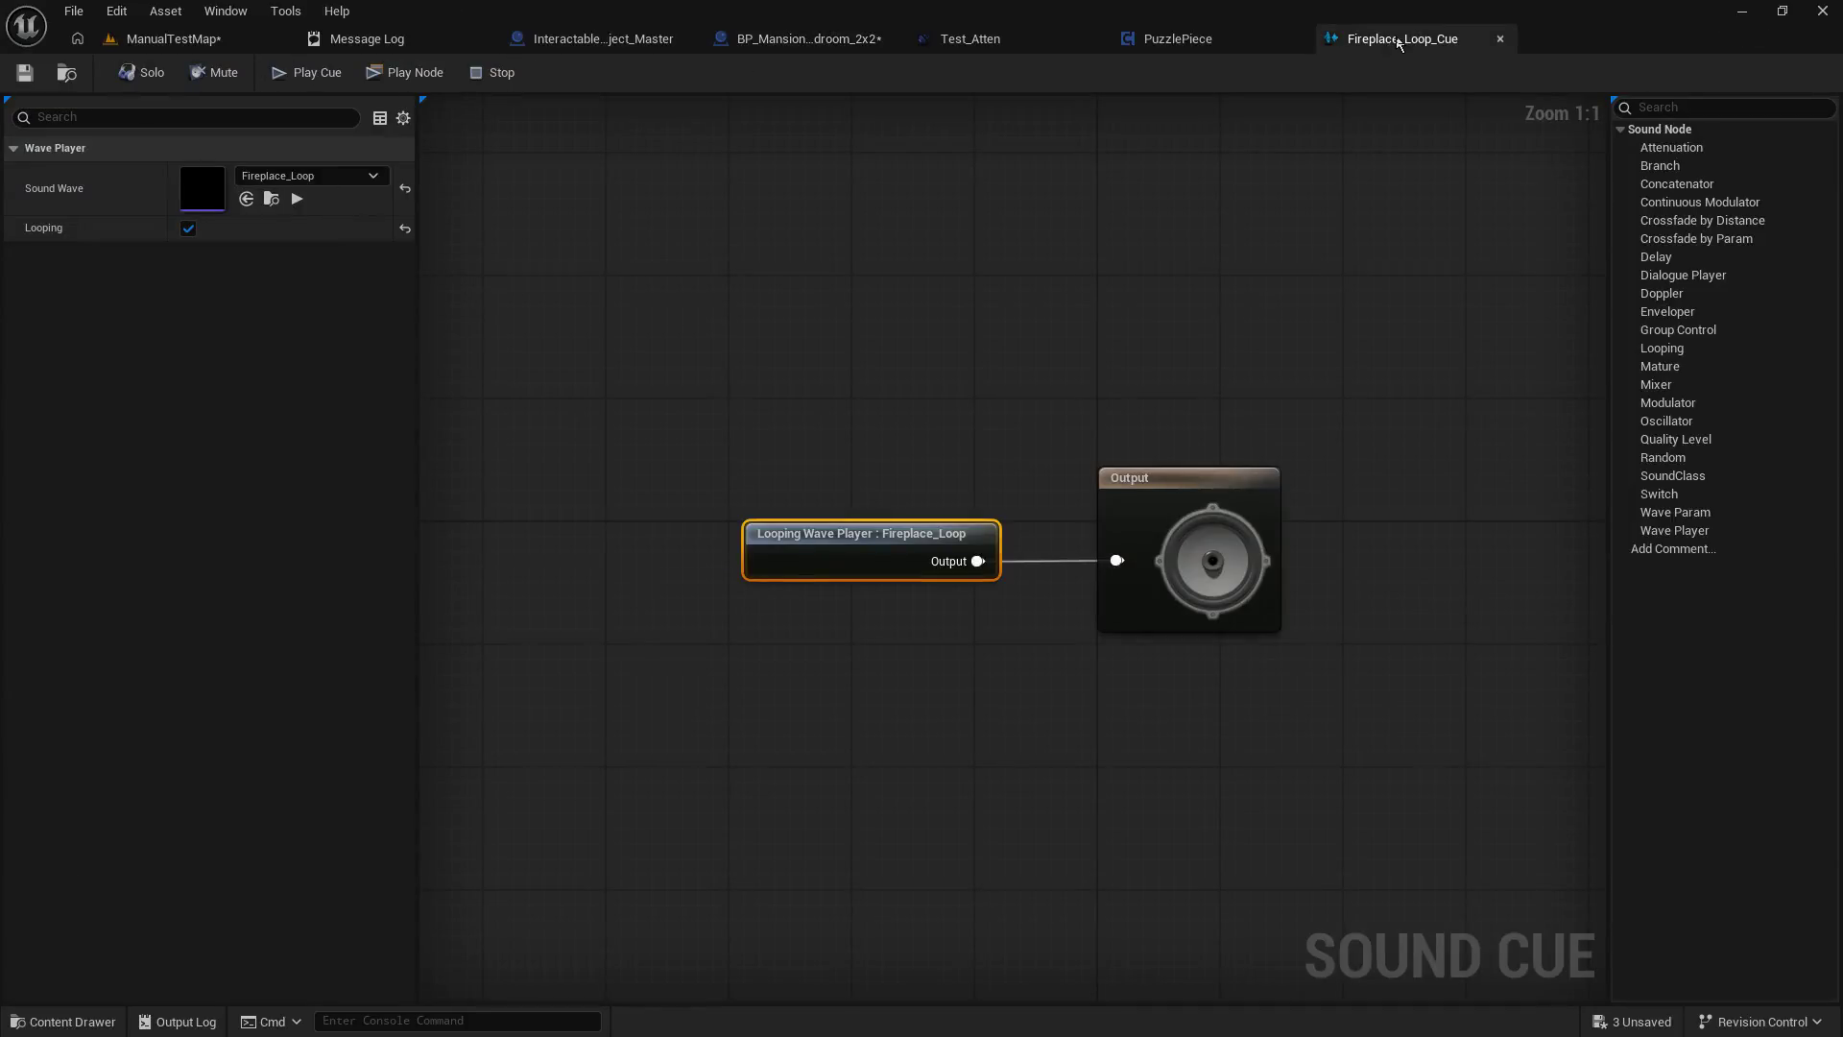
left_click(820, 317)
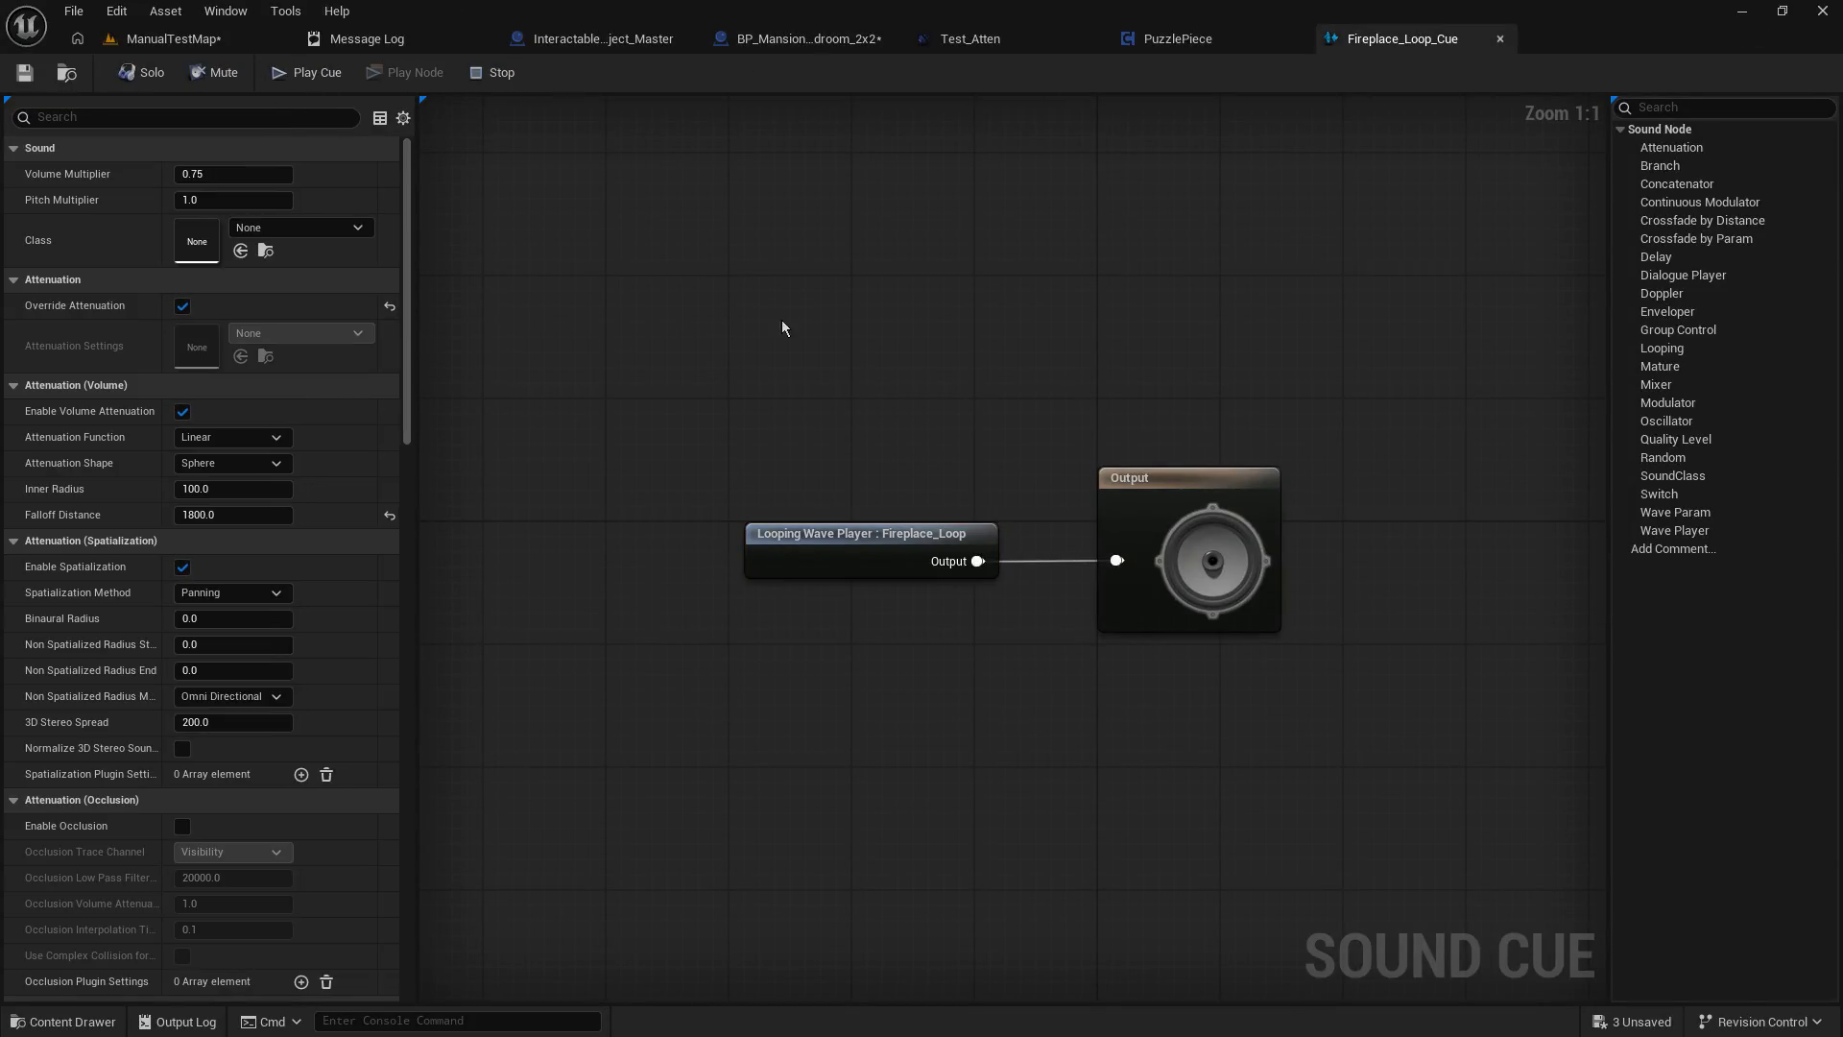
left_click(233, 173)
type("1")
key("Return")
left_click(35, 80)
left_click(866, 48)
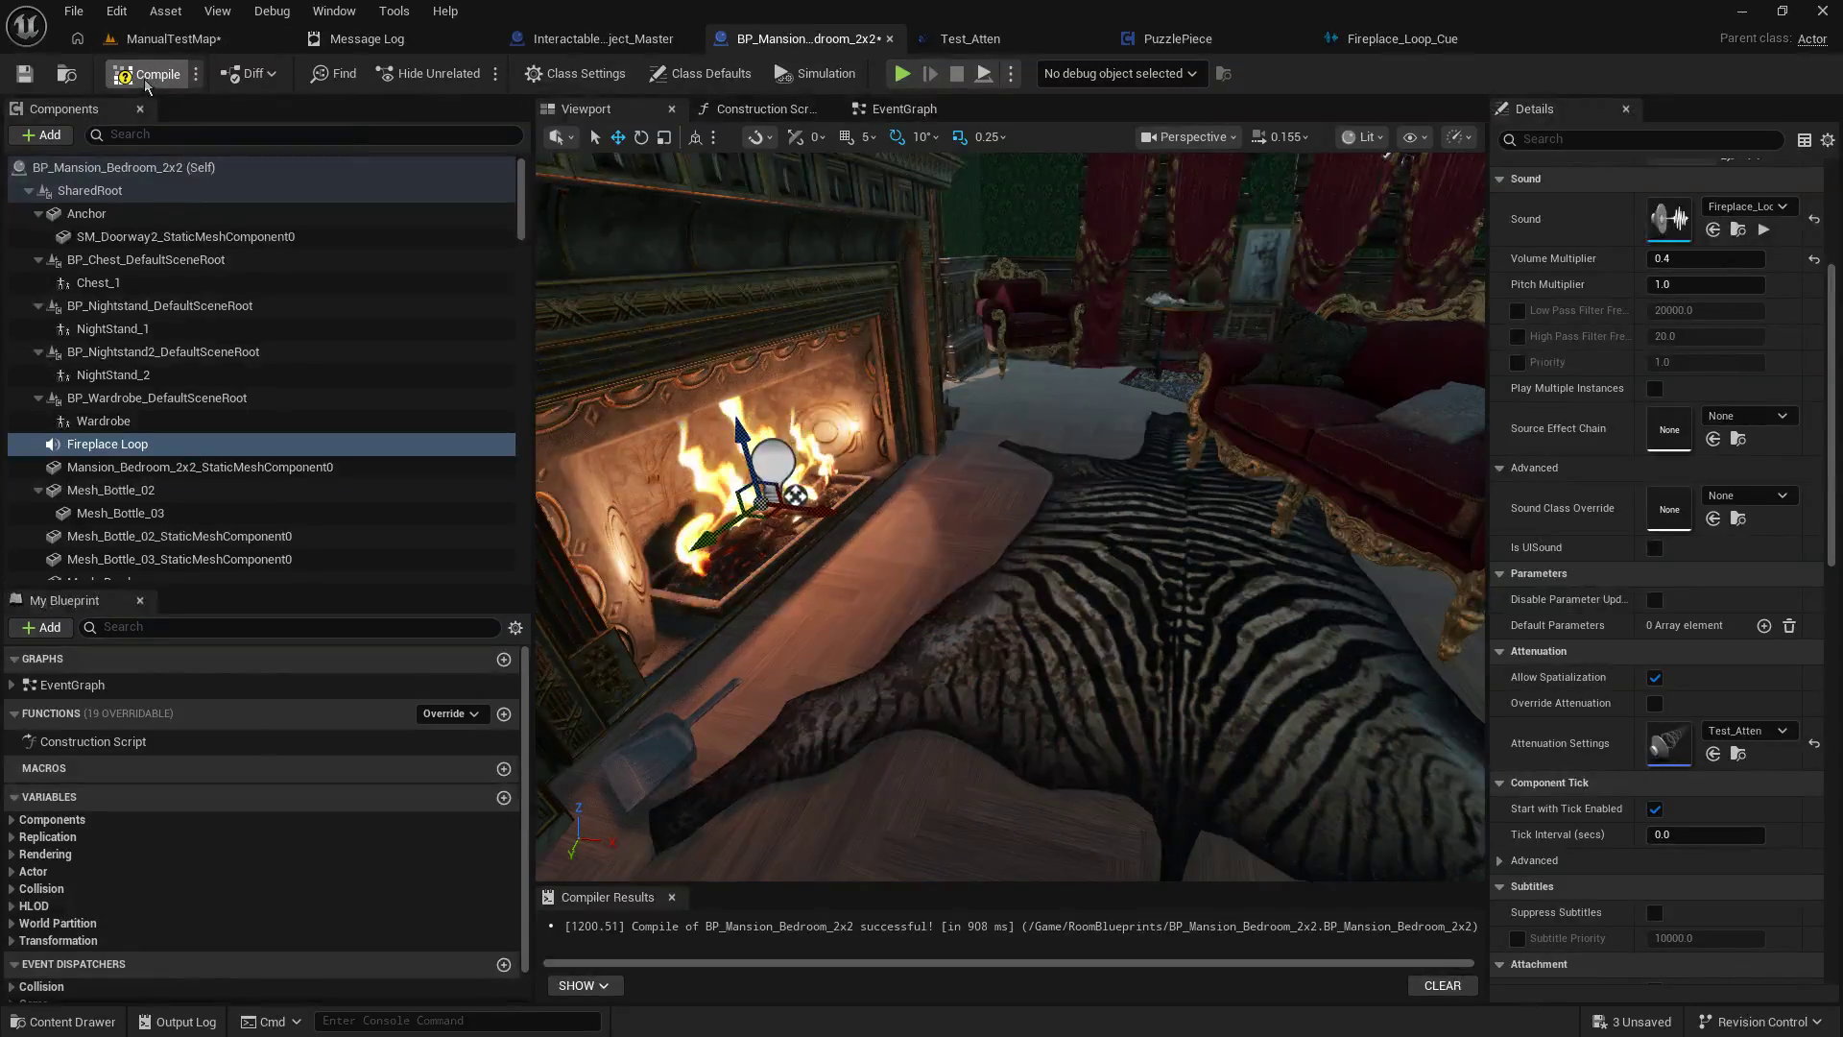
left_click(161, 44)
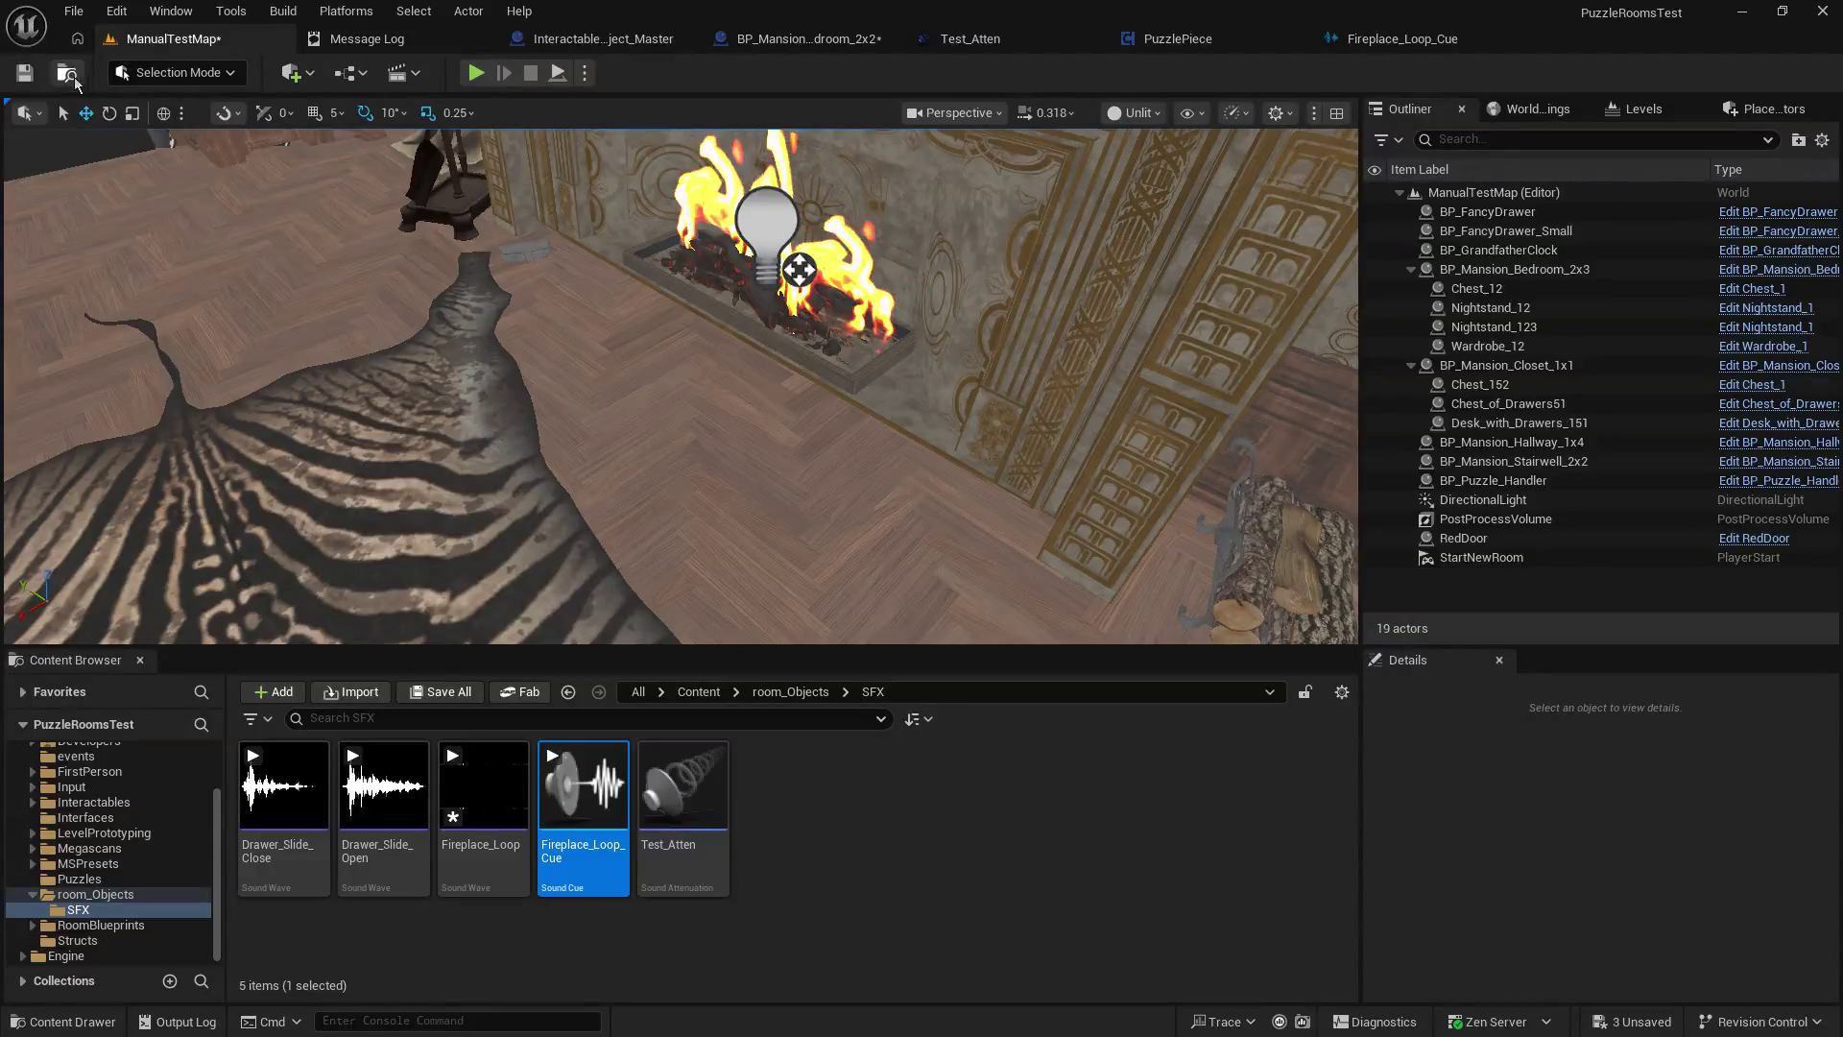
Play-test the level, walking around the room toward the fireplace to hear its loop.
left_click(475, 73)
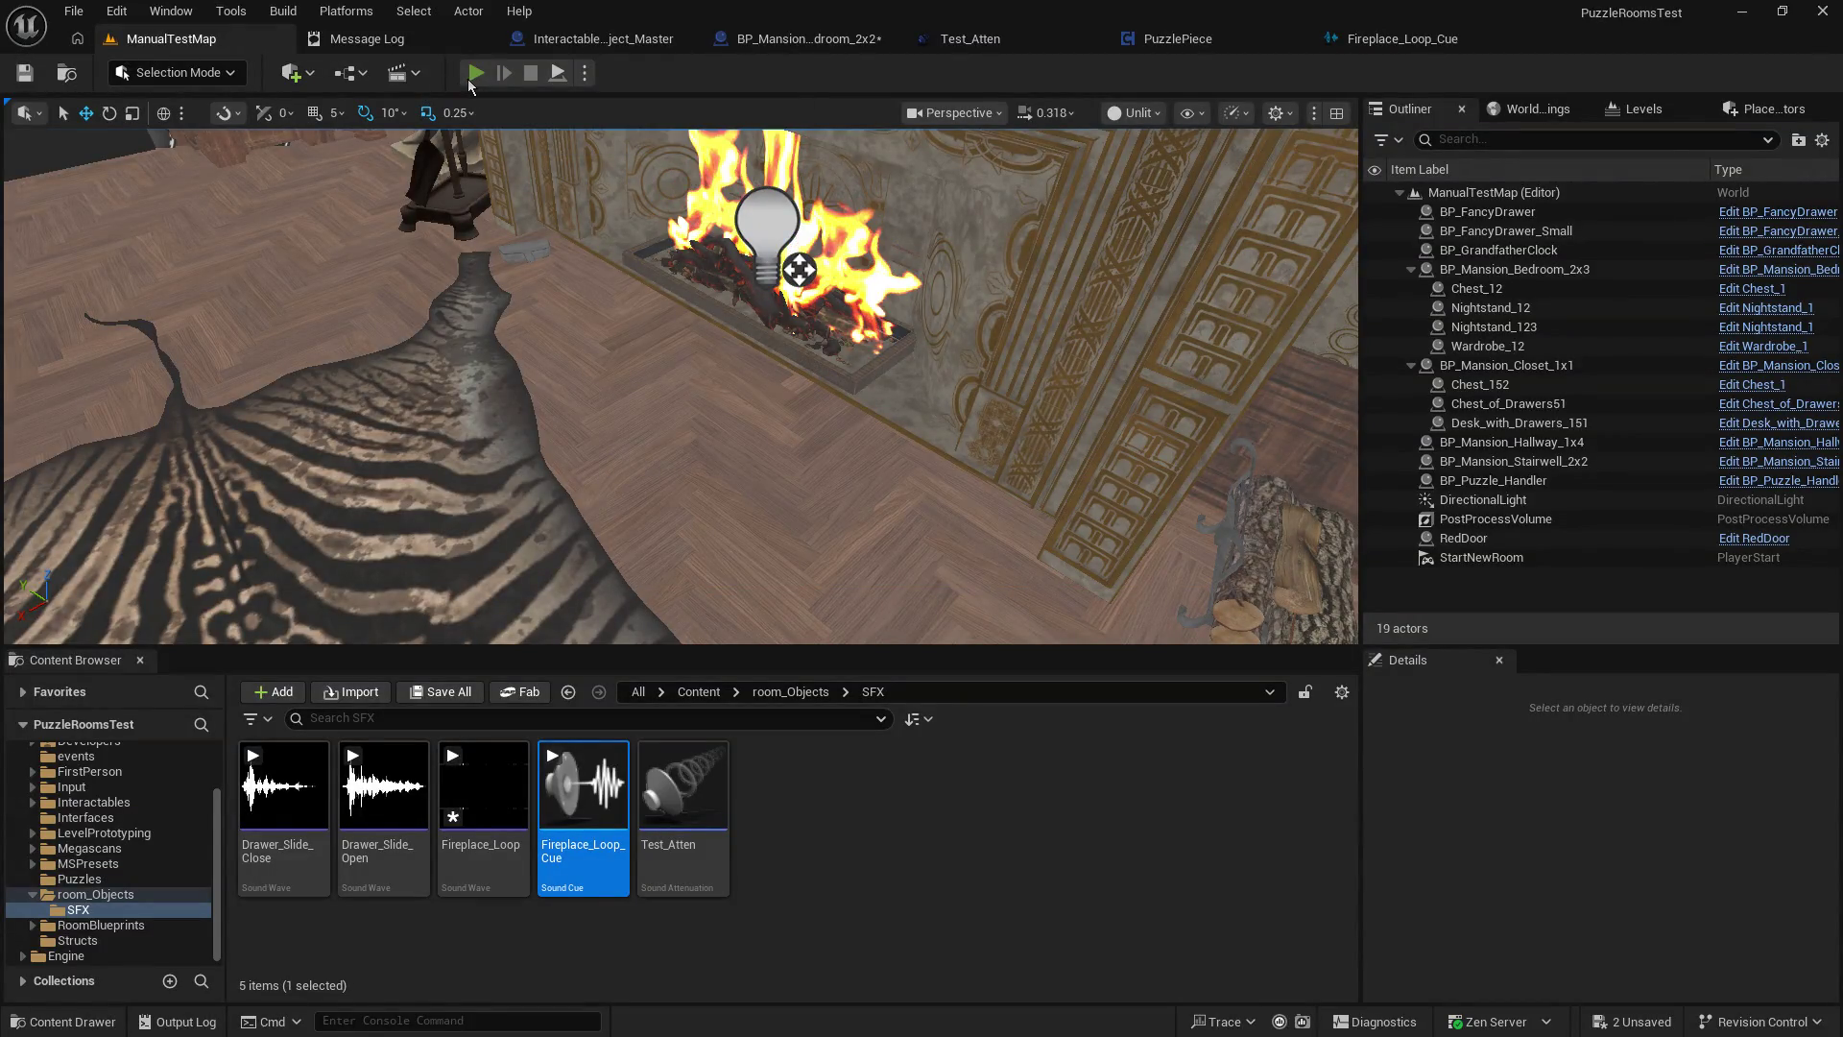
key("w")
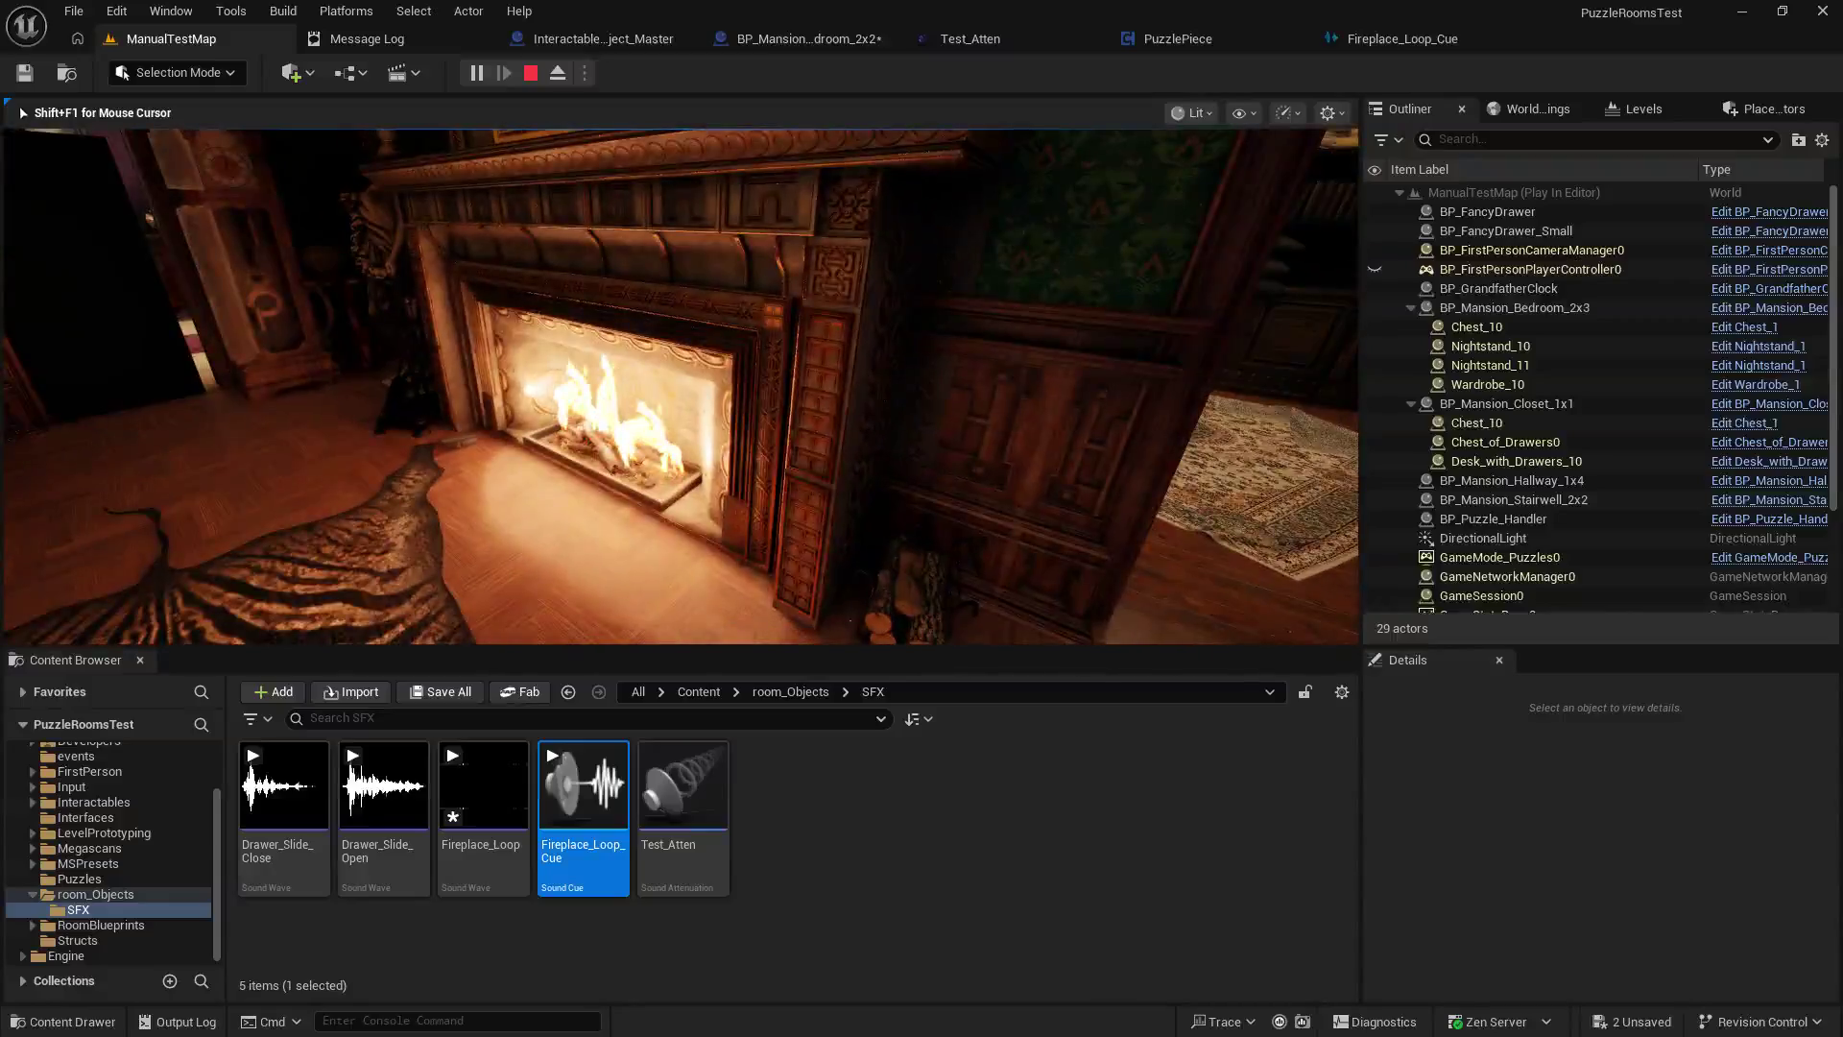
key("s")
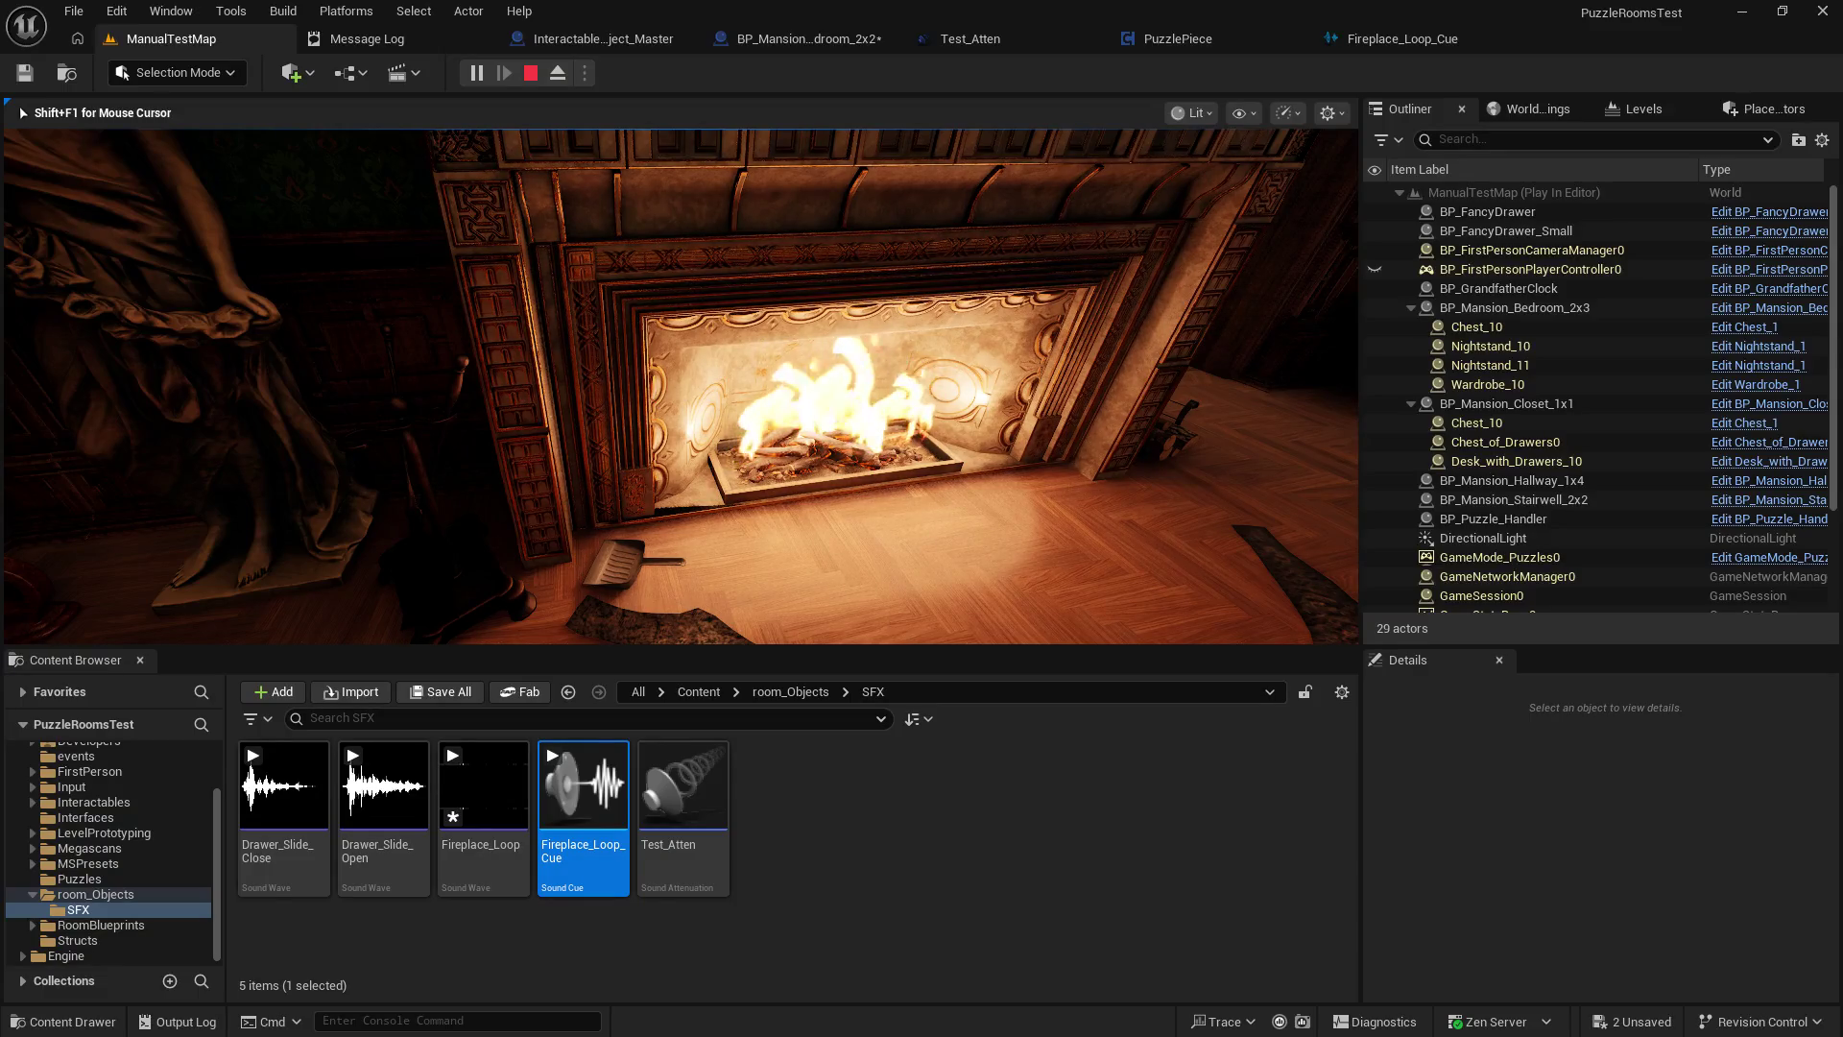
key("d")
key("a")
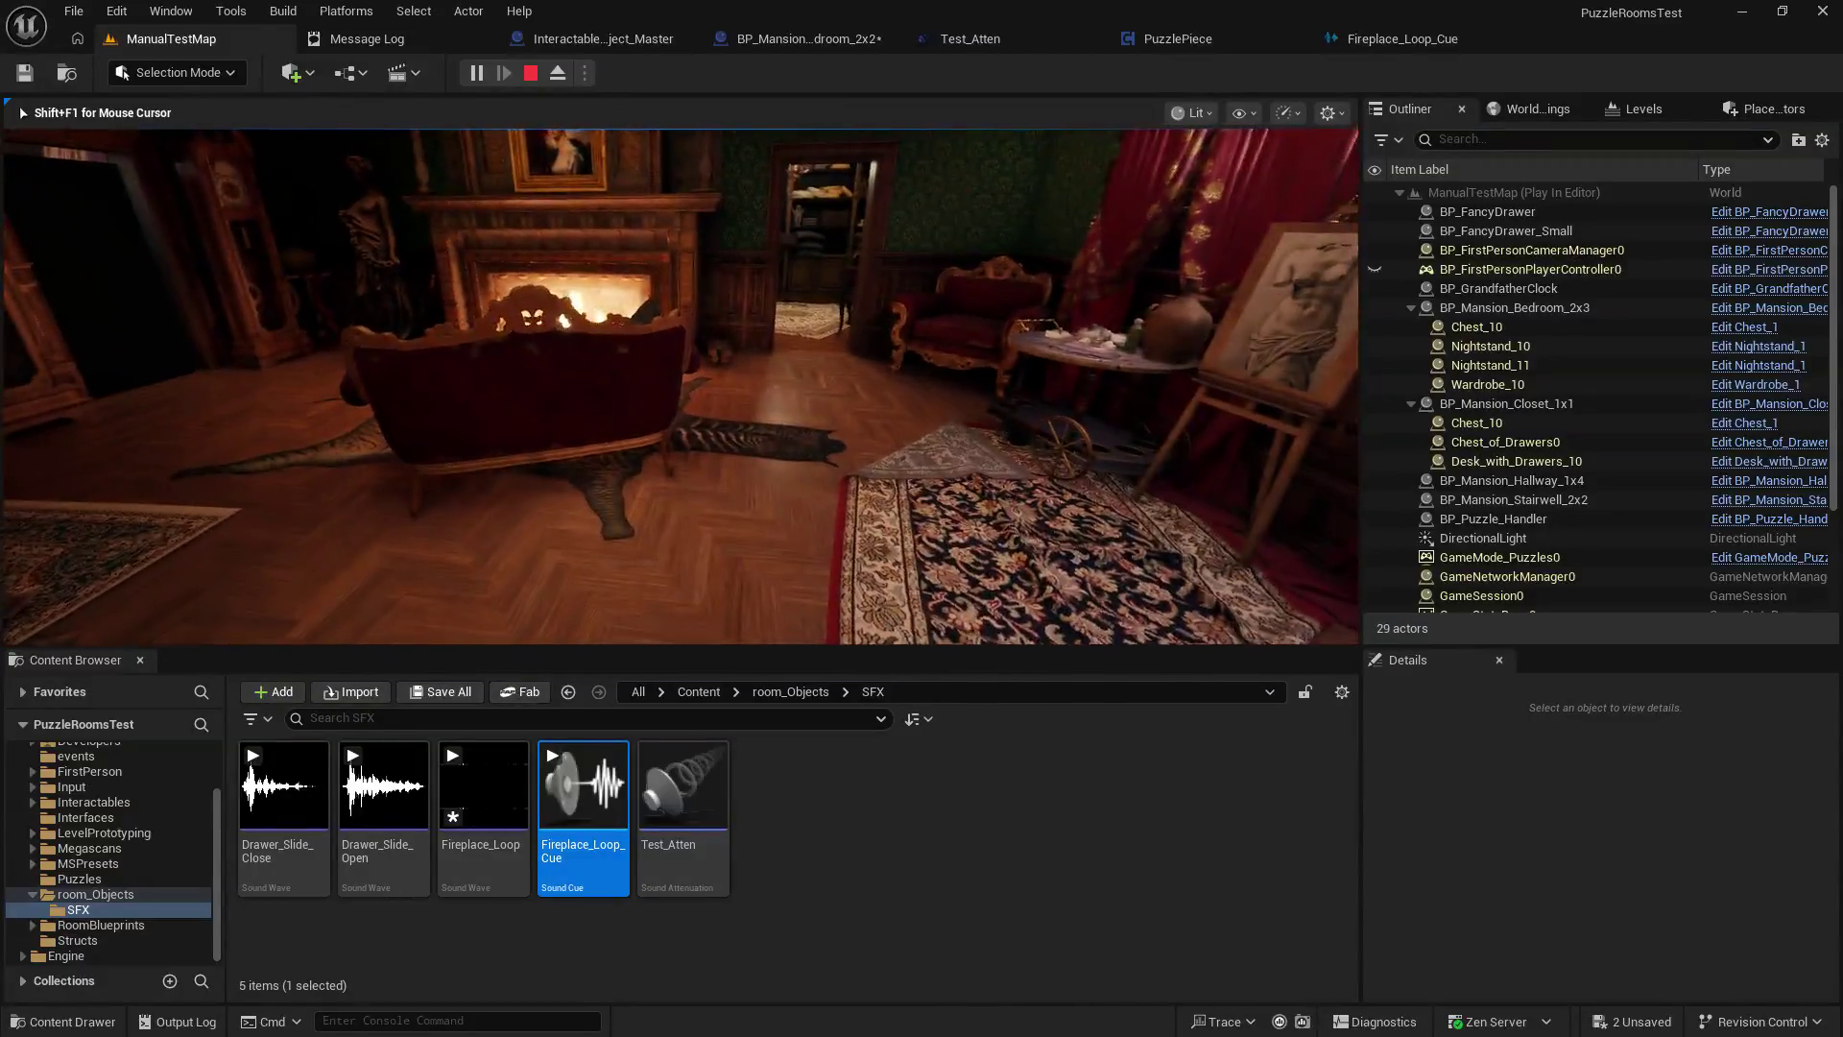
key("w")
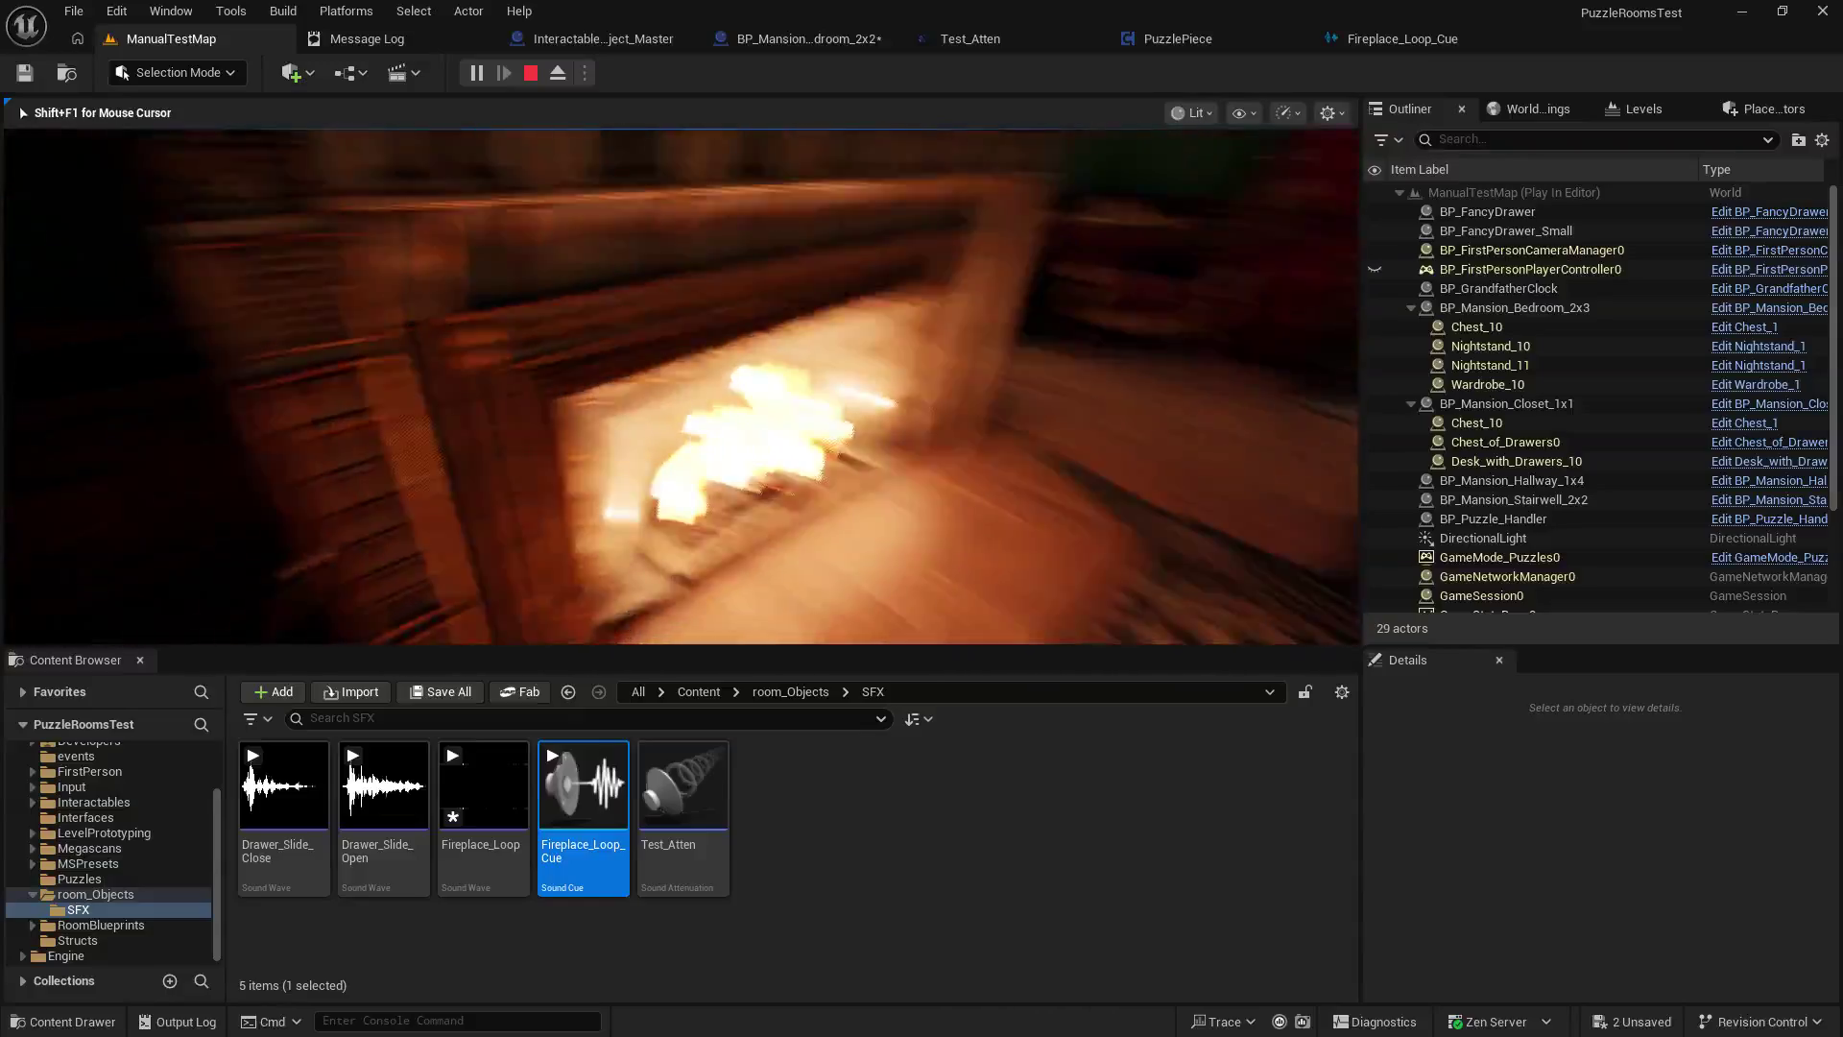
Stop the play session and go back to the BP_Mansion_Bedroom_2x2 blueprint.
key("shift+F1")
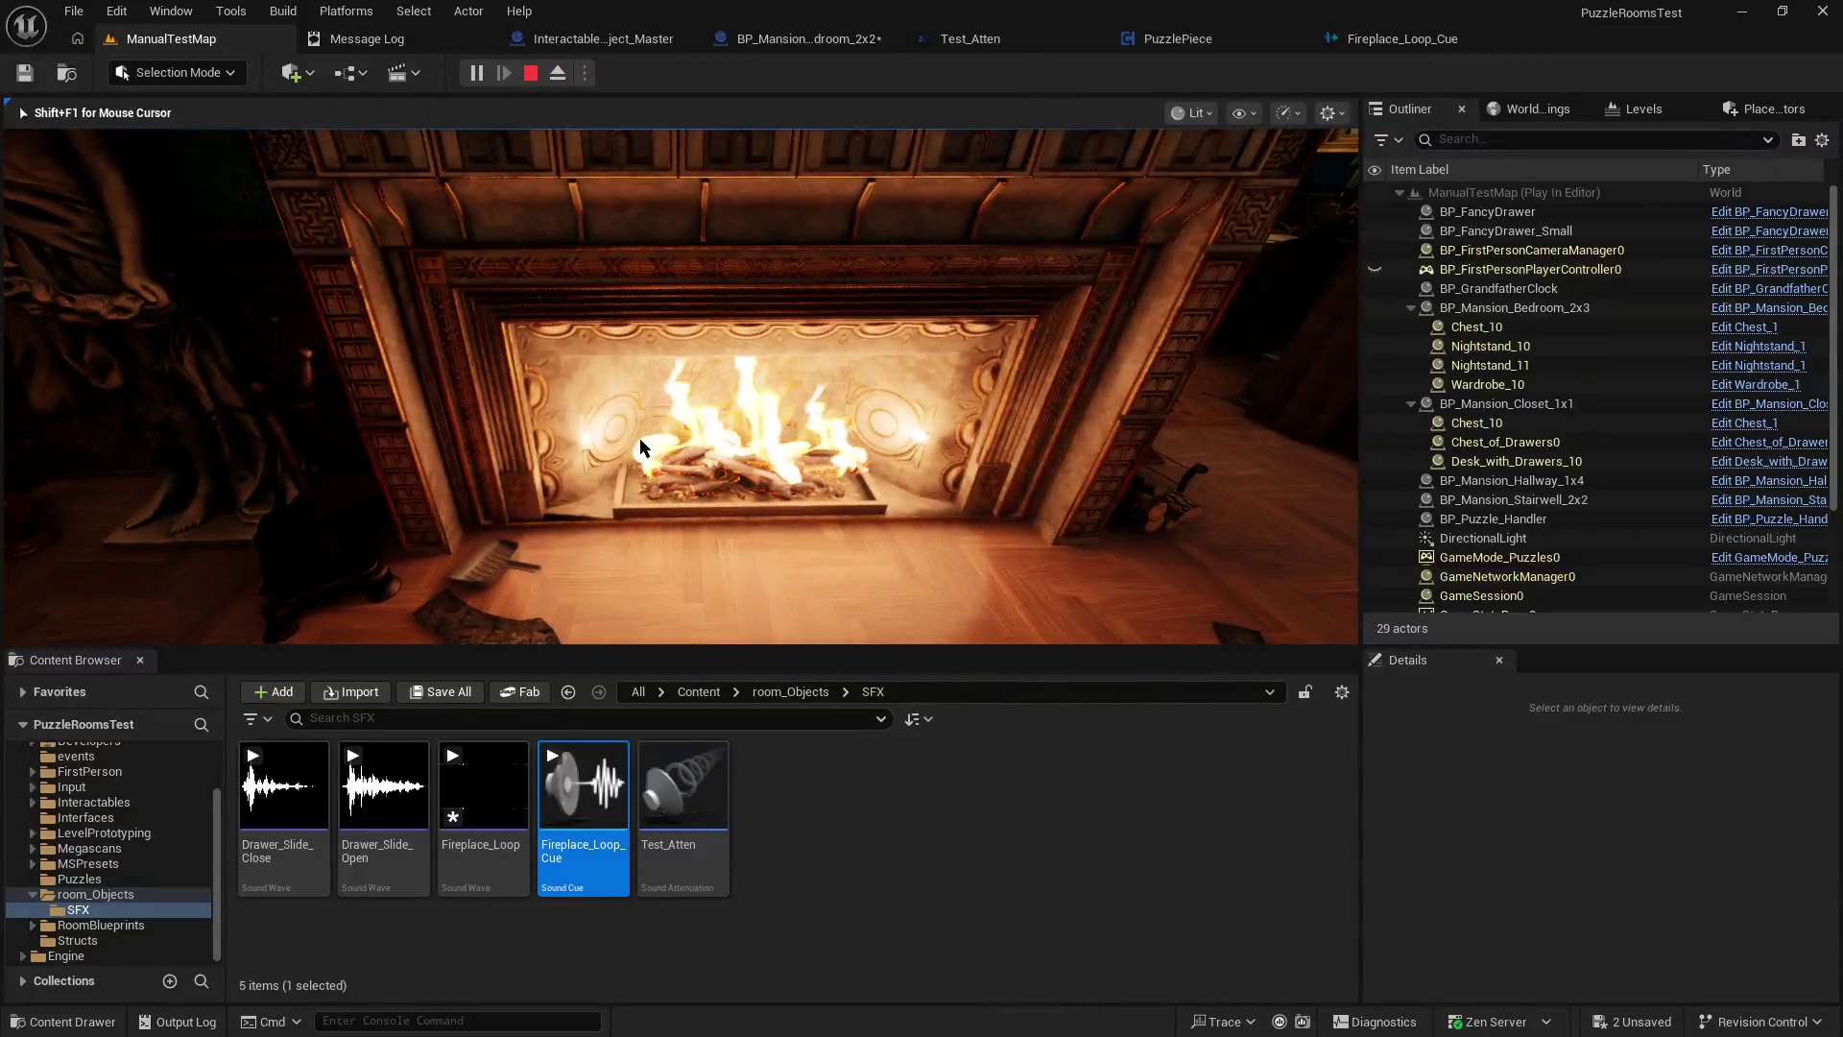
key("Escape")
left_click(816, 38)
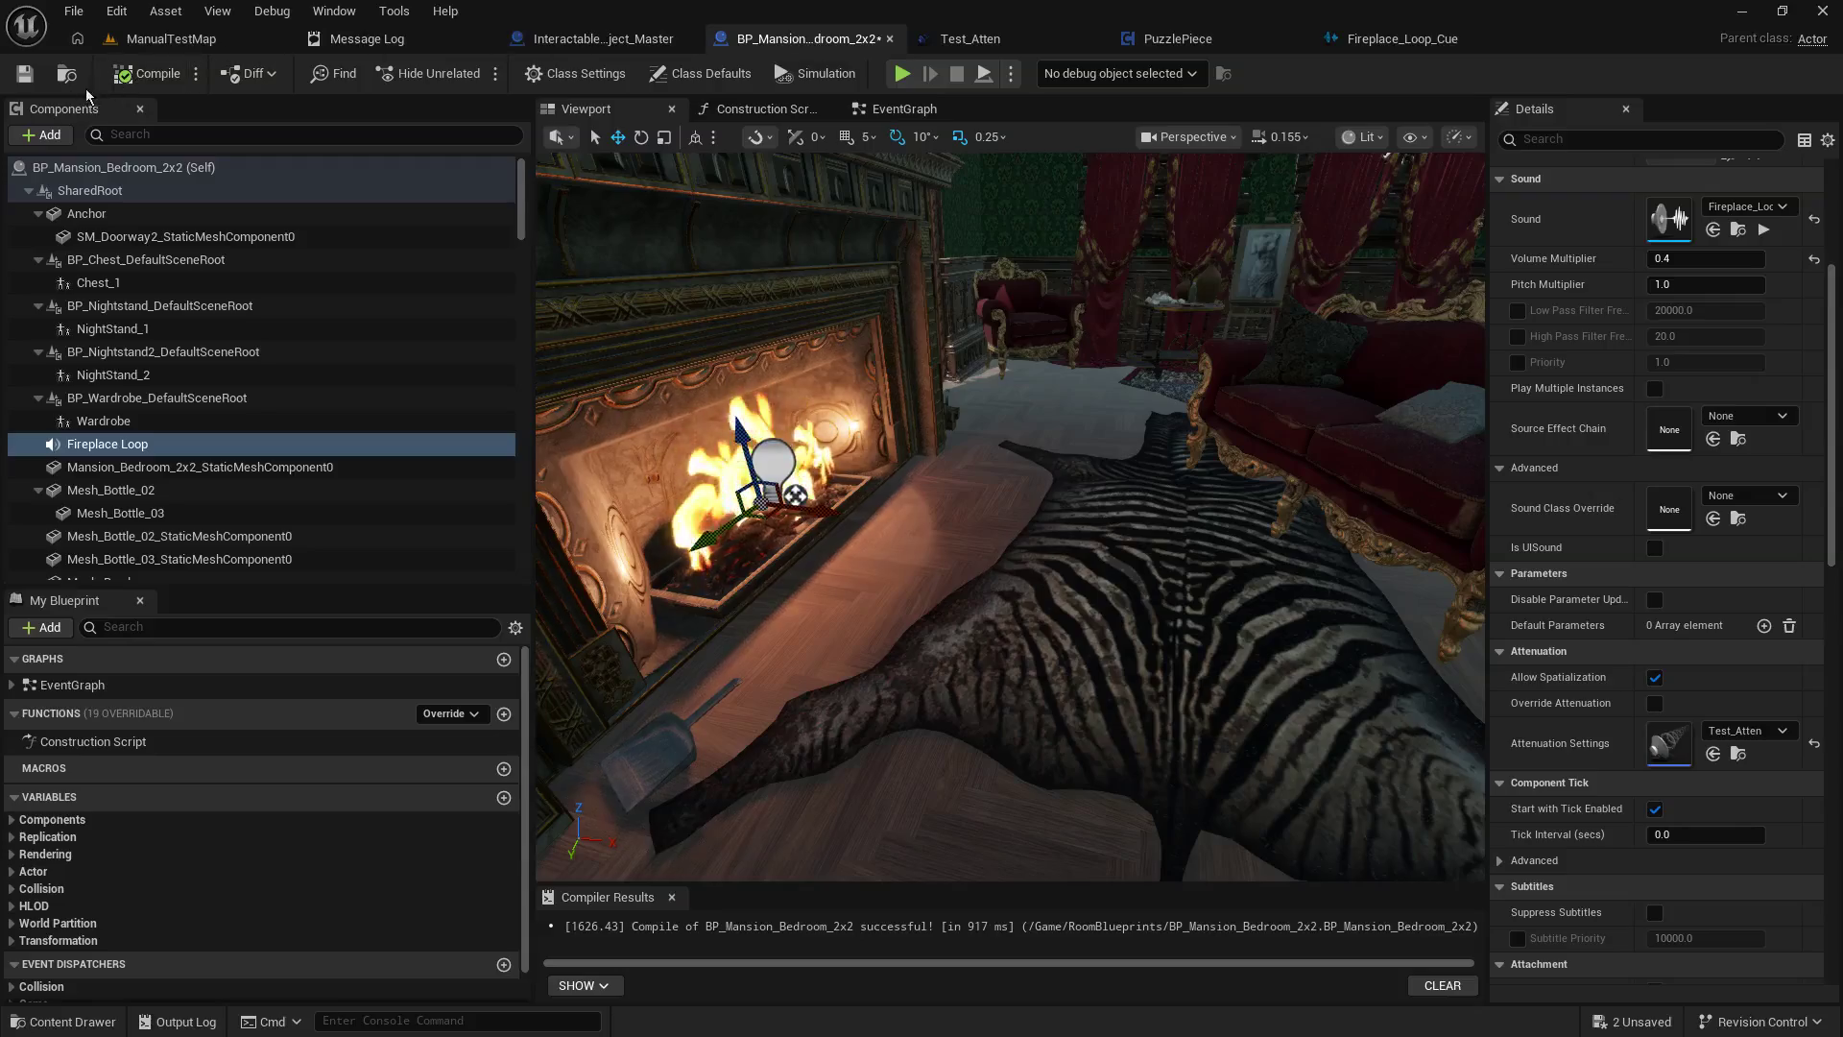
Save the bedroom blueprint, commit a new inner radius on Fireplace_Loop_Cue, and save the cue.
left_click(37, 79)
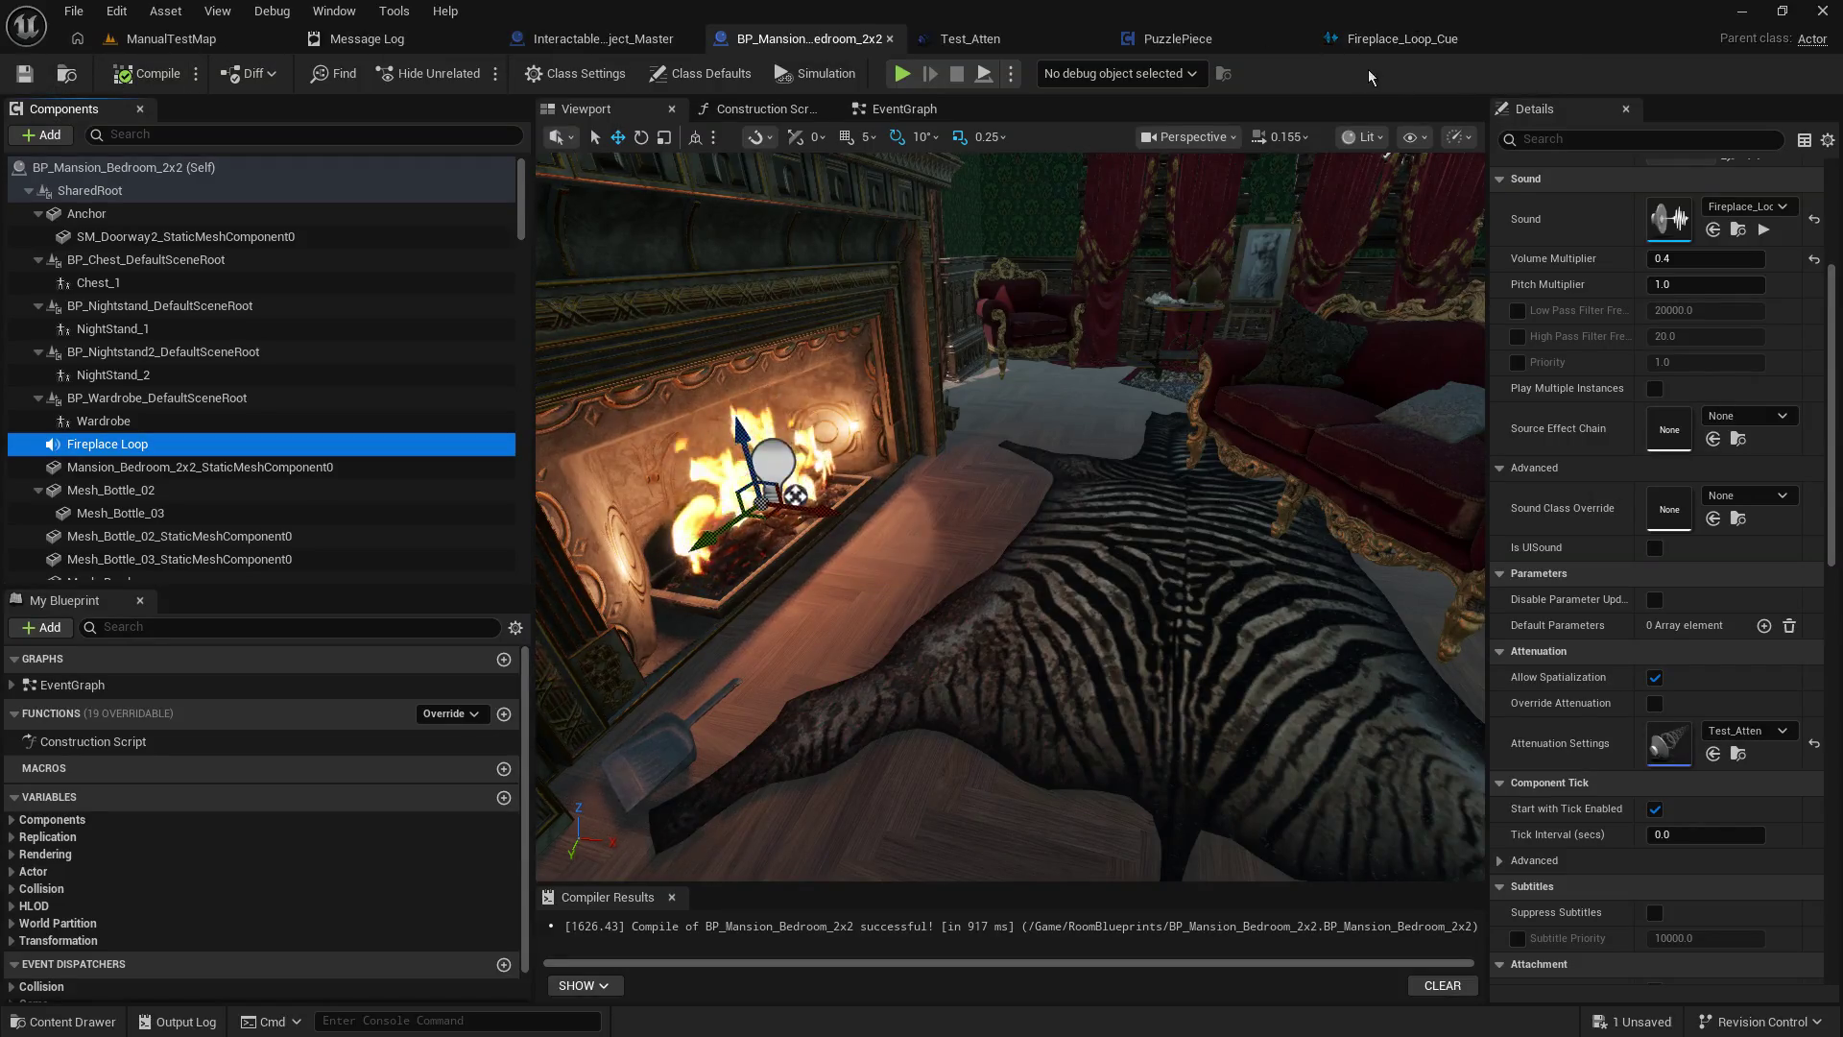
left_click(1387, 40)
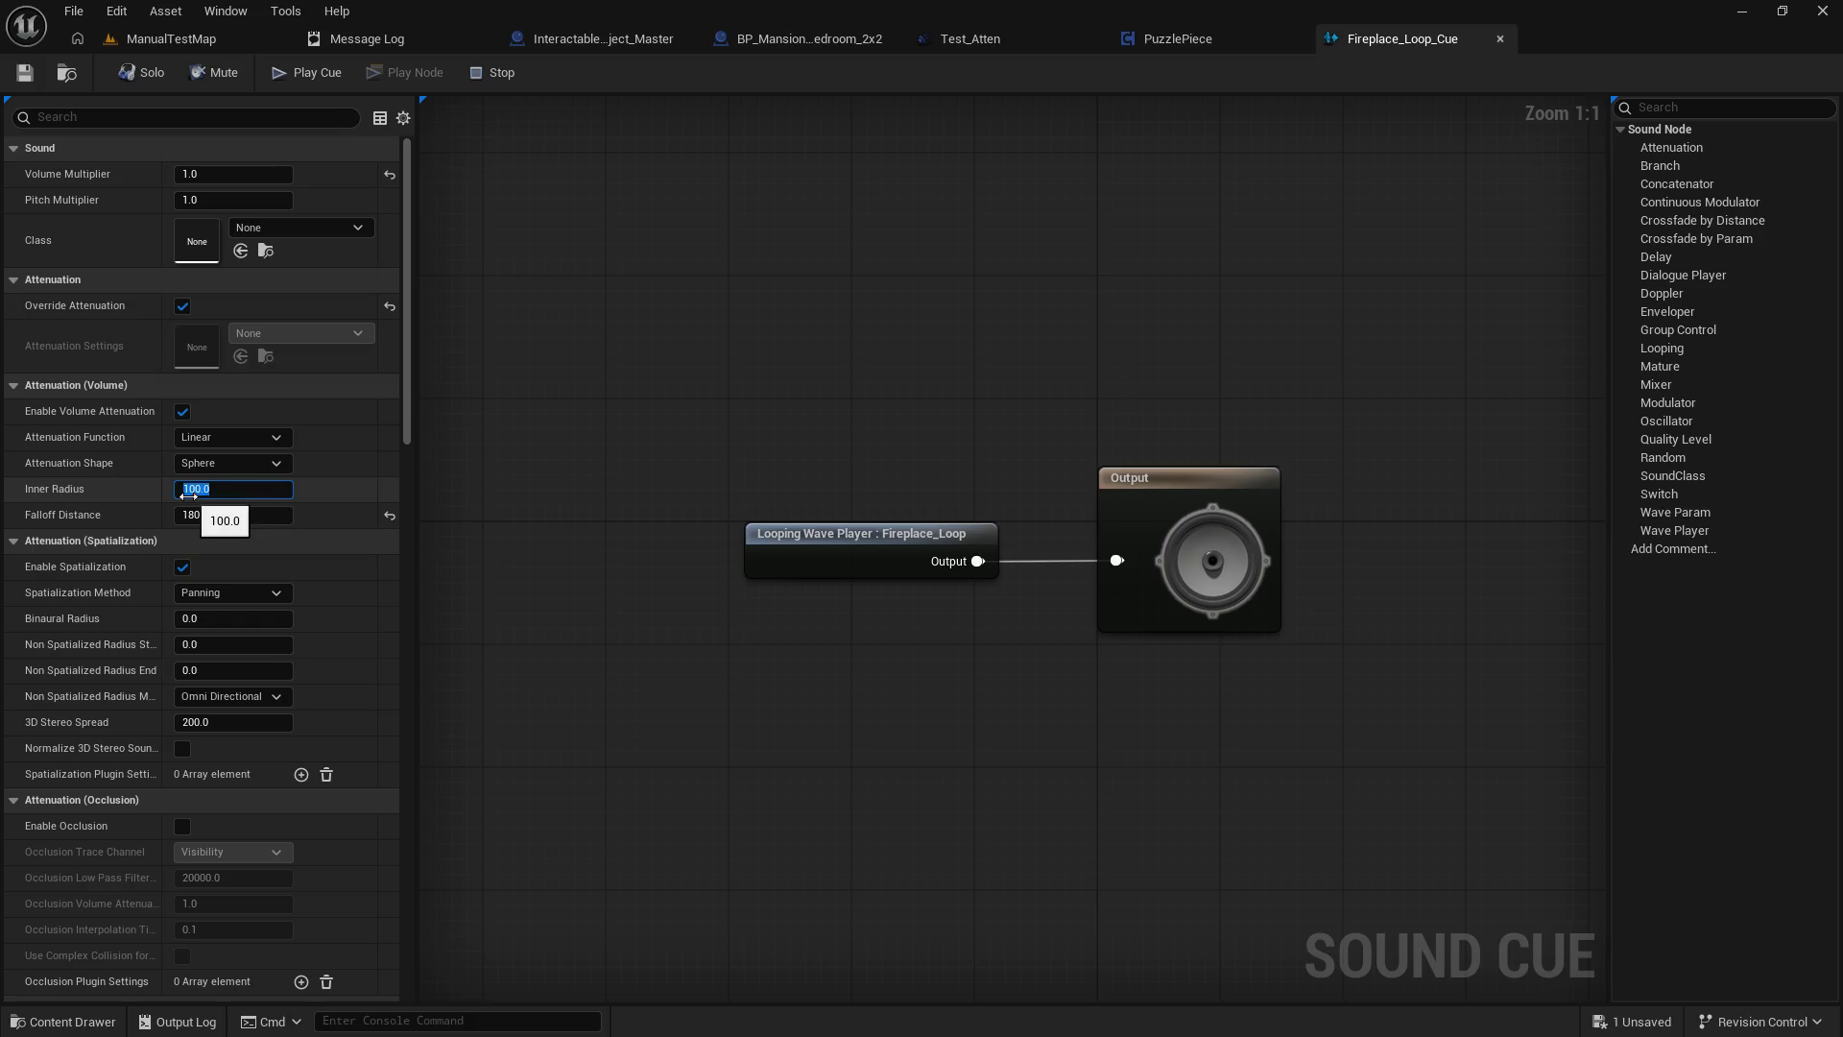
type("50")
key("Return")
left_click(36, 87)
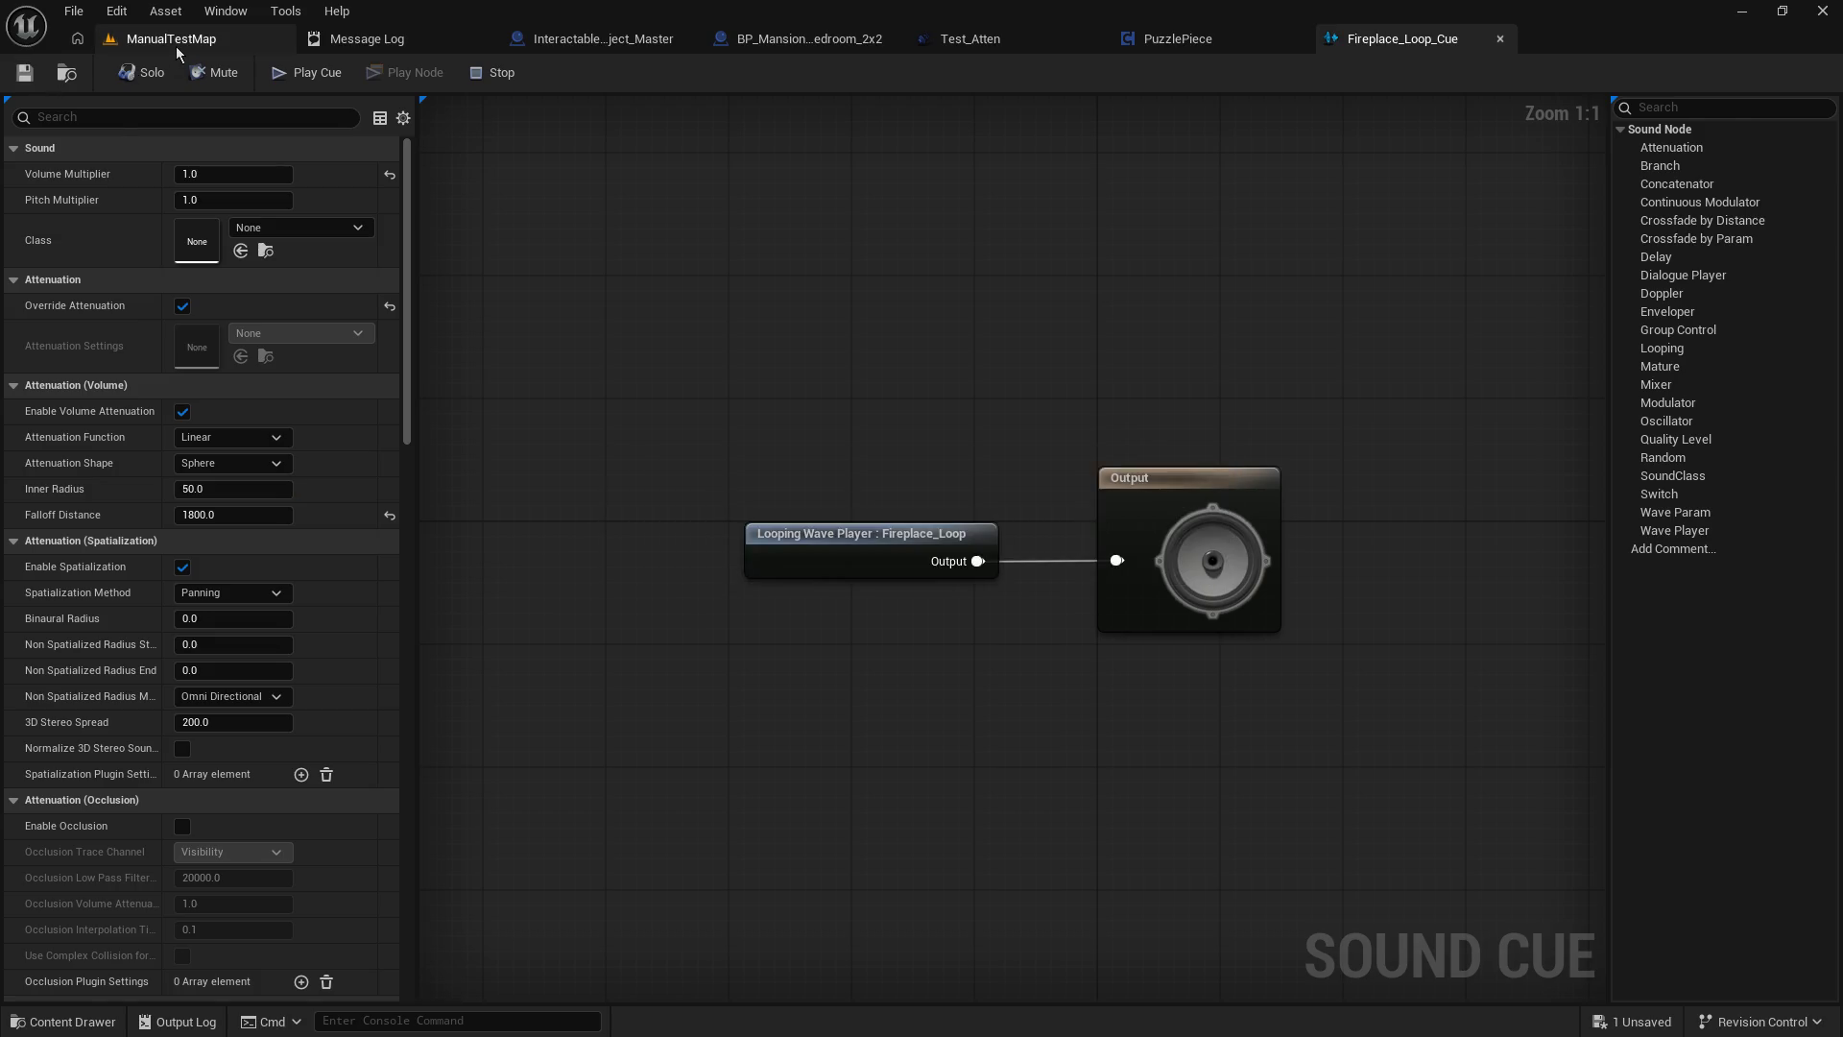
left_click(171, 38)
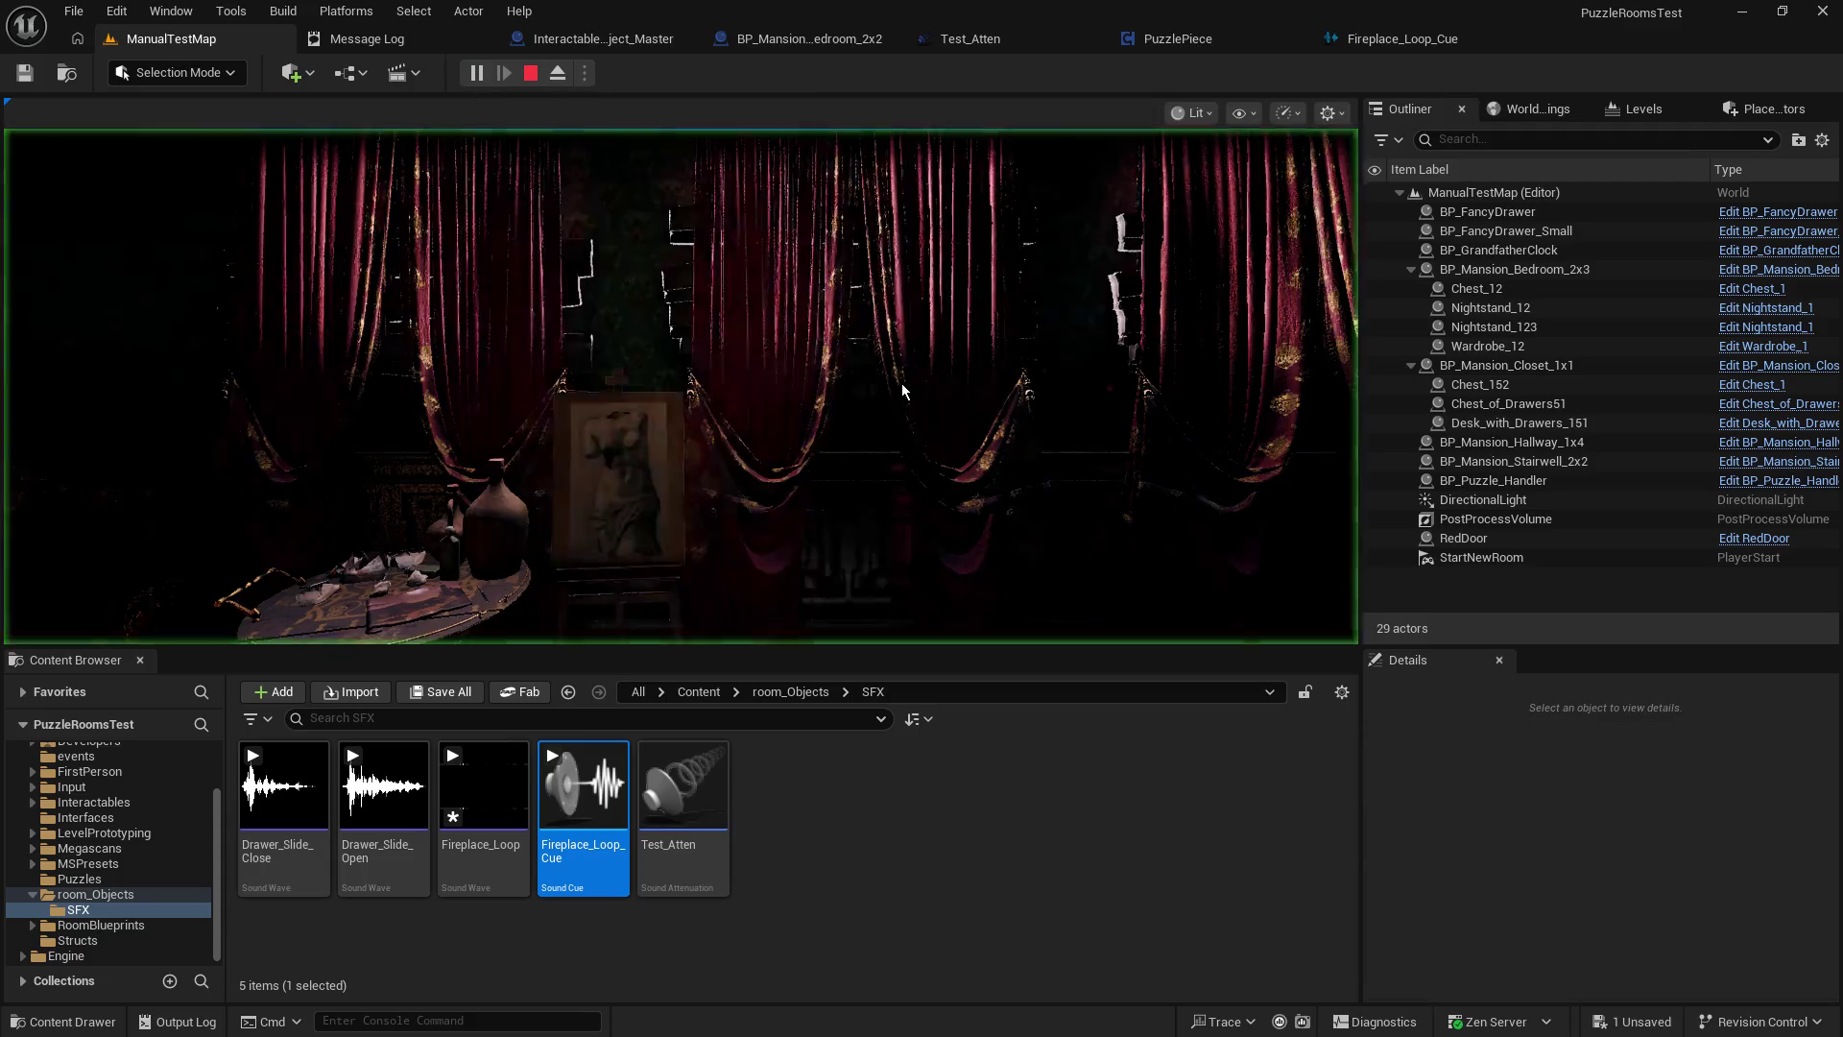
Play-test the level again, then save Fireplace_Loop_Cue and return to ManualTestMap.
left_click(902, 391)
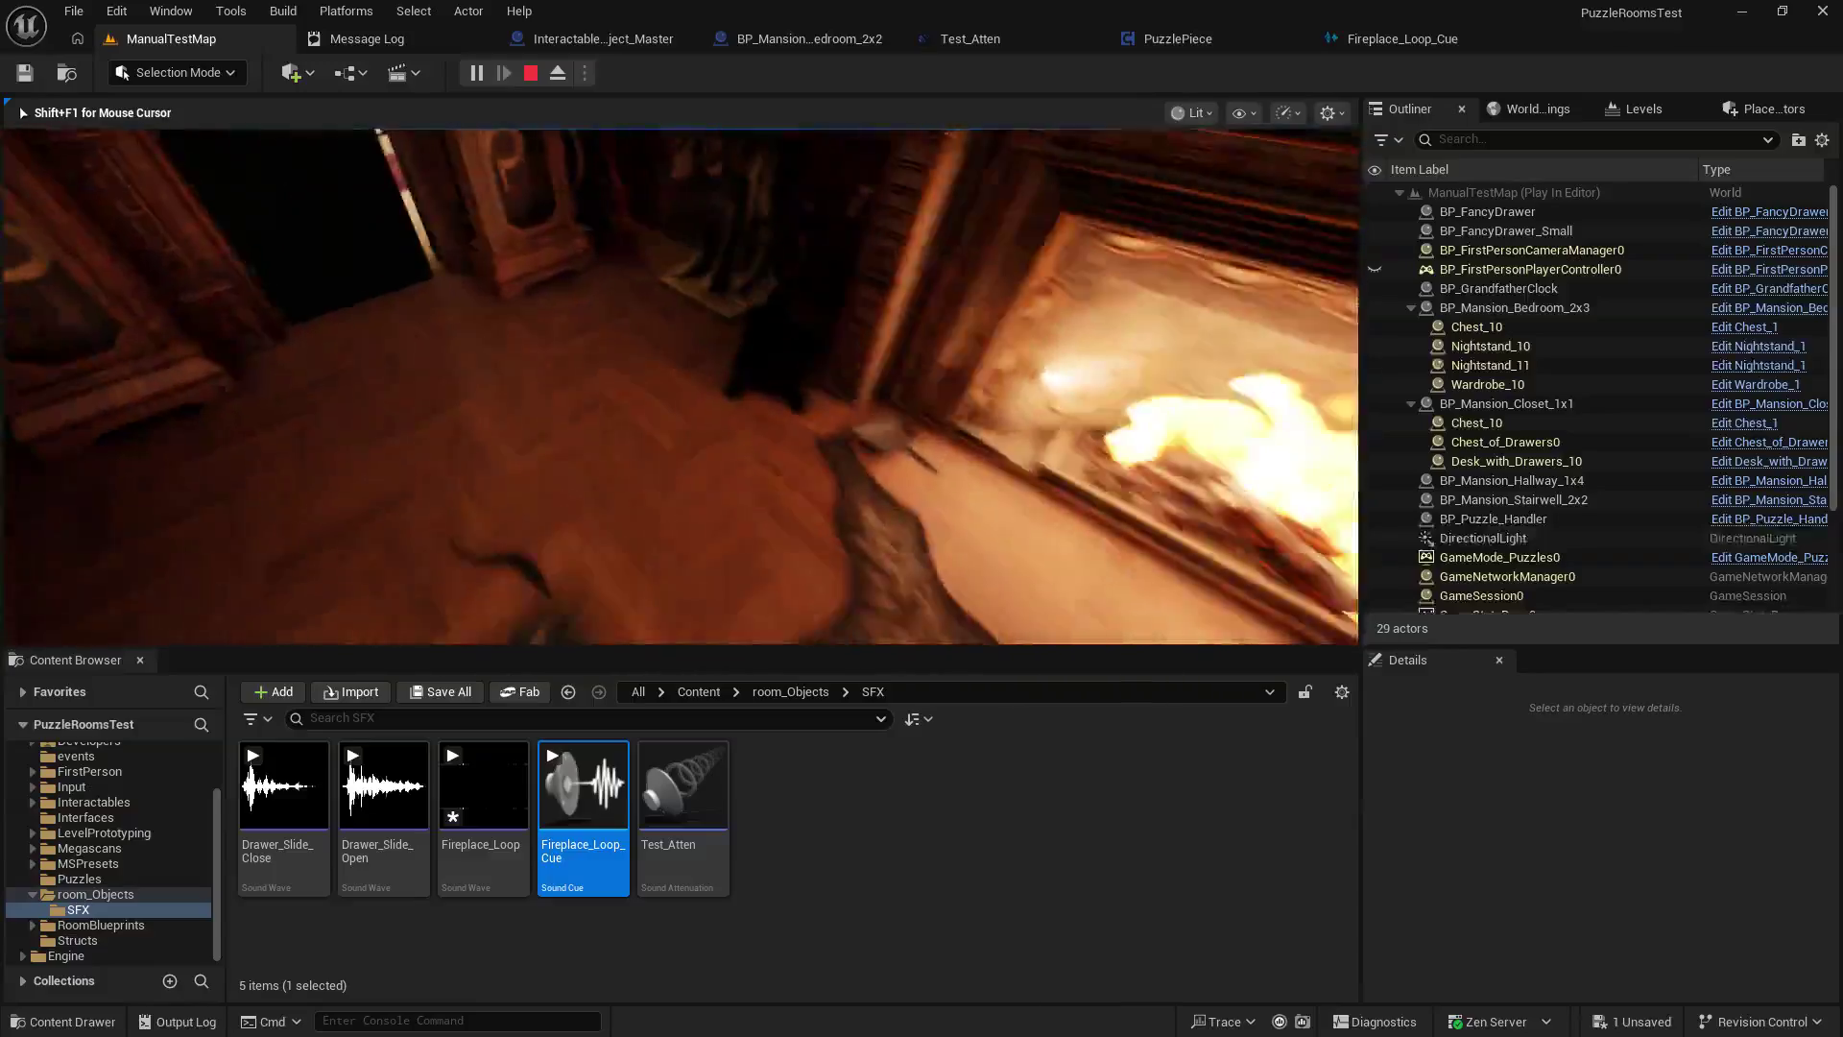
mouse_move(680, 387)
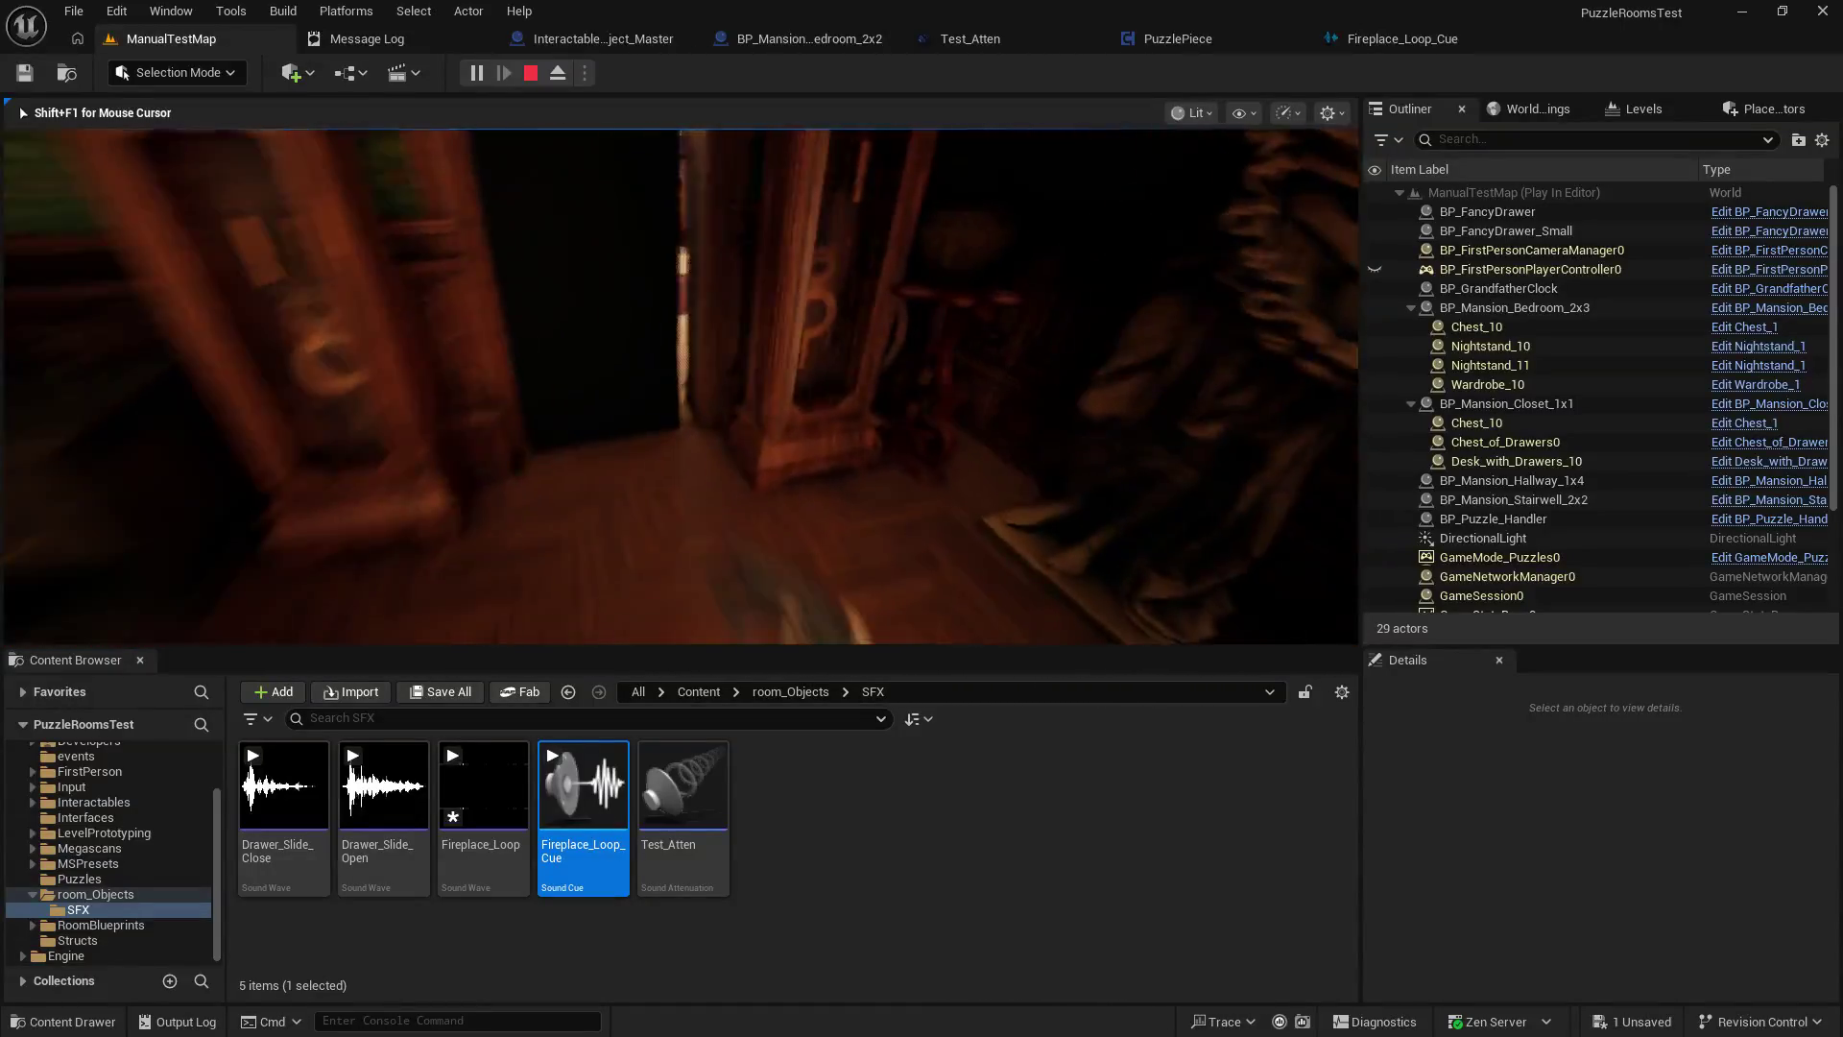
key("shift+F1")
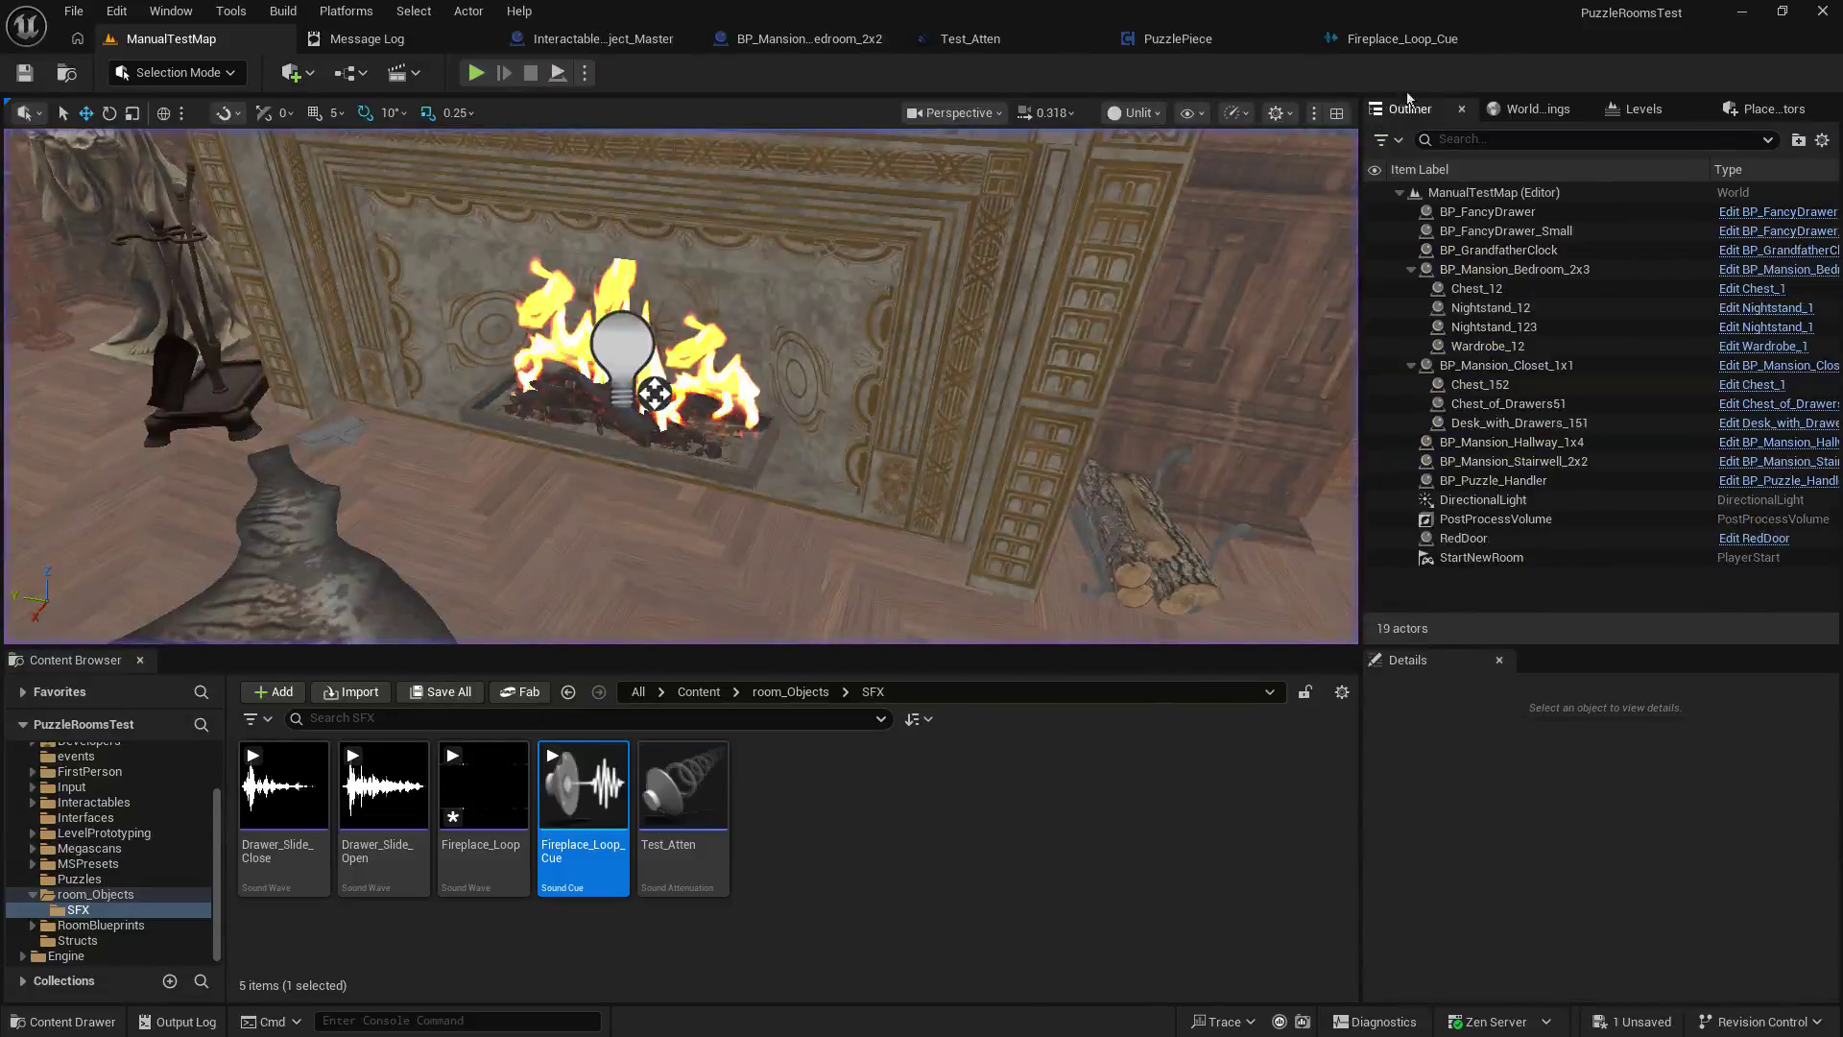
left_click(1402, 38)
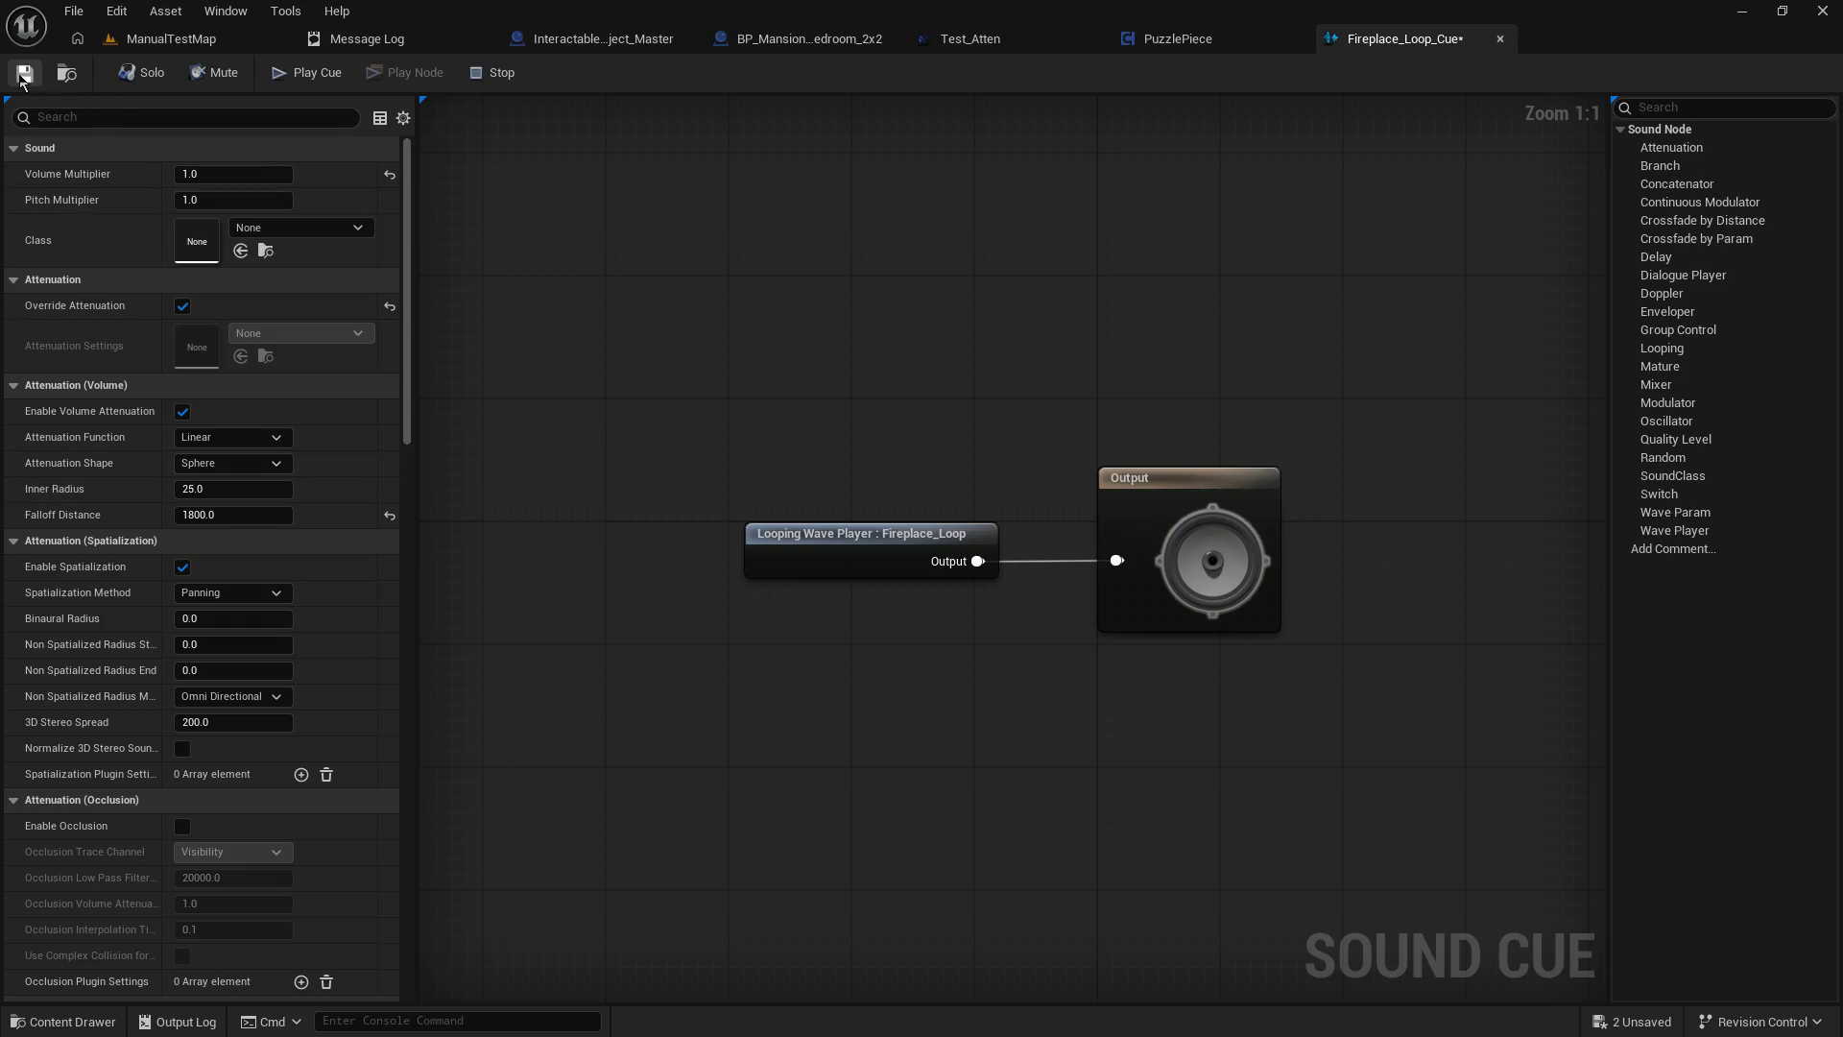
key("ctrl+s")
left_click(193, 44)
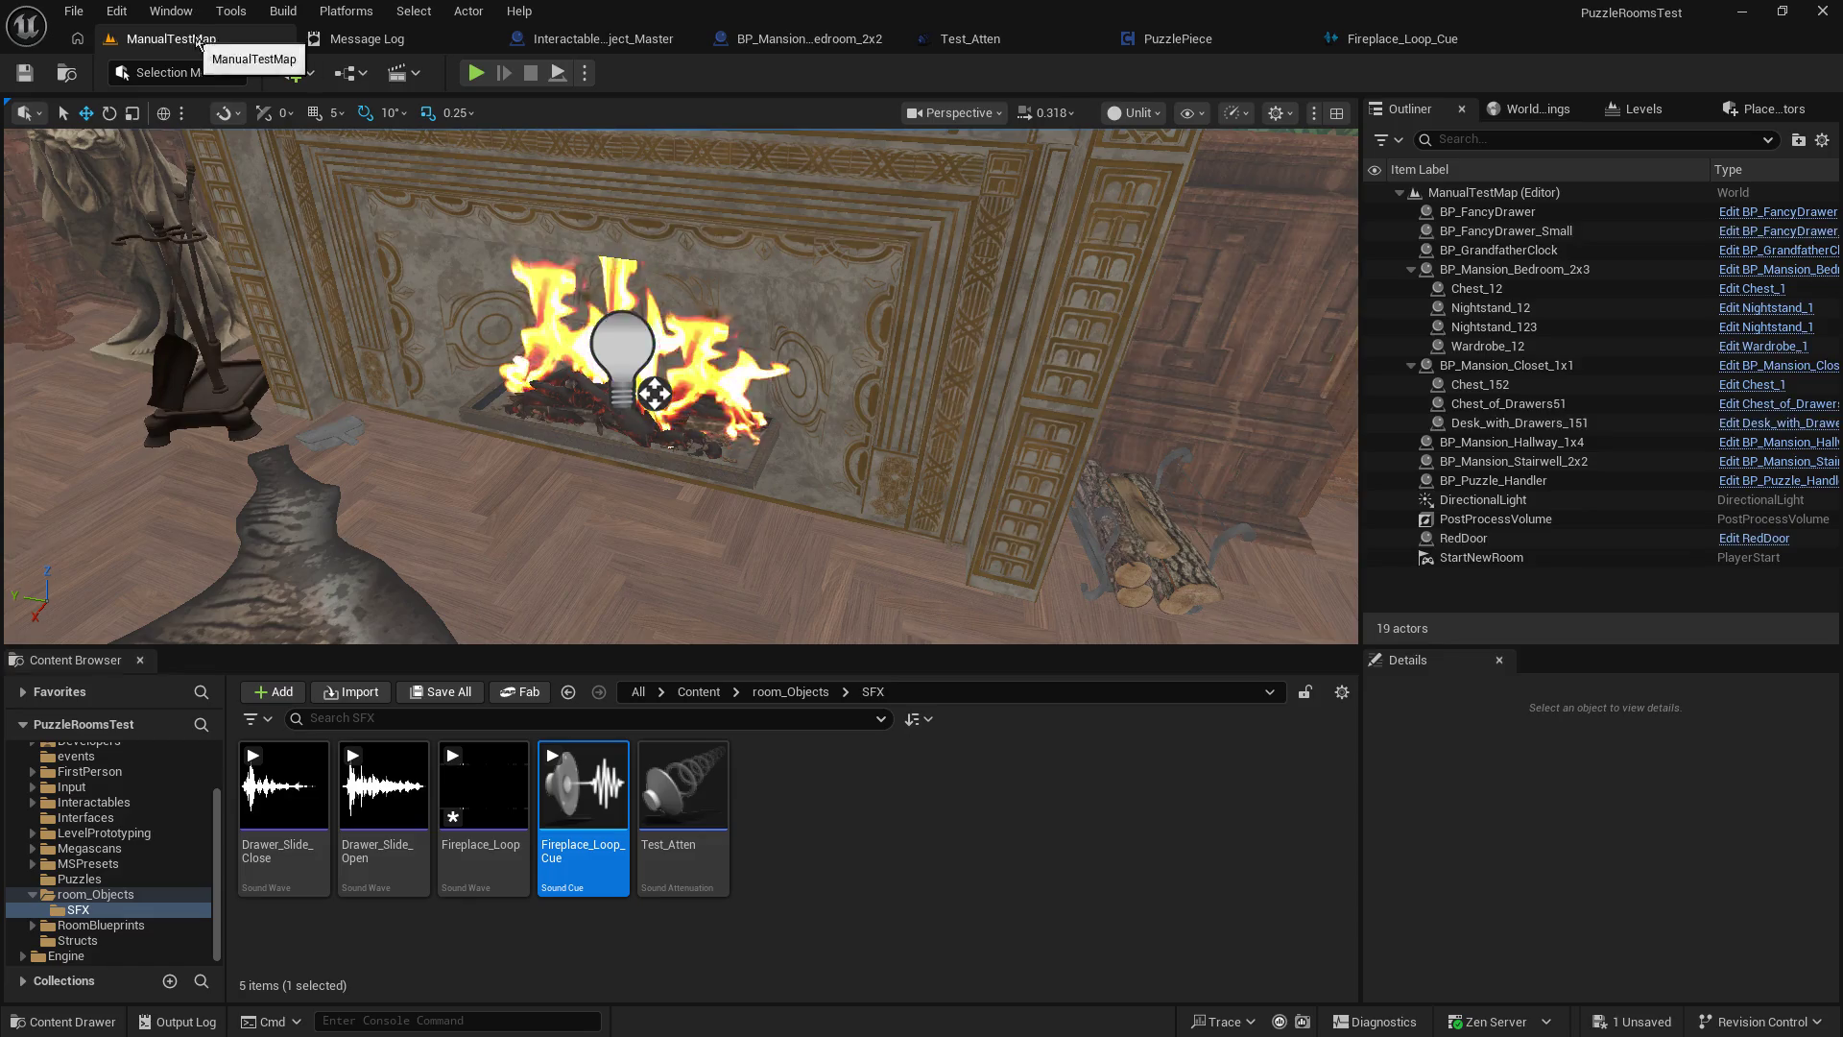
left_click(475, 73)
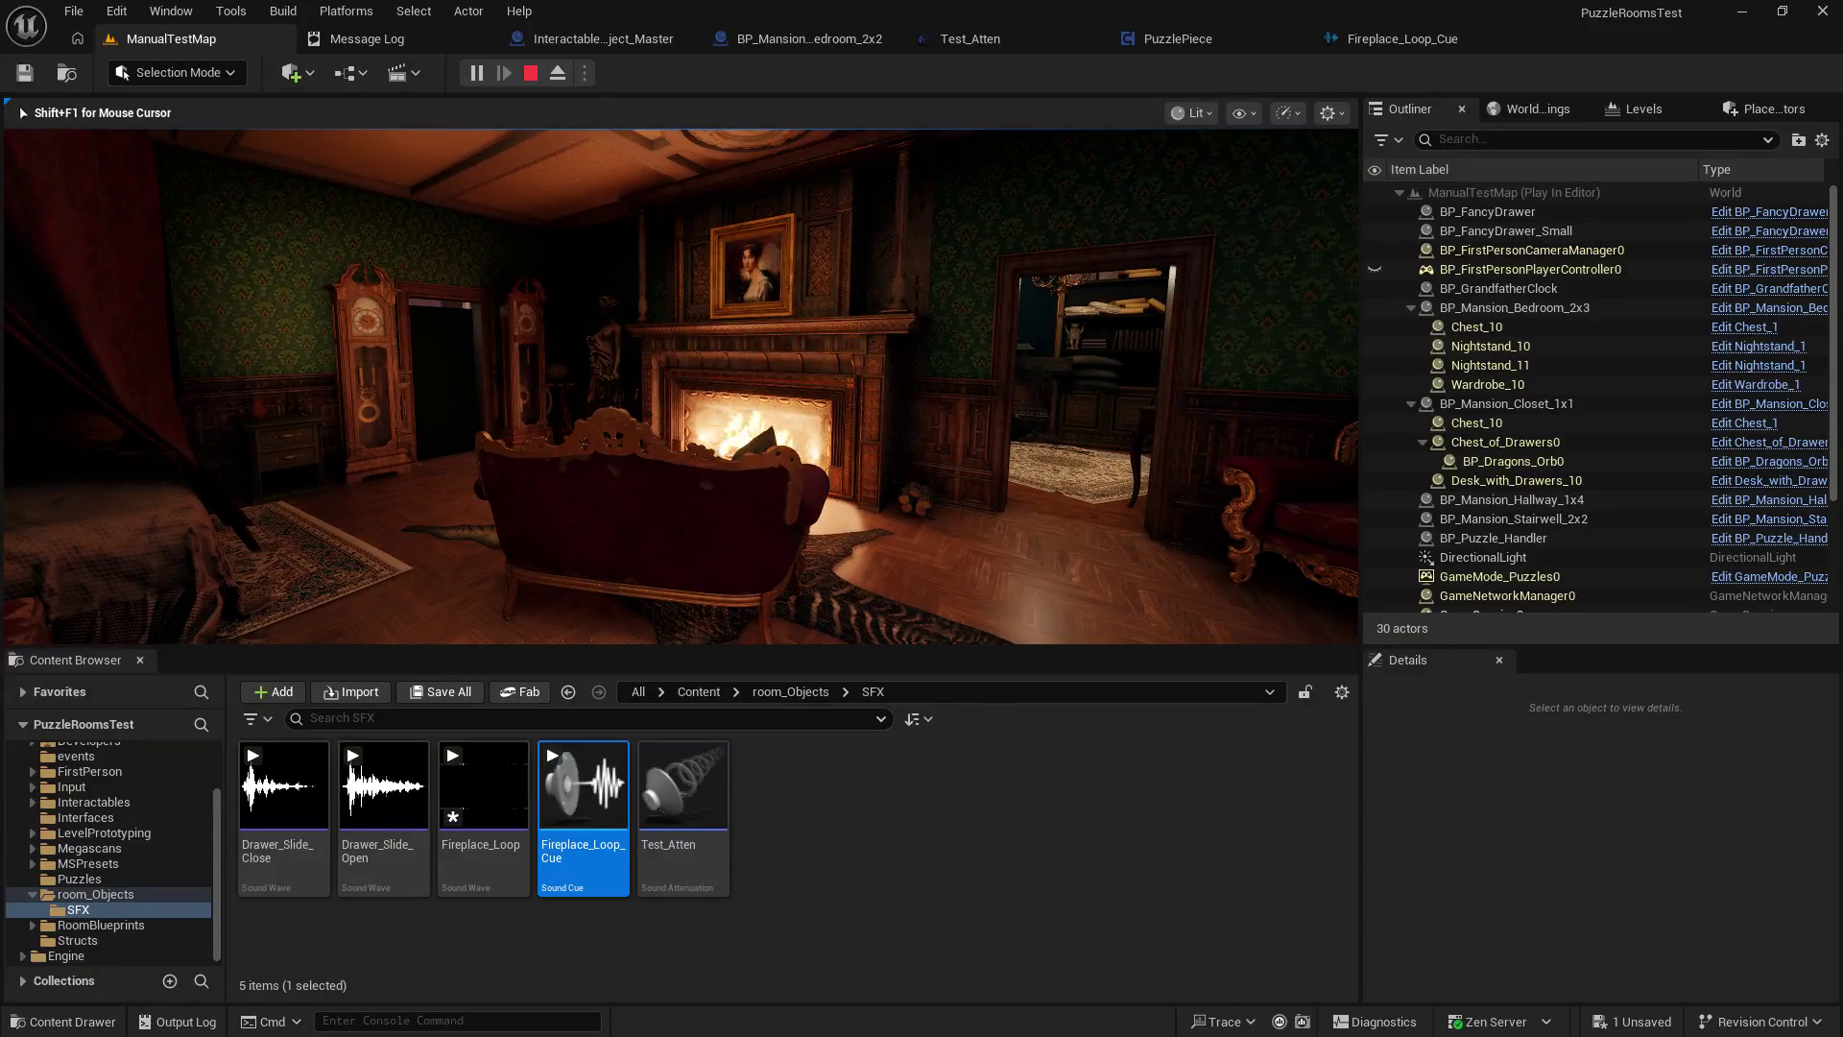
key("Escape")
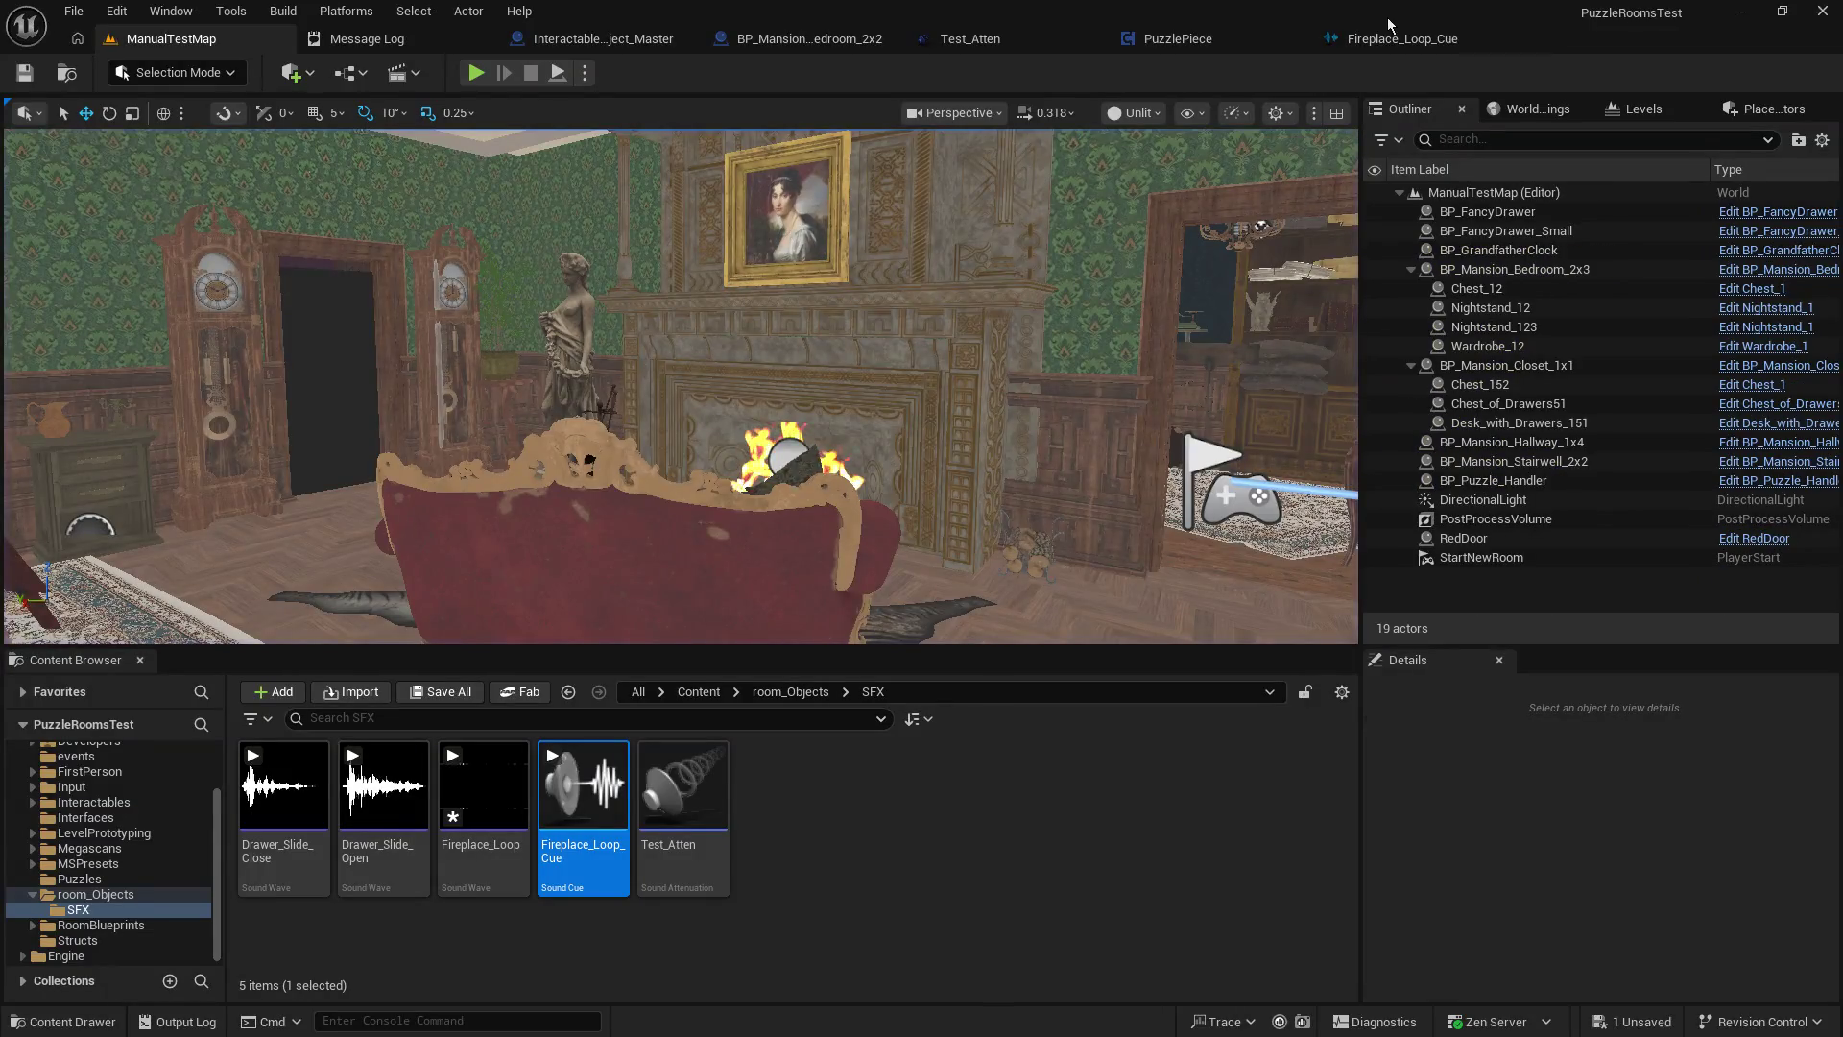
Change Fireplace Loop's volume multiplier to 0.3 in BP_Mansion_Bedroom_2x2, save, and return to ManualTestMap.
left_click(806, 38)
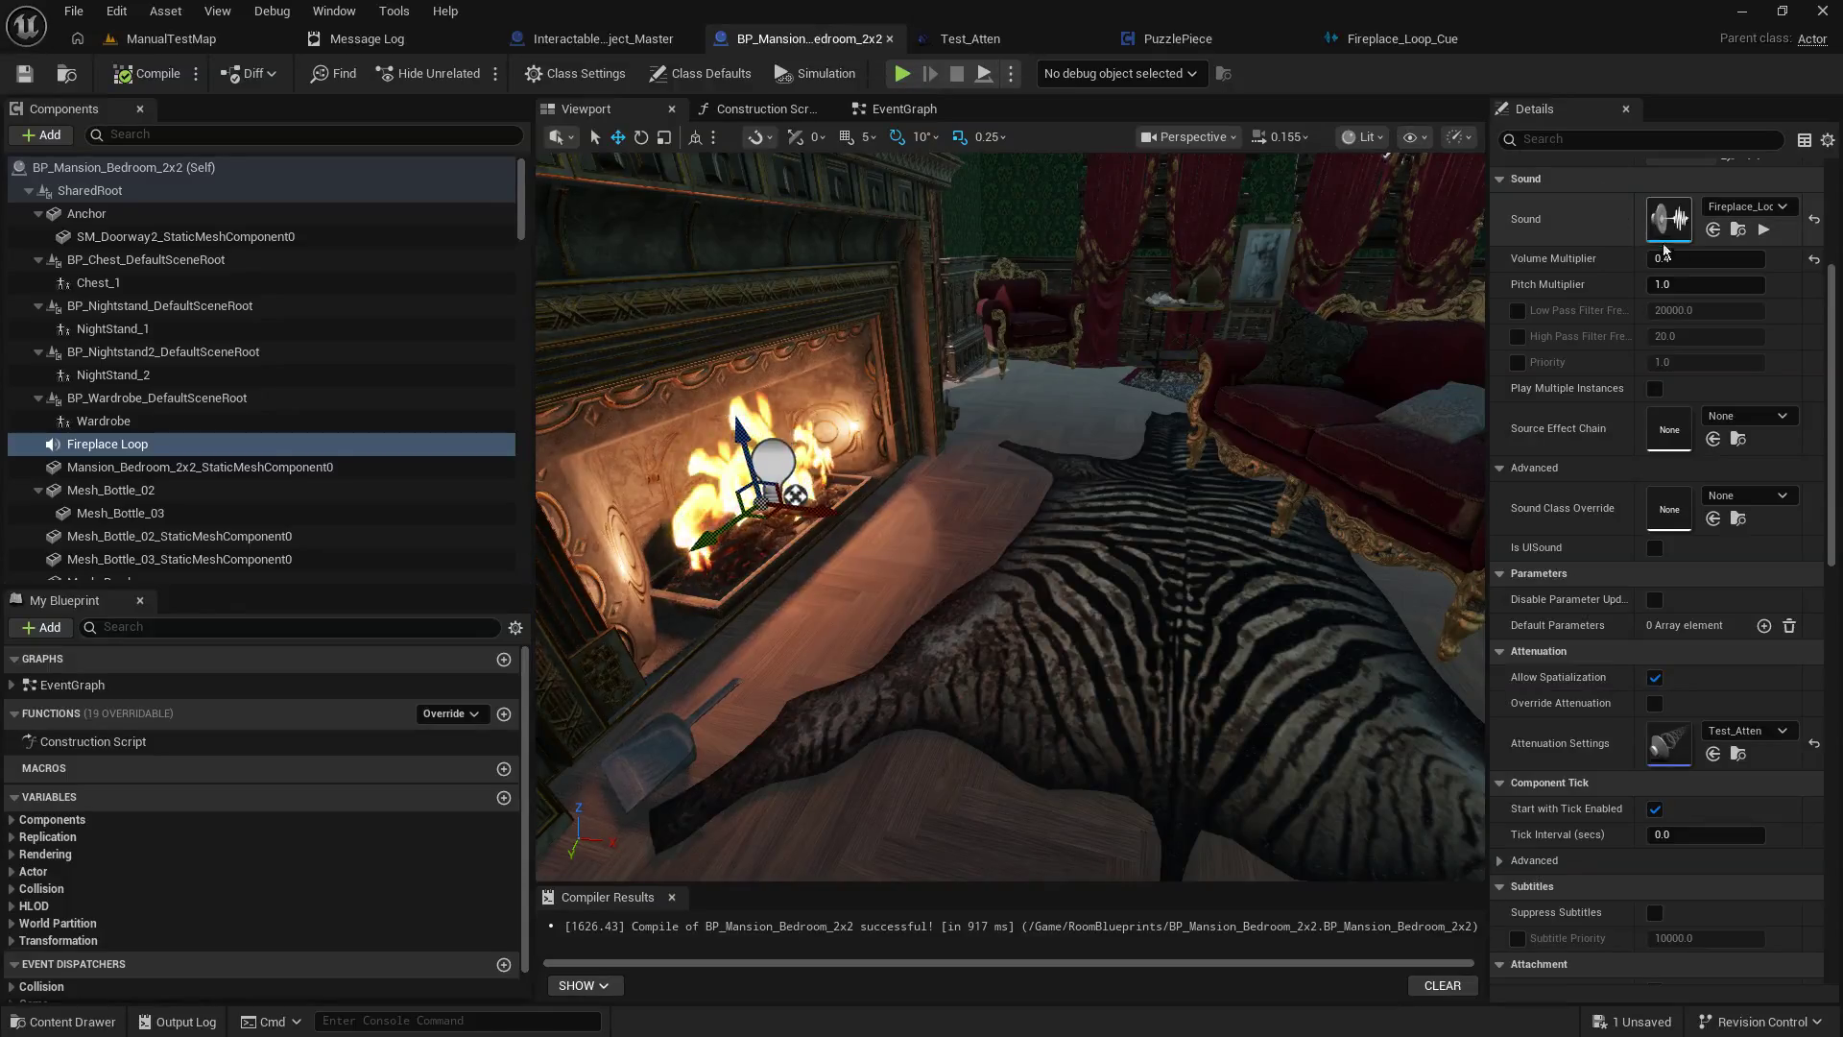
left_click(1721, 260)
key("End")
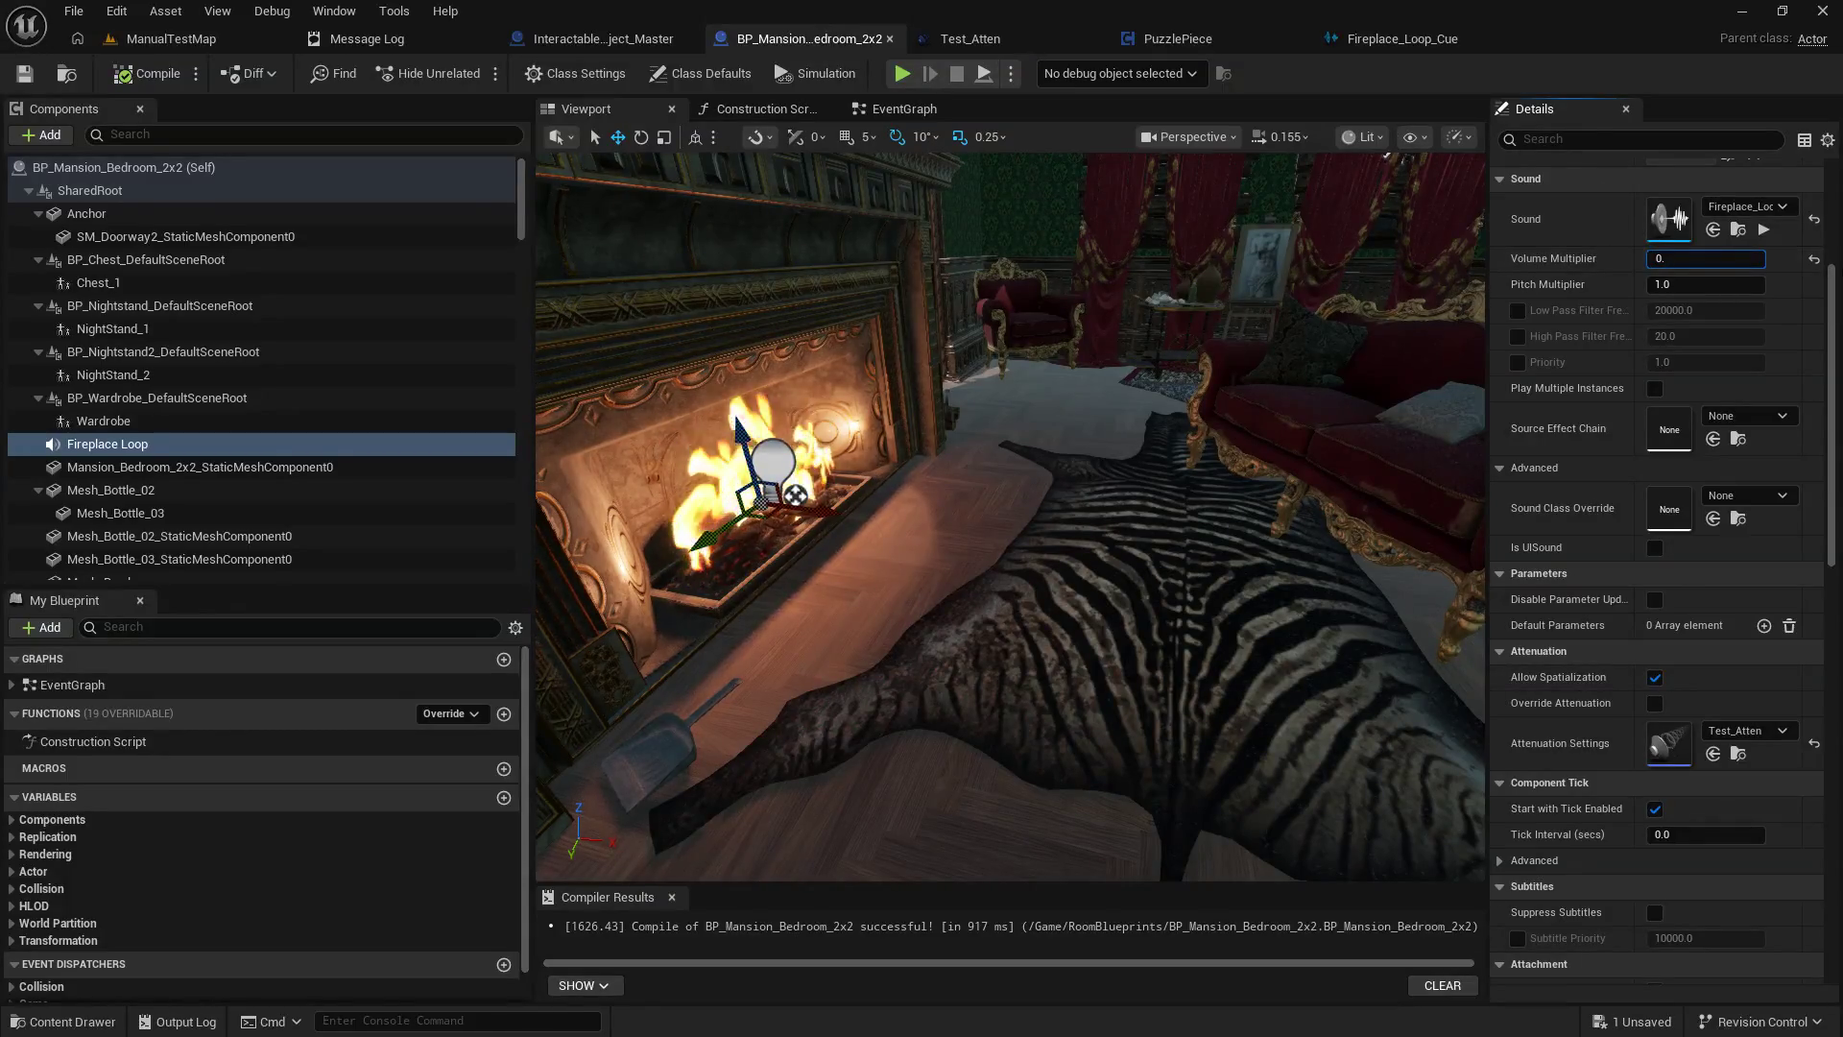
type("3")
key("Return")
left_click(29, 77)
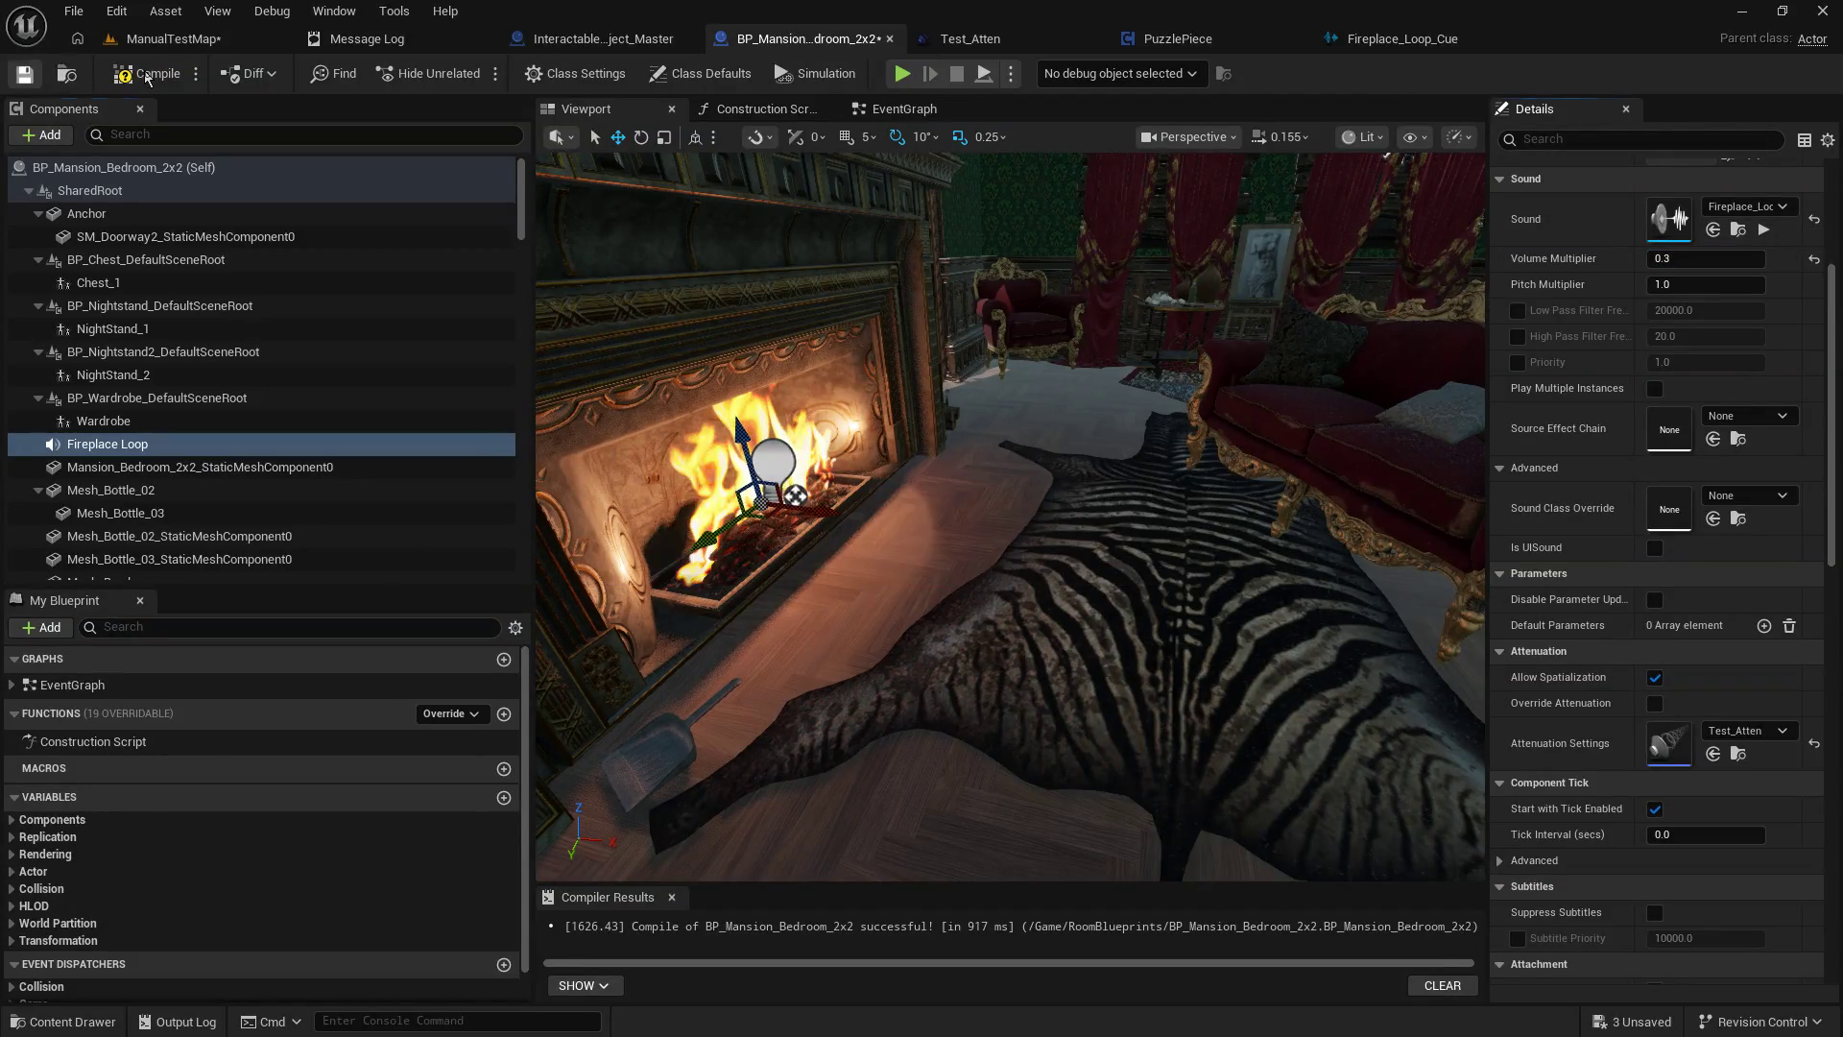
left_click(204, 40)
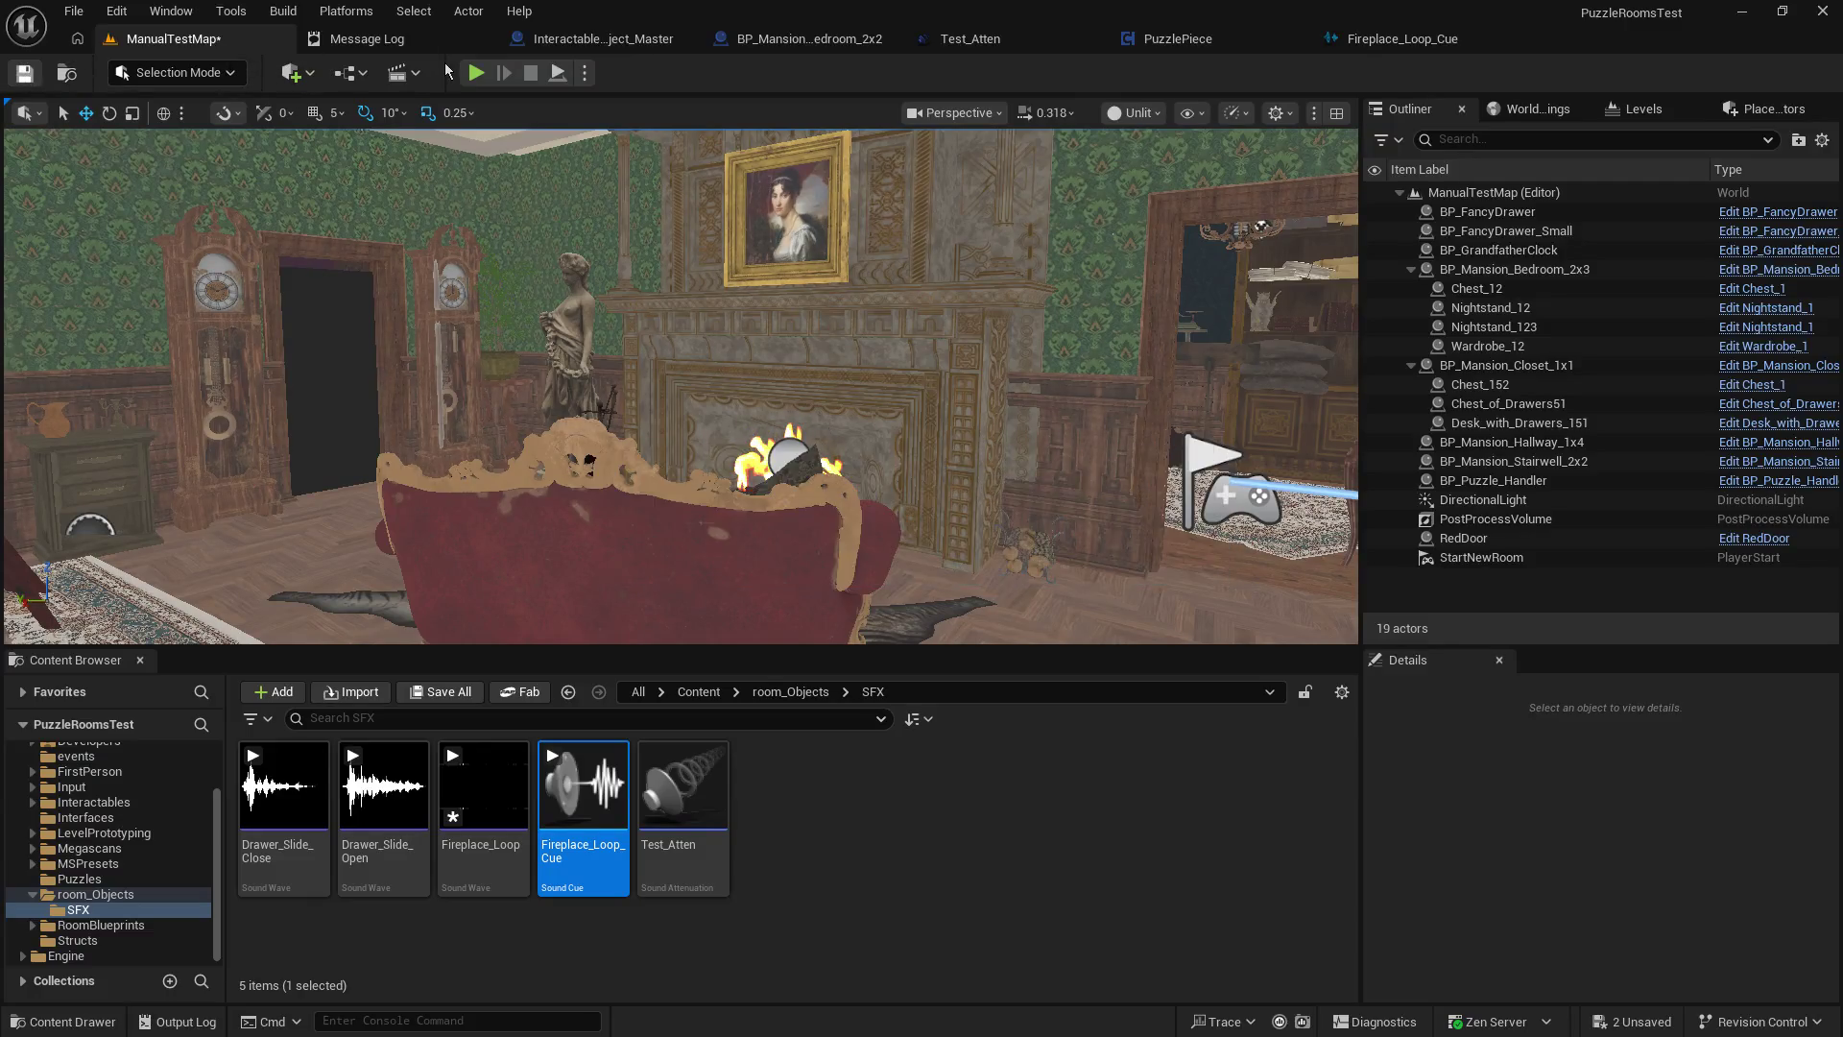
left_click(476, 73)
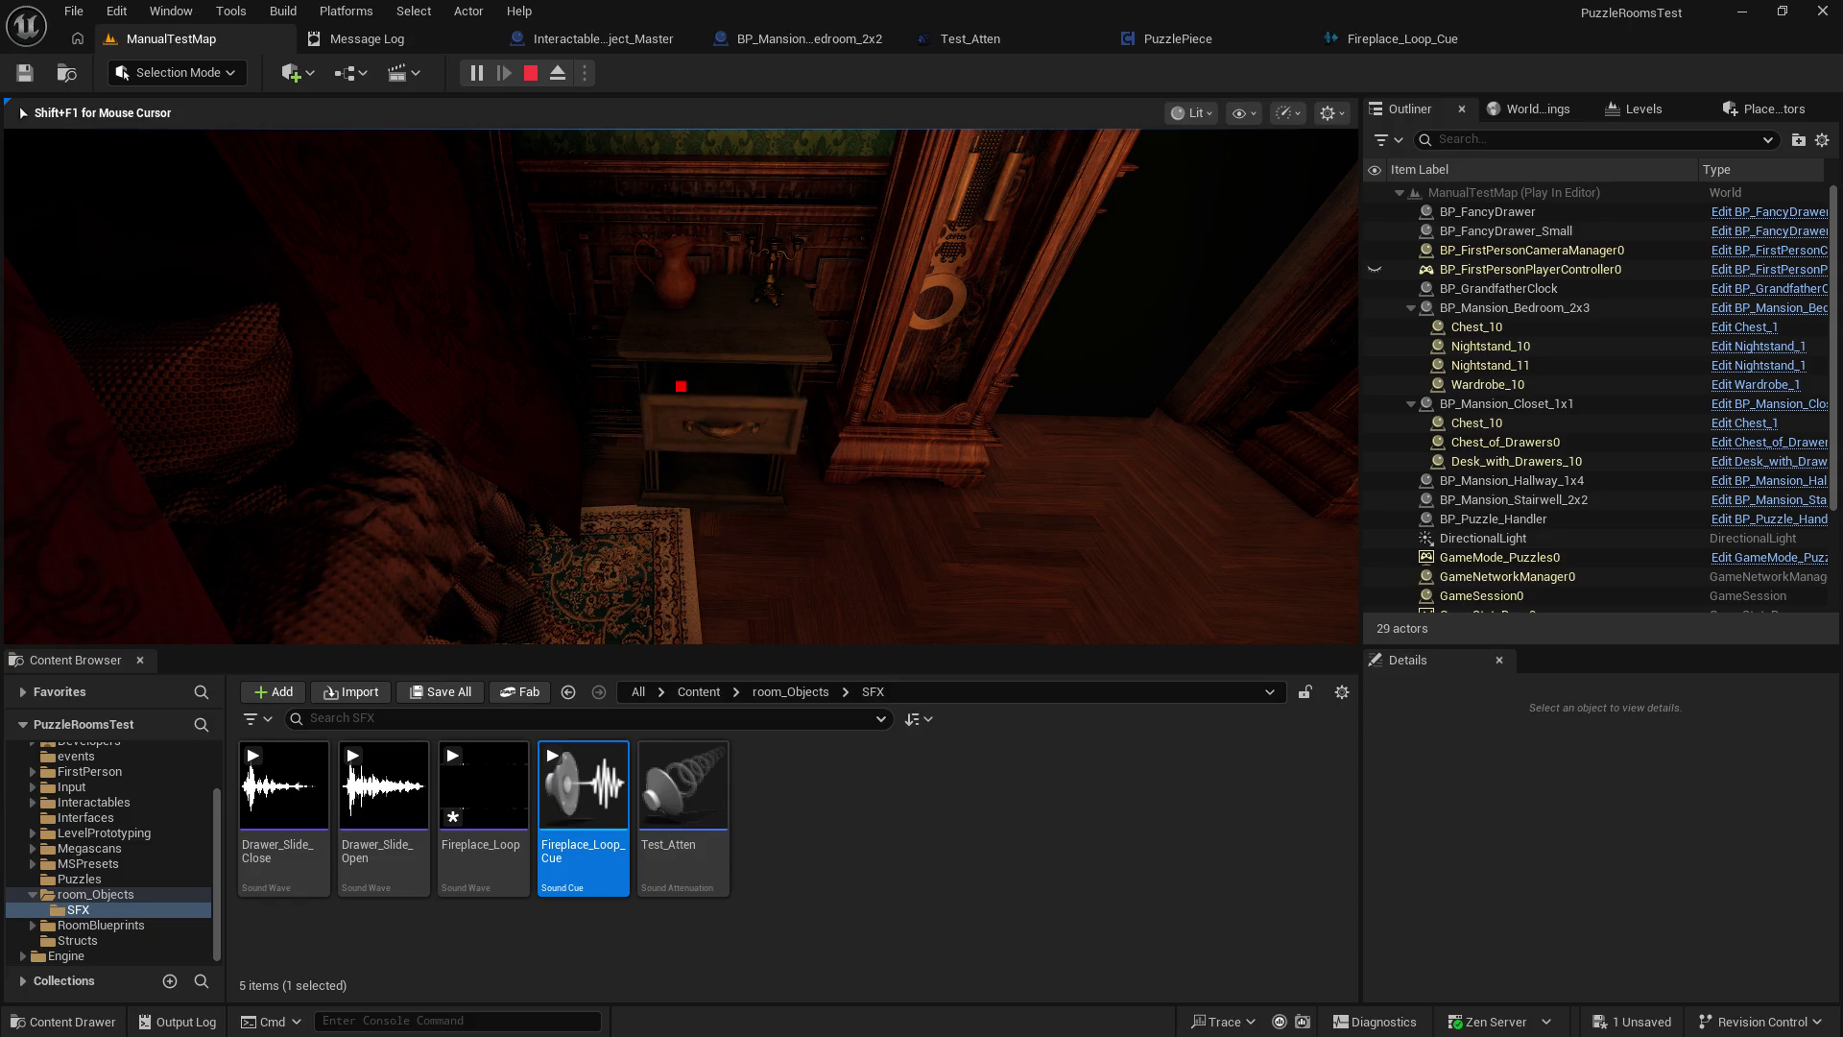
left_click(681, 386)
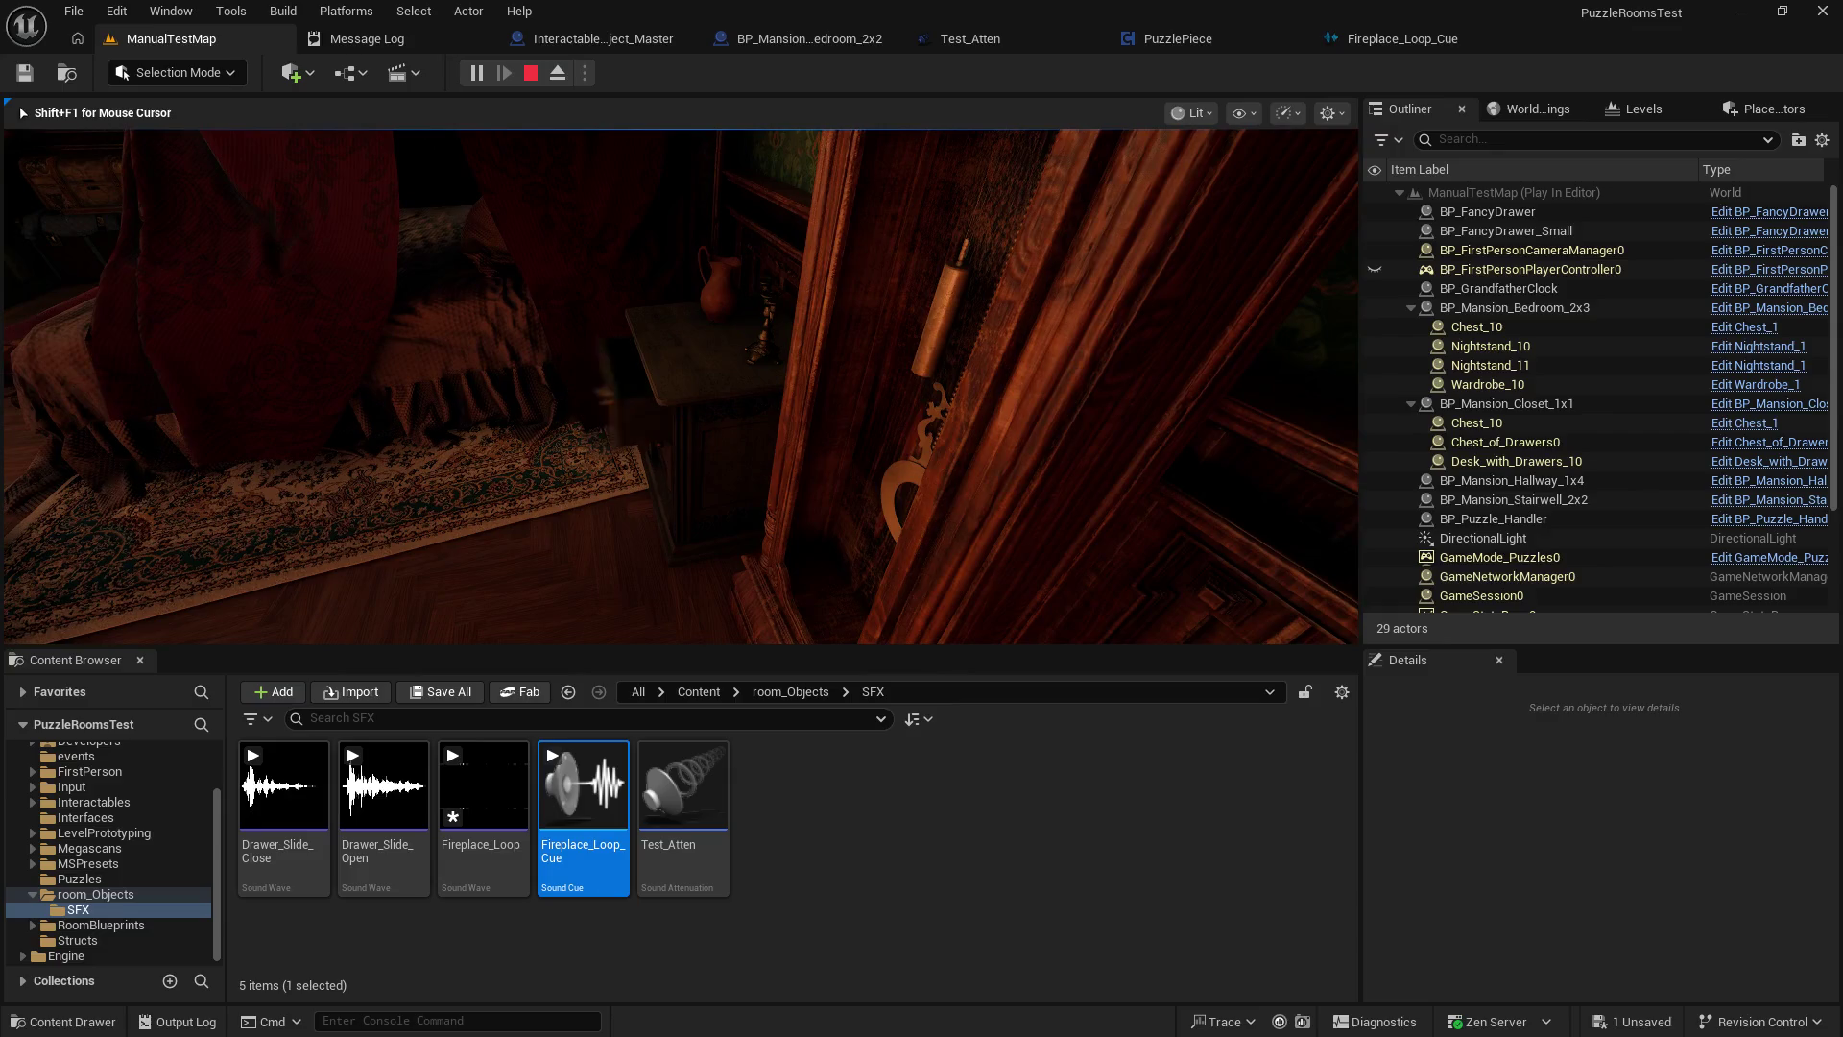
left_click(680, 386)
left_click(680, 386)
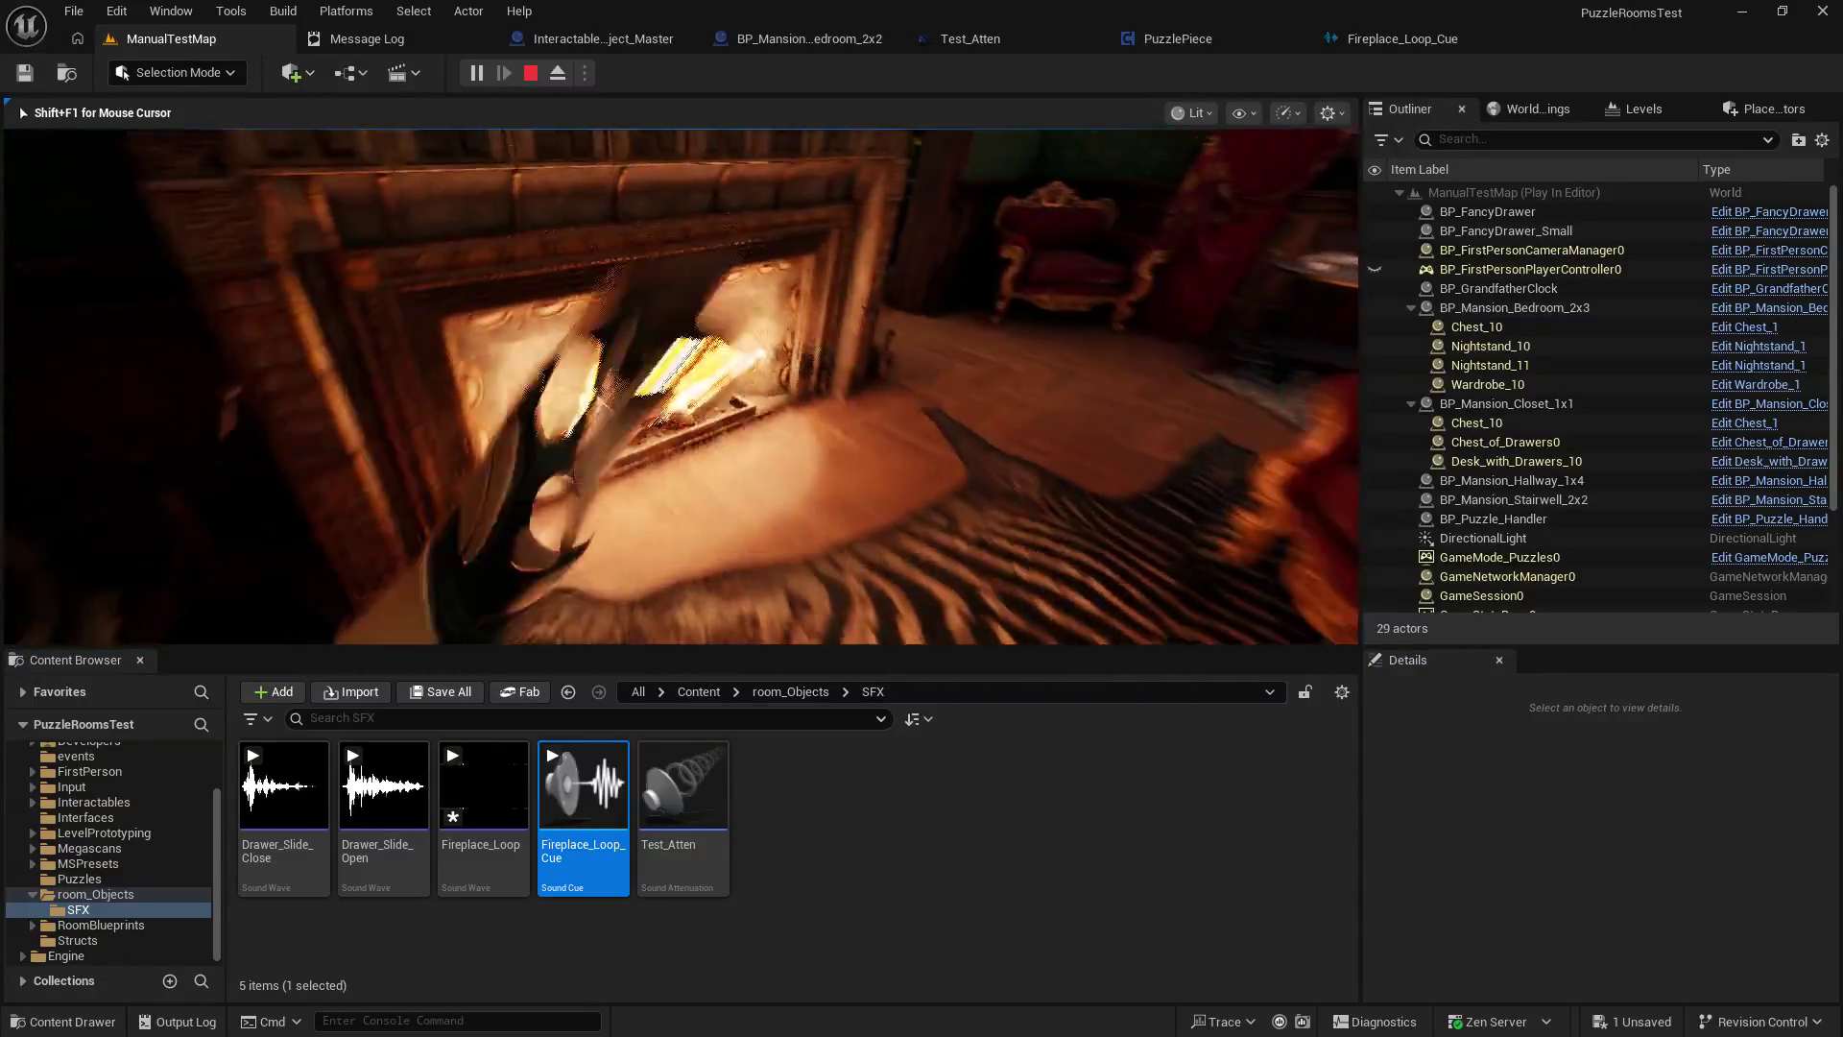
key("Escape")
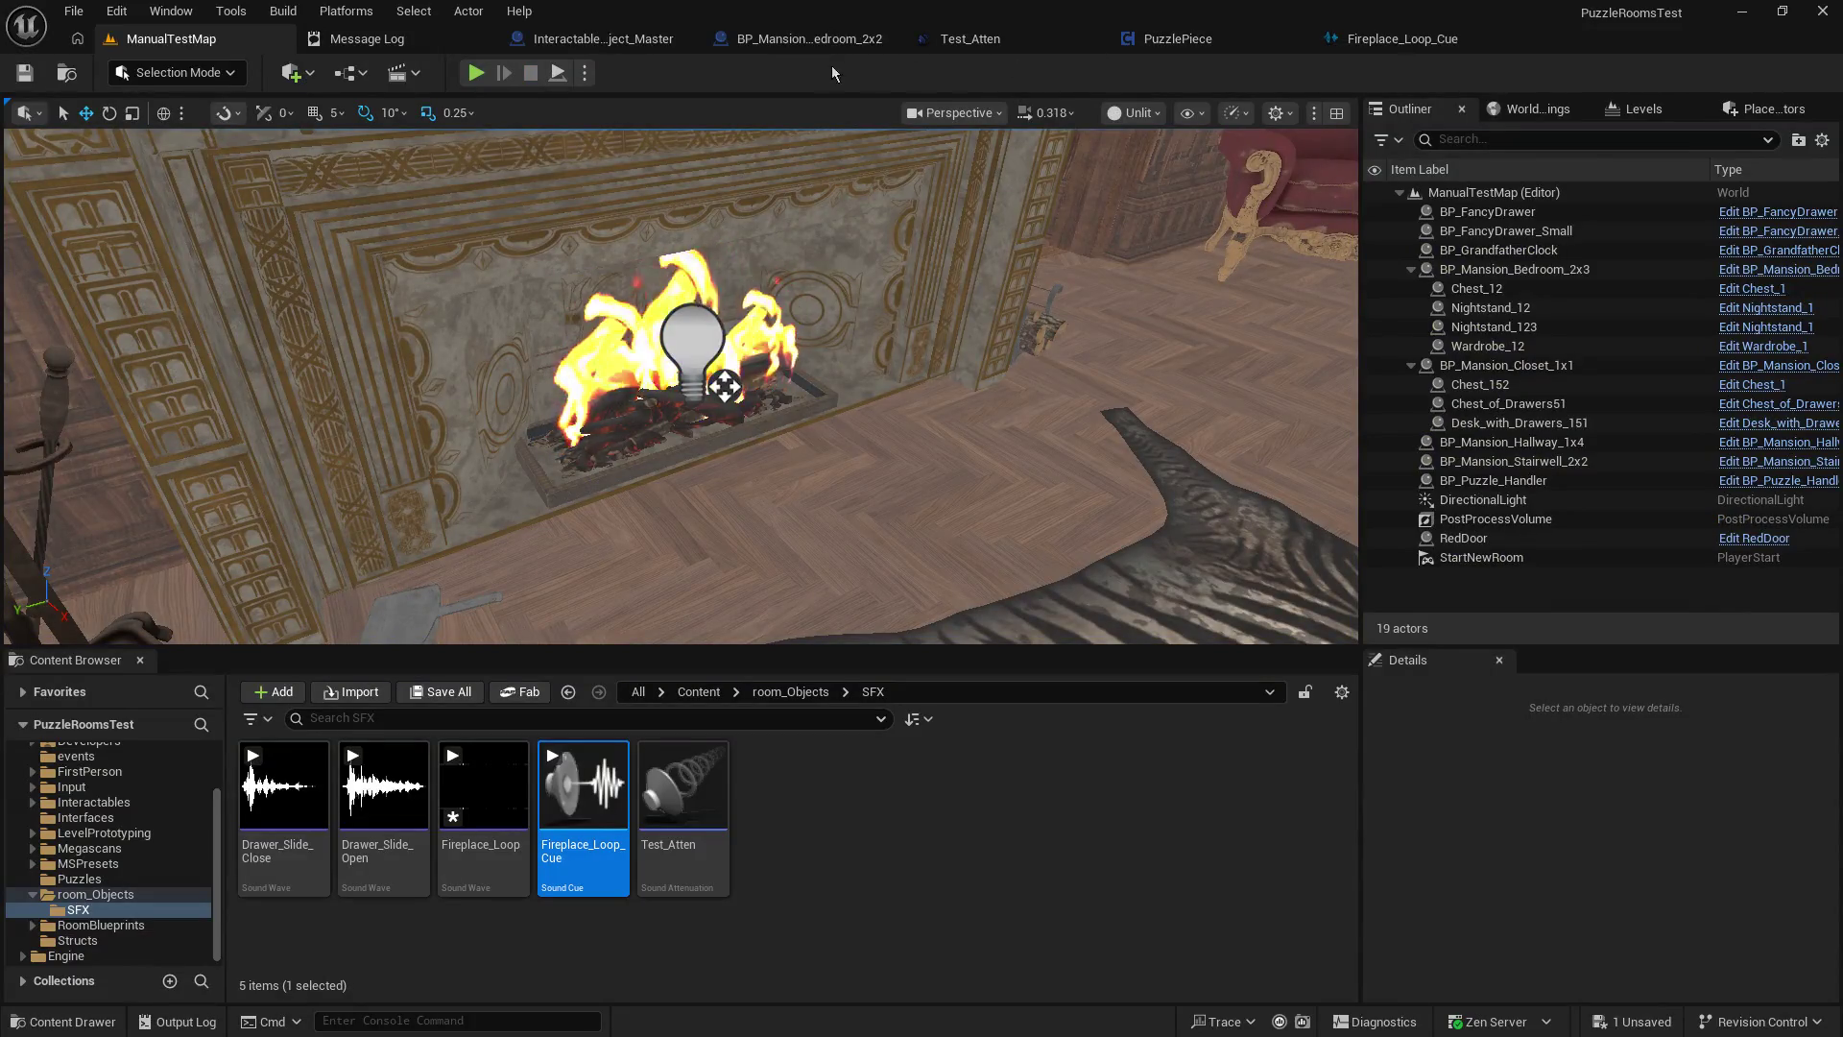
Inspect the For Each Loop and SET nodes in Interactable_Object_Master's EventGraph, then bring up Test_Atten.
left_click(596, 43)
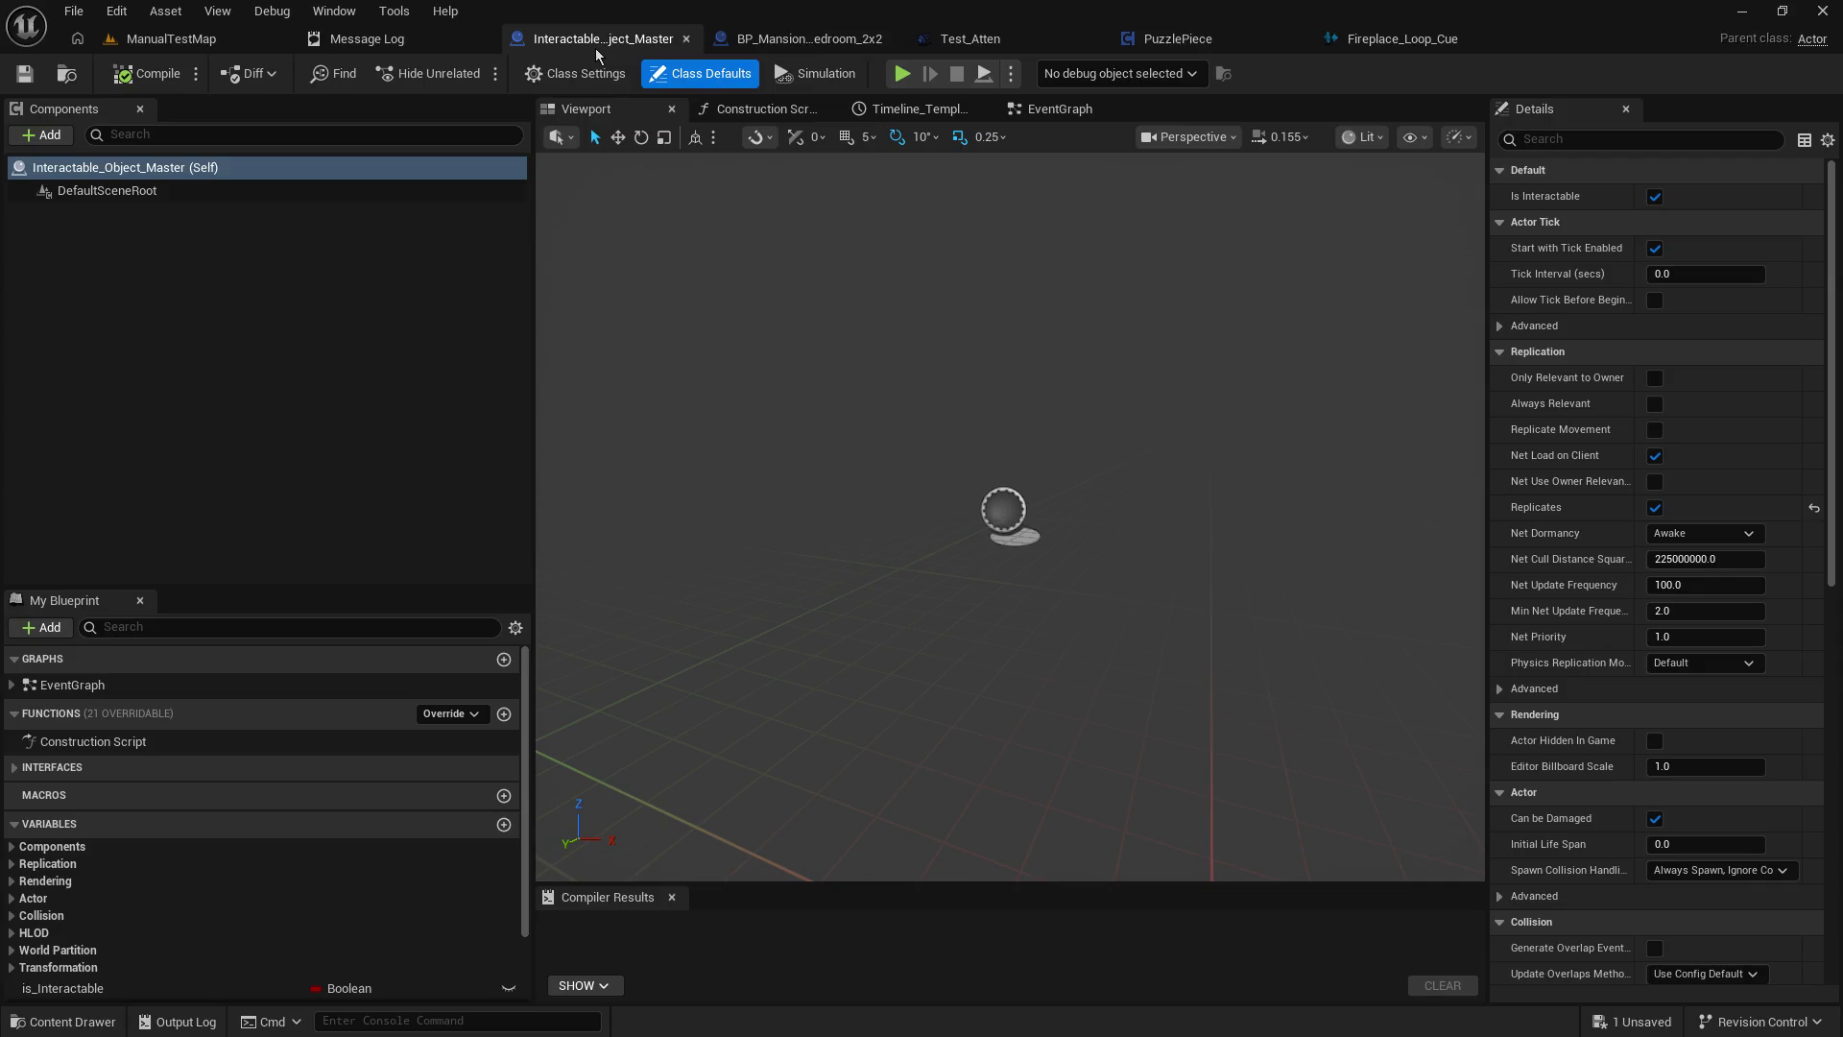
left_click(1044, 115)
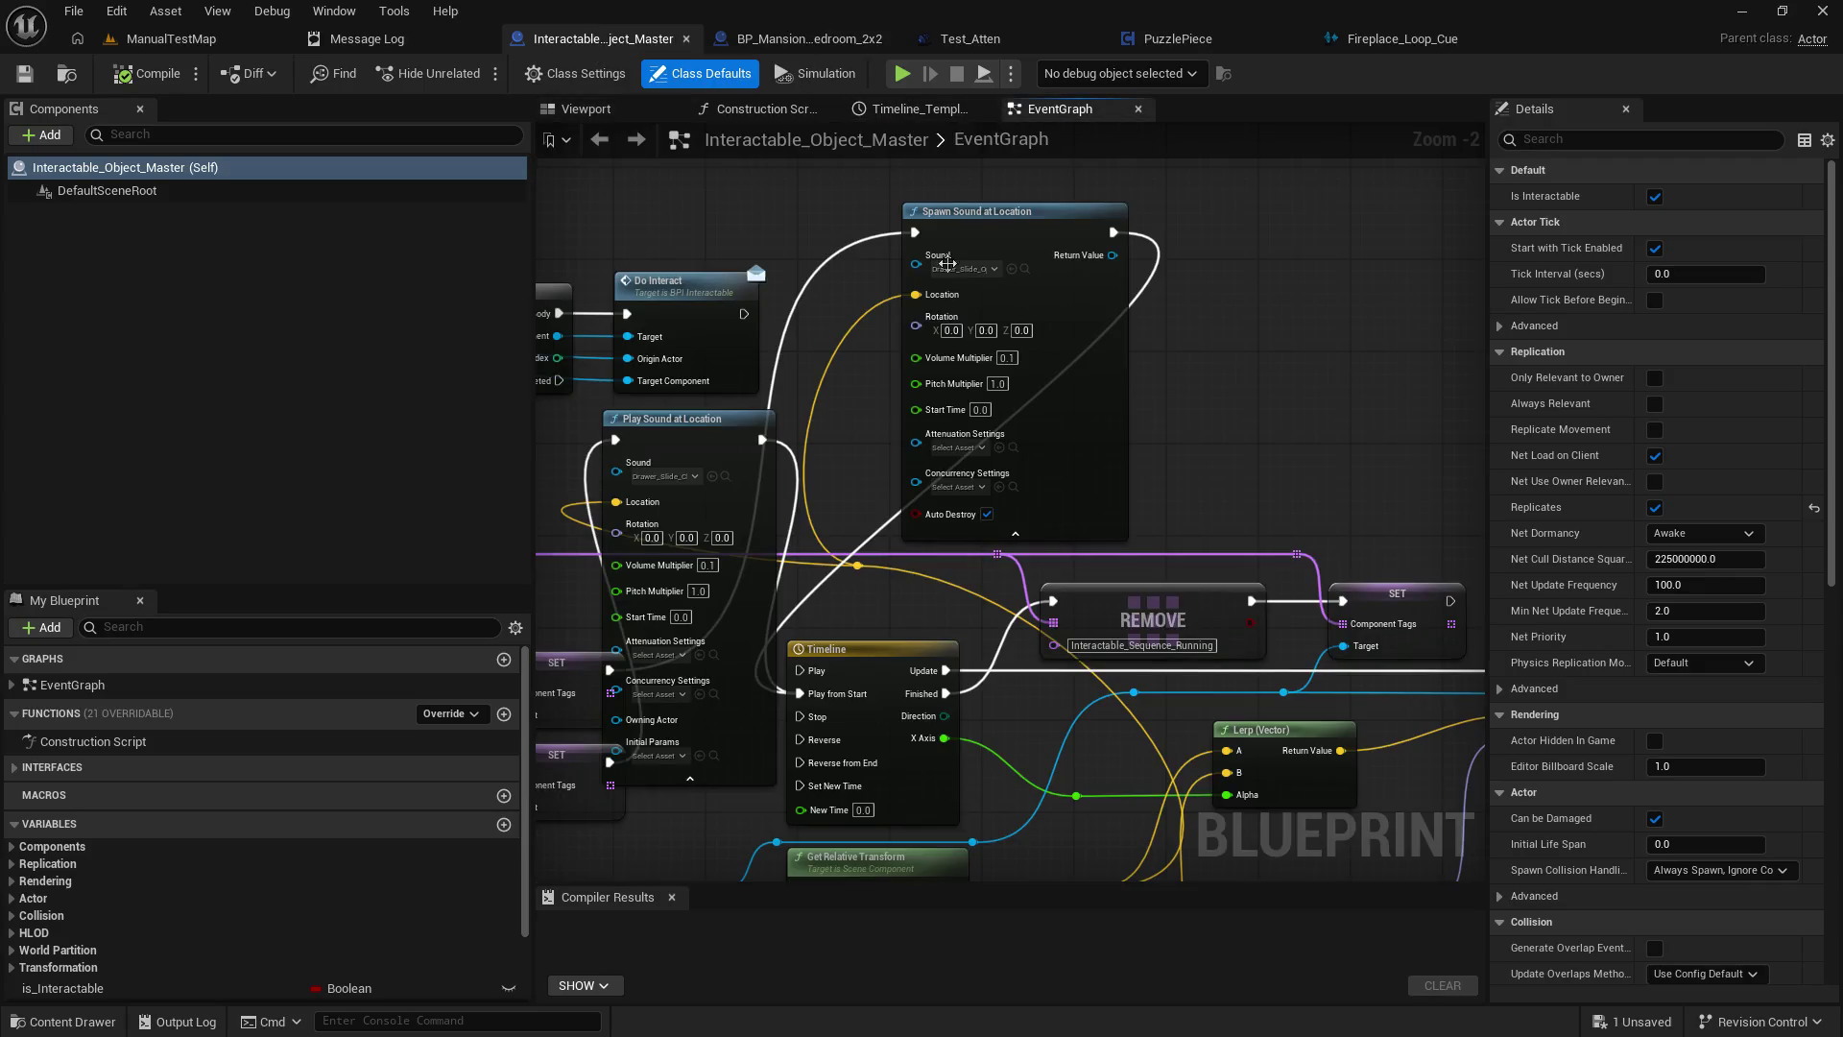
mouse_move(920, 341)
left_mouse_down()
mouse_move(873, 482)
mouse_move(1003, 346)
mouse_move(1121, 269)
left_mouse_up()
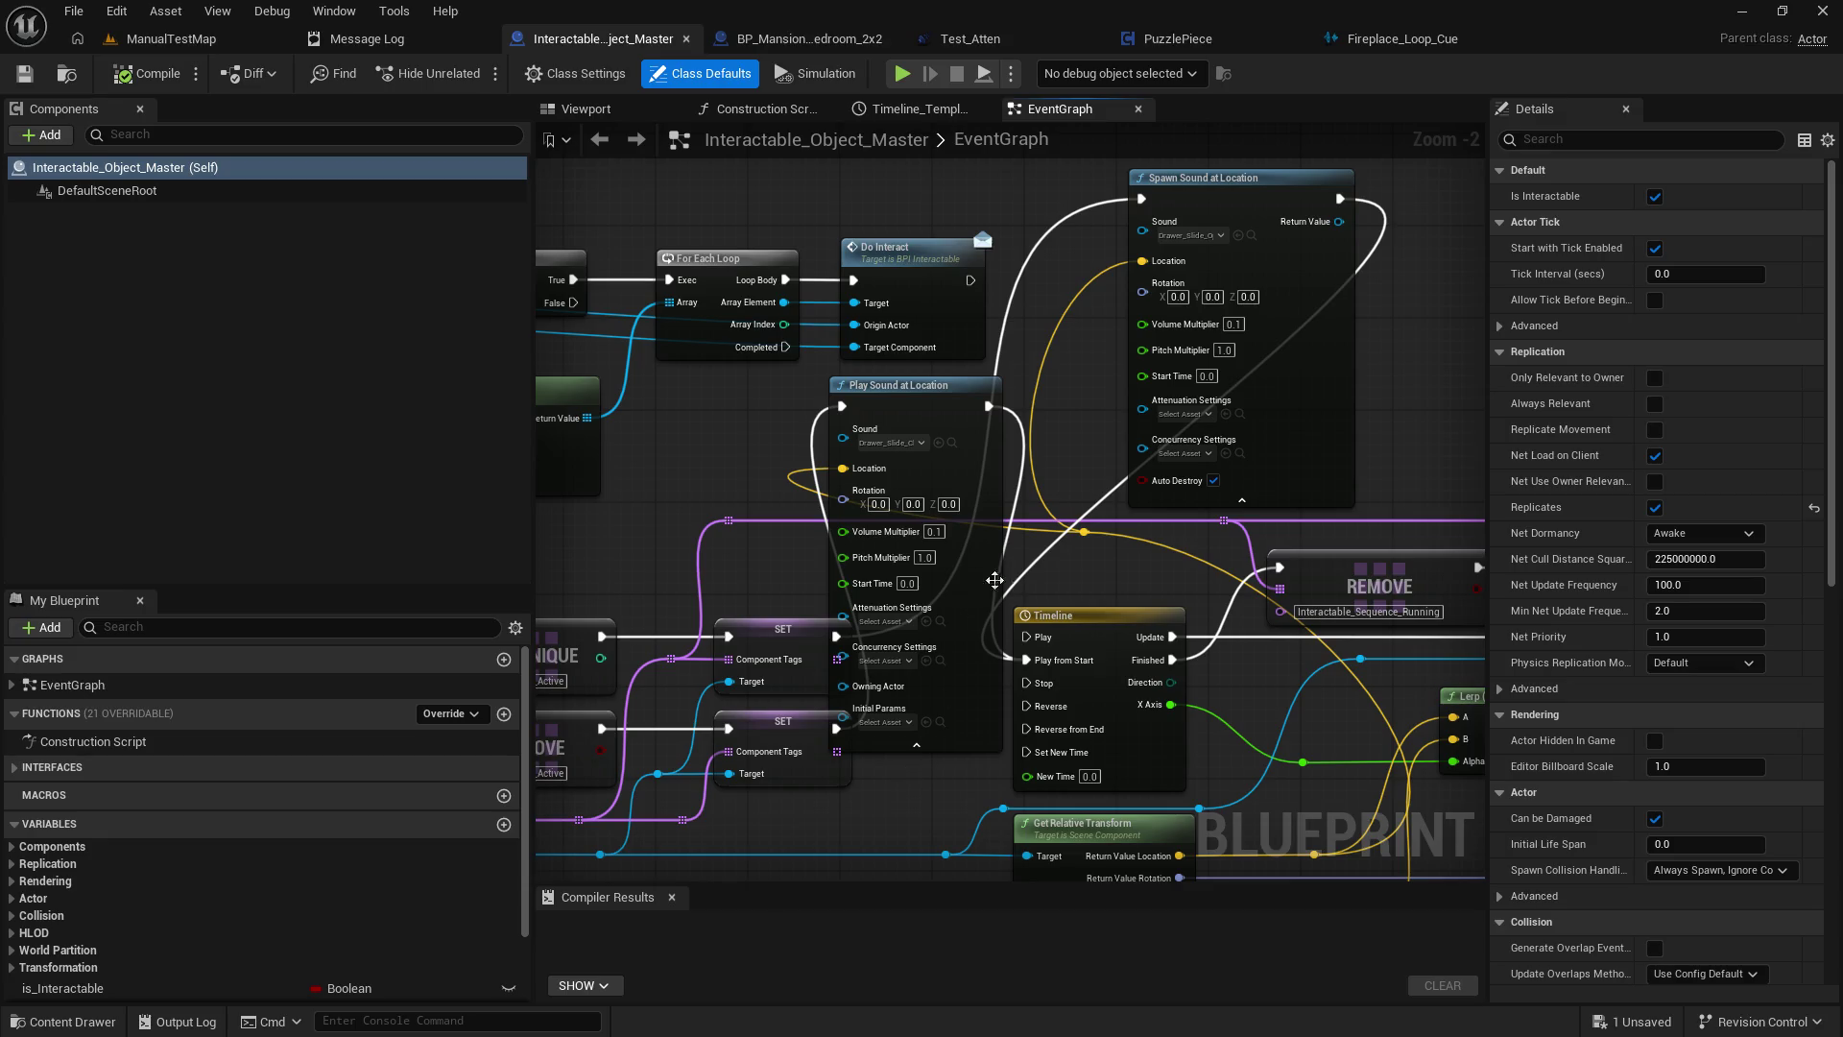
left_click(957, 42)
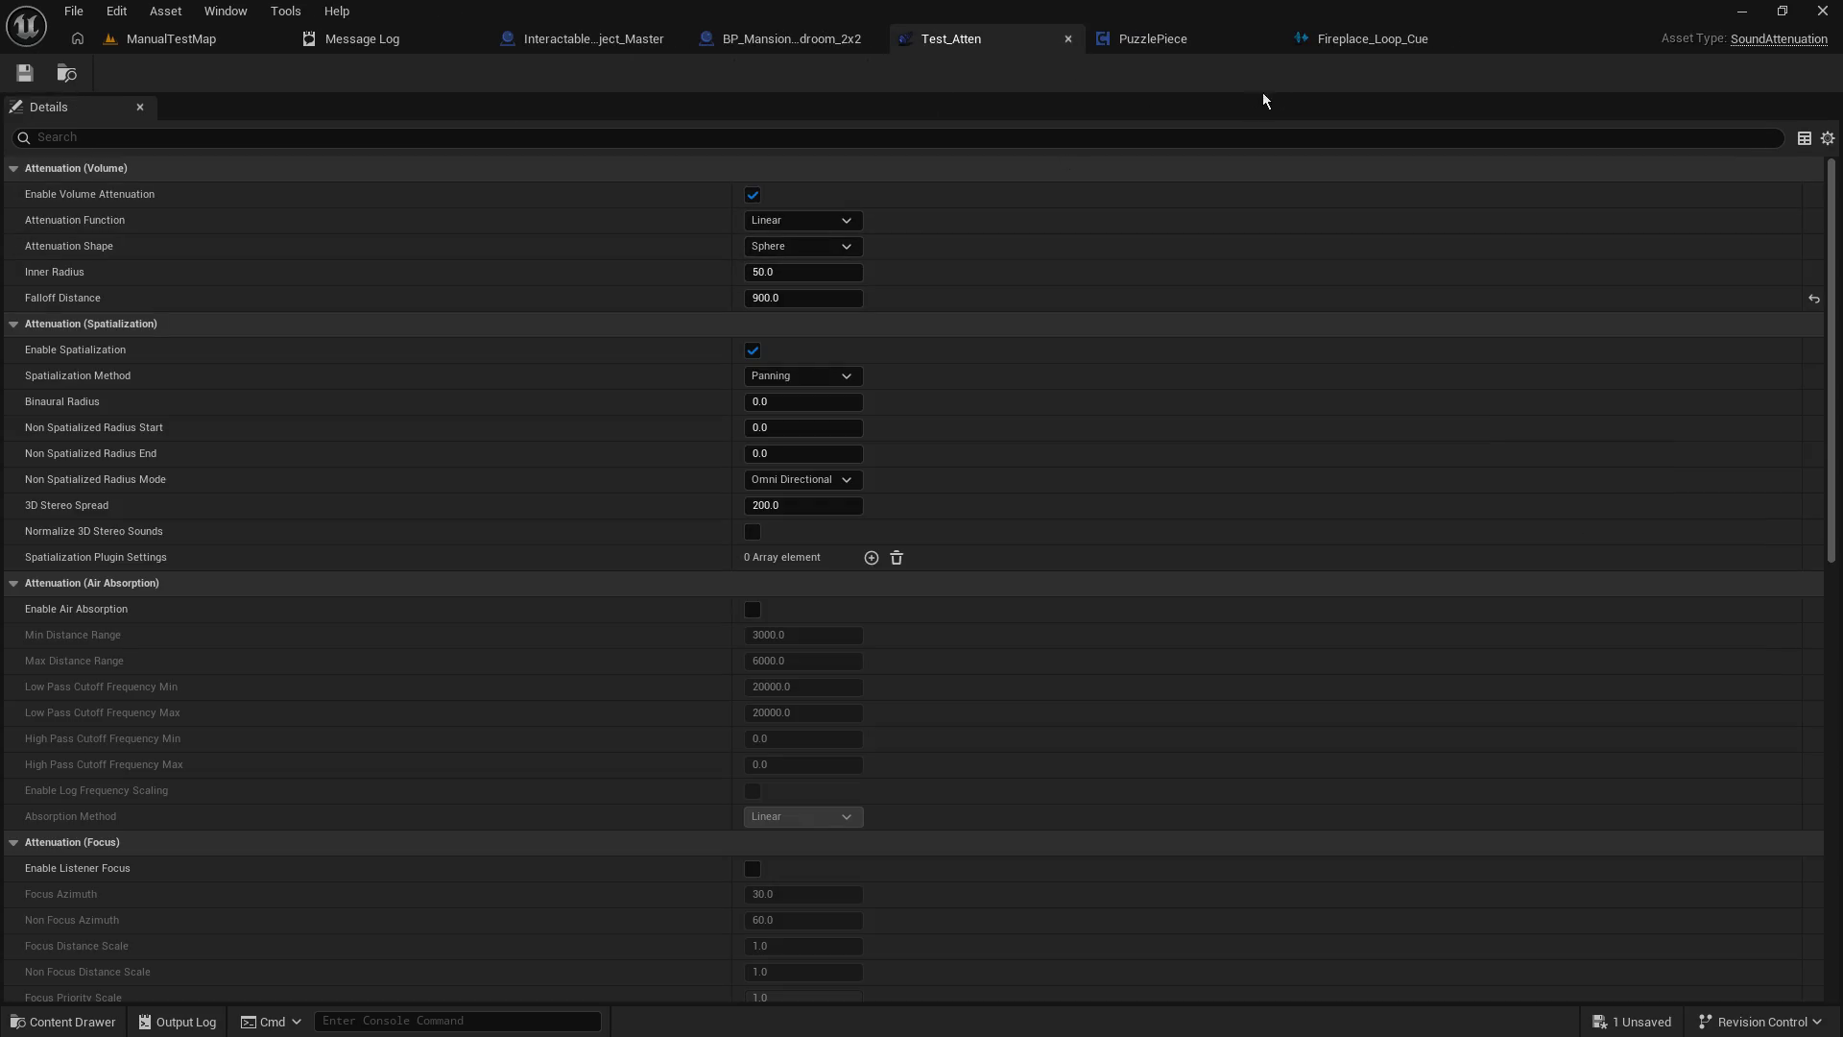
Give Test_Atten an inner radius of 25 and falloff distance of 1800, and save it.
left_click(1363, 43)
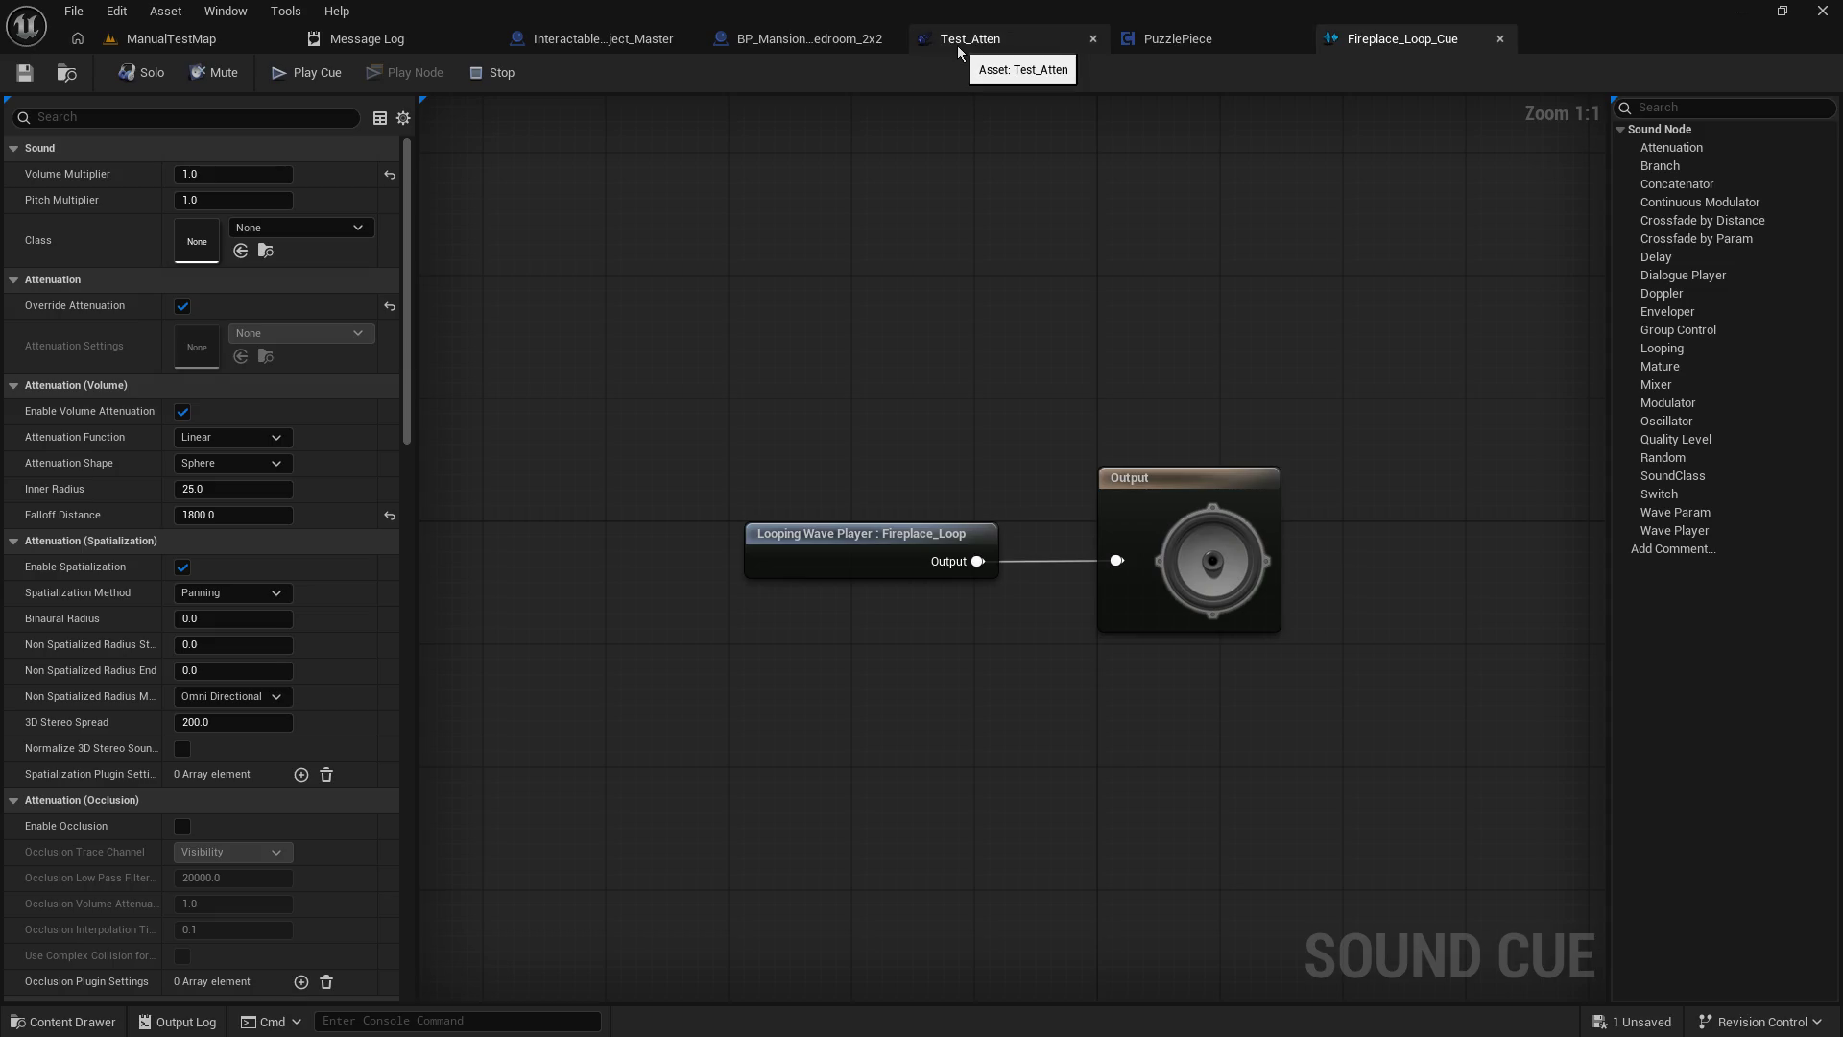
left_click(959, 44)
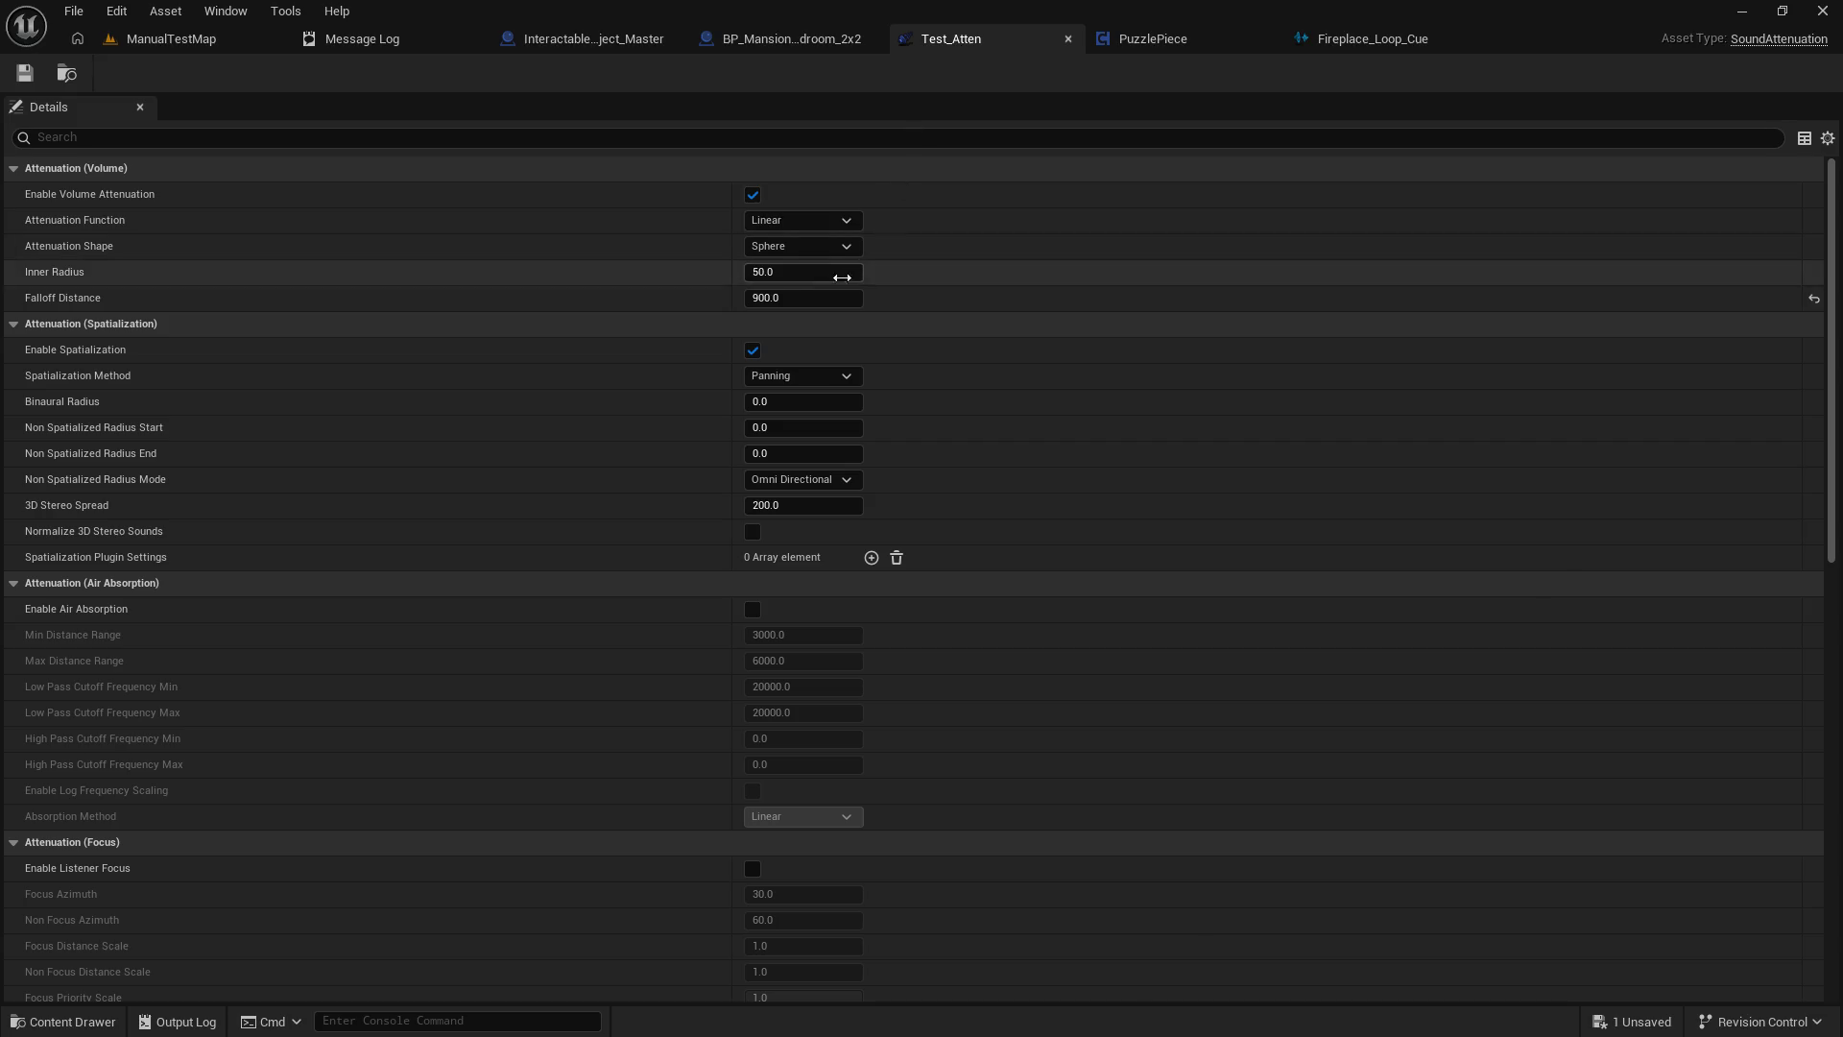
left_click(799, 275)
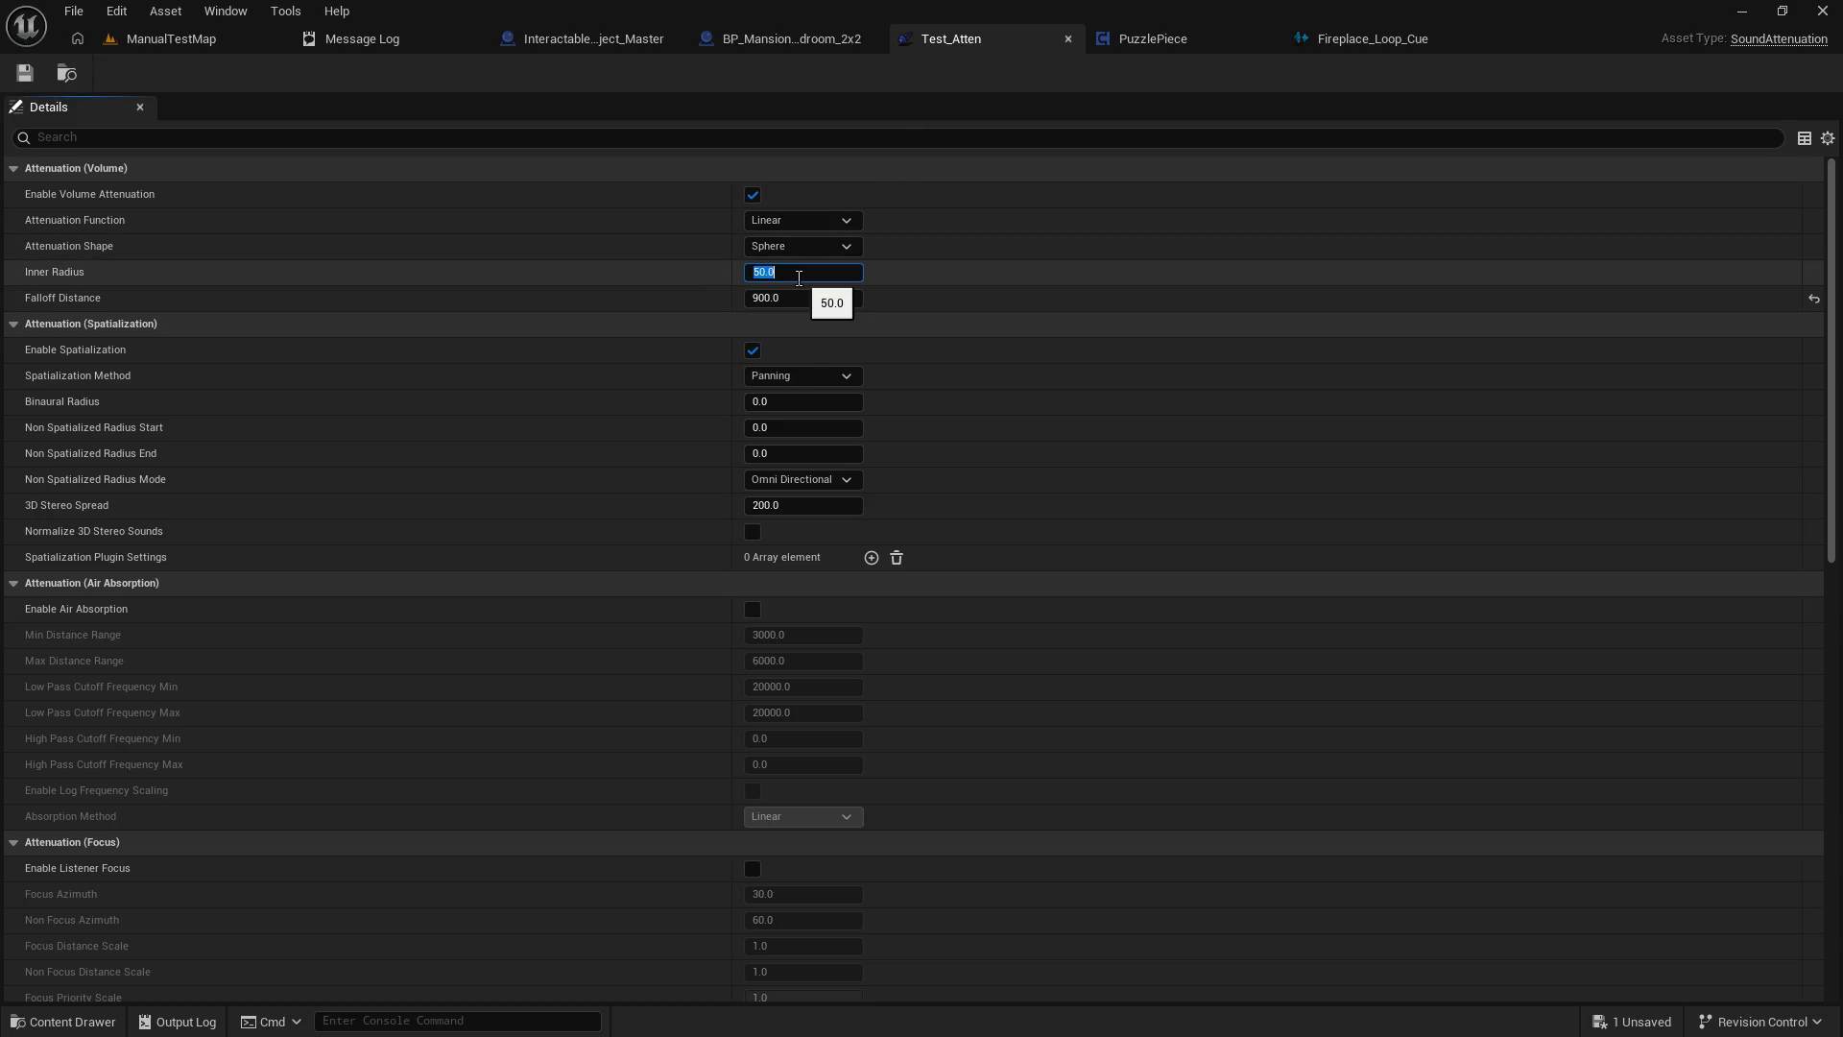
type("25")
key("Tab")
left_click(25, 73)
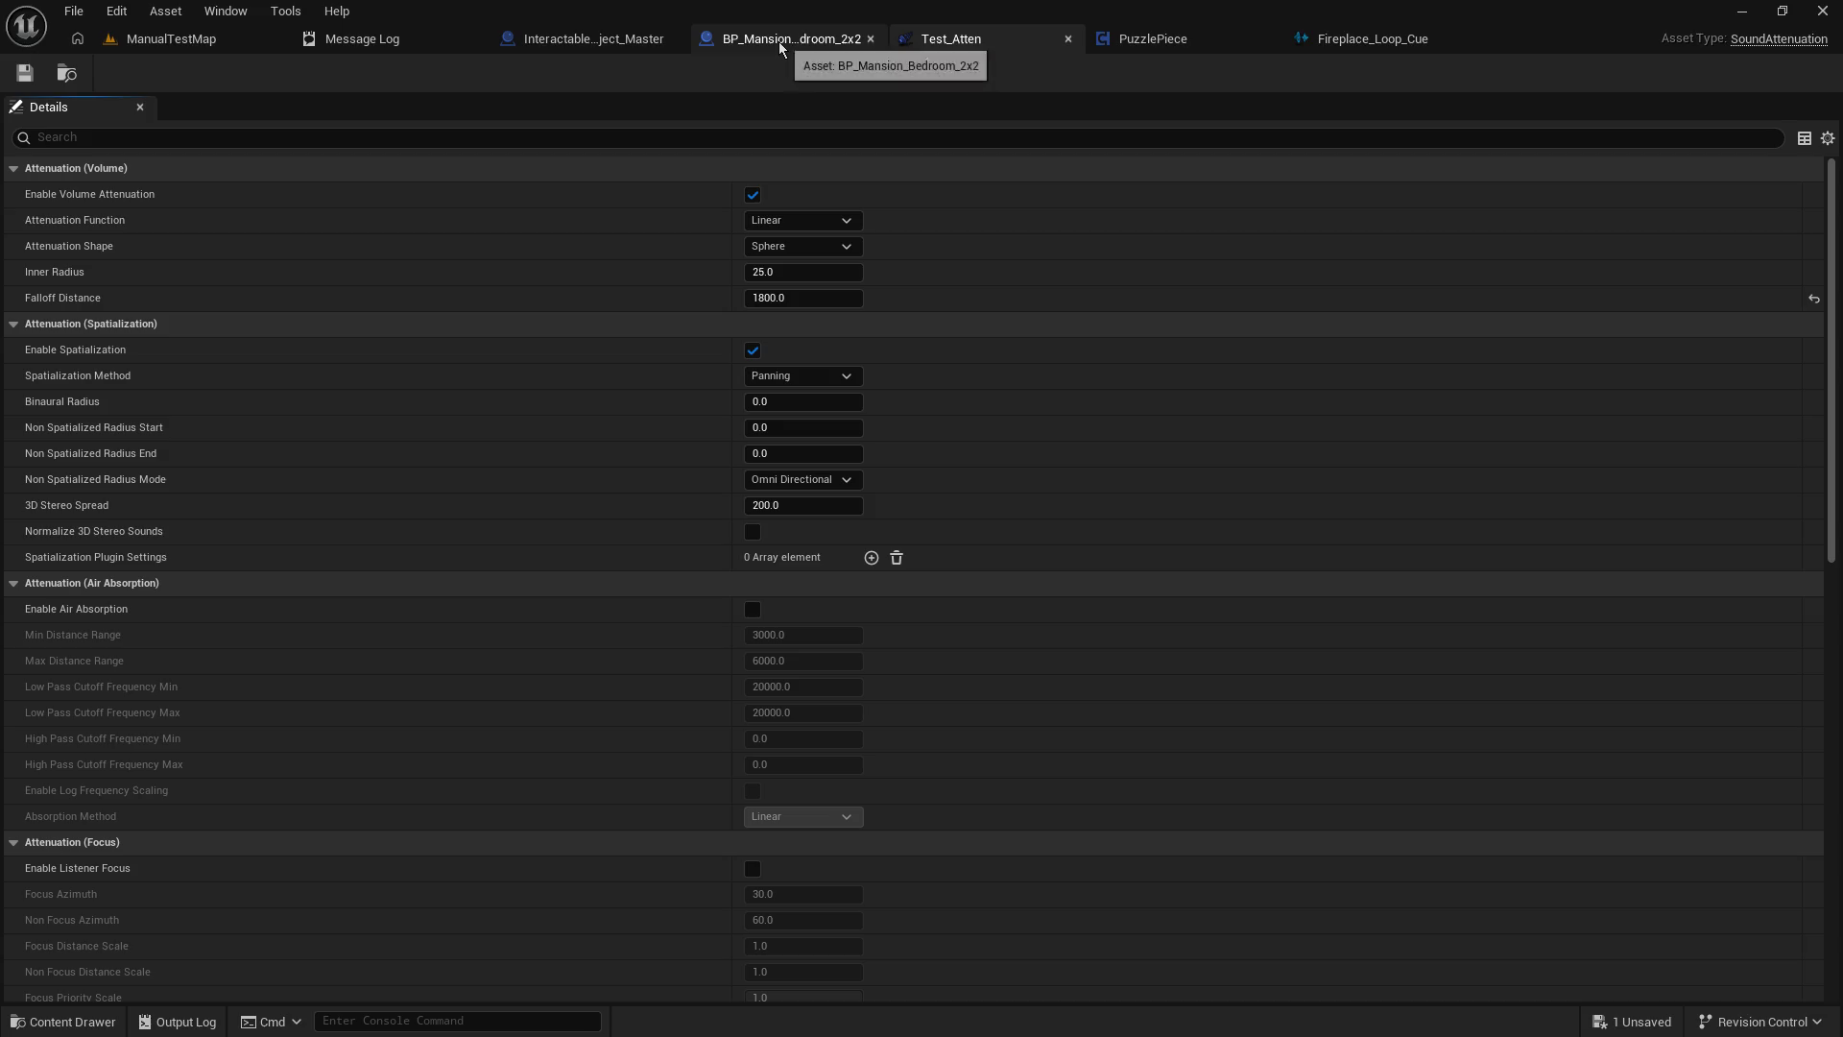
Use Test_Atten on Play Sound at Location and Spawn Sound at Location, then compile and save.
left_click(596, 46)
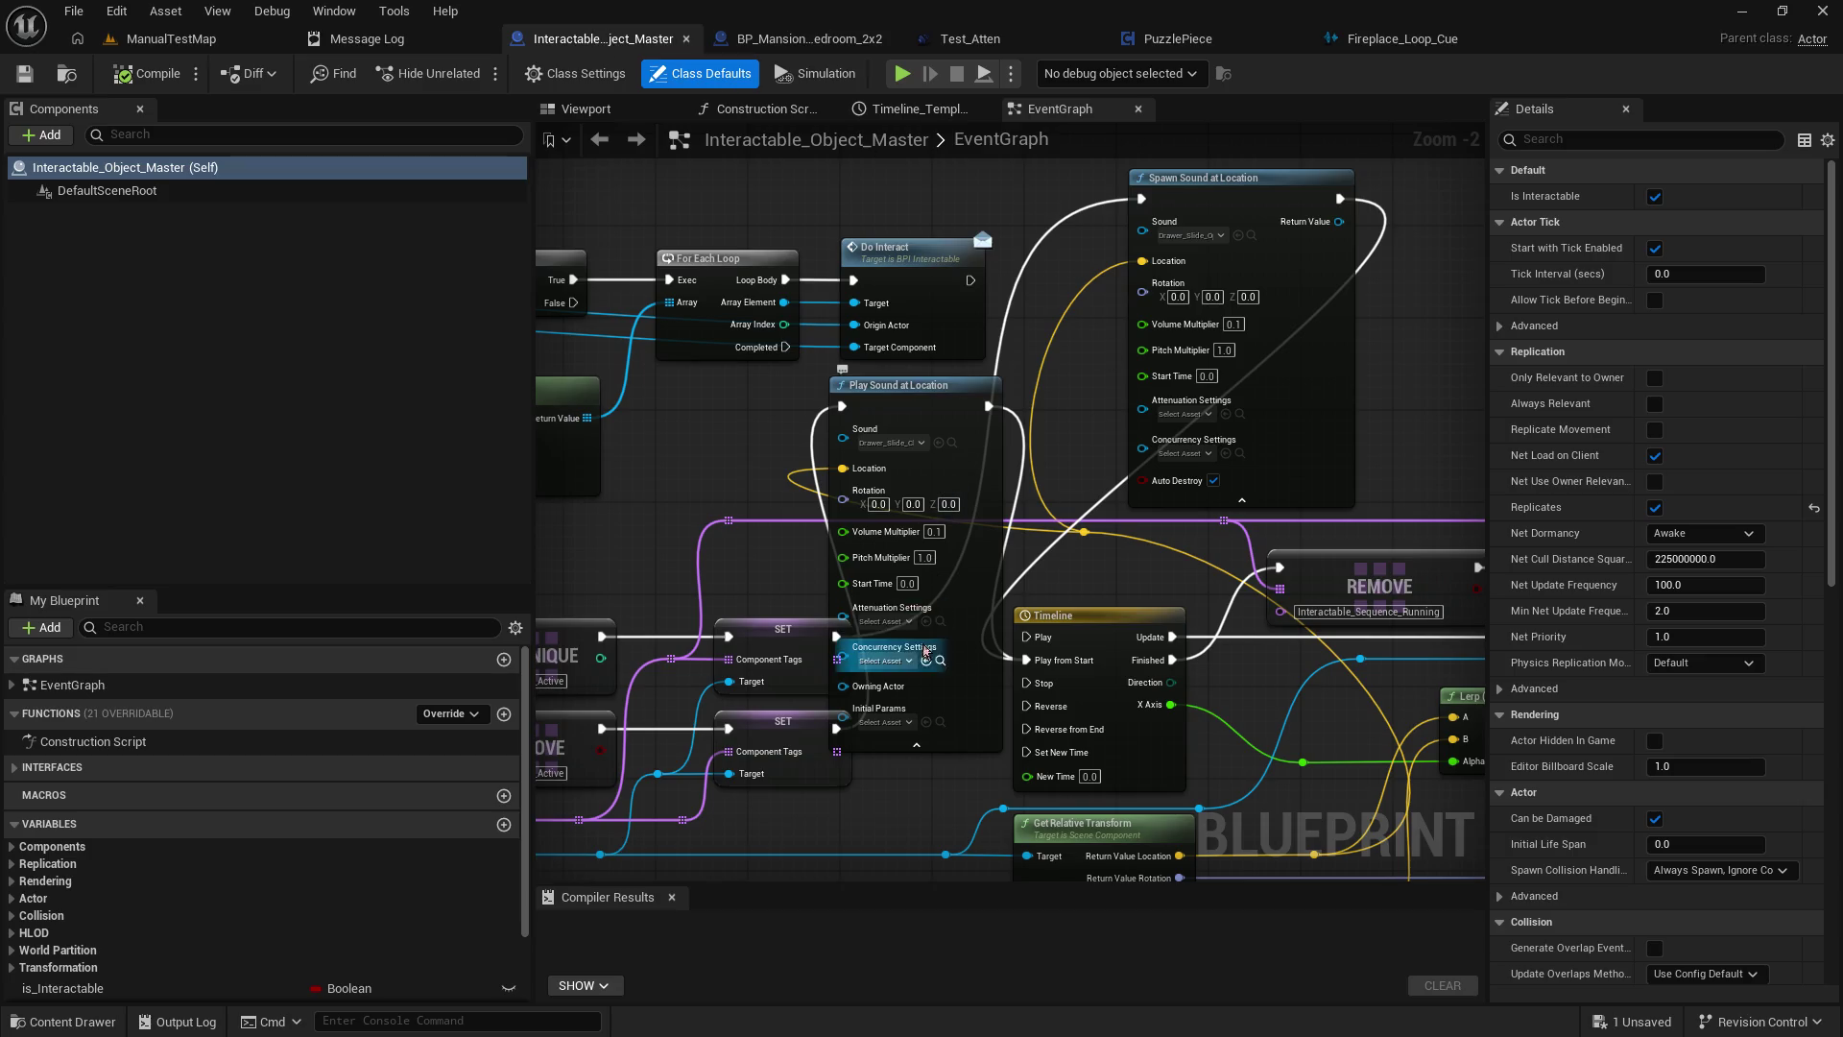
left_click(883, 621)
left_click(984, 755)
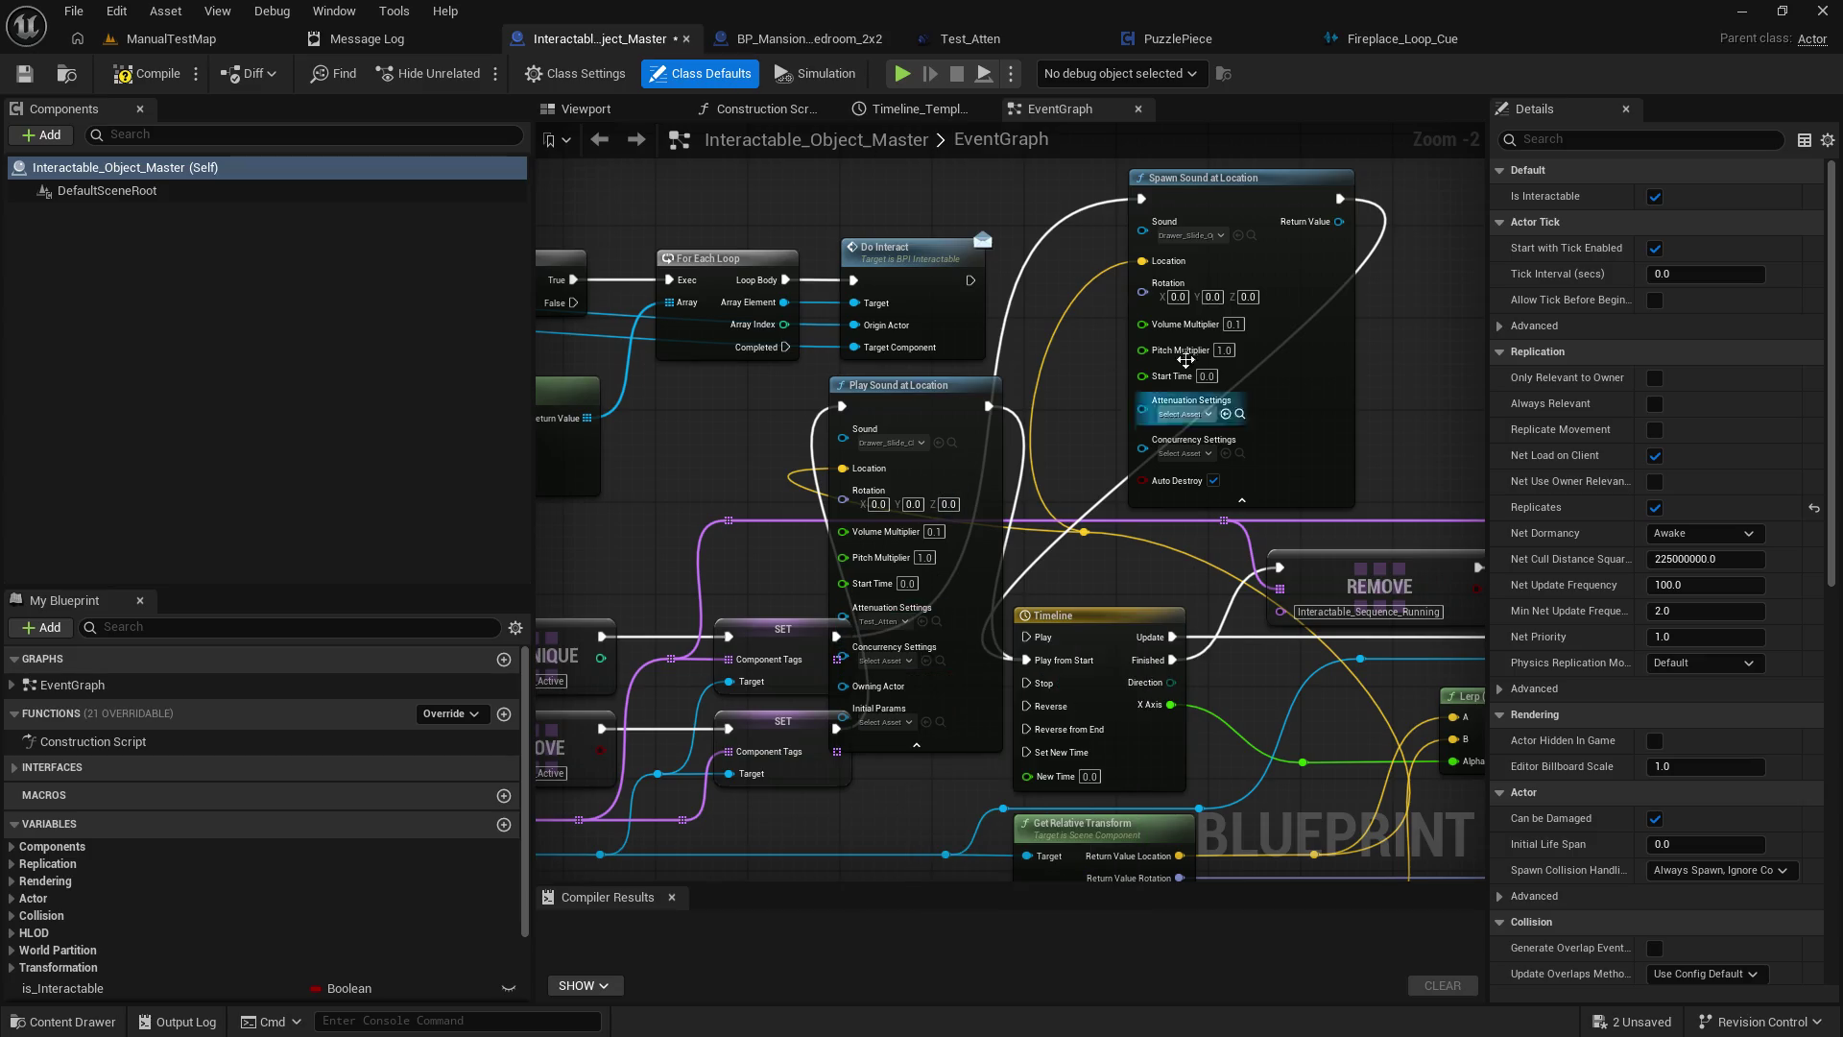
left_click(1179, 414)
left_click(1224, 537)
left_click(24, 74)
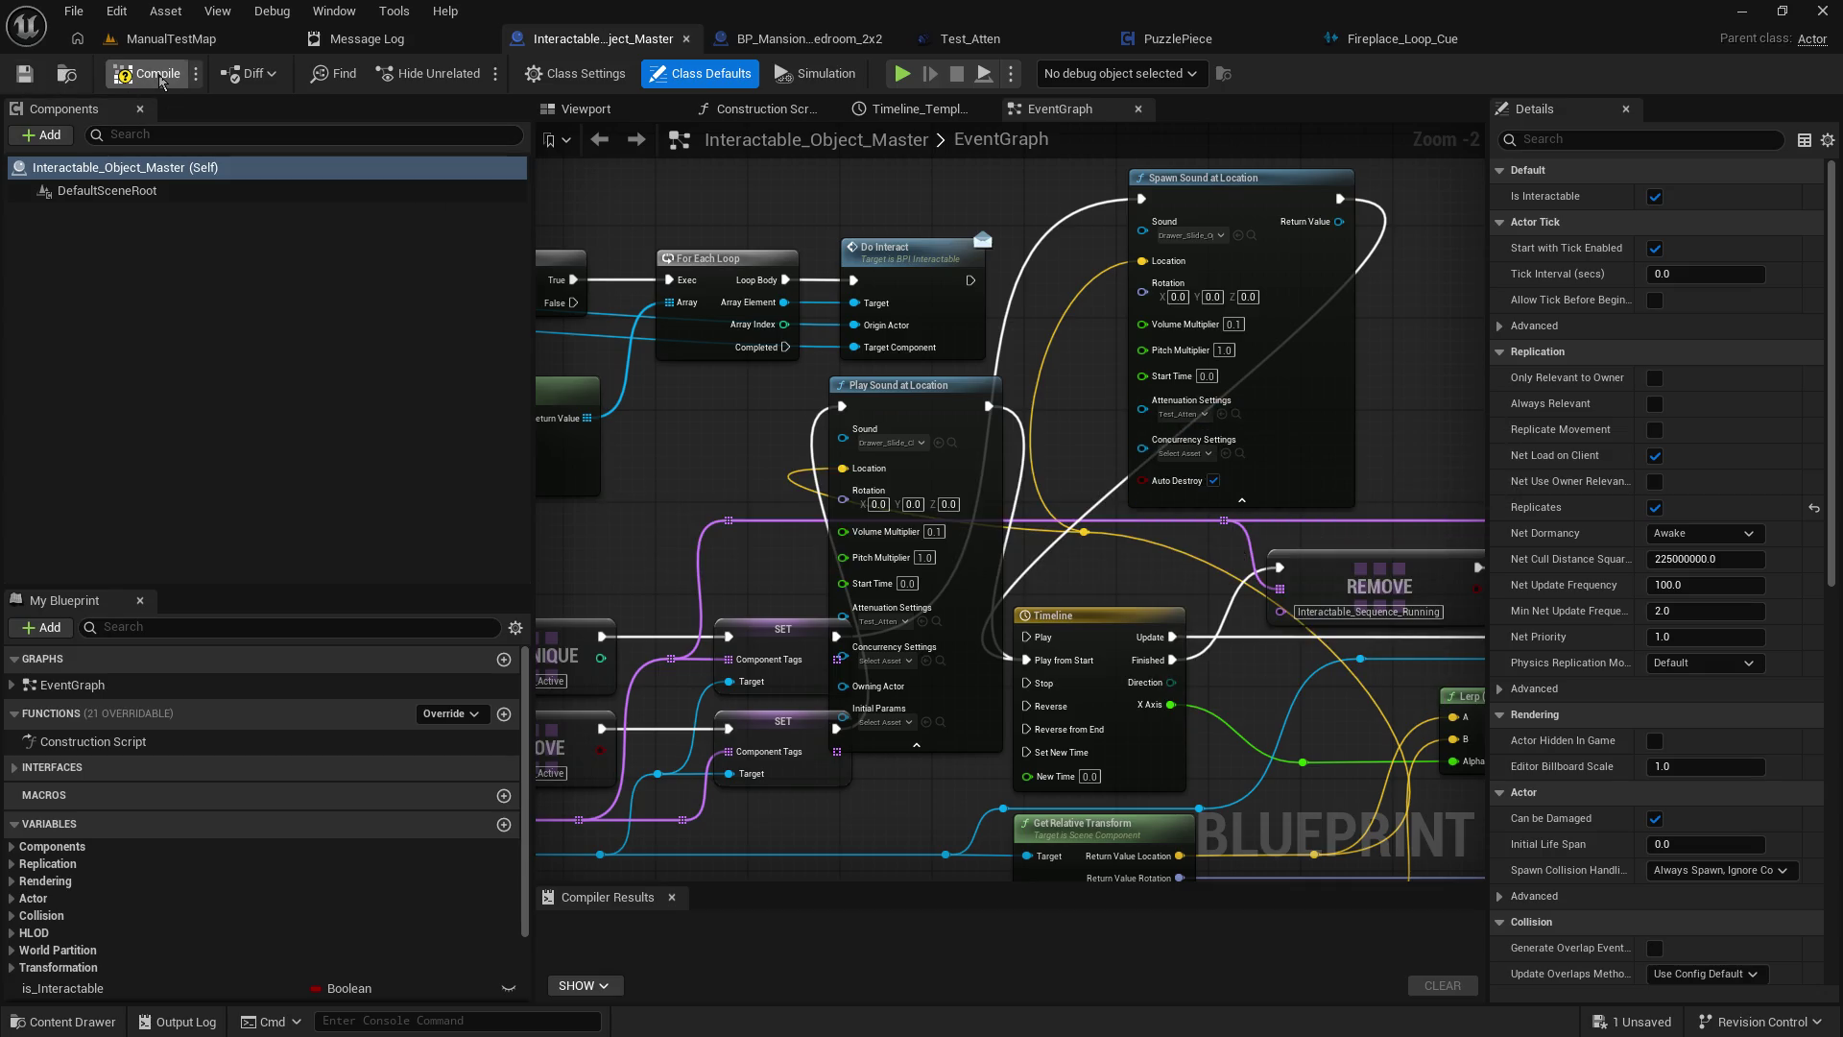
left_click(197, 48)
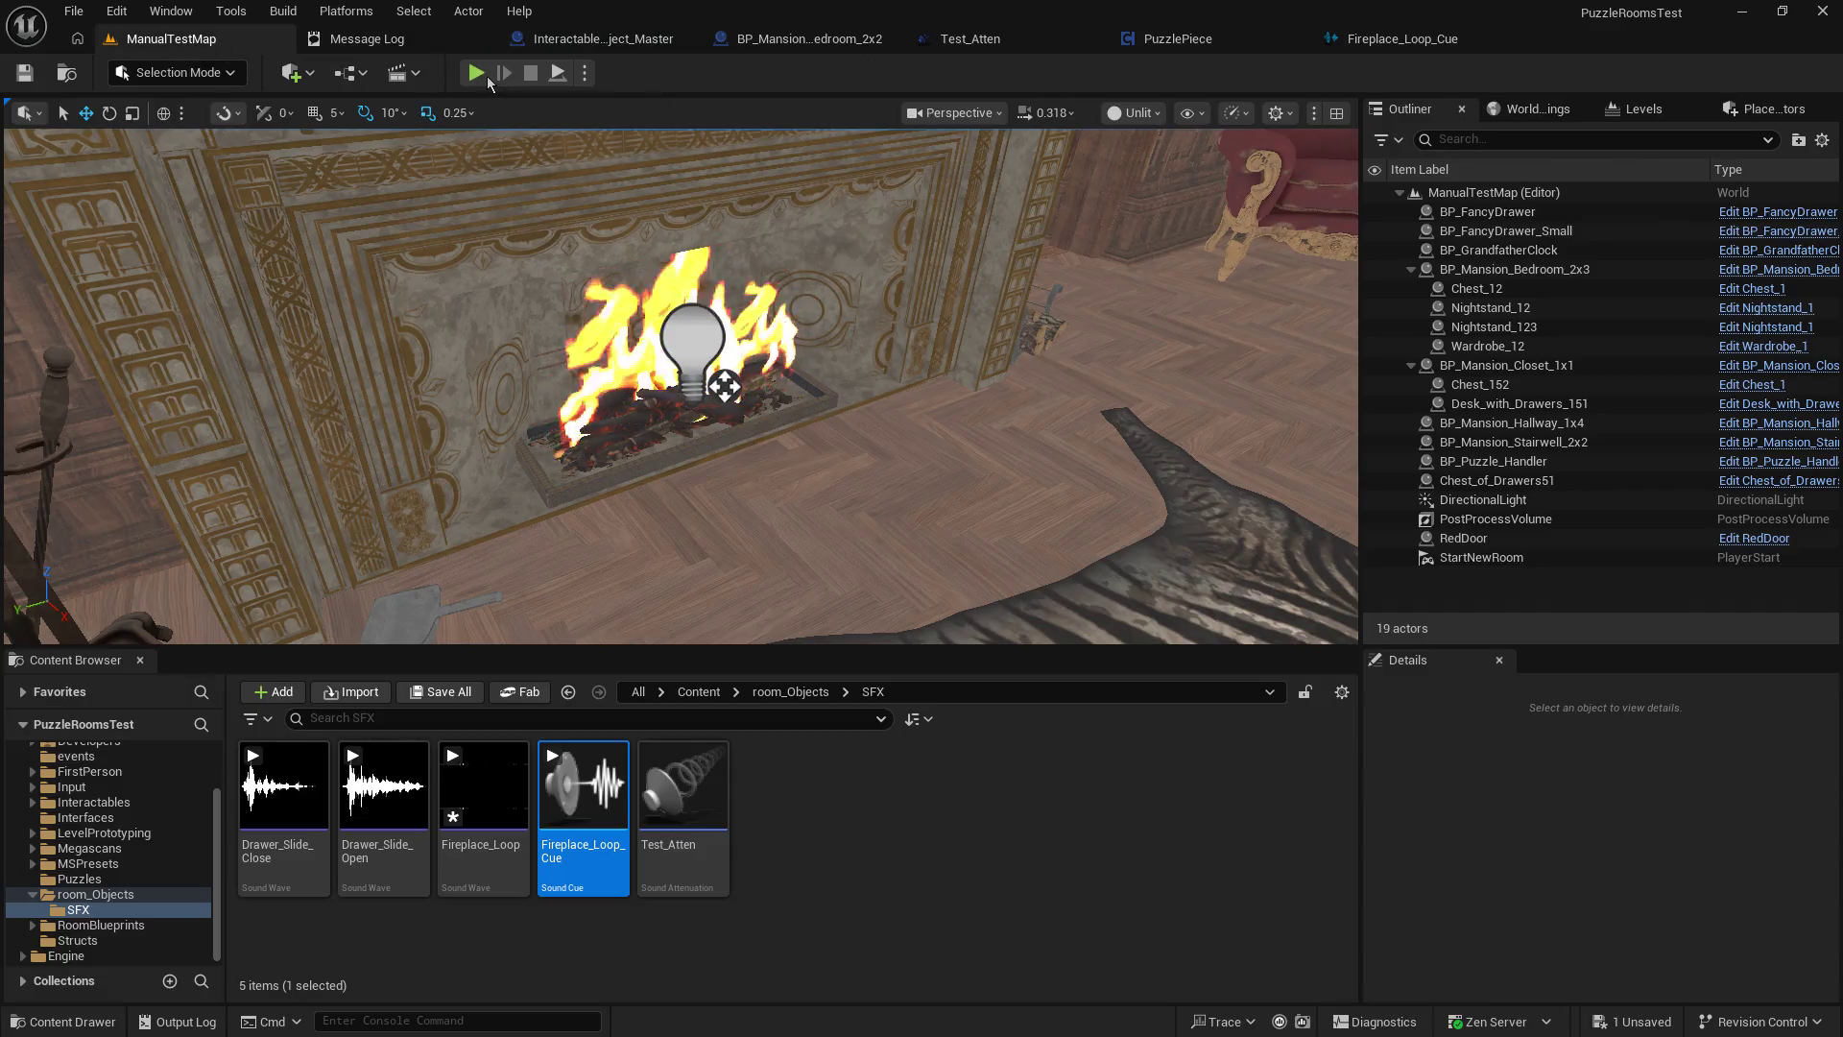
left_click(484, 76)
key("w")
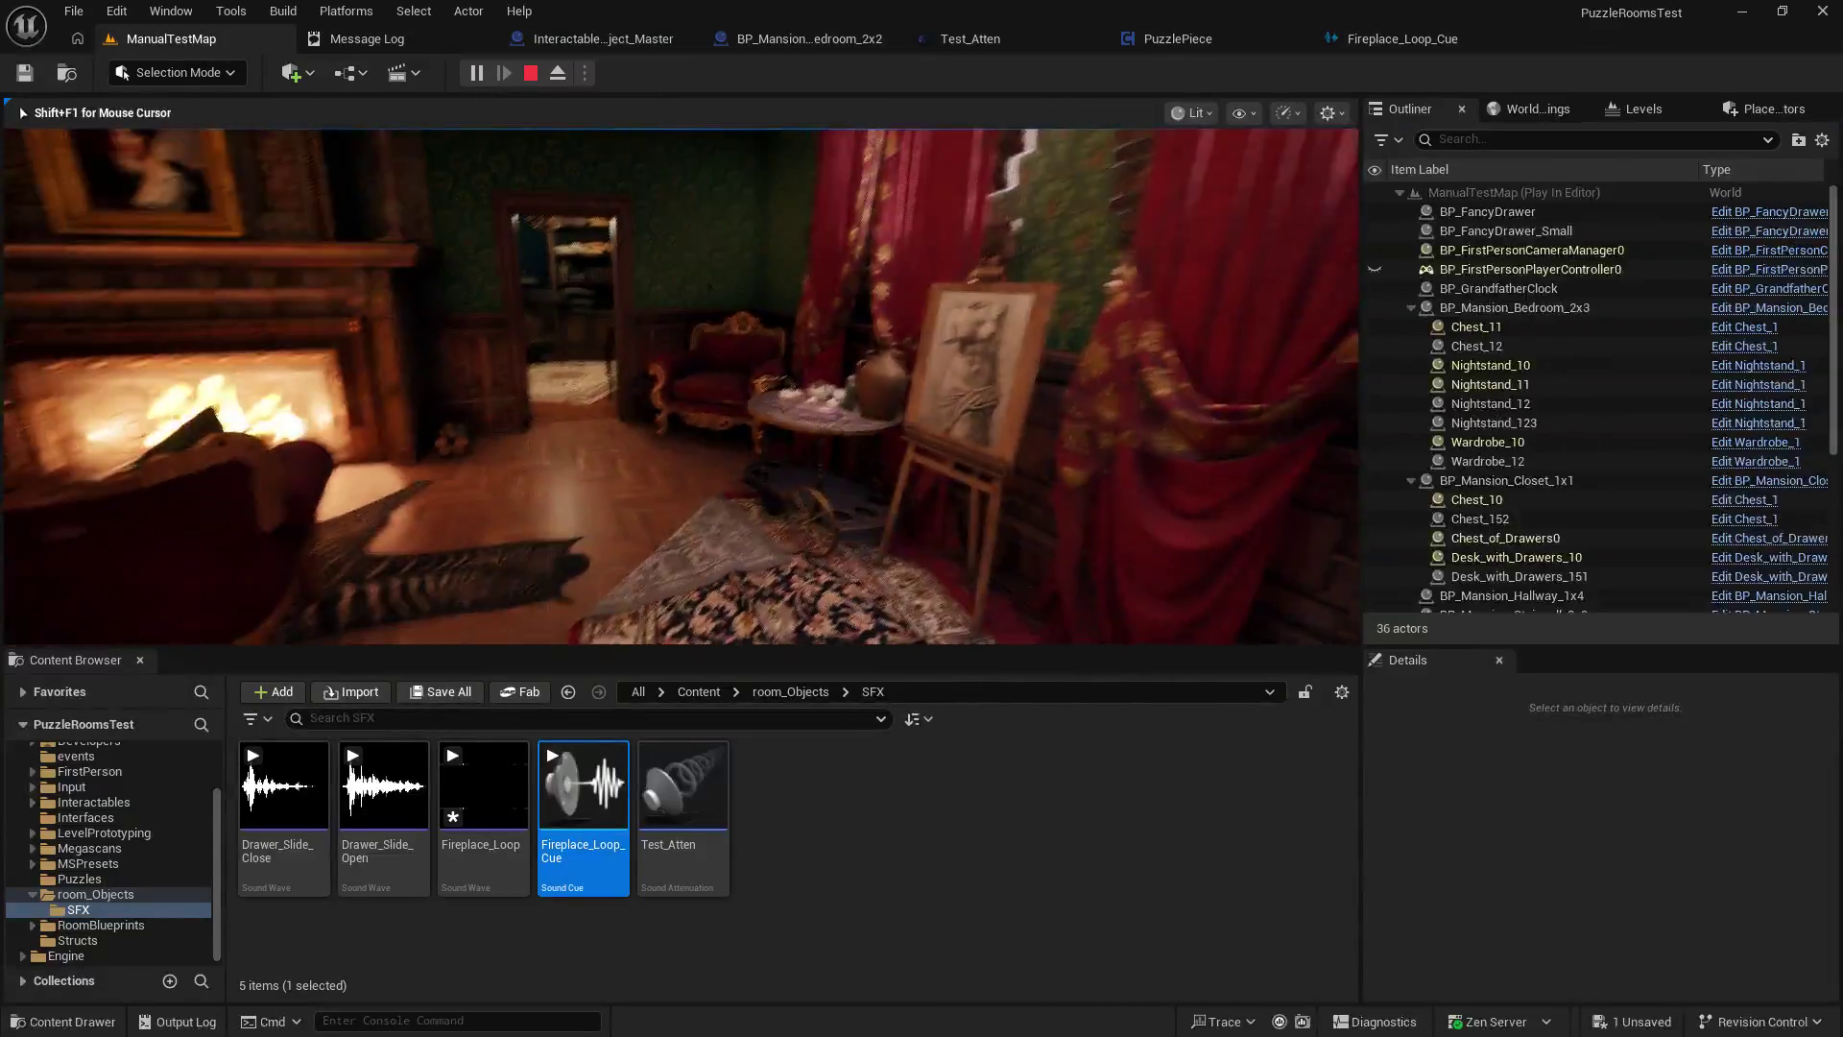
key("e")
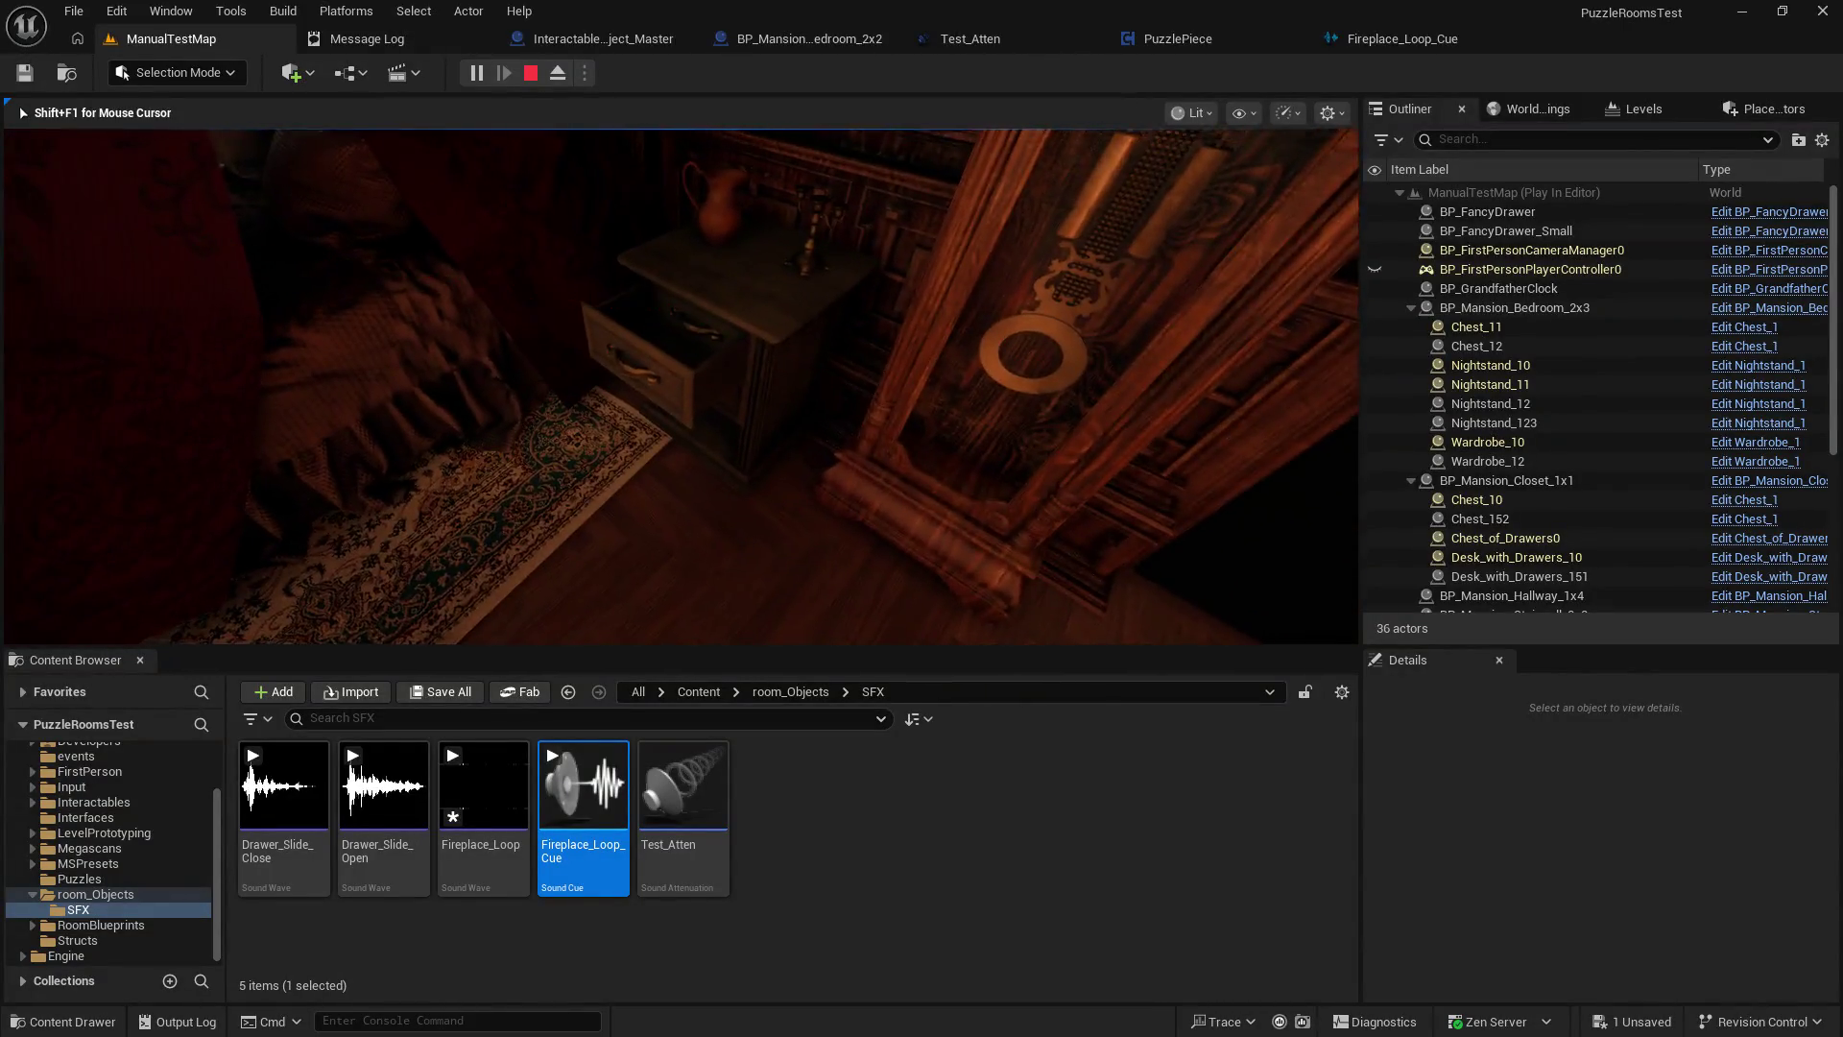
key("e")
key("e")
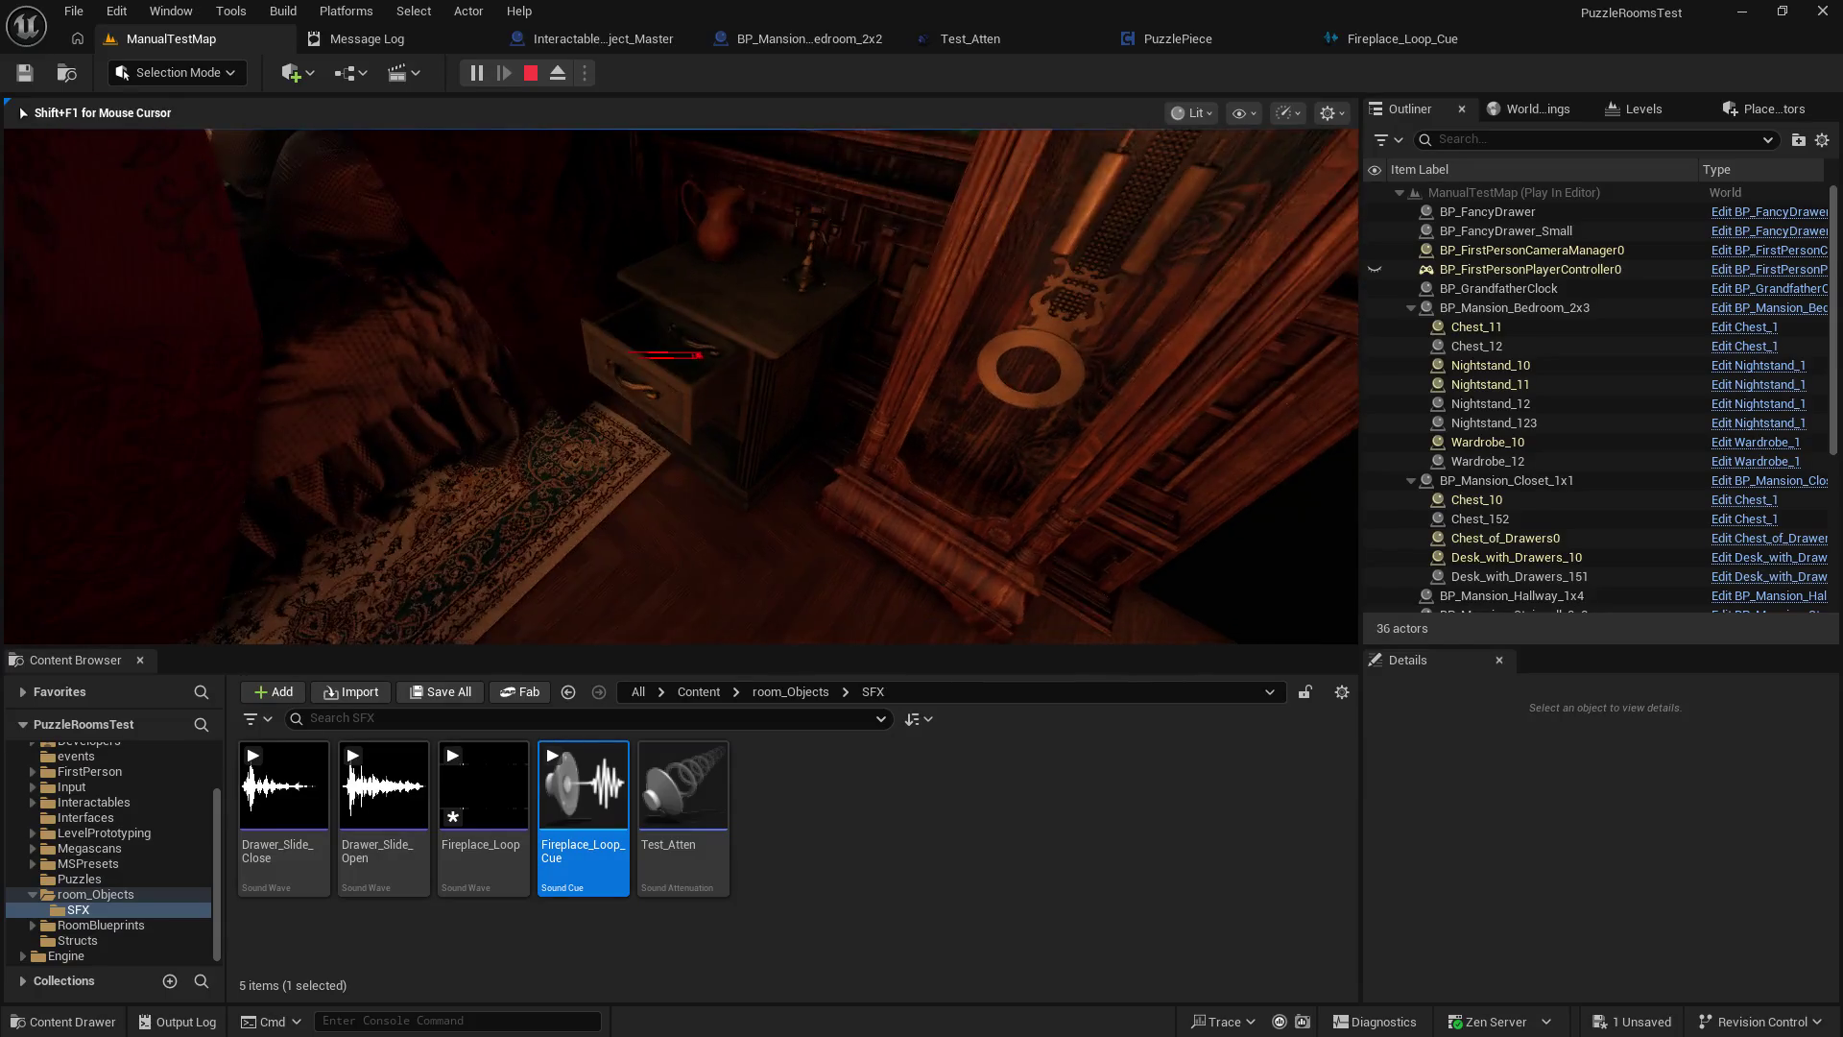
key("e")
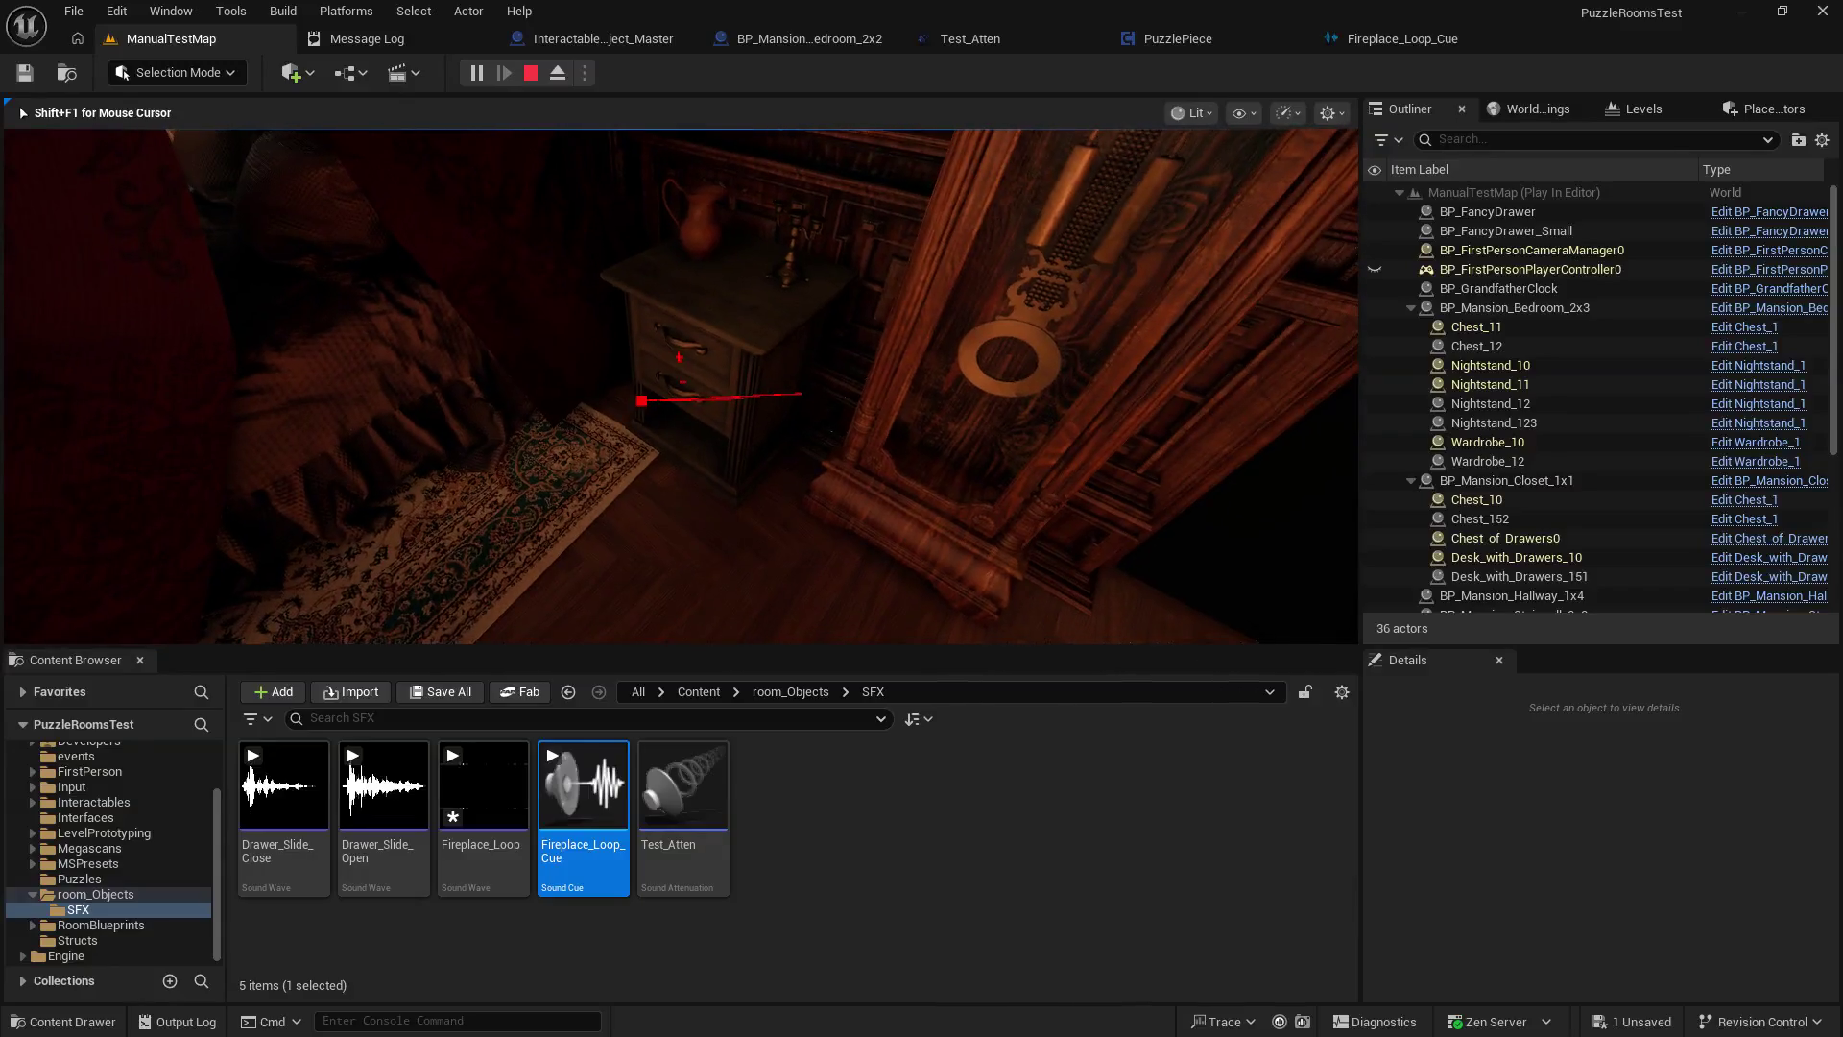
key("e")
key("e")
key("Escape")
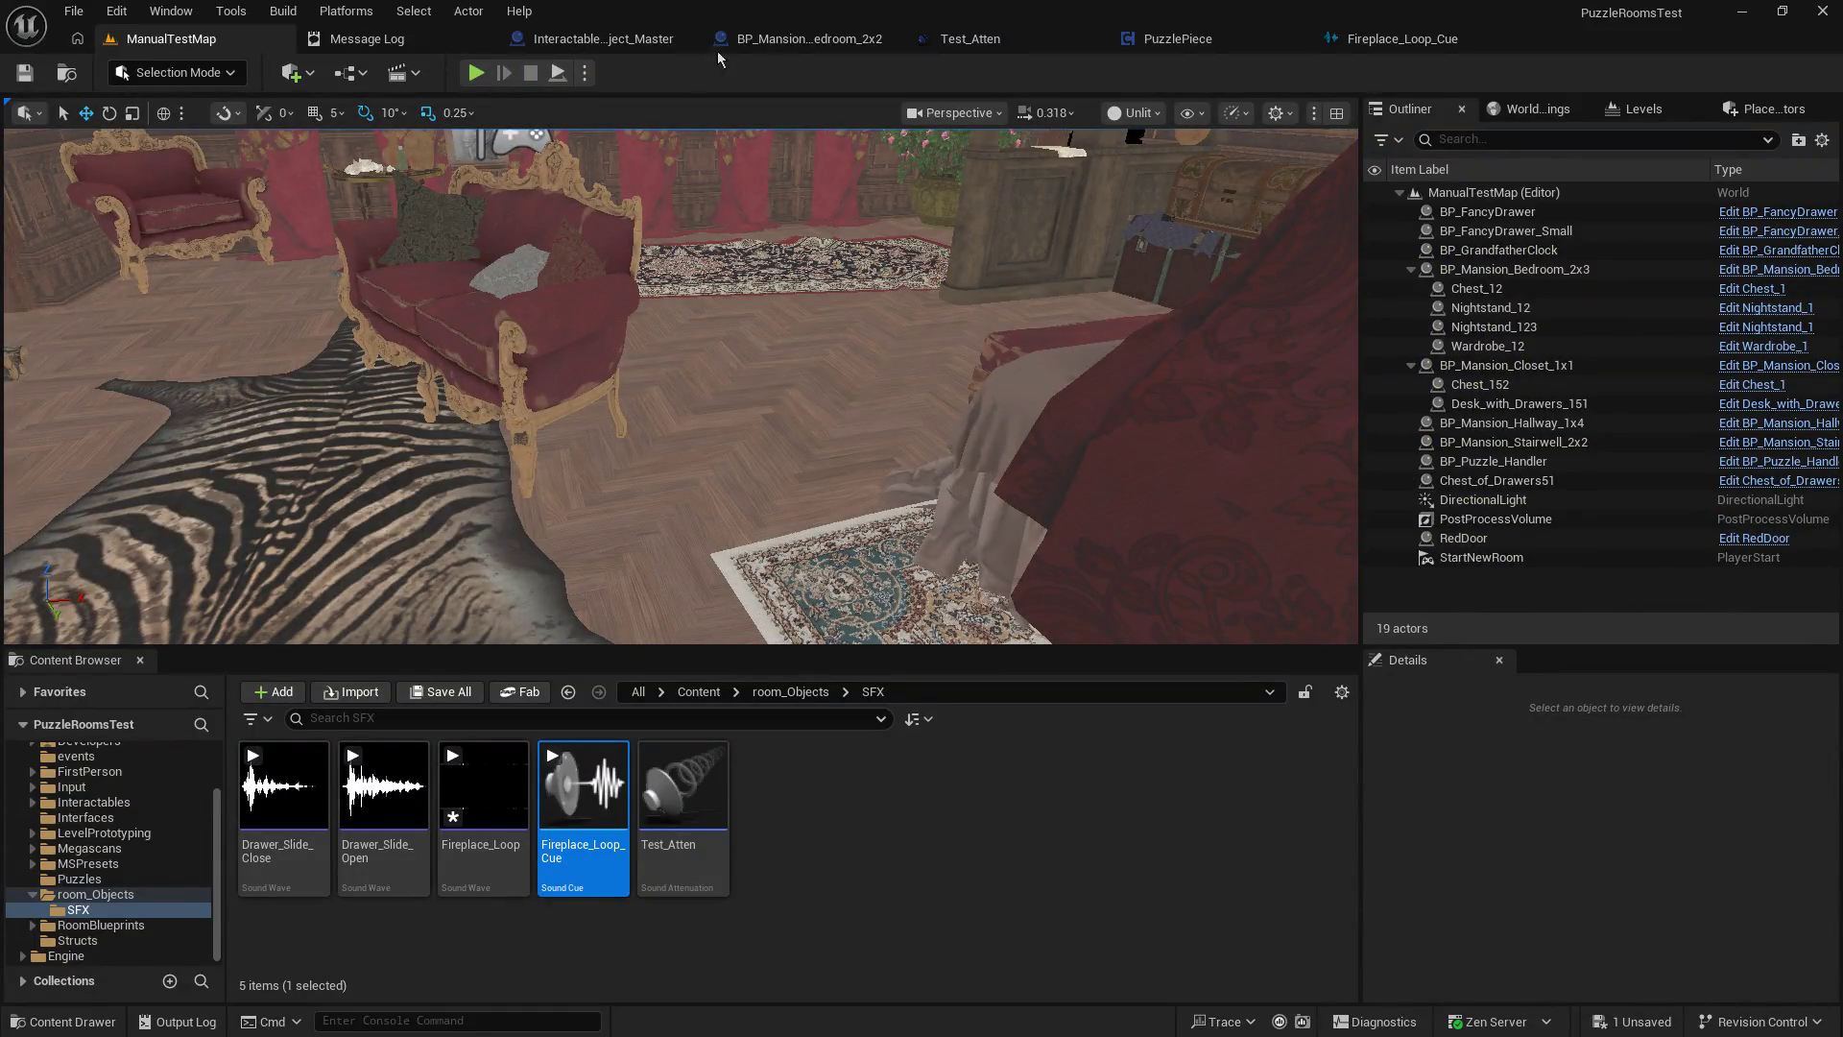
Filter the Outliner for 'night' to locate the bedroom nightstand.
mouse_move(670, 297)
left_mouse_down()
mouse_move(729, 278)
mouse_move(667, 305)
mouse_move(642, 348)
left_mouse_up()
left_click(657, 244)
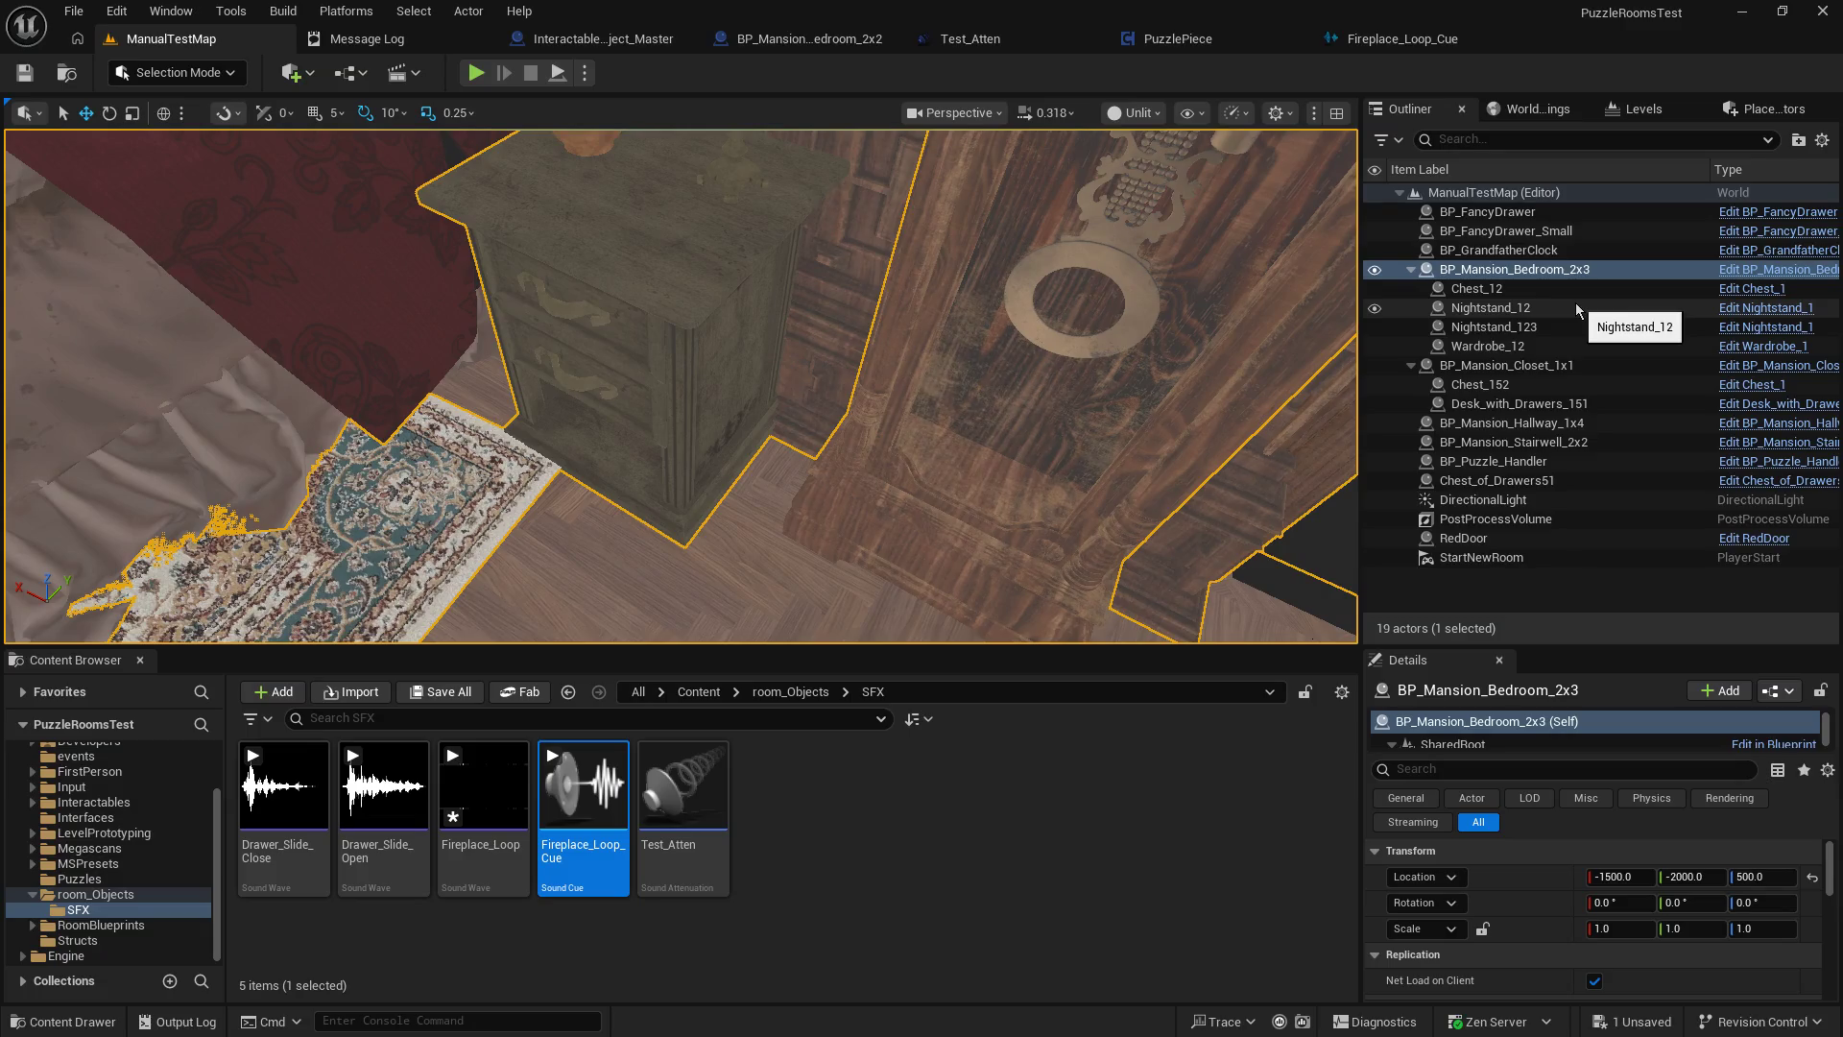
left_click(1513, 143)
type("night")
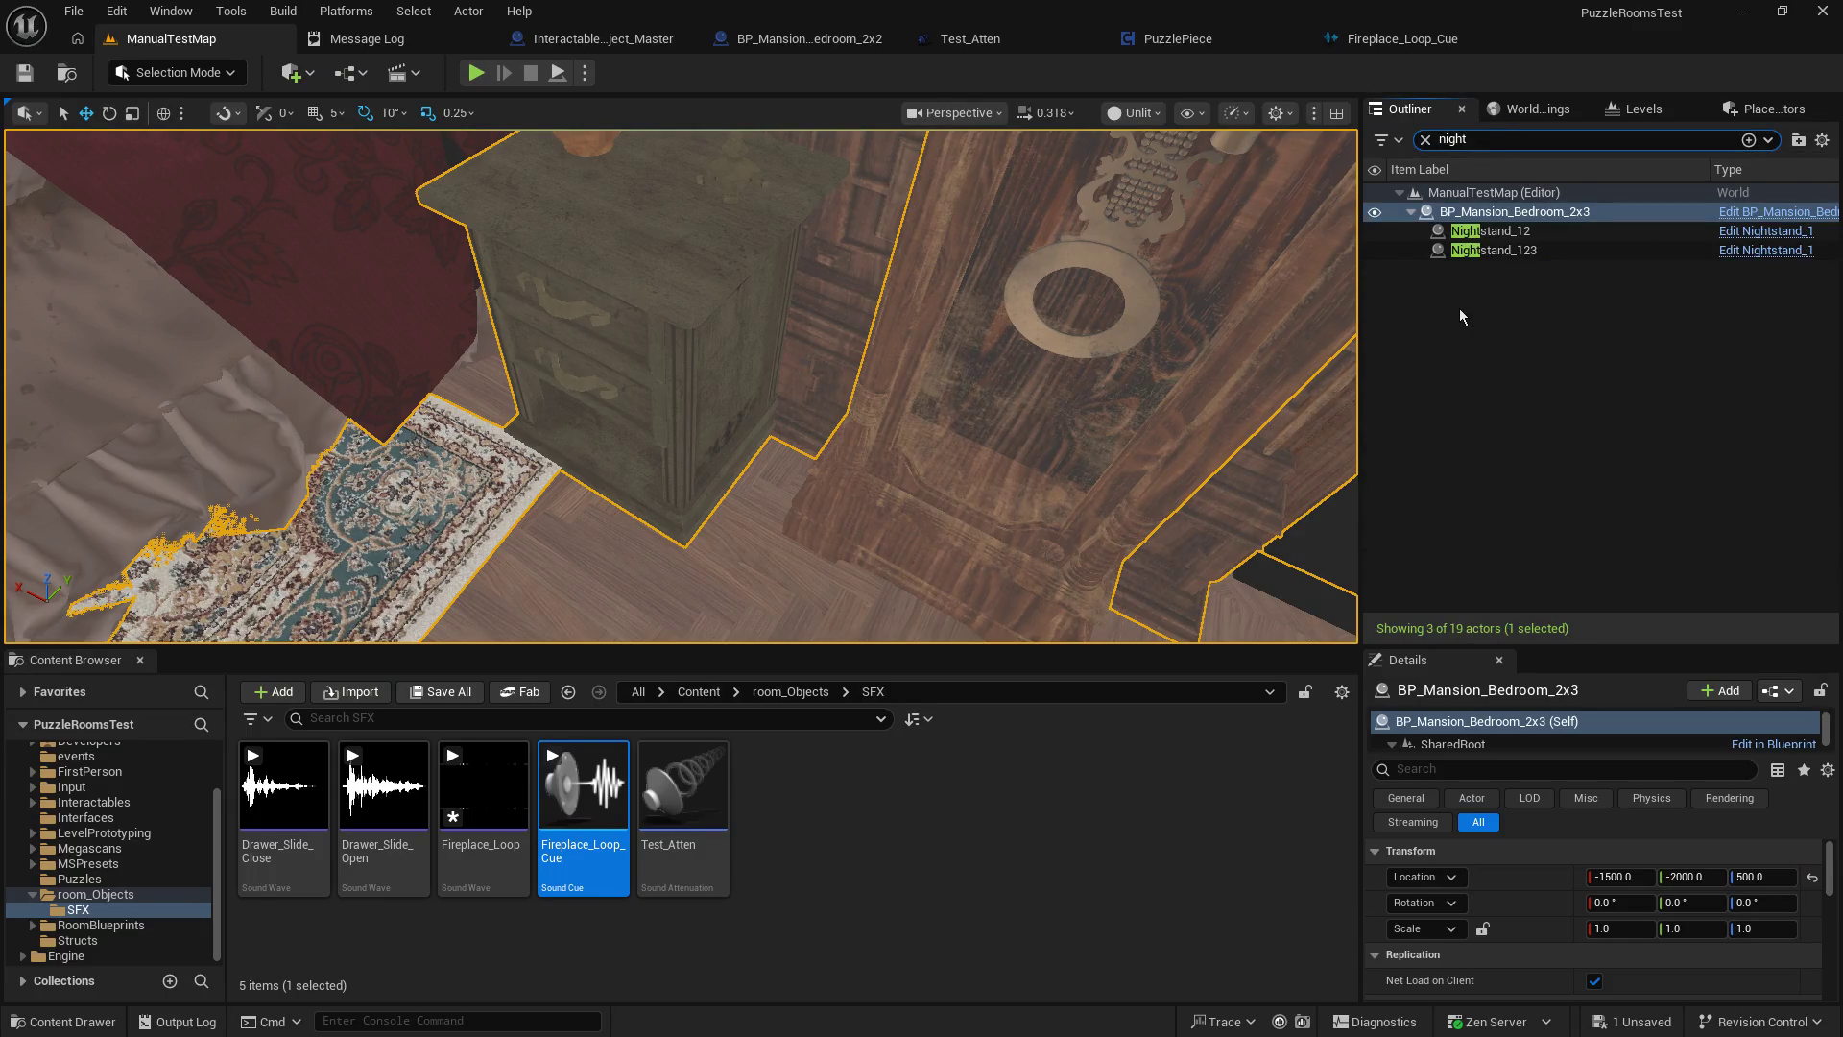
mouse_move(1152, 288)
left_mouse_down()
mouse_move(1132, 250)
mouse_move(1152, 224)
left_mouse_up()
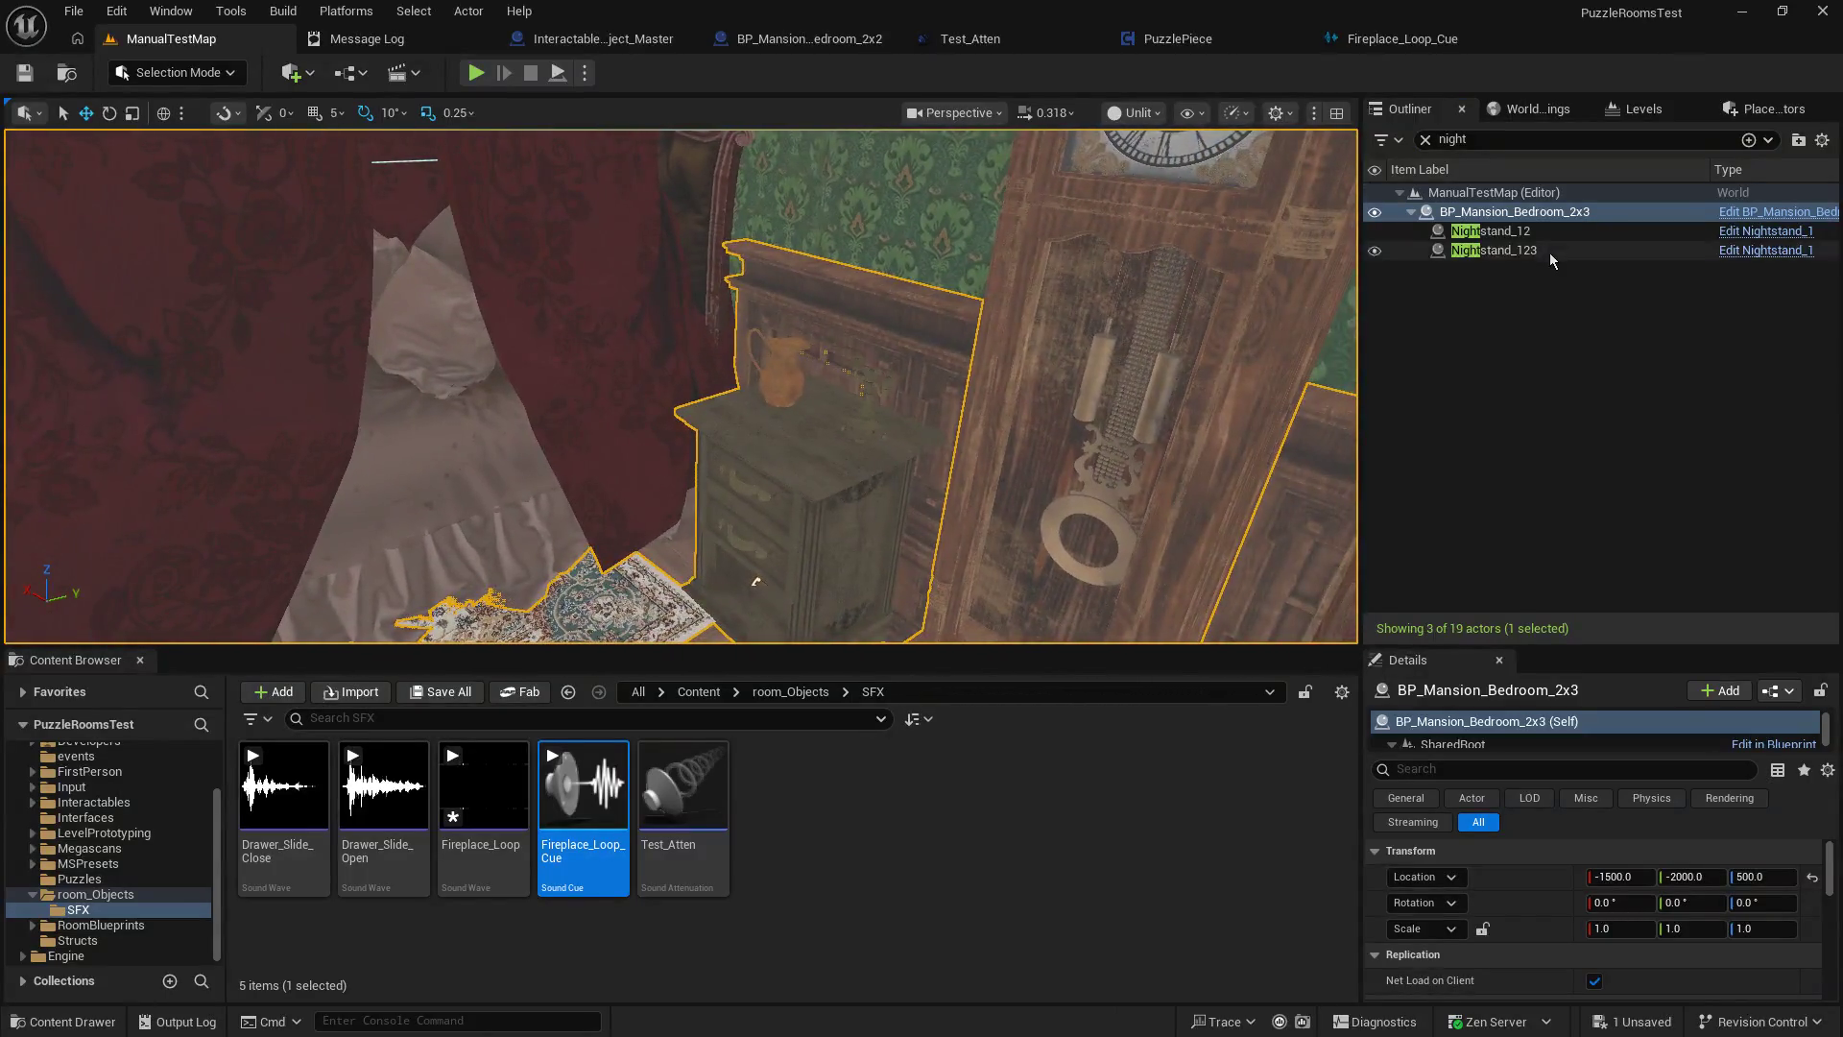
mouse_move(919, 317)
left_mouse_down()
mouse_move(752, 235)
mouse_move(787, 146)
mouse_move(659, 288)
mouse_move(534, 317)
mouse_move(514, 288)
mouse_move(742, 535)
mouse_move(765, 173)
mouse_move(655, 434)
mouse_move(864, 317)
left_mouse_up()
Make Nightstand_12 visible again and start a play-test of the level.
left_click(1375, 230)
left_click_drag(1294, 362, 960, 365)
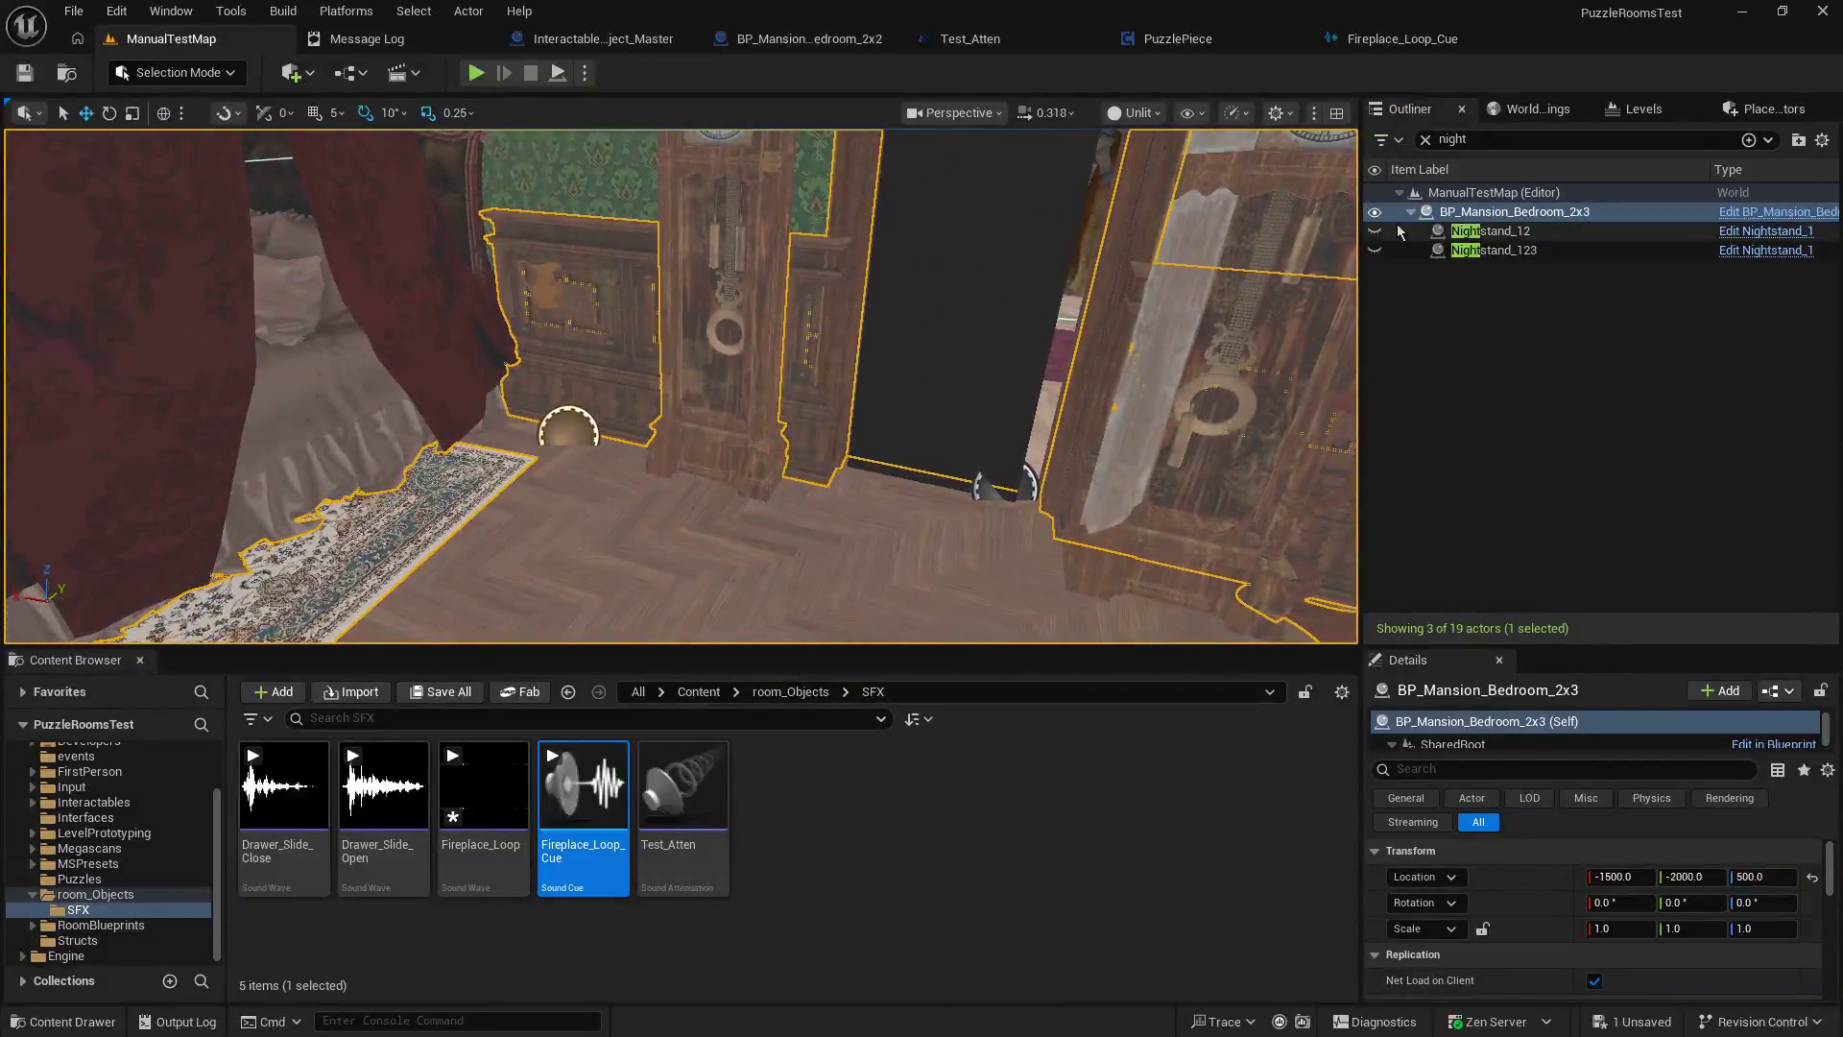
left_click(1374, 251)
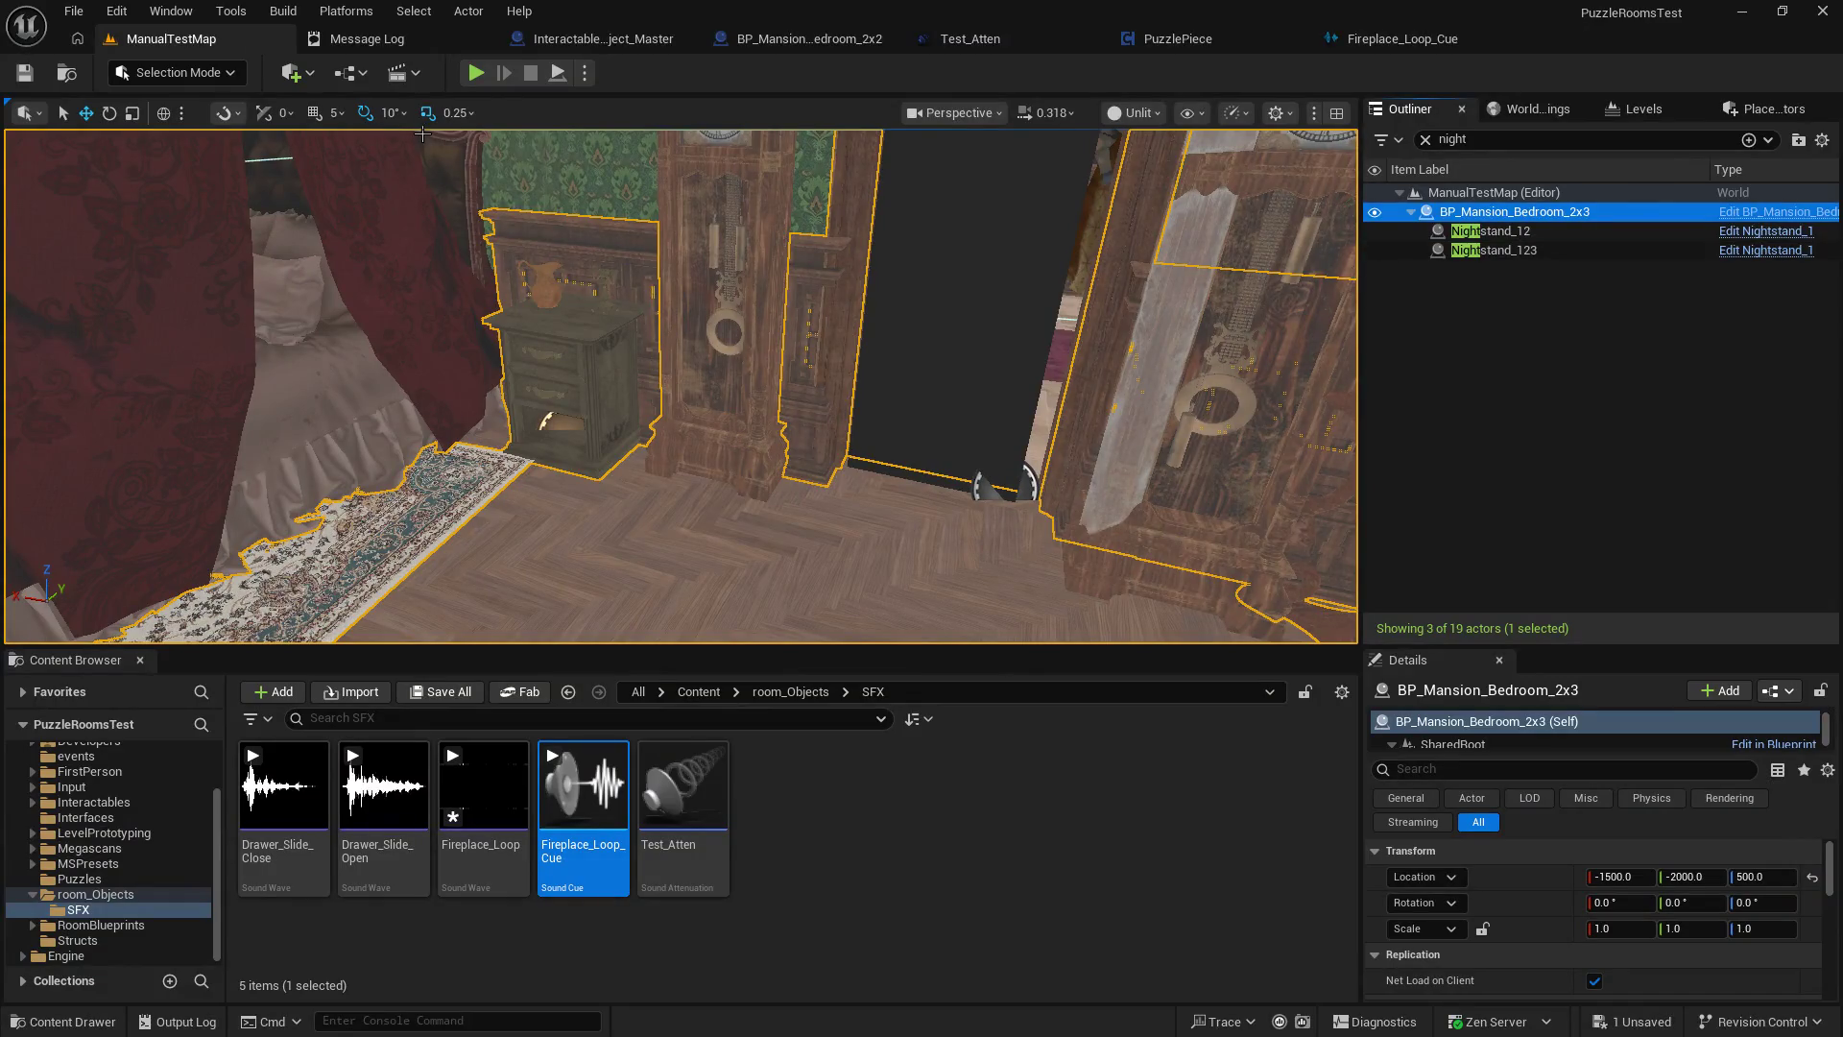
left_click(470, 79)
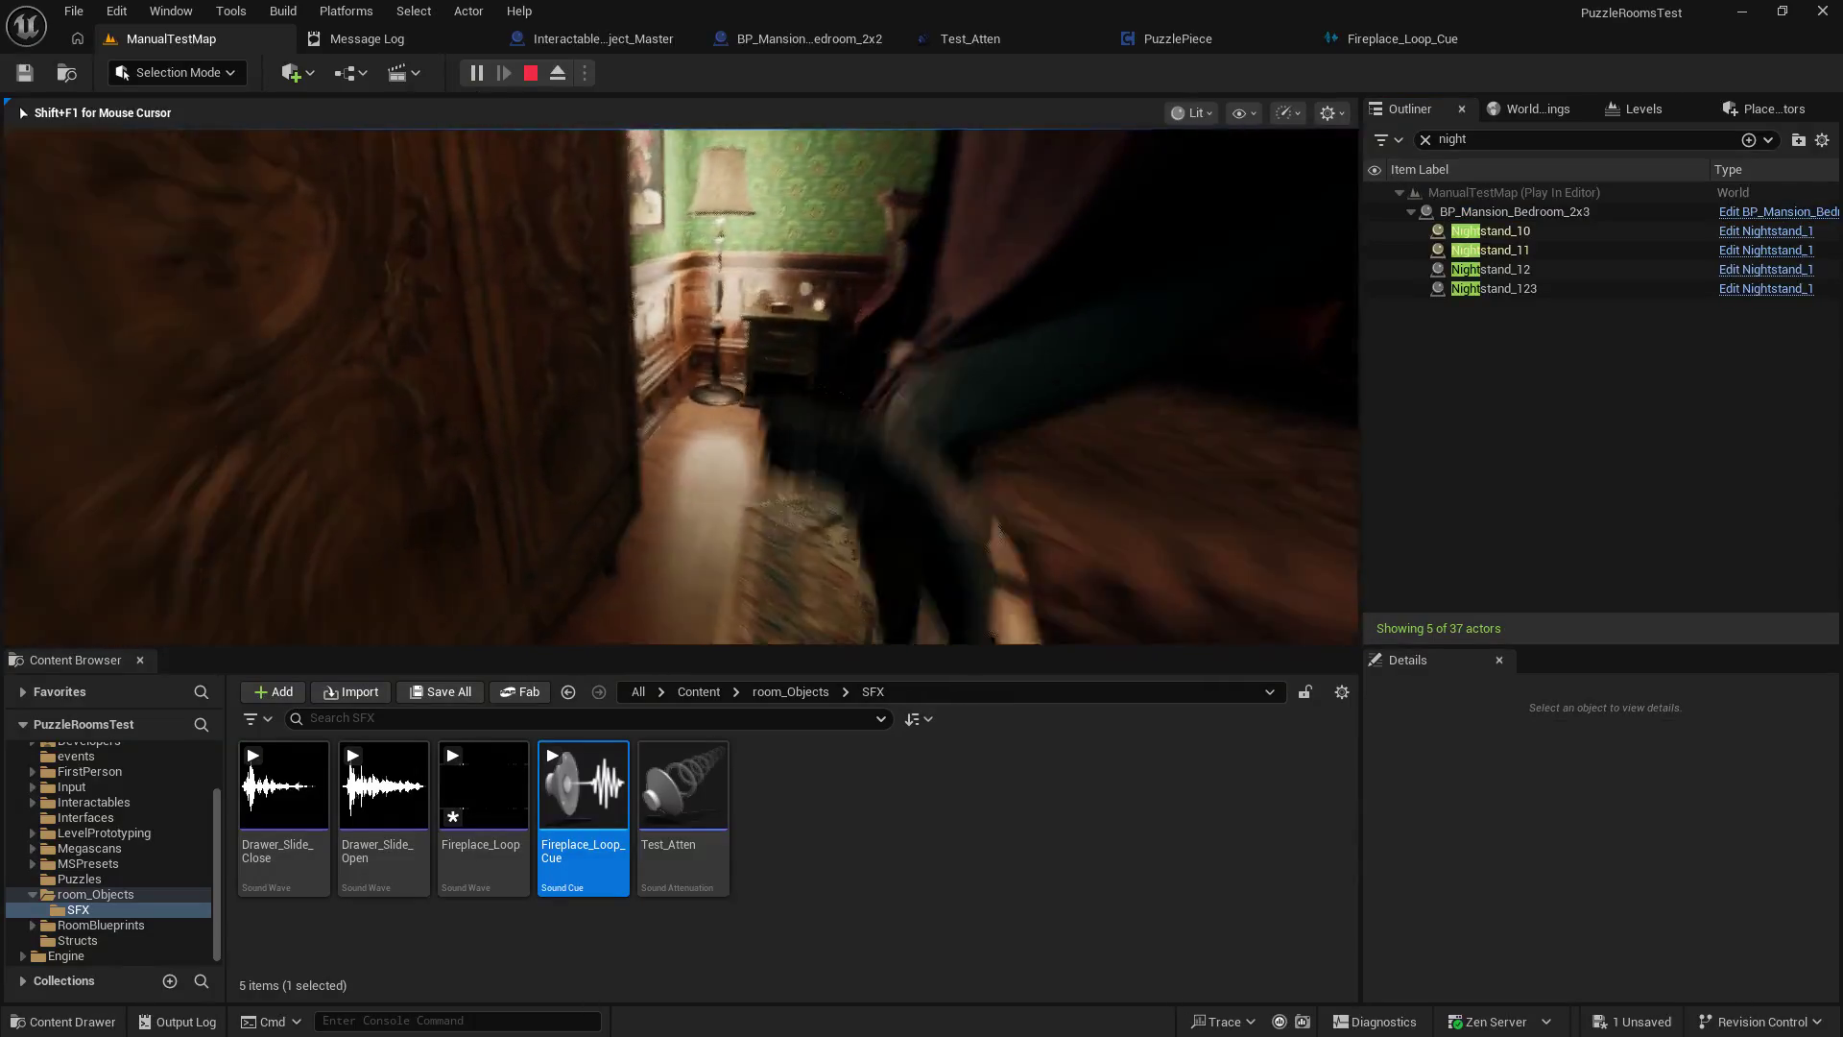
In-game, open the nightstand's top drawer and a cabinet drawer to hear their sounds.
key("e")
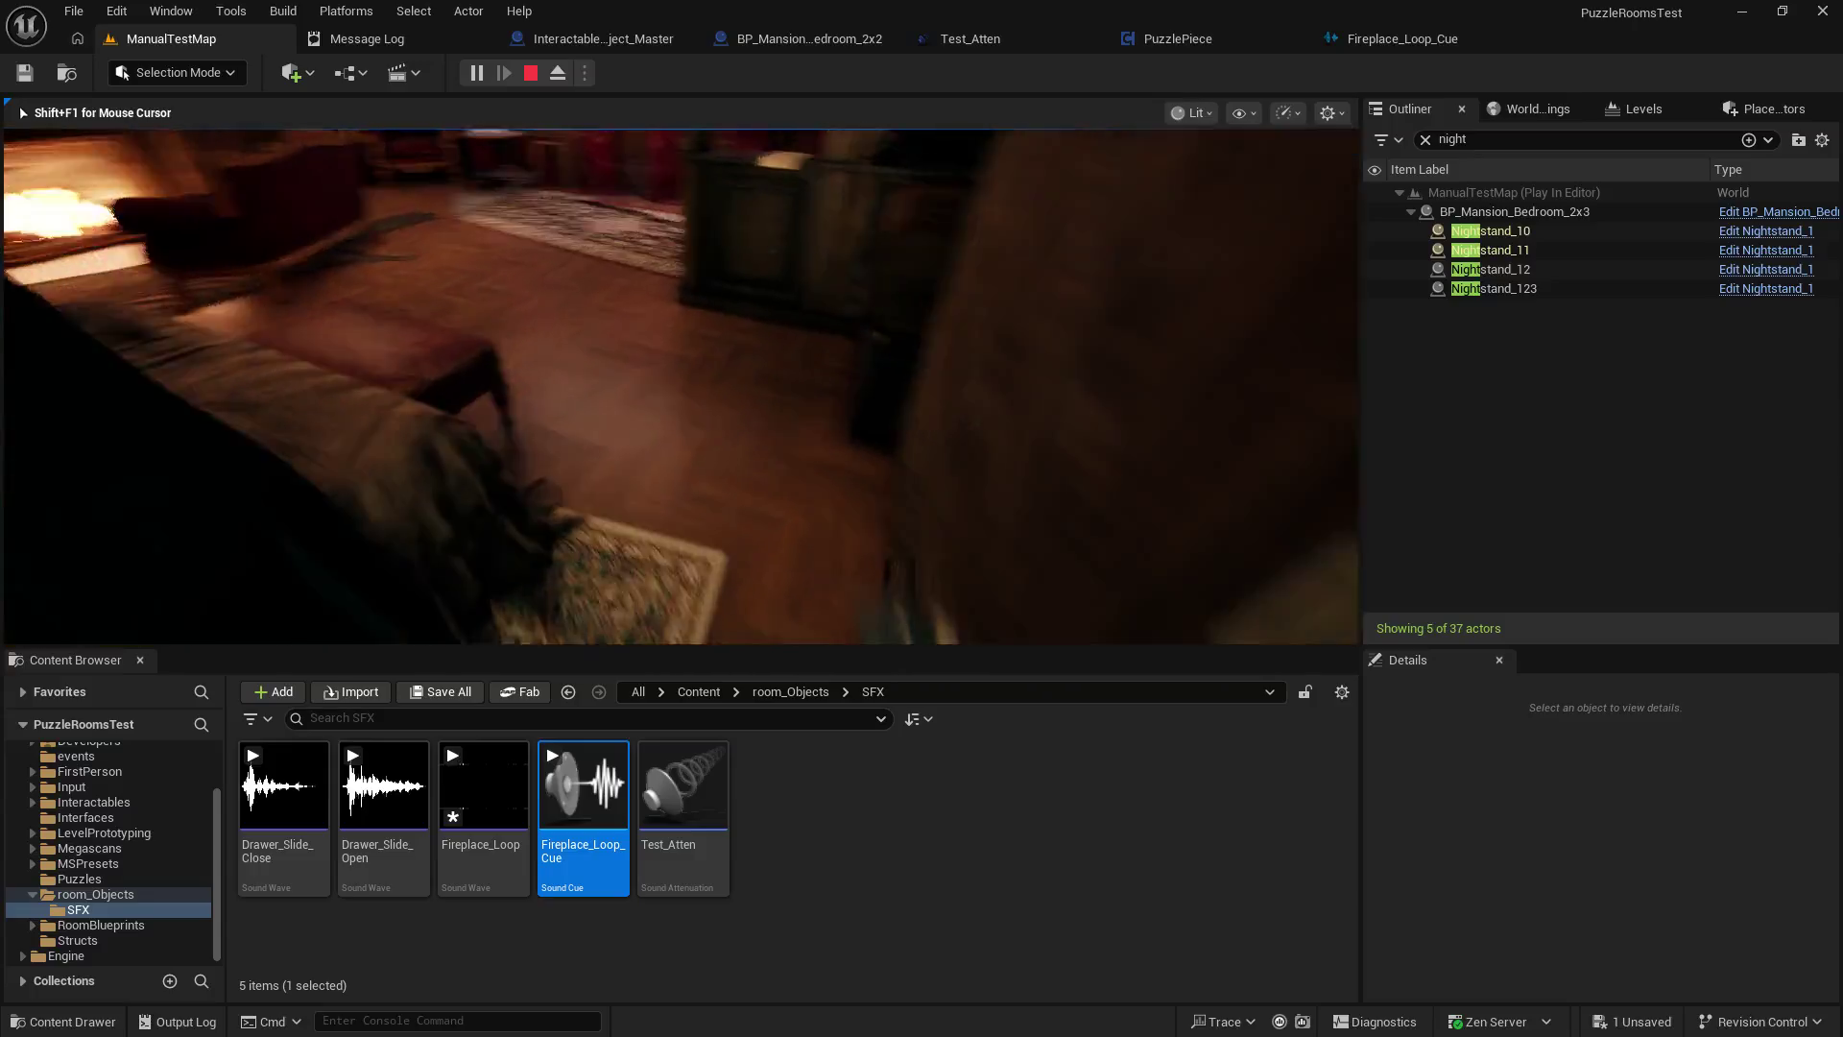
key("e")
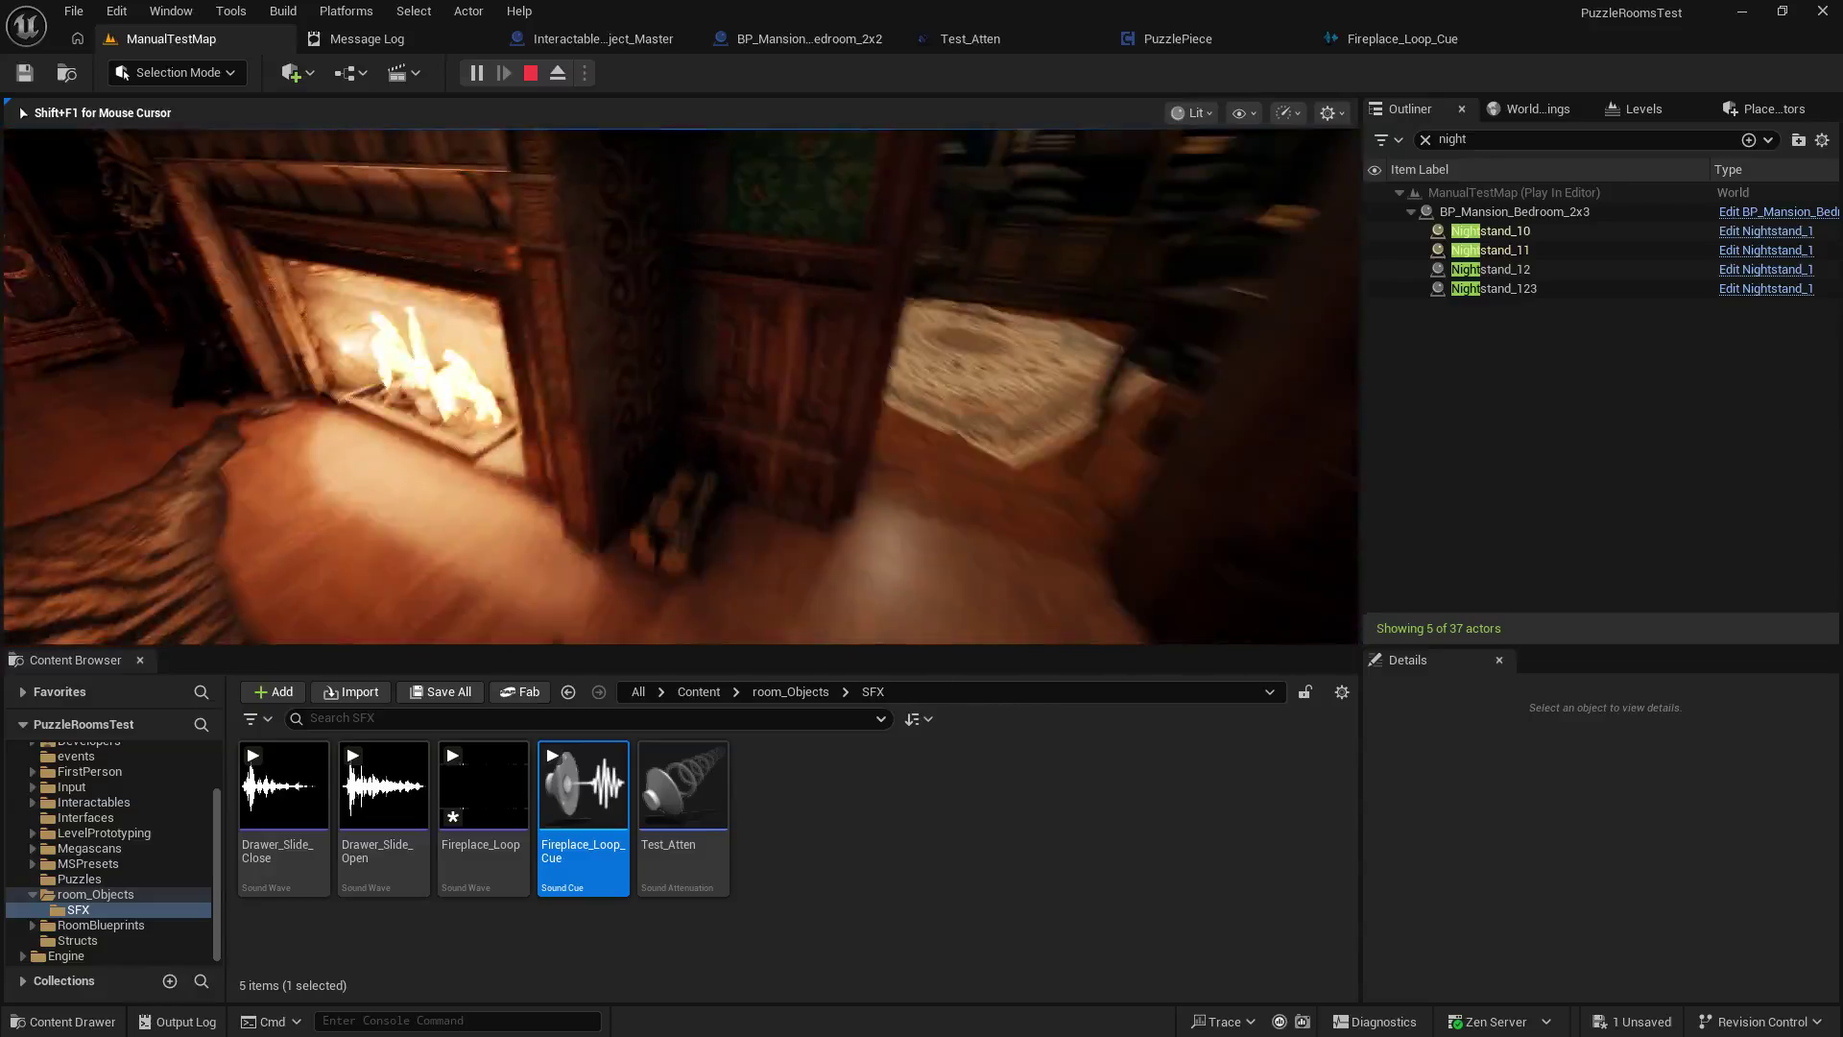
key("e")
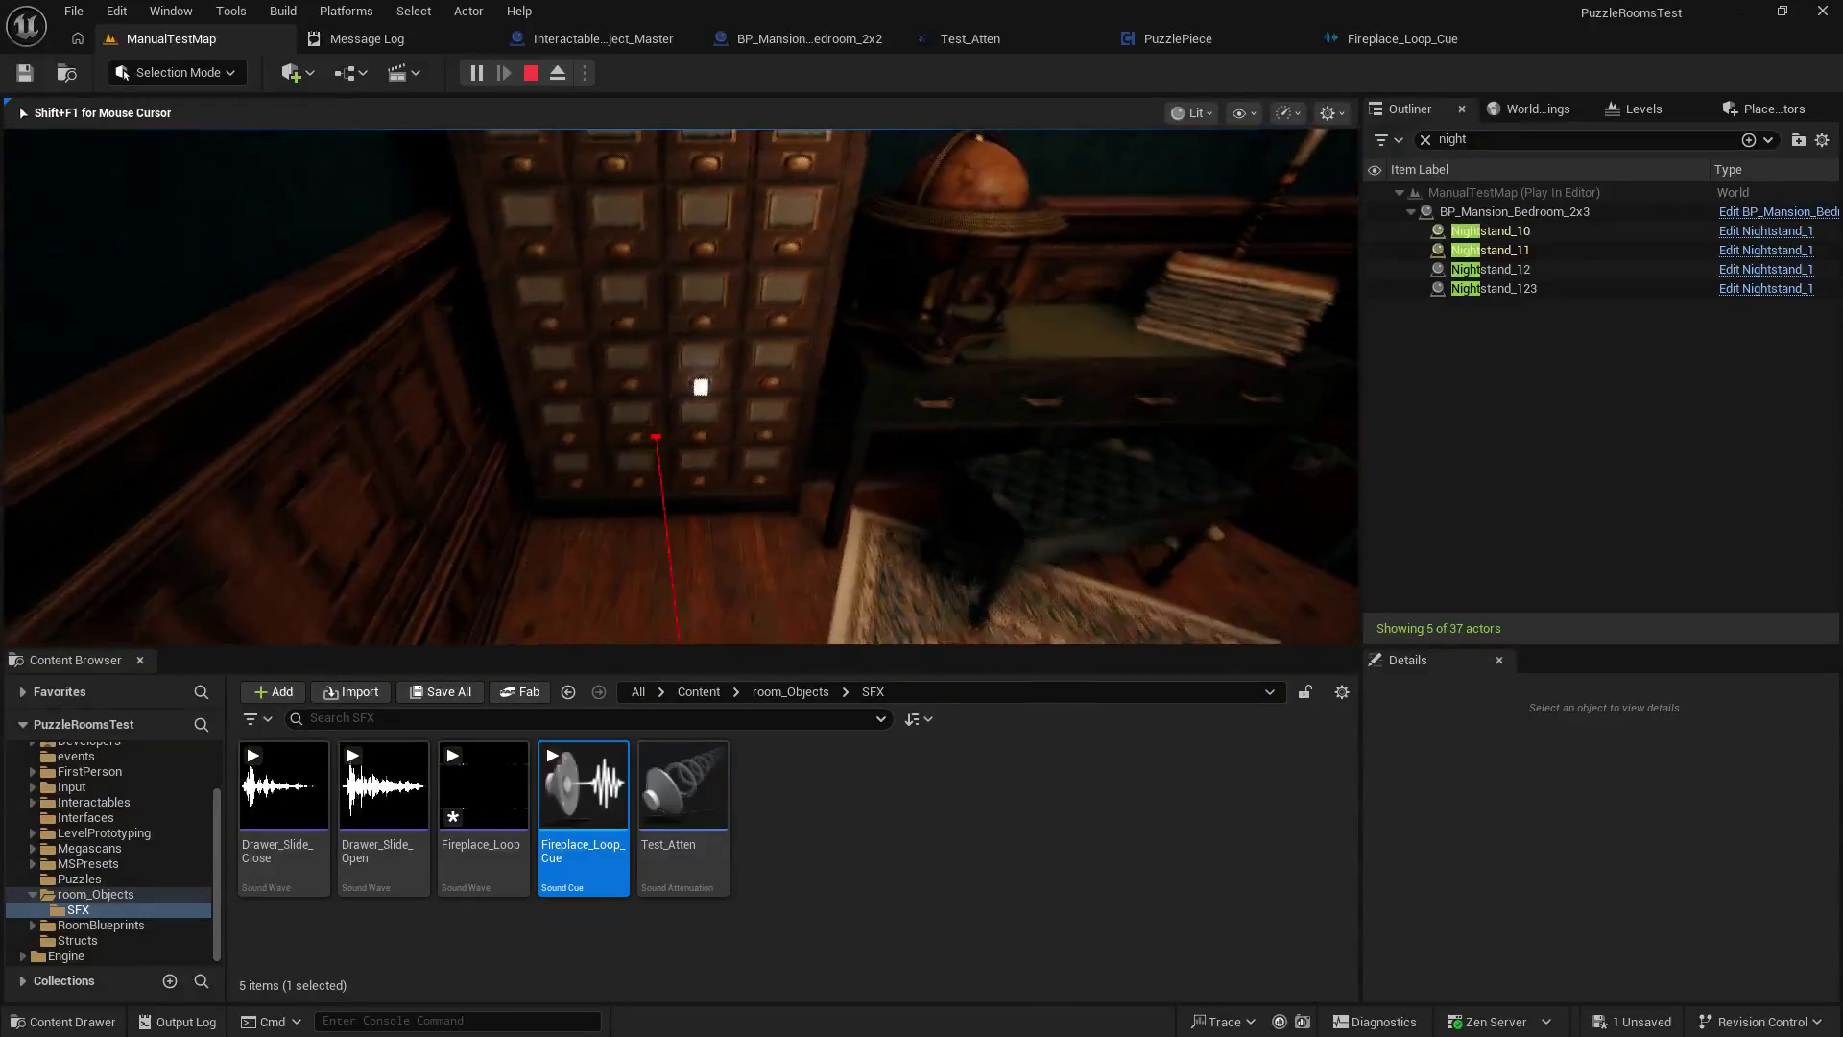
key("w")
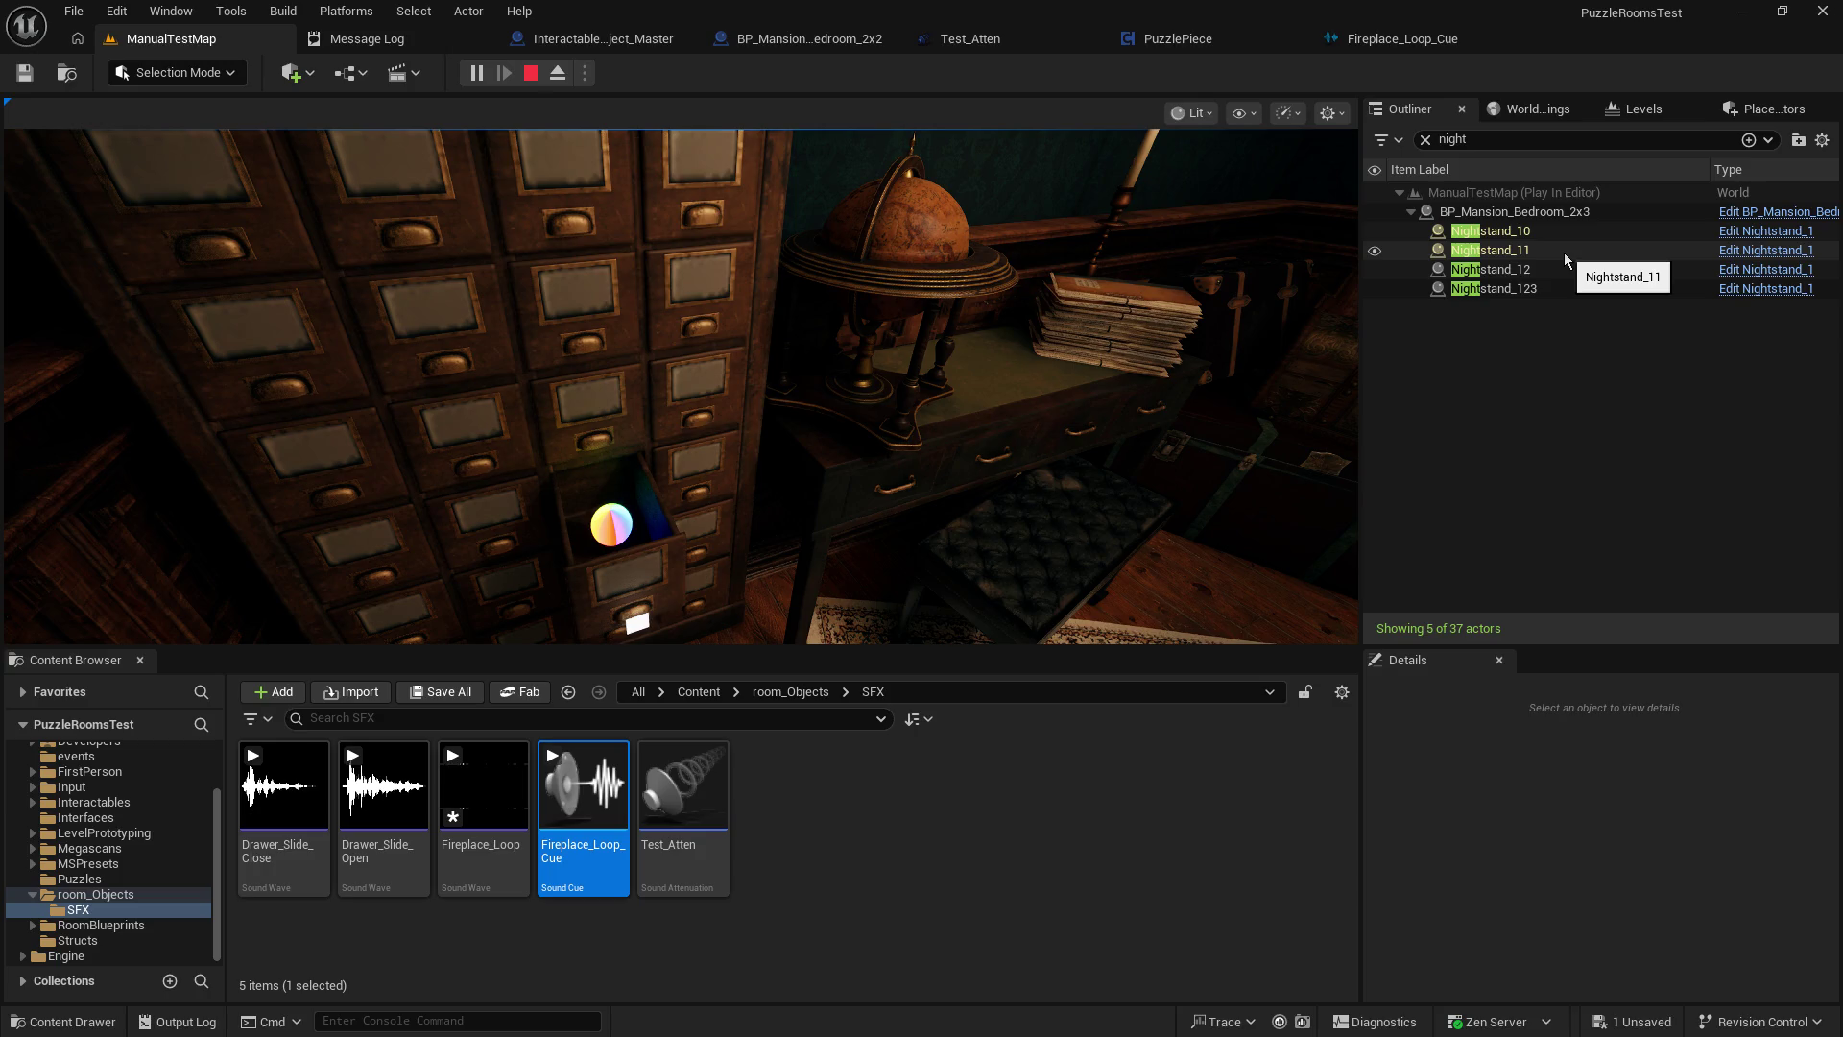
left_click(962, 365)
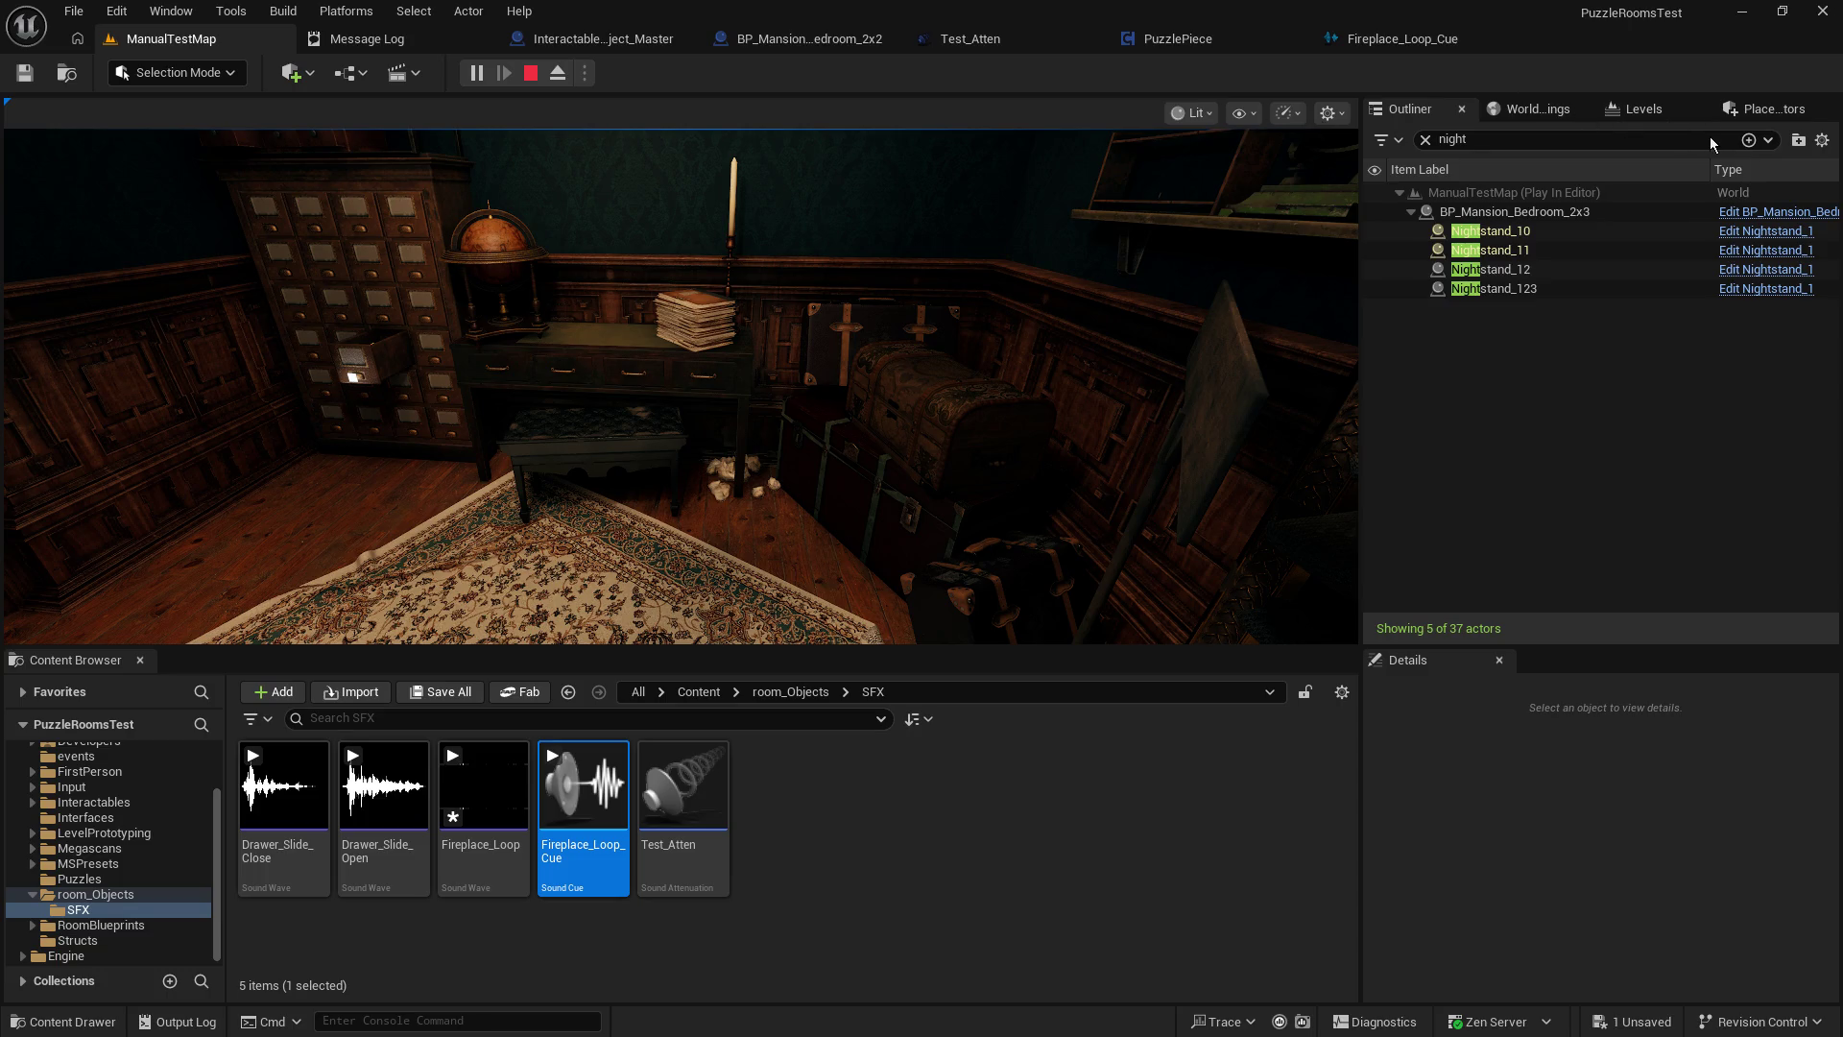
left_click(1037, 340)
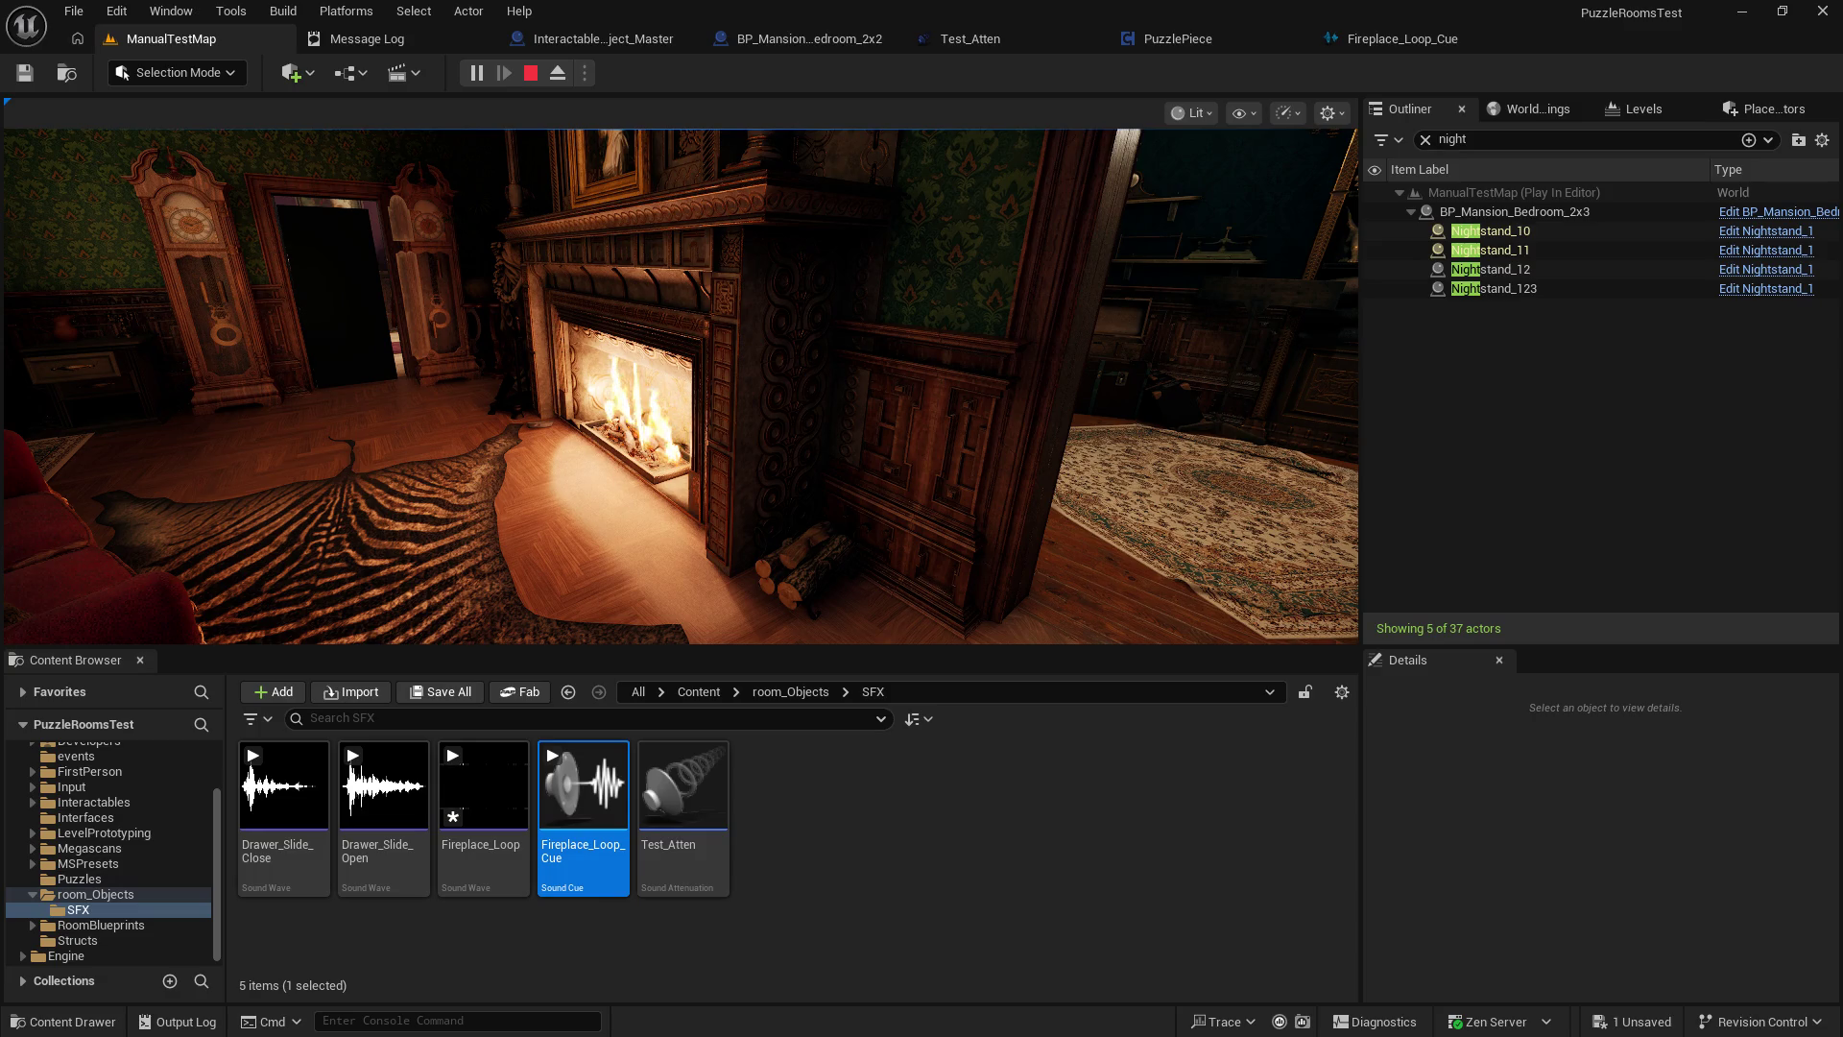
left_click(531, 75)
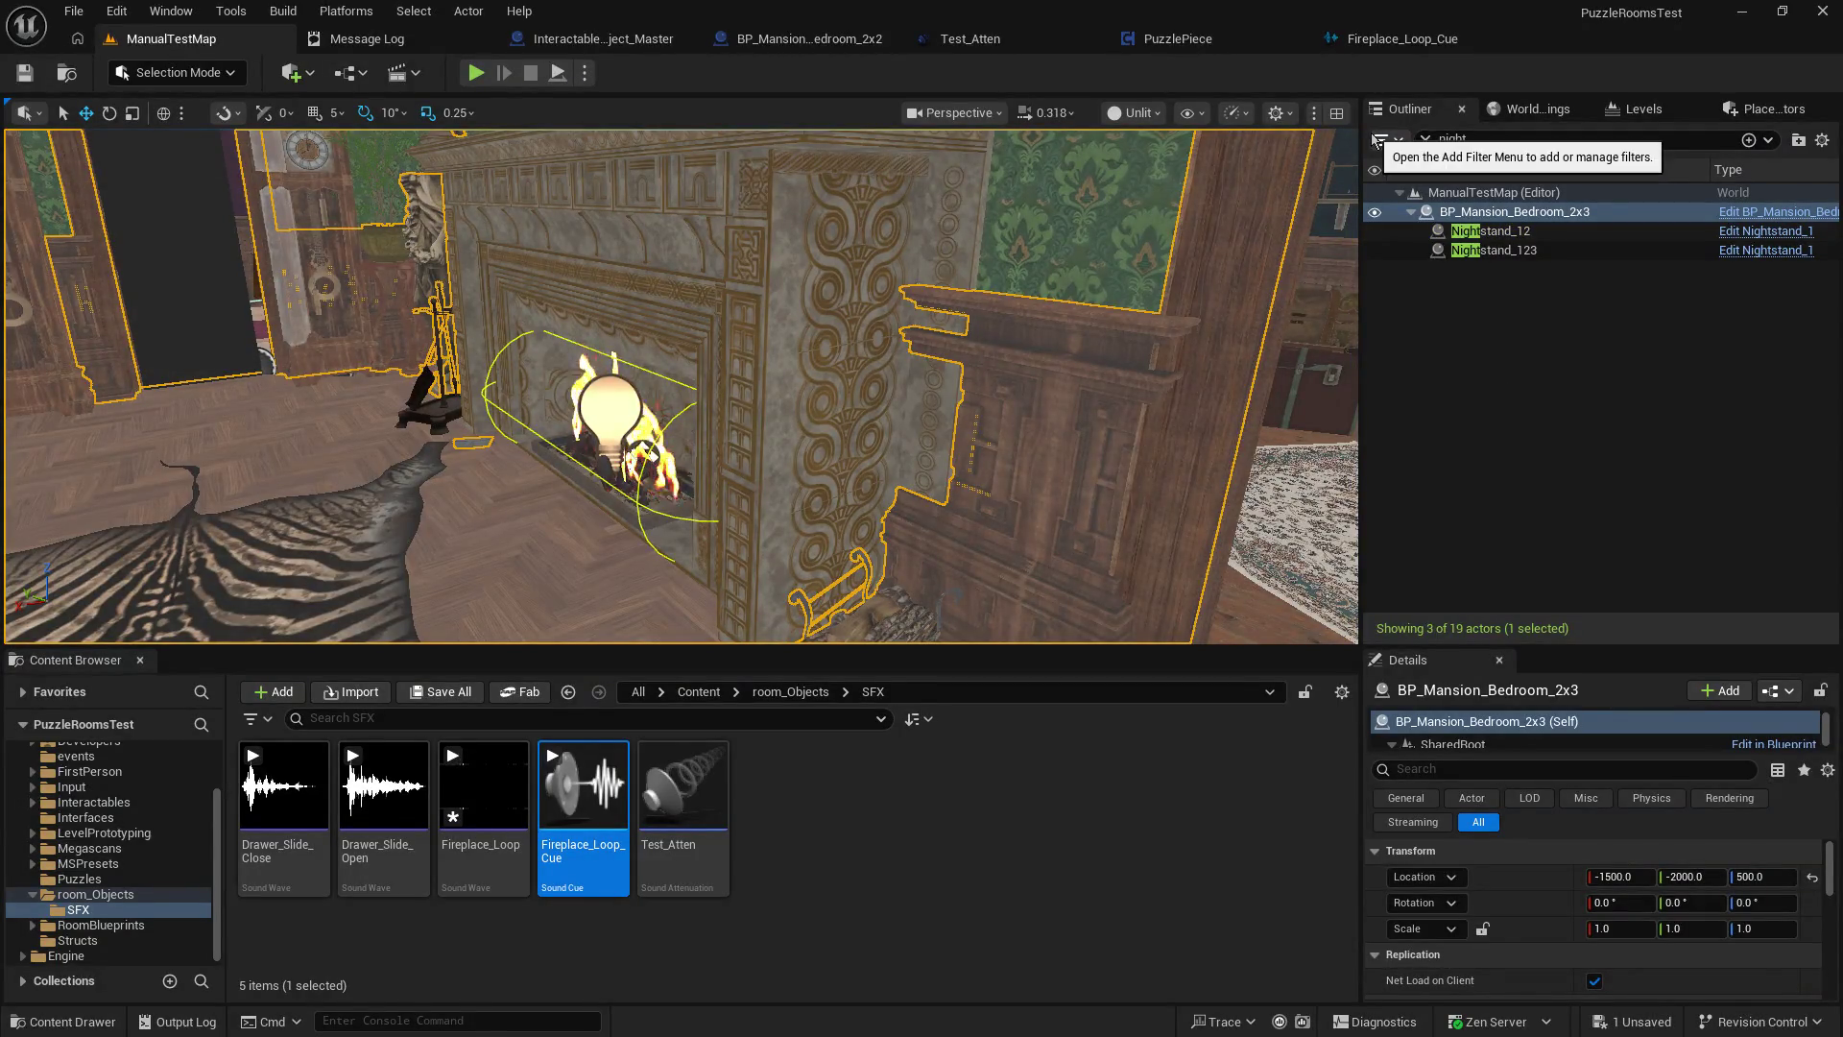
List the RoomBlueprints folder's contents and bring up the BP_Mansion_Bedroom_2x2 Blueprint.
left_click(116, 927)
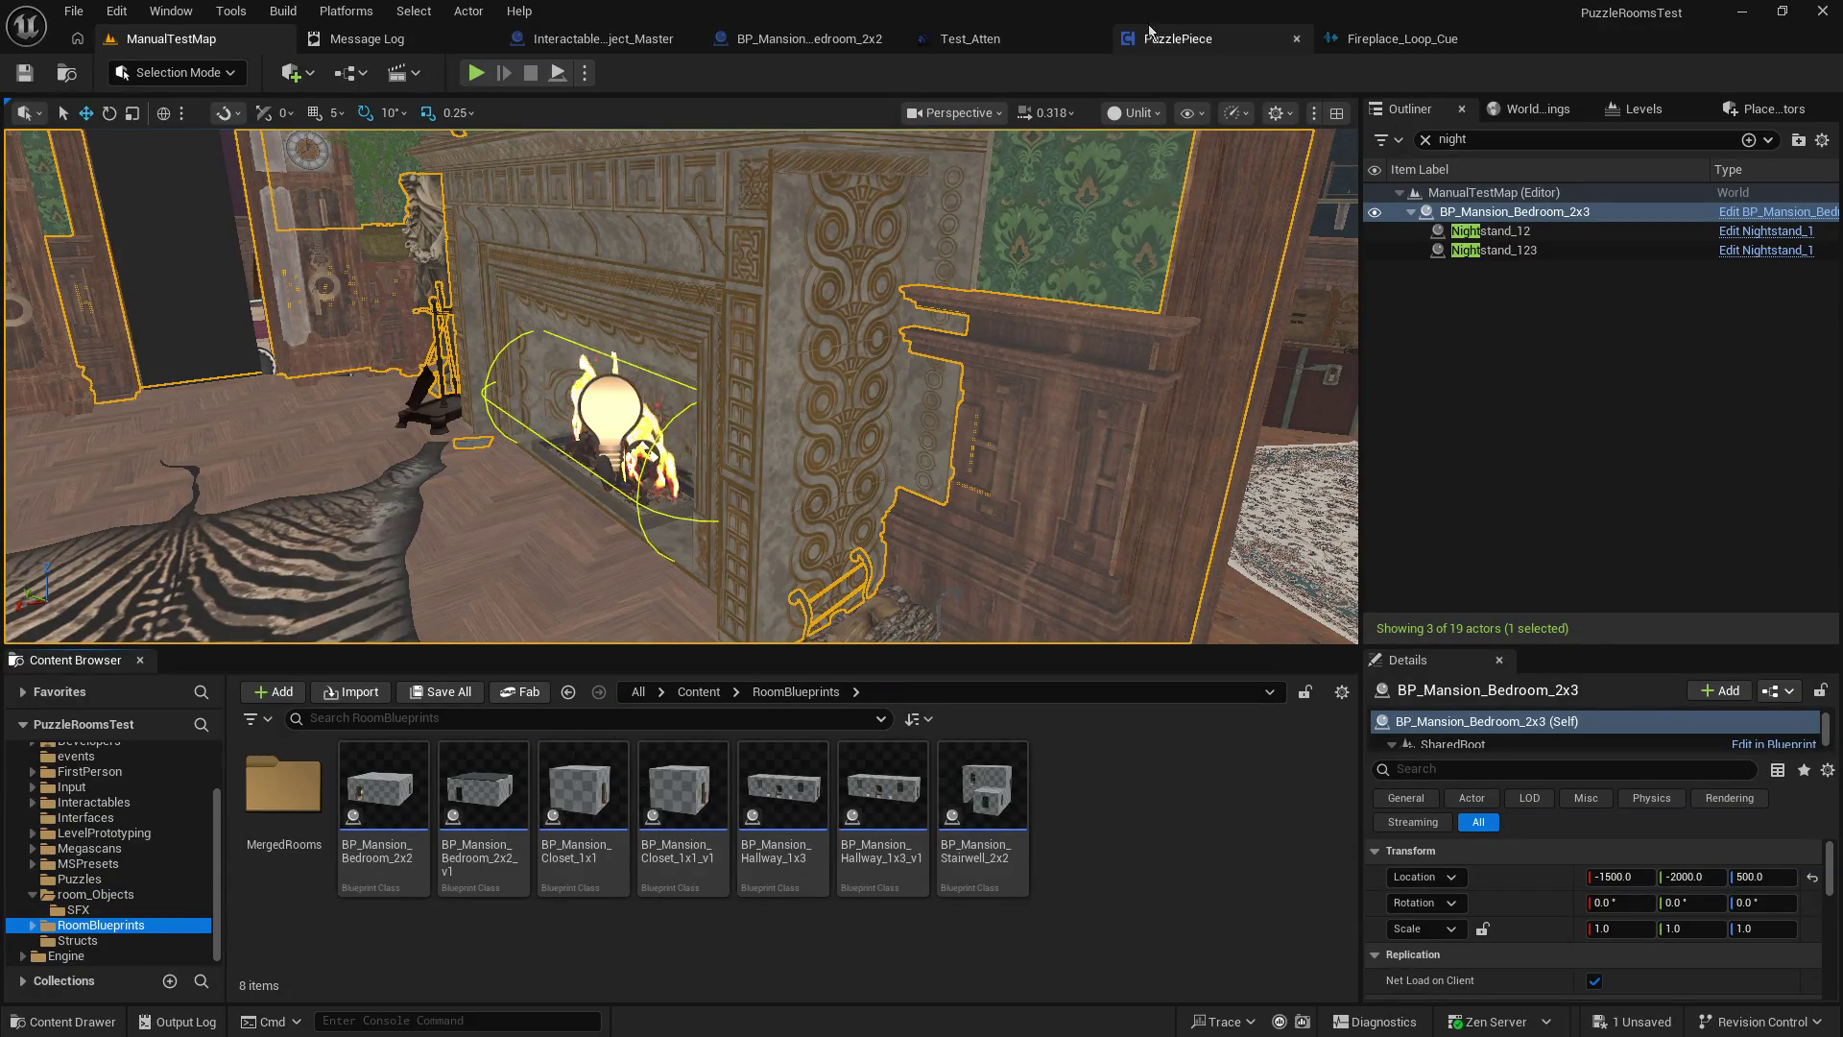
left_click(809, 38)
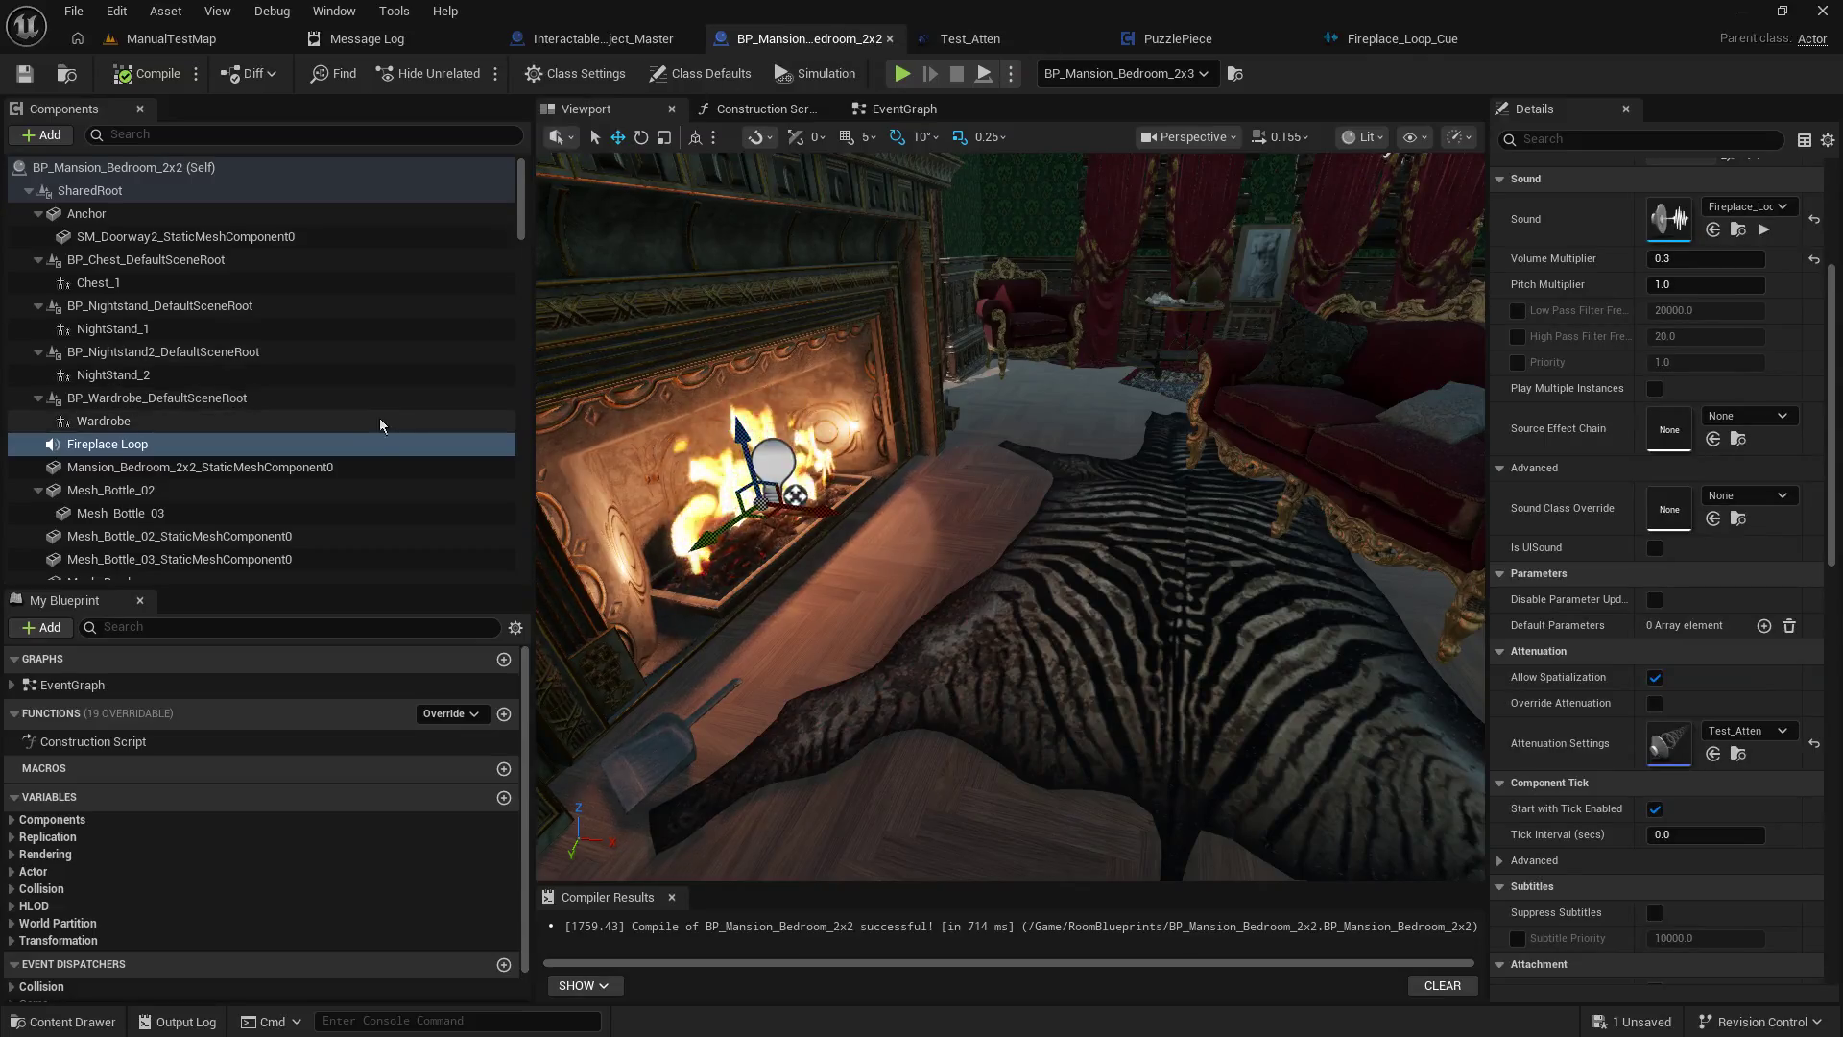
Select NightStand_1, NightStand_2, Wardrobe and Chest_1 together and expand their Replication settings.
left_click(275, 328)
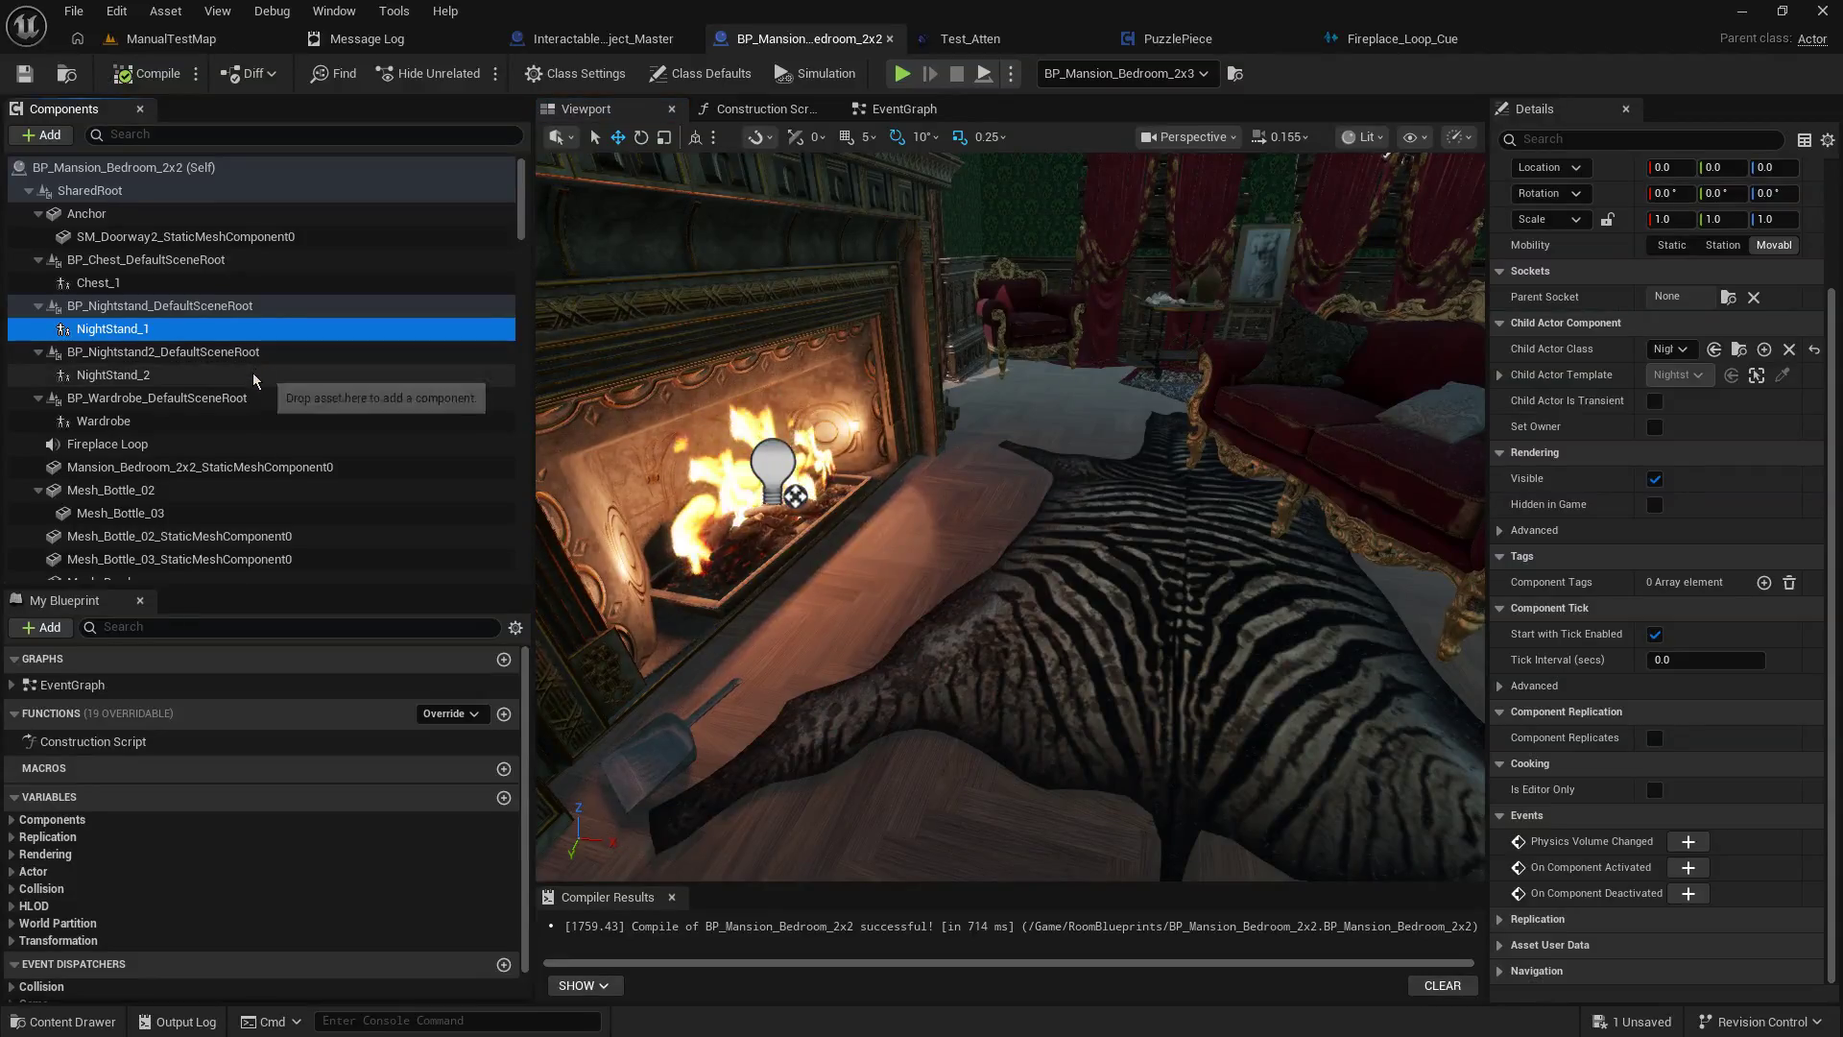
left_click(255, 376, "ctrl")
left_click(192, 421, "ctrl")
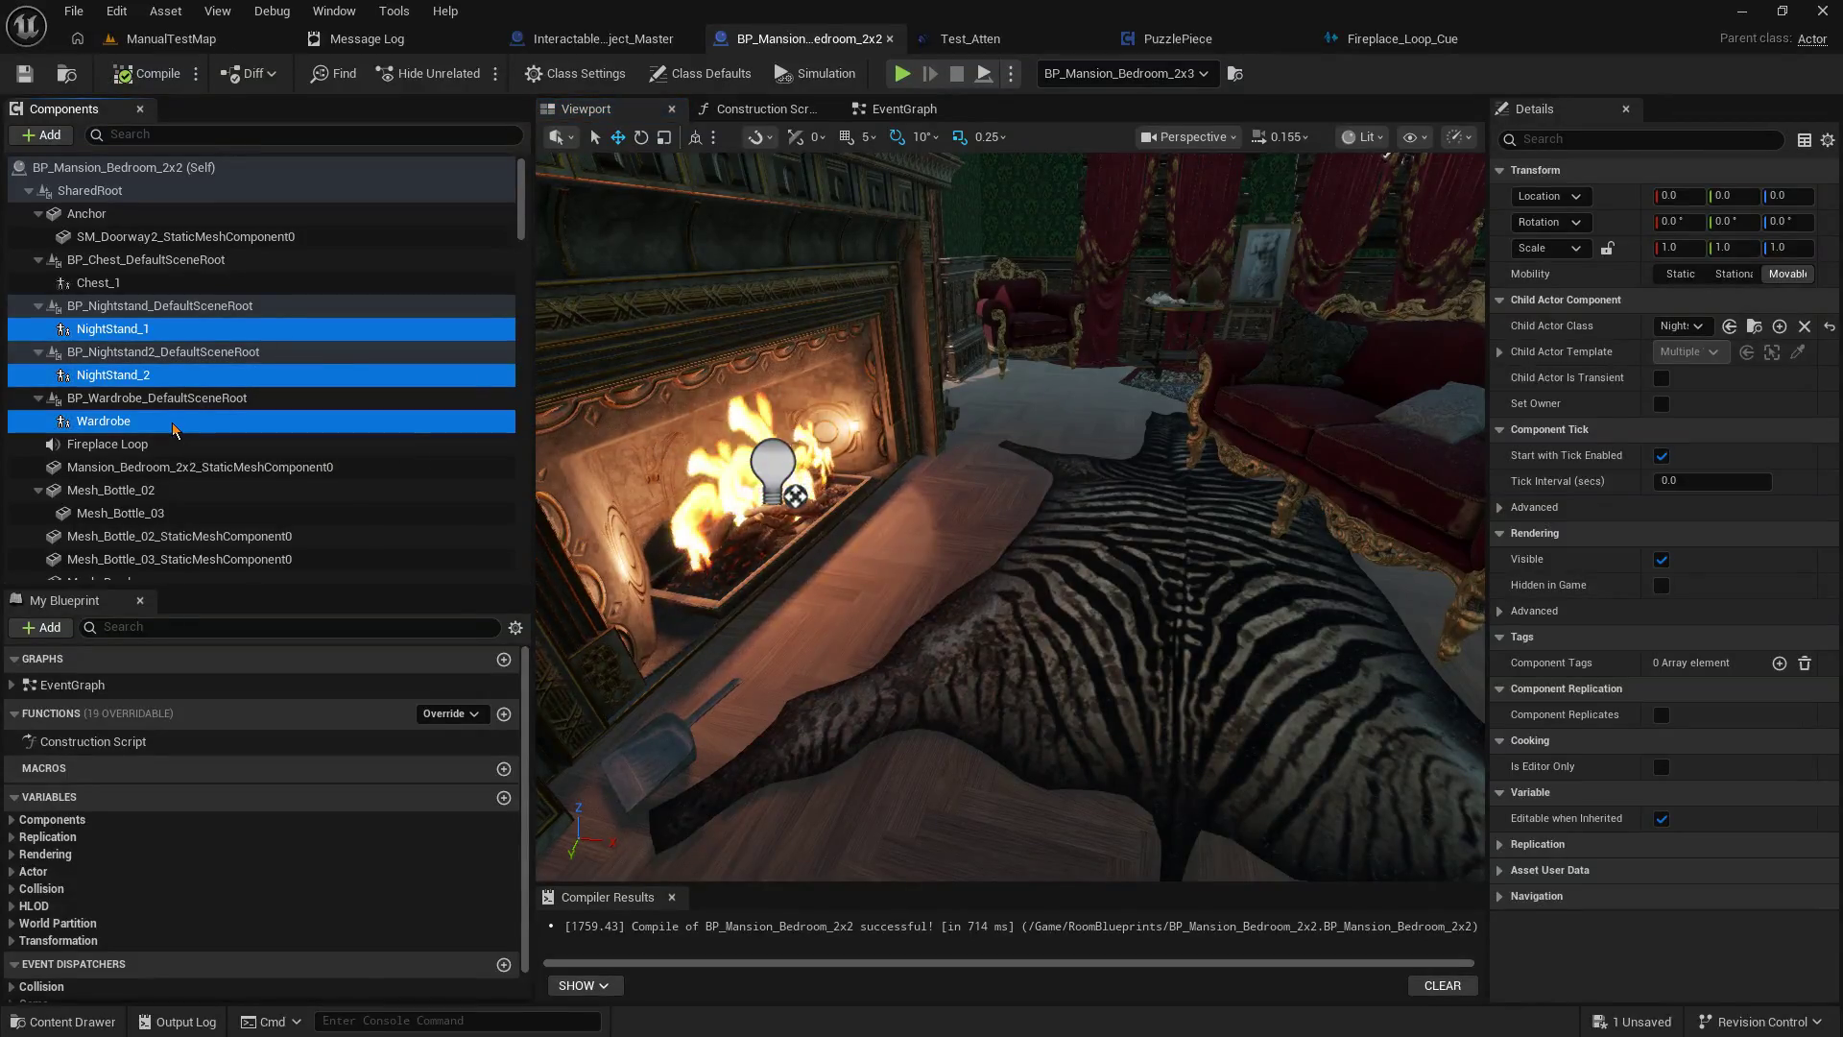
left_click(144, 283, "ctrl")
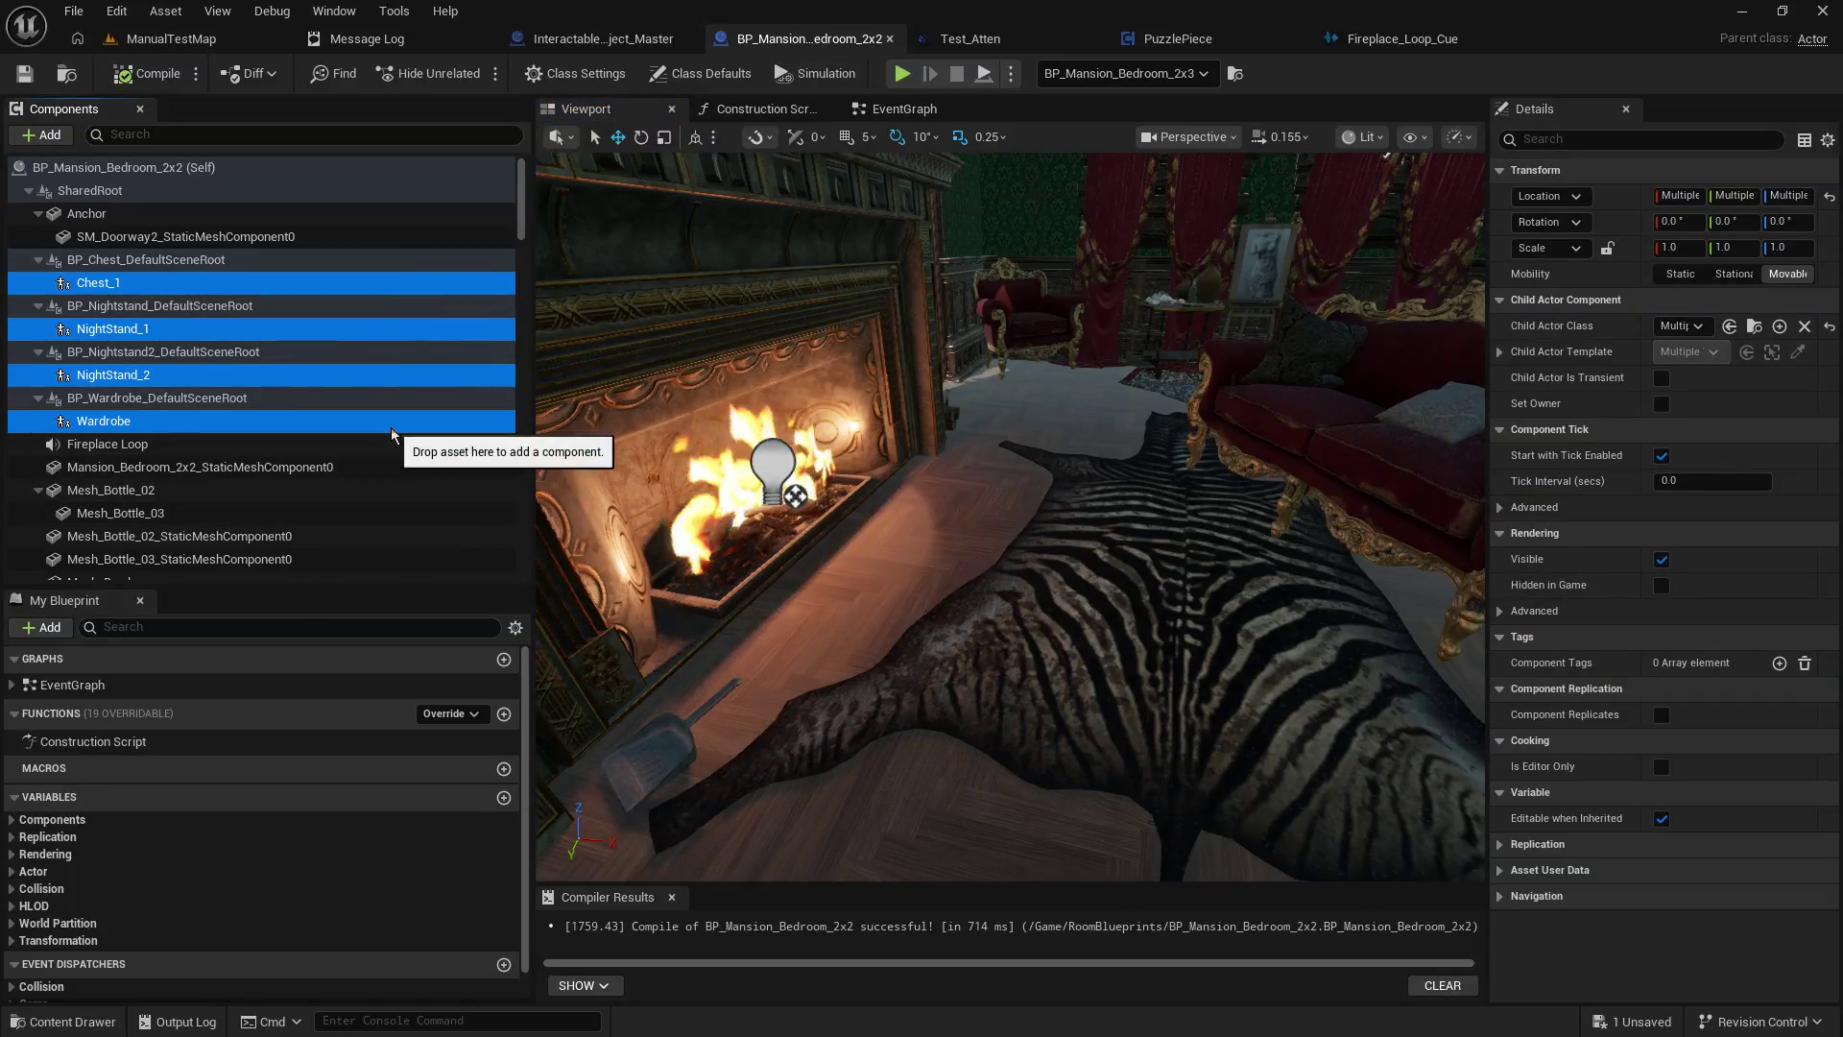
scroll(391, 434, "down", 3)
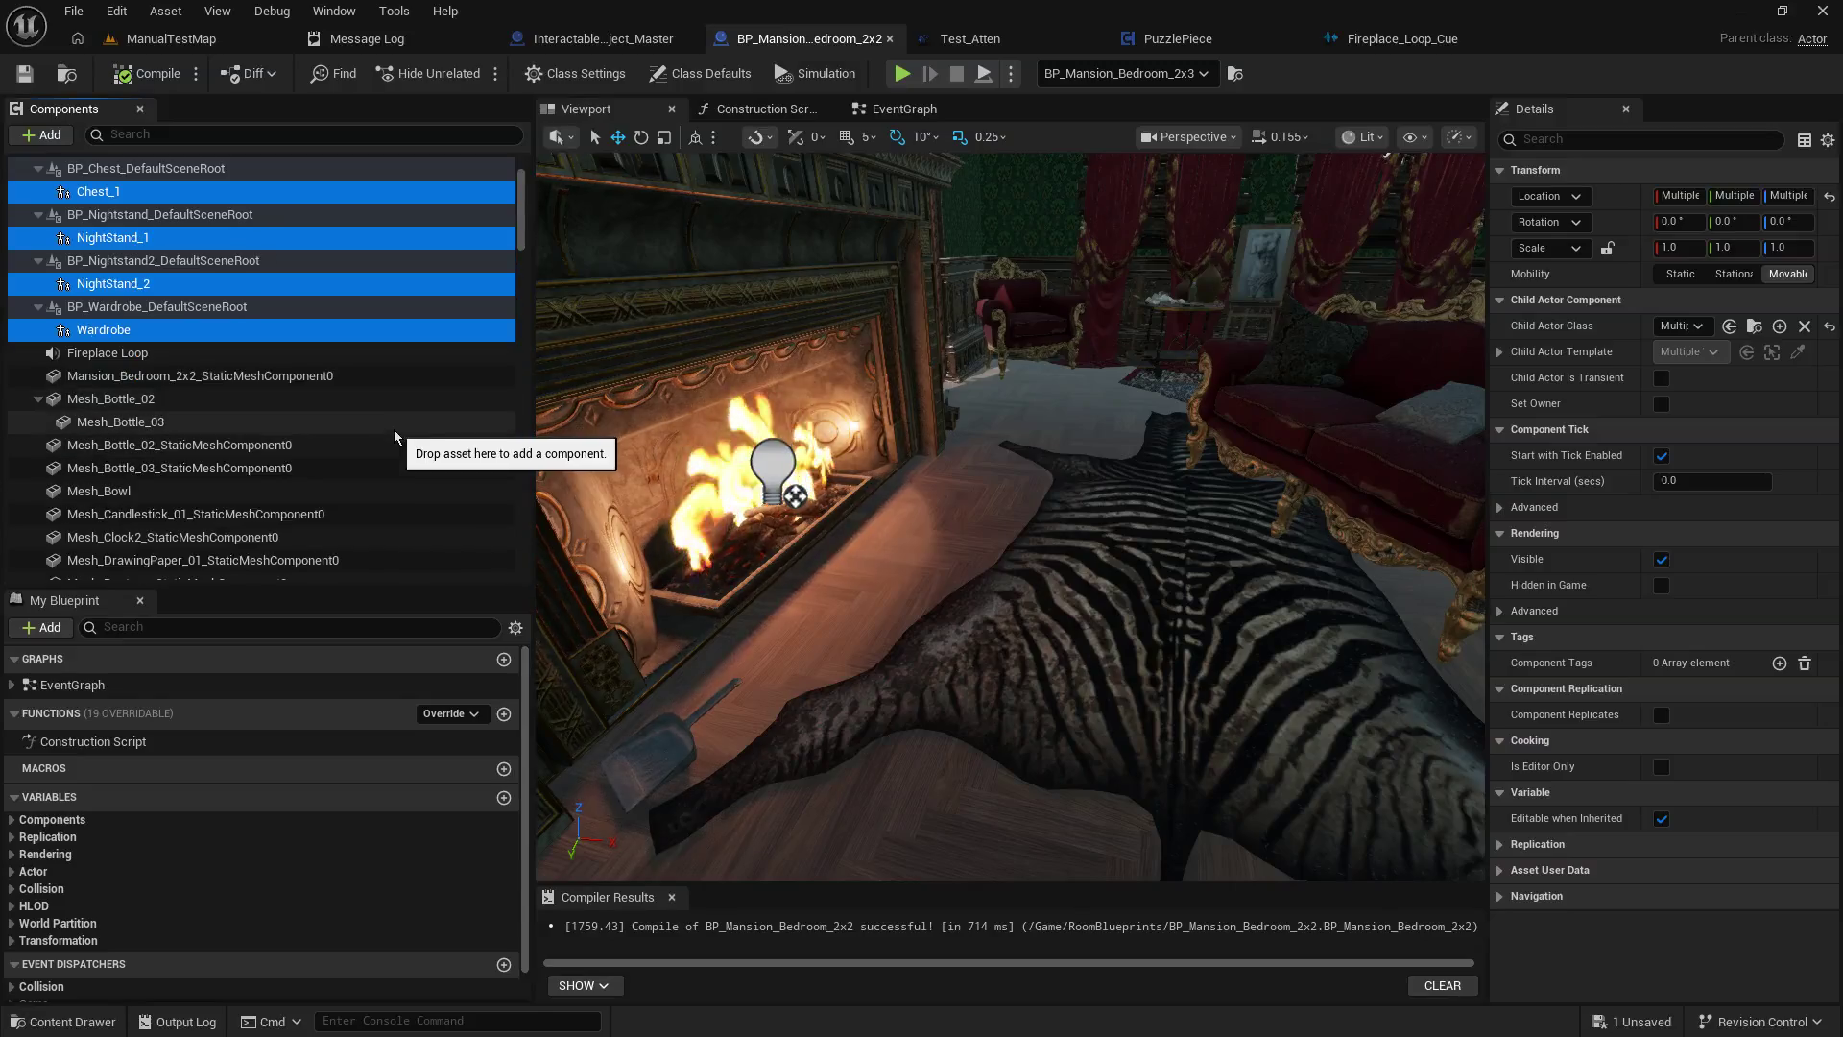
scroll(394, 437, "up", 3)
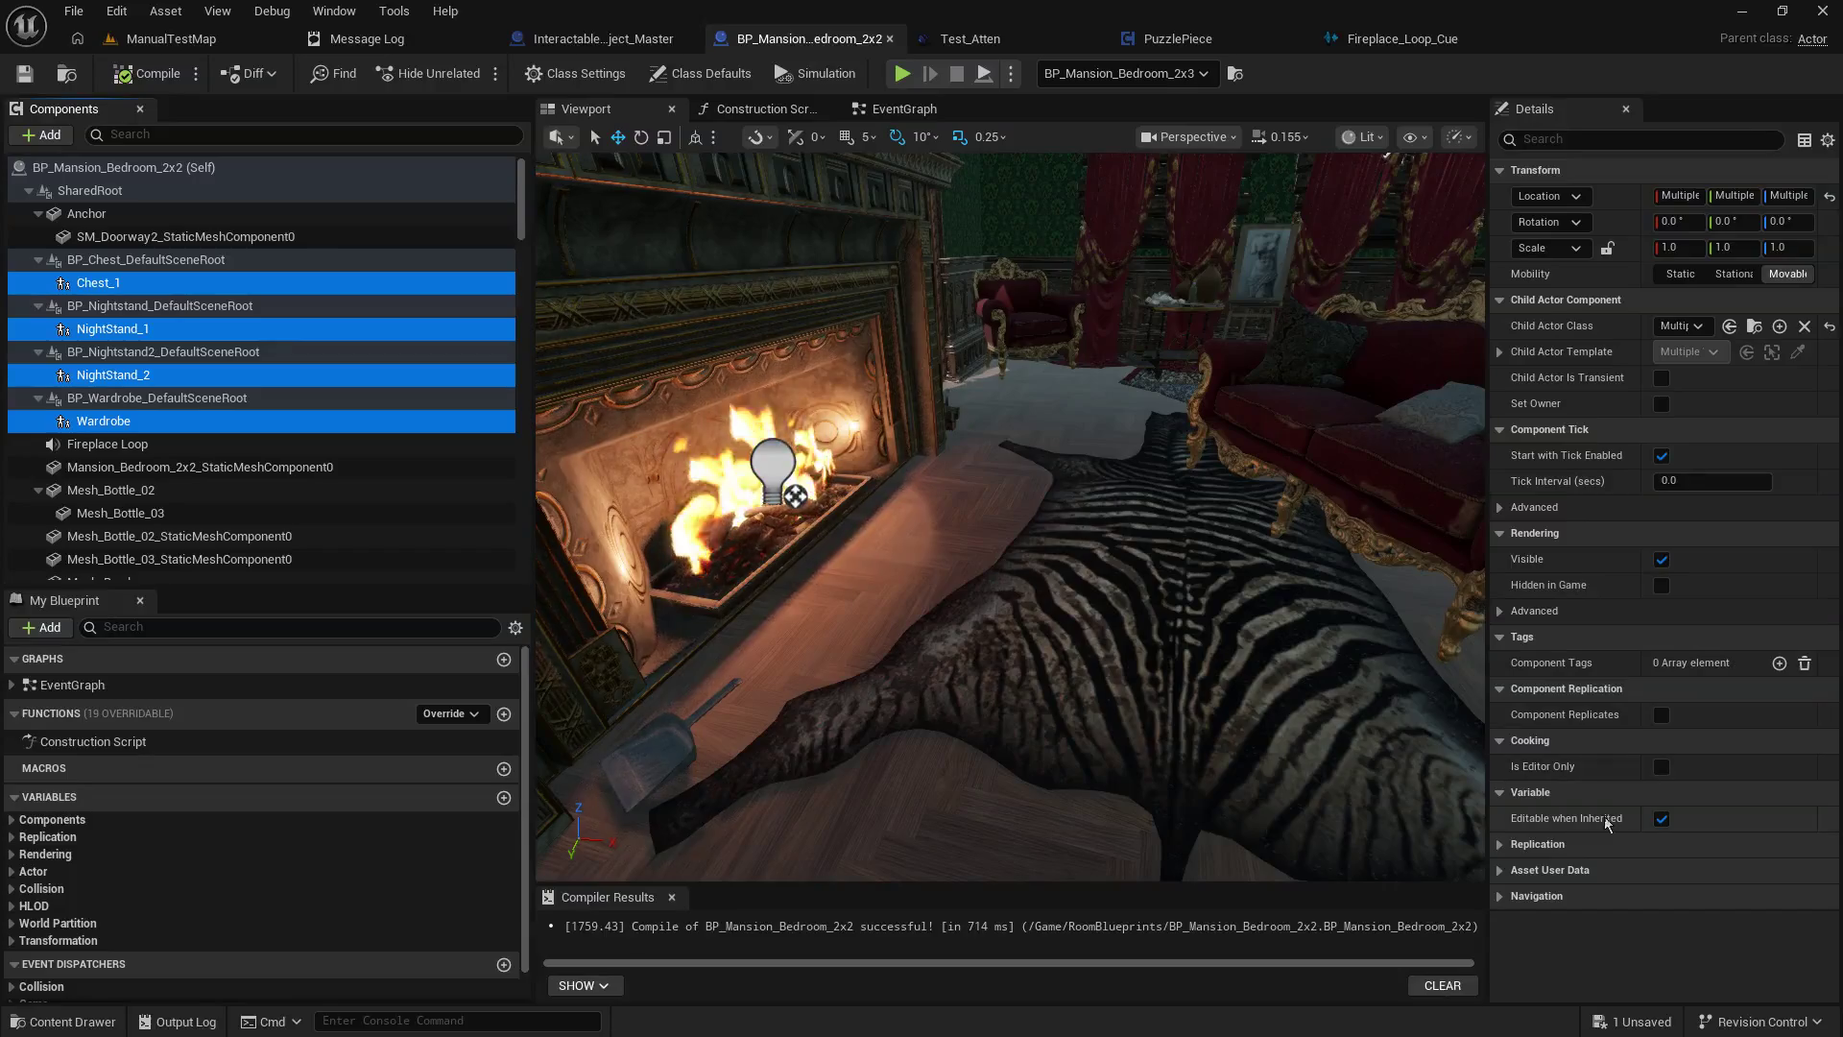
left_click(1503, 845)
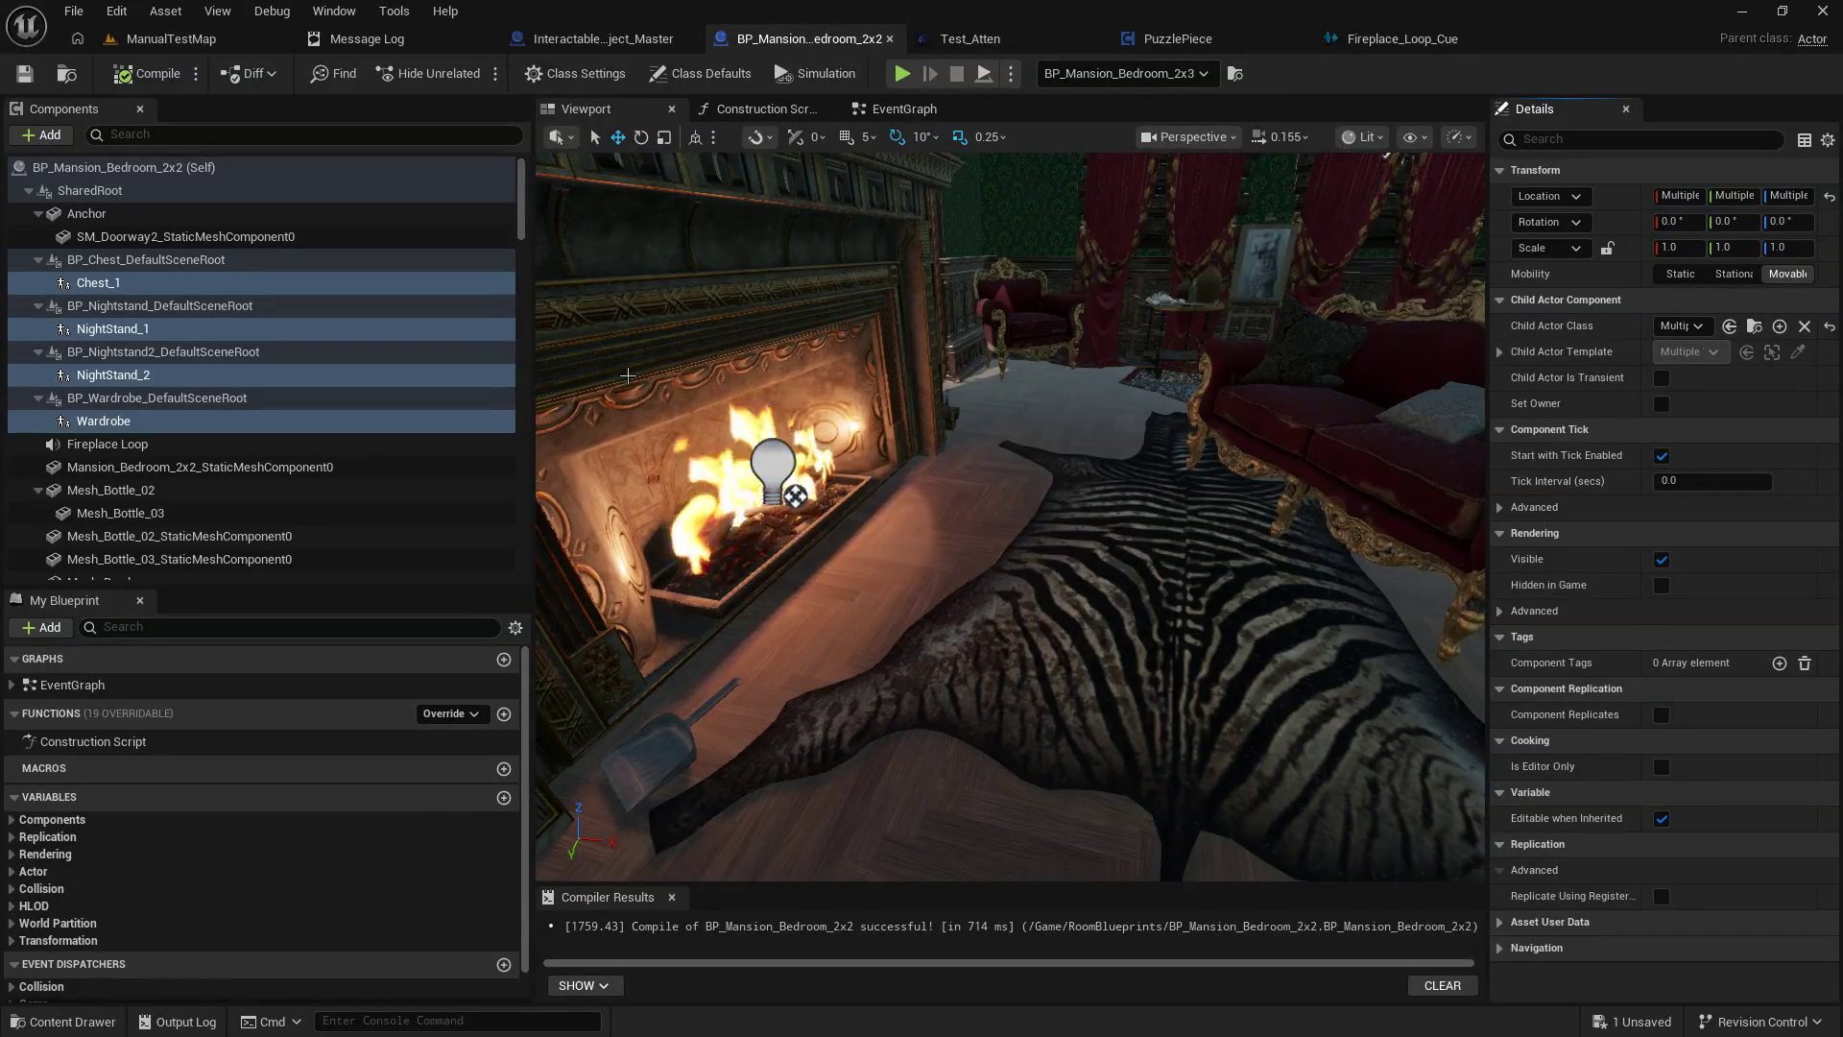
left_click(163, 38)
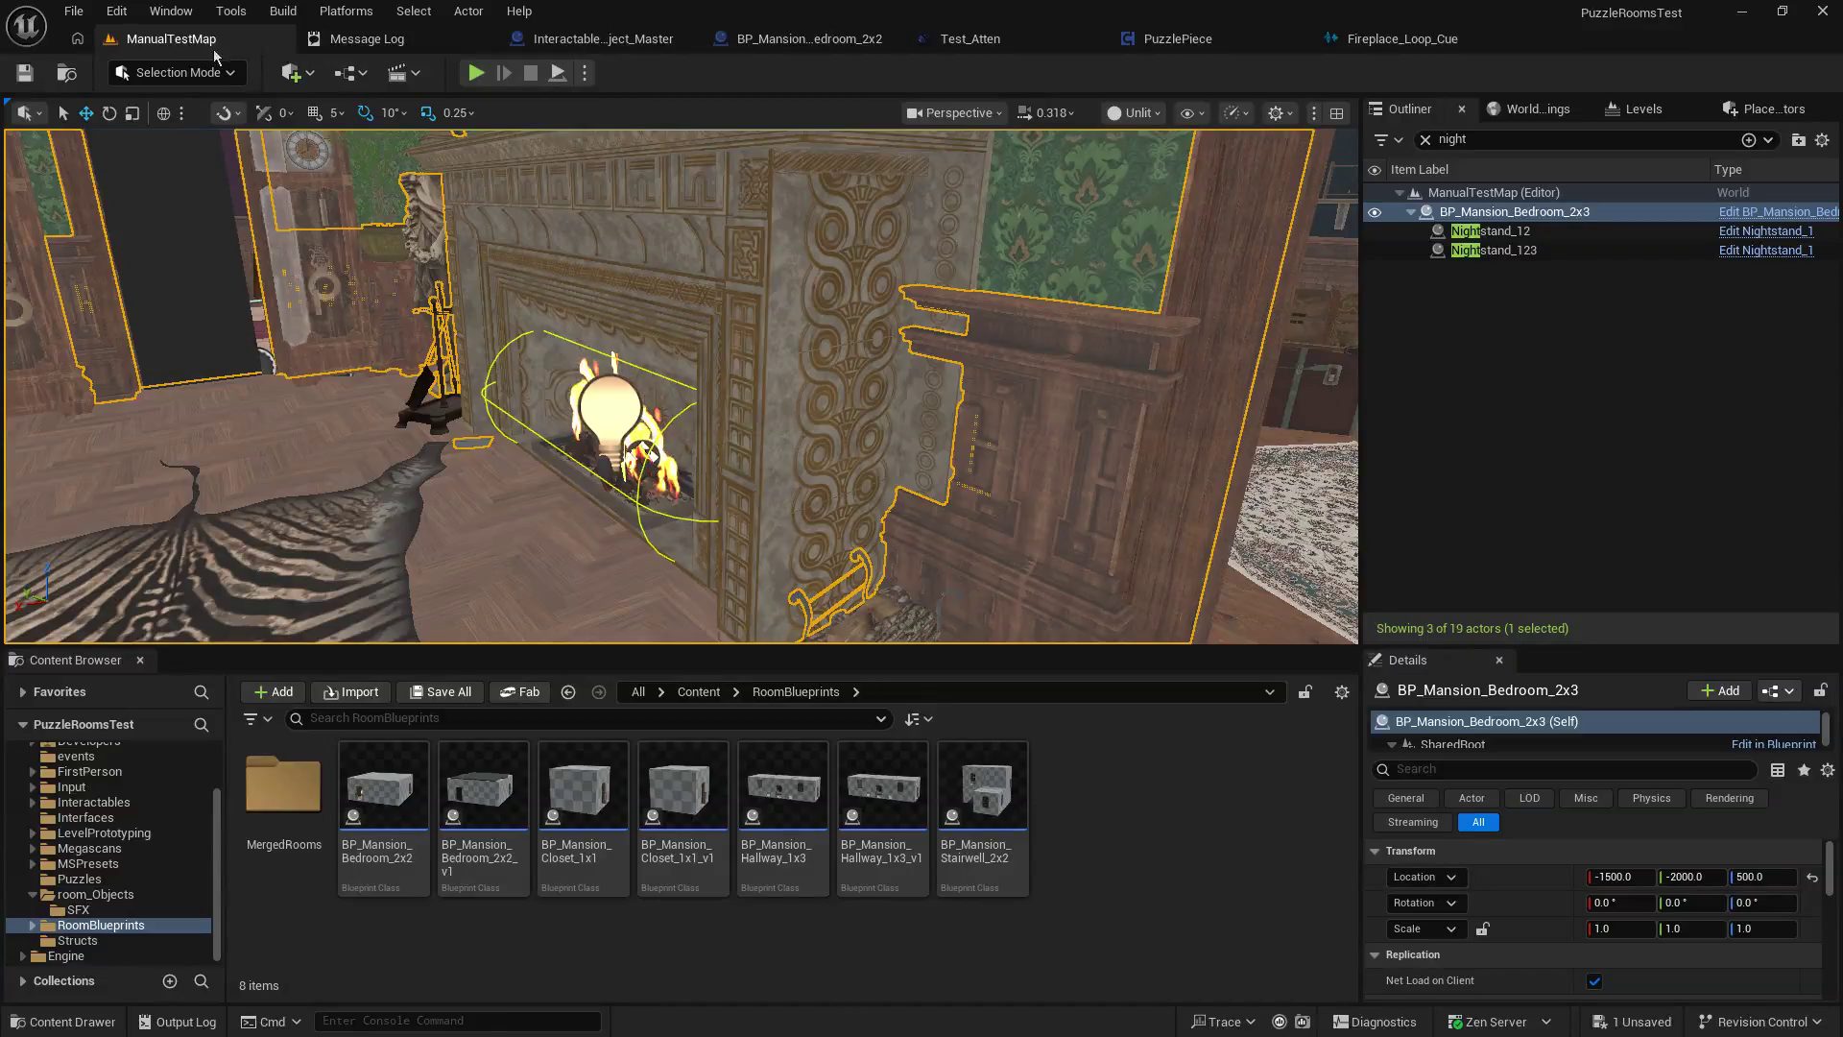
Browse to room_Objects and open the Nightstand_1 Blueprint for editing.
left_click(114, 894)
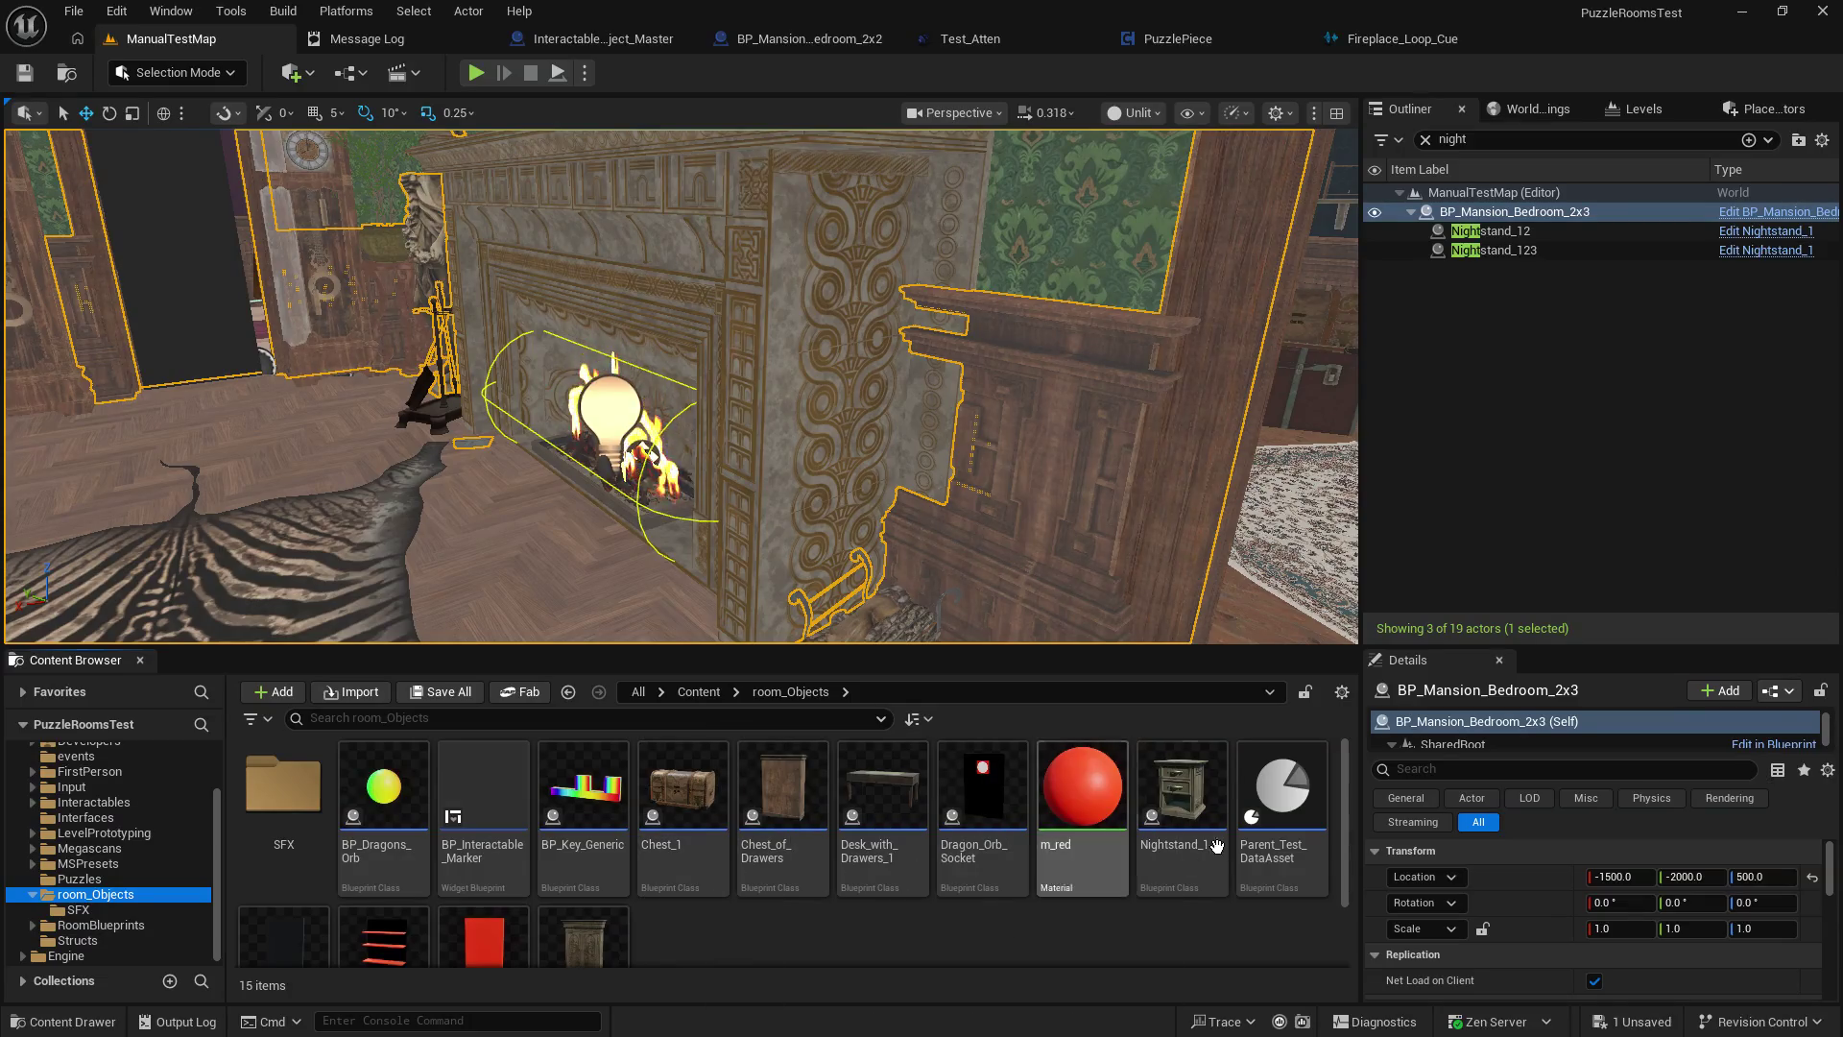
left_click(1208, 802)
double_click(1208, 801)
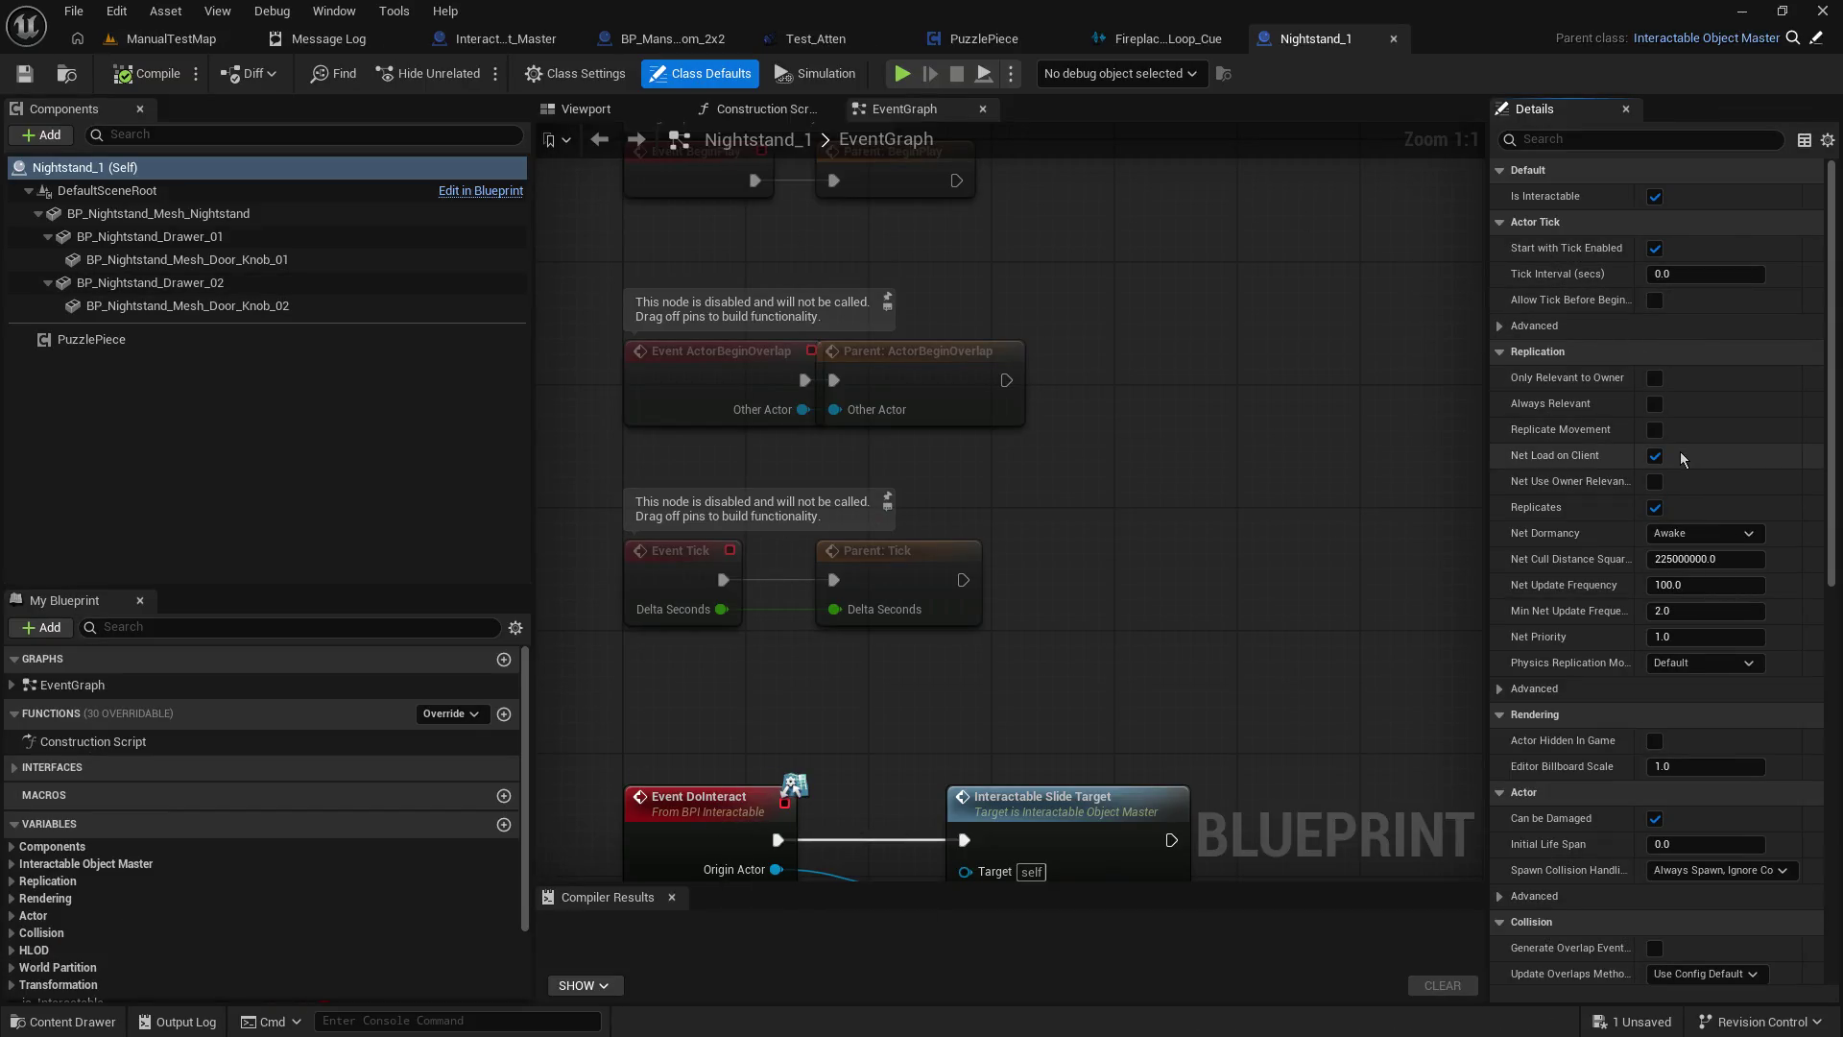
Uncheck Replicates on Nightstand_1 and Desk_with_Drawers_1, compile and save, then start a play-test.
left_click(1654, 507)
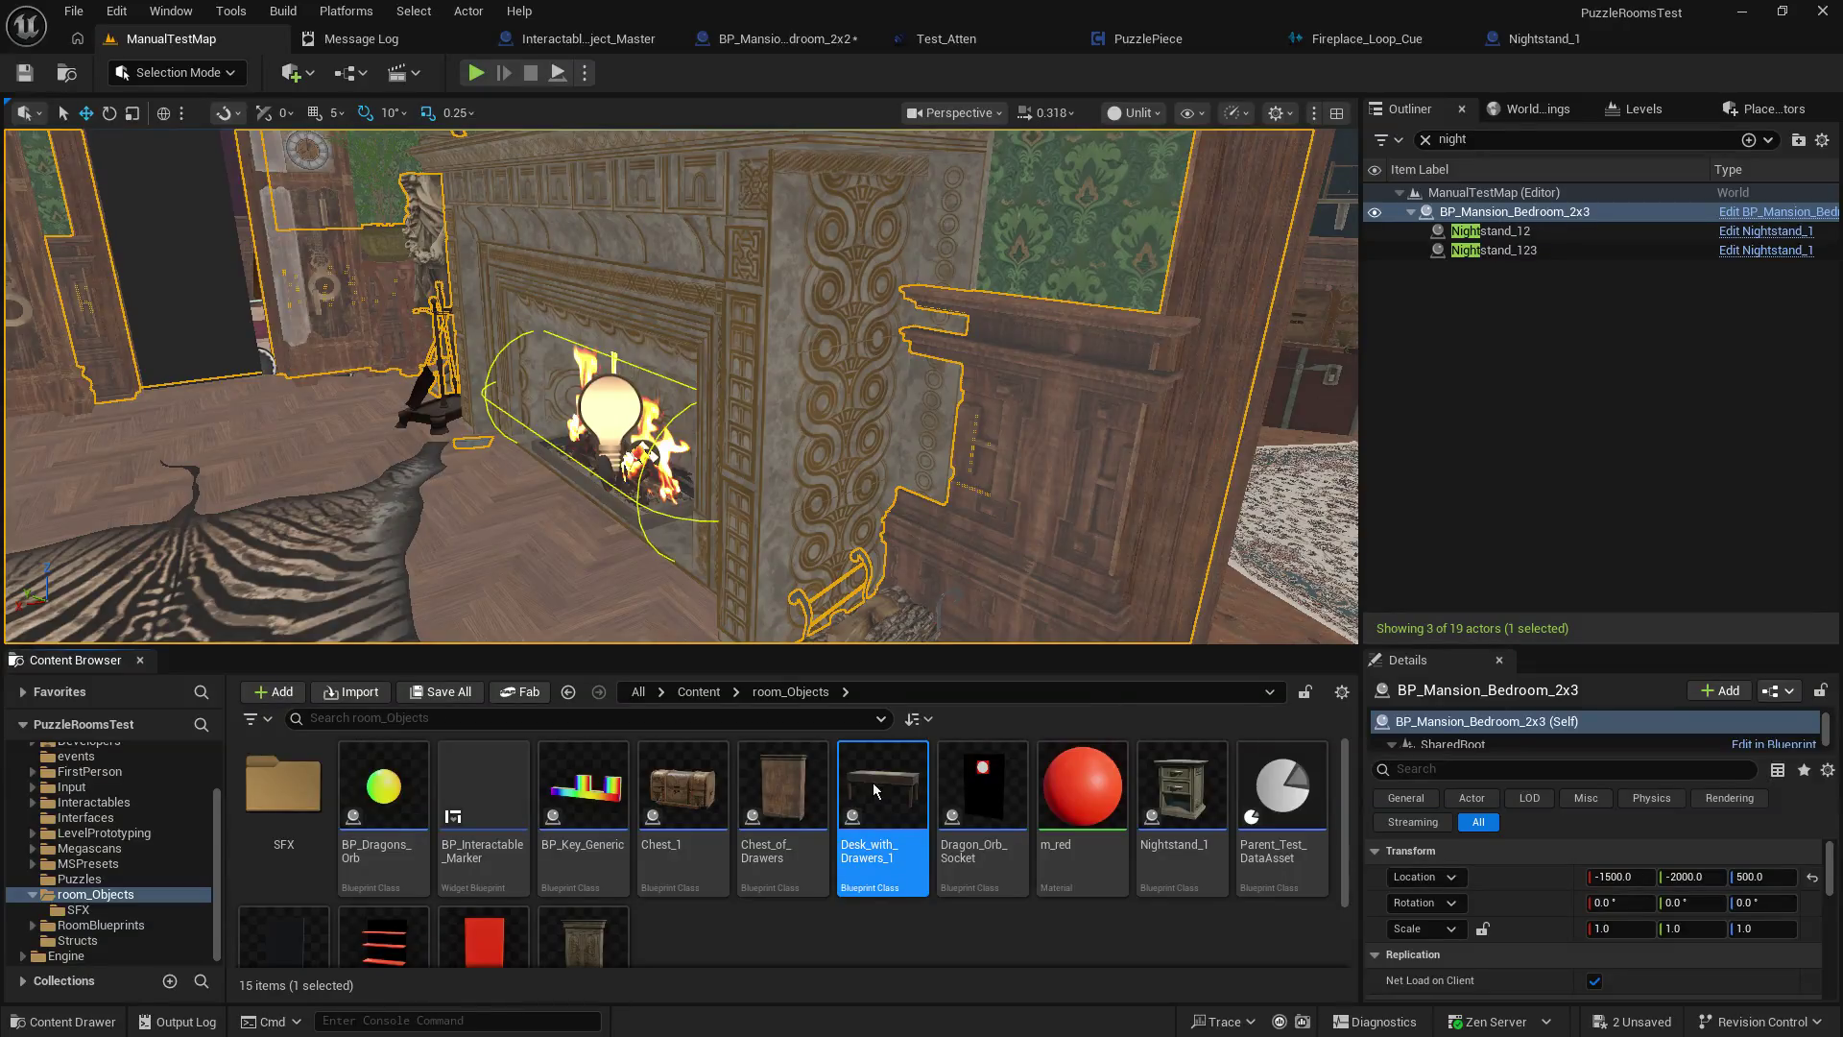
double_click(873, 781)
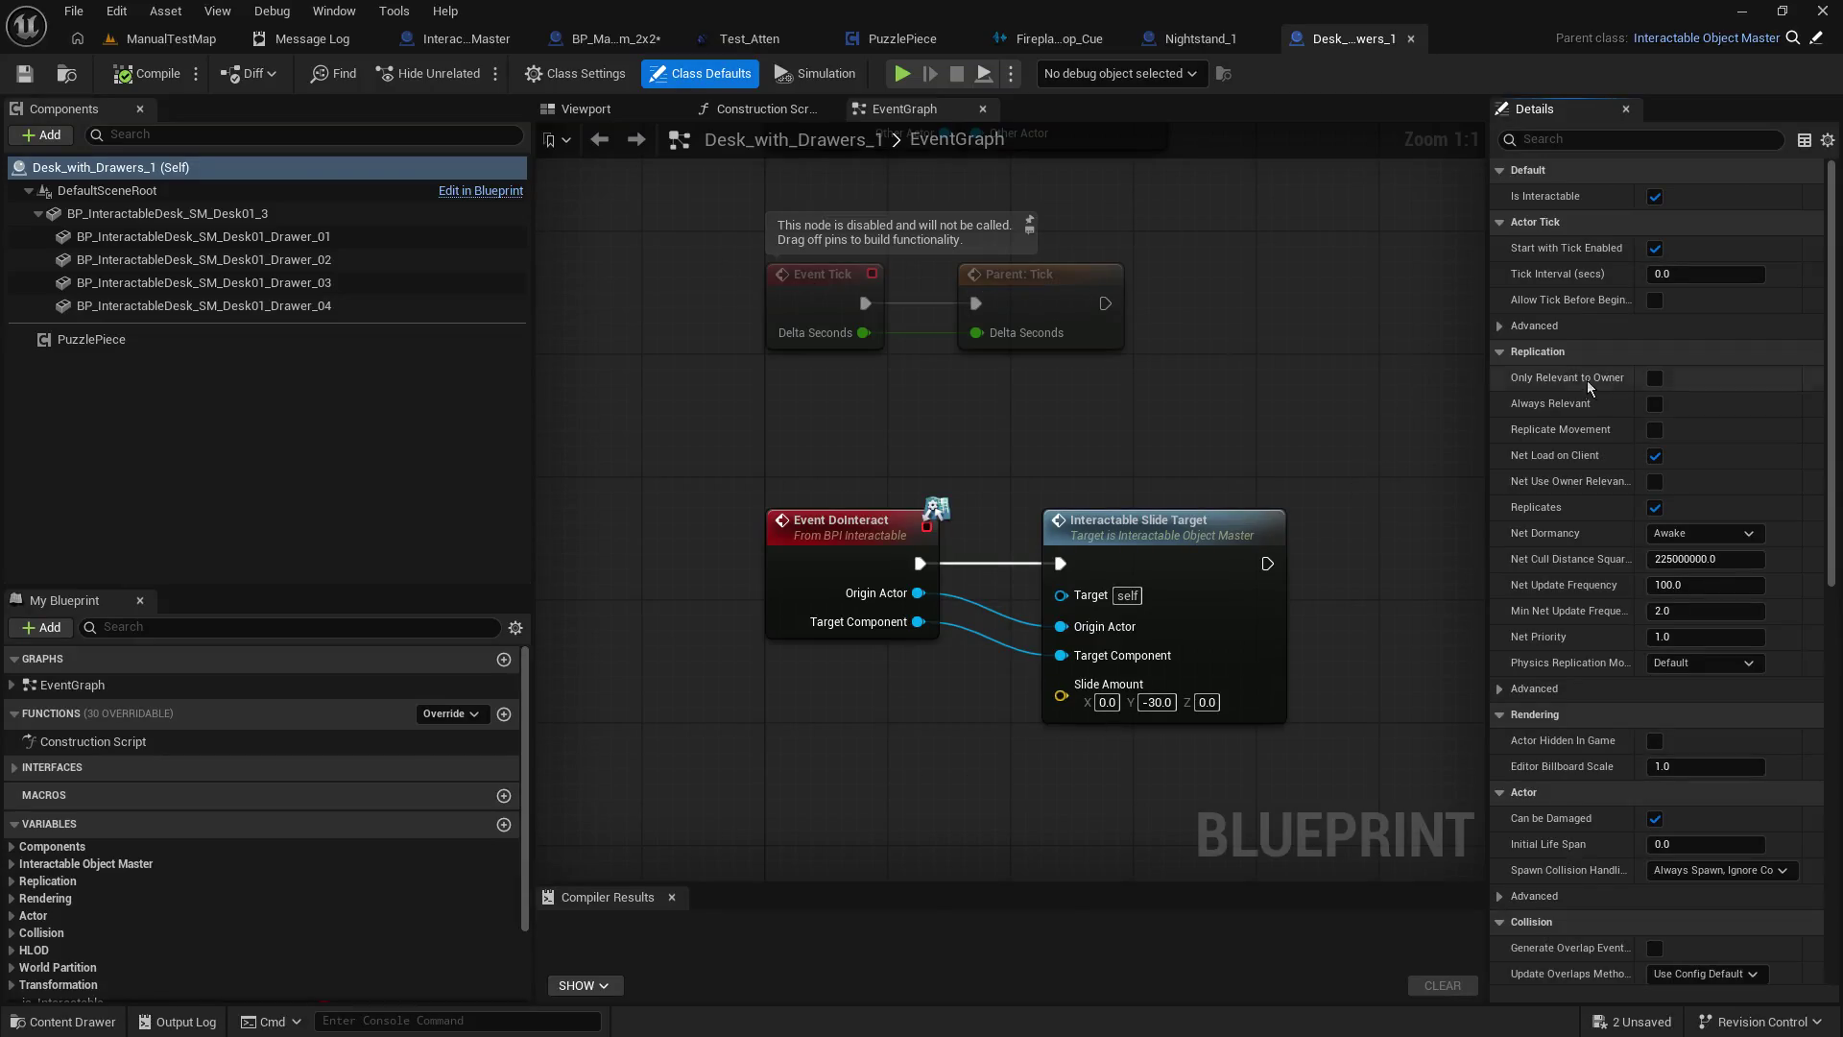
left_click(1655, 507)
left_click(23, 75)
left_click(149, 73)
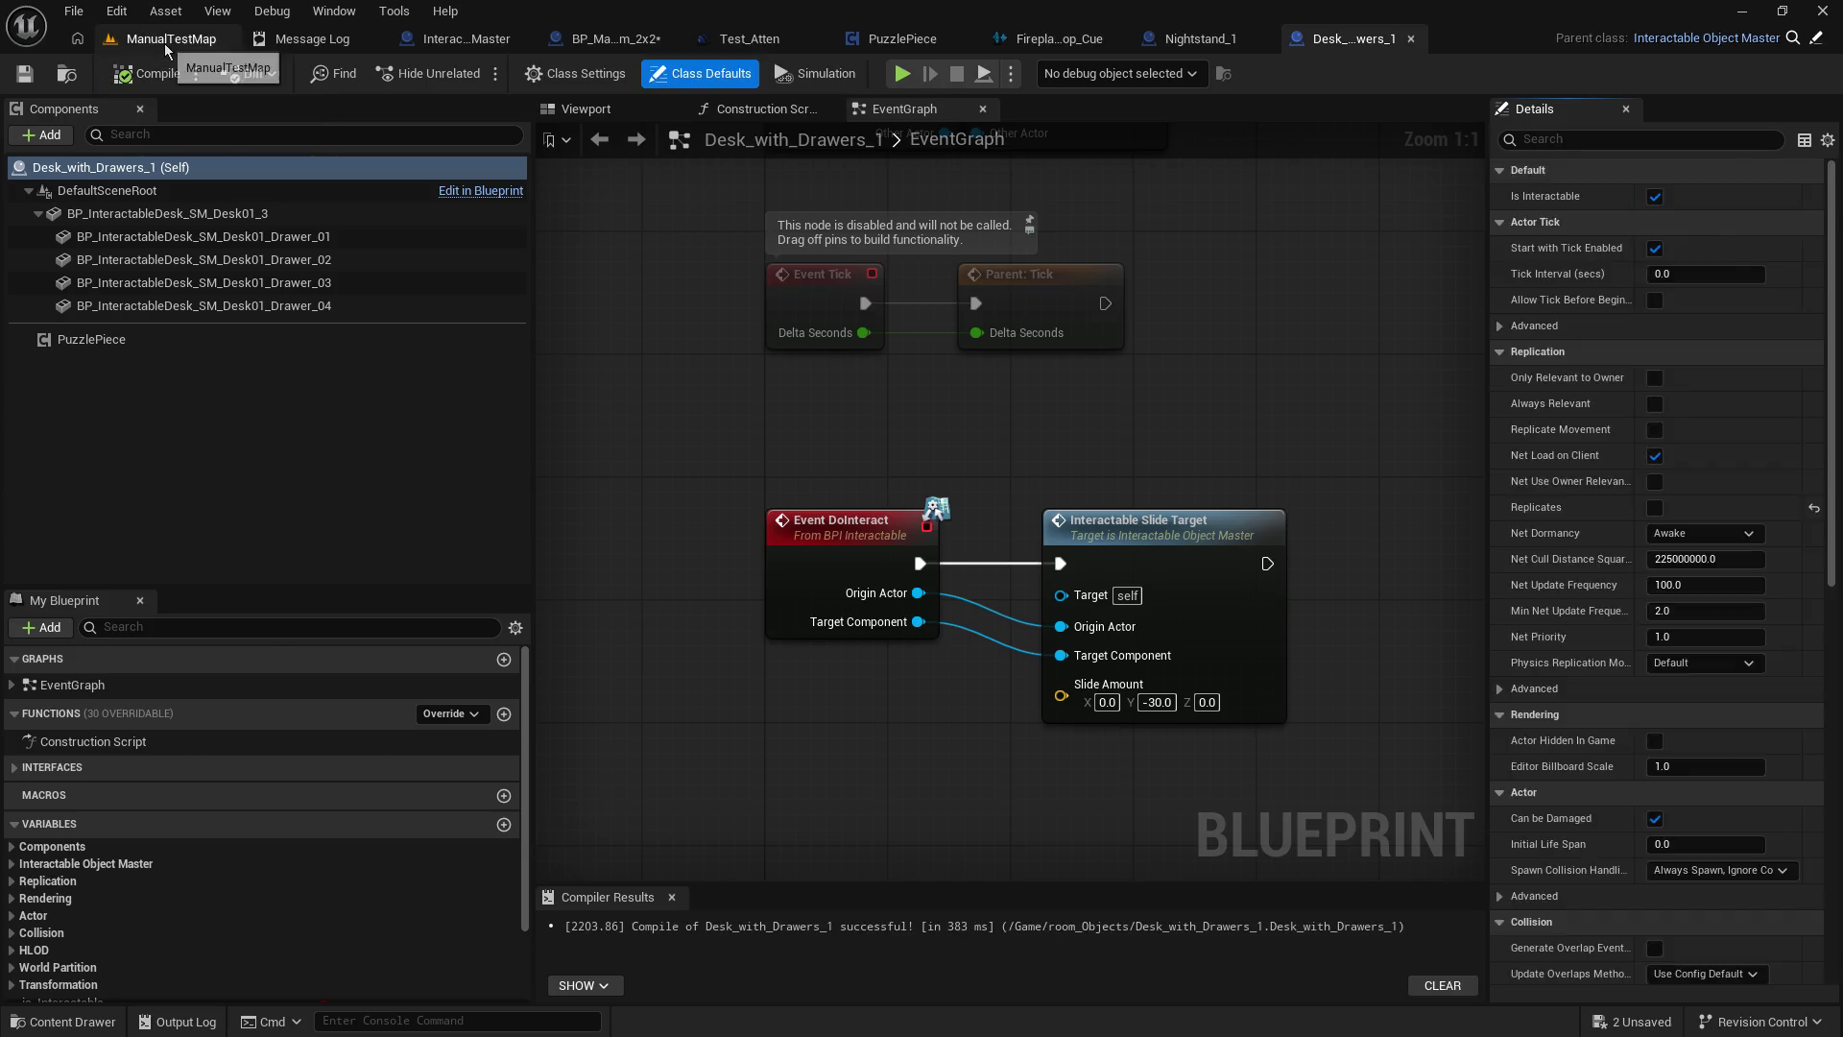
left_click(164, 43)
left_click(475, 73)
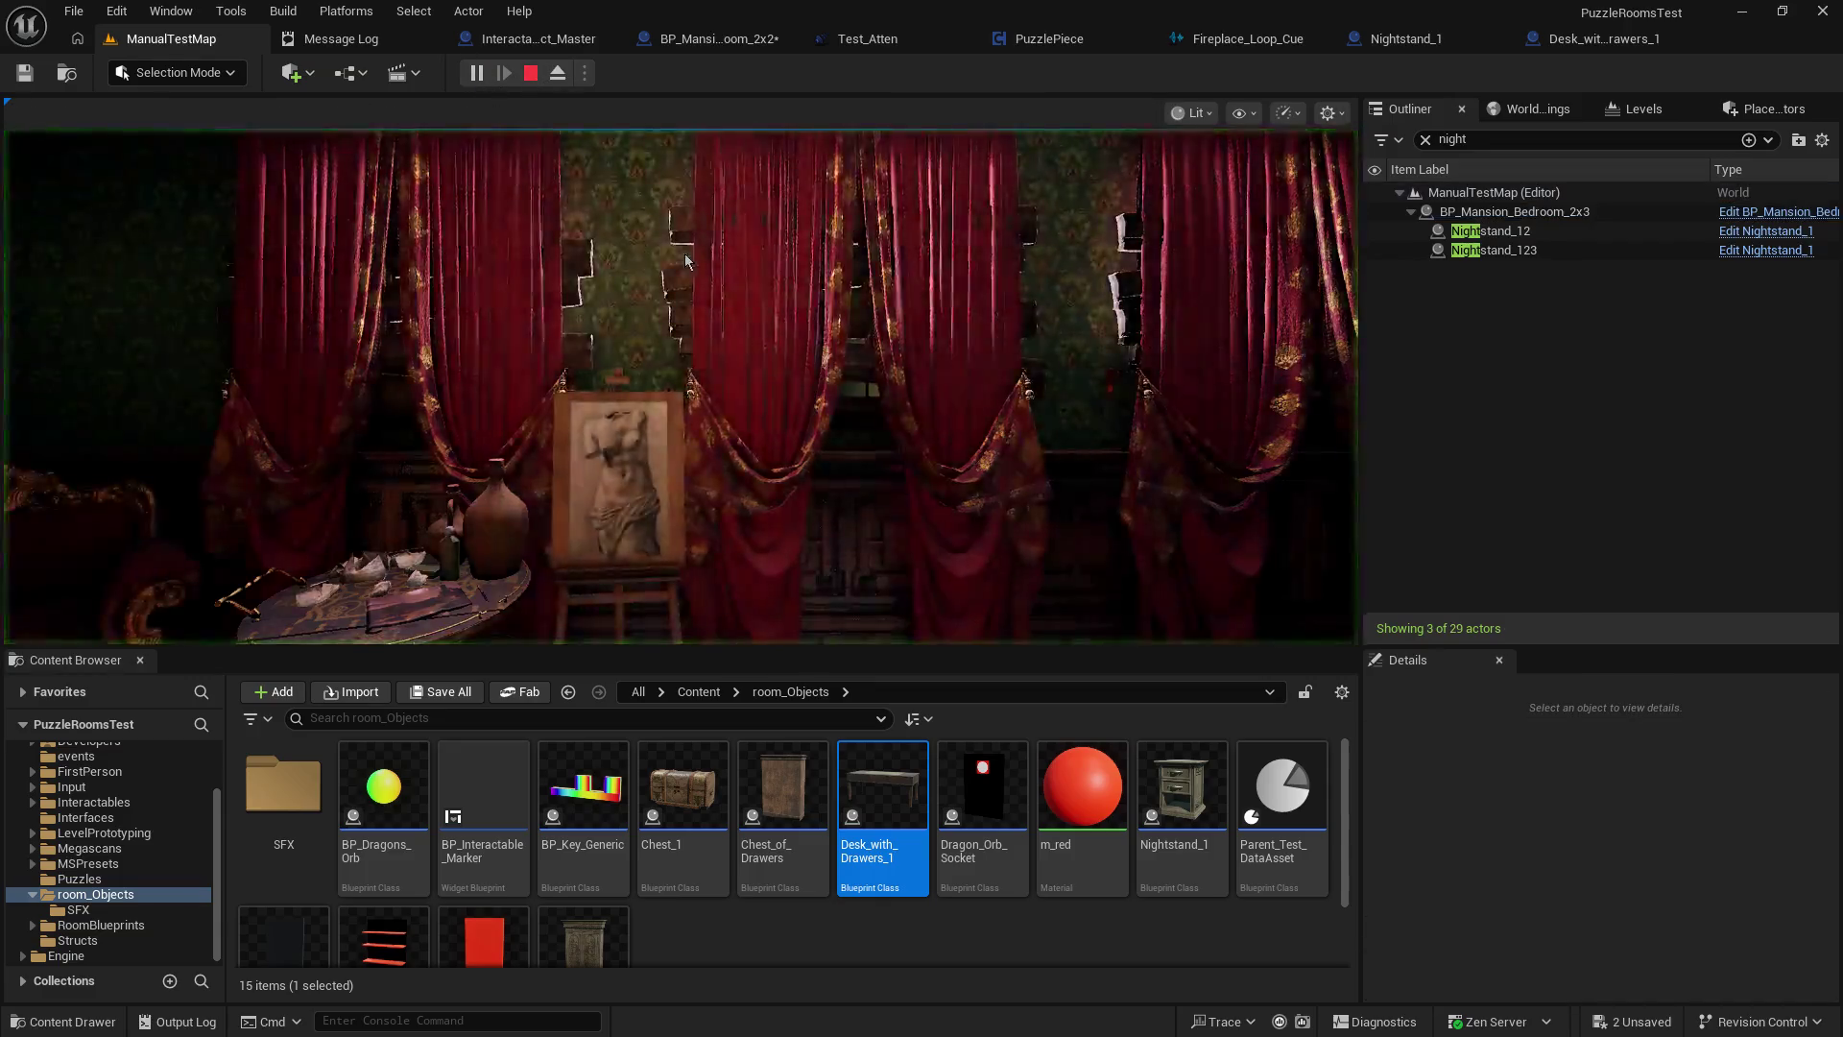
Open the nightstand drawer, open a cabinet drawer and take its puzzle piece, then stop playing.
key("w")
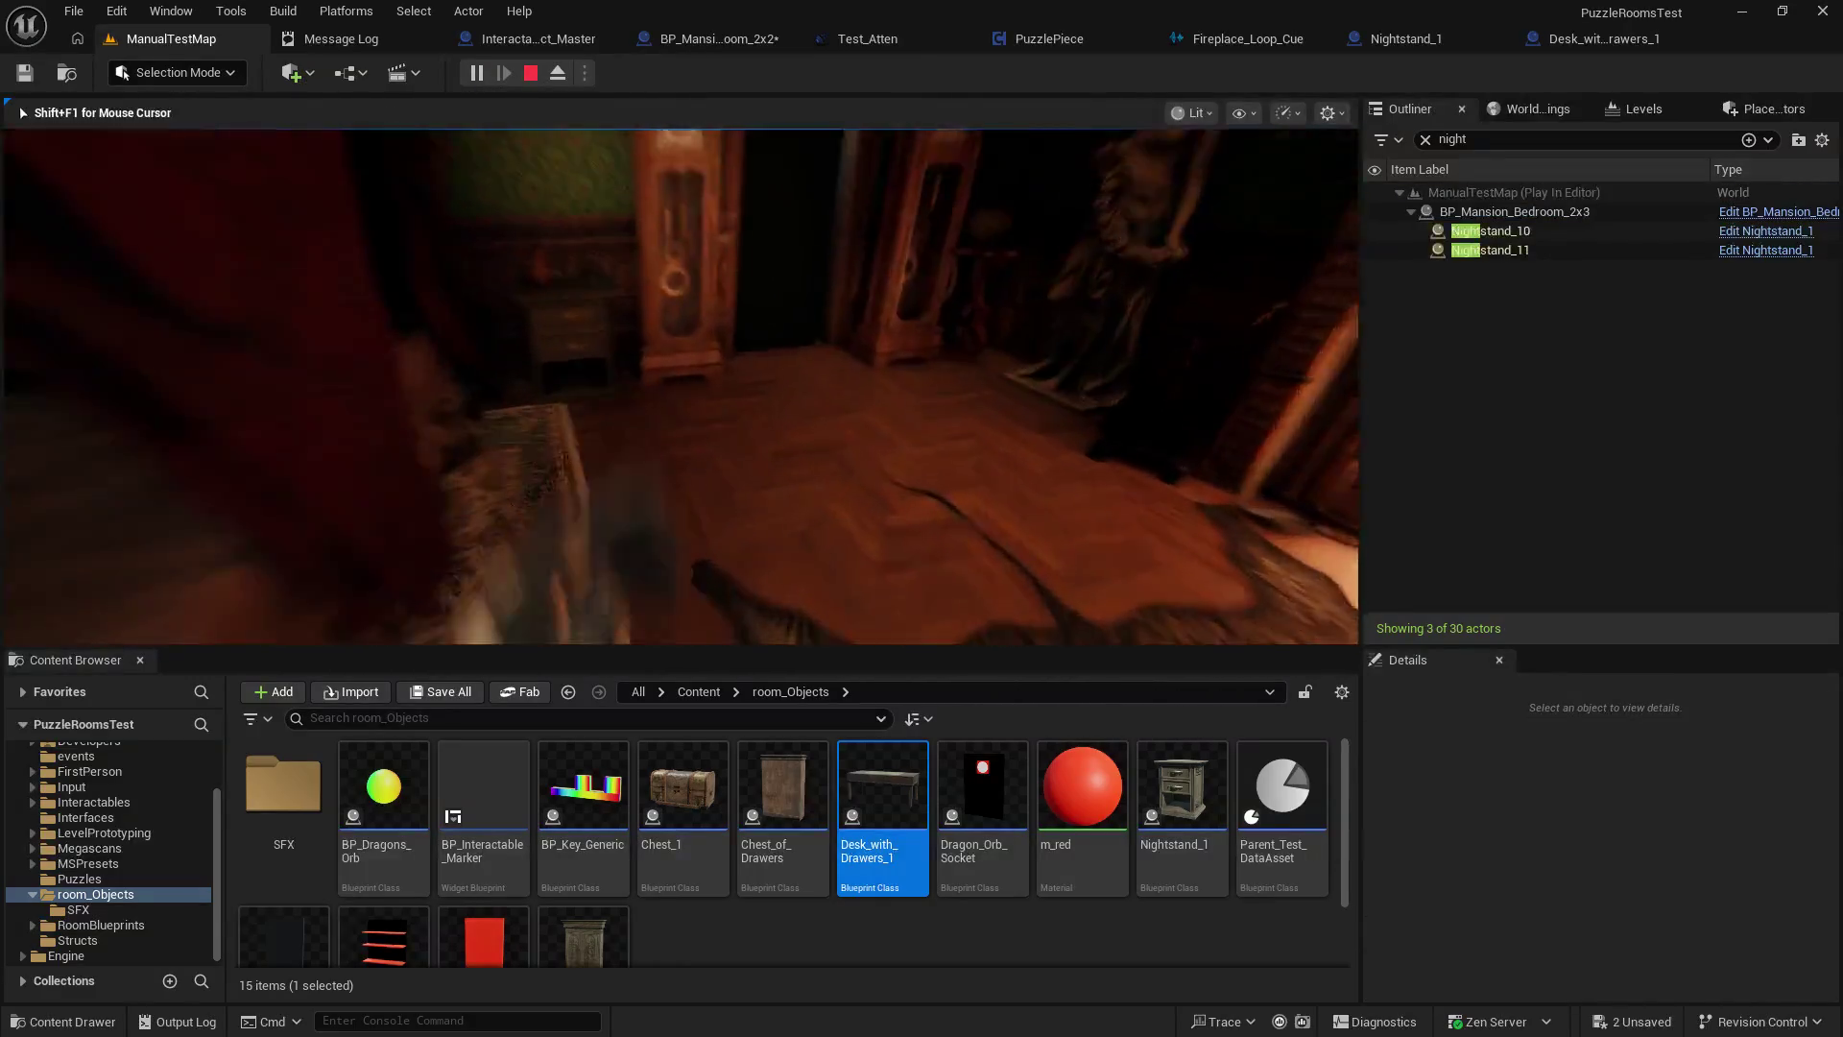
key("e")
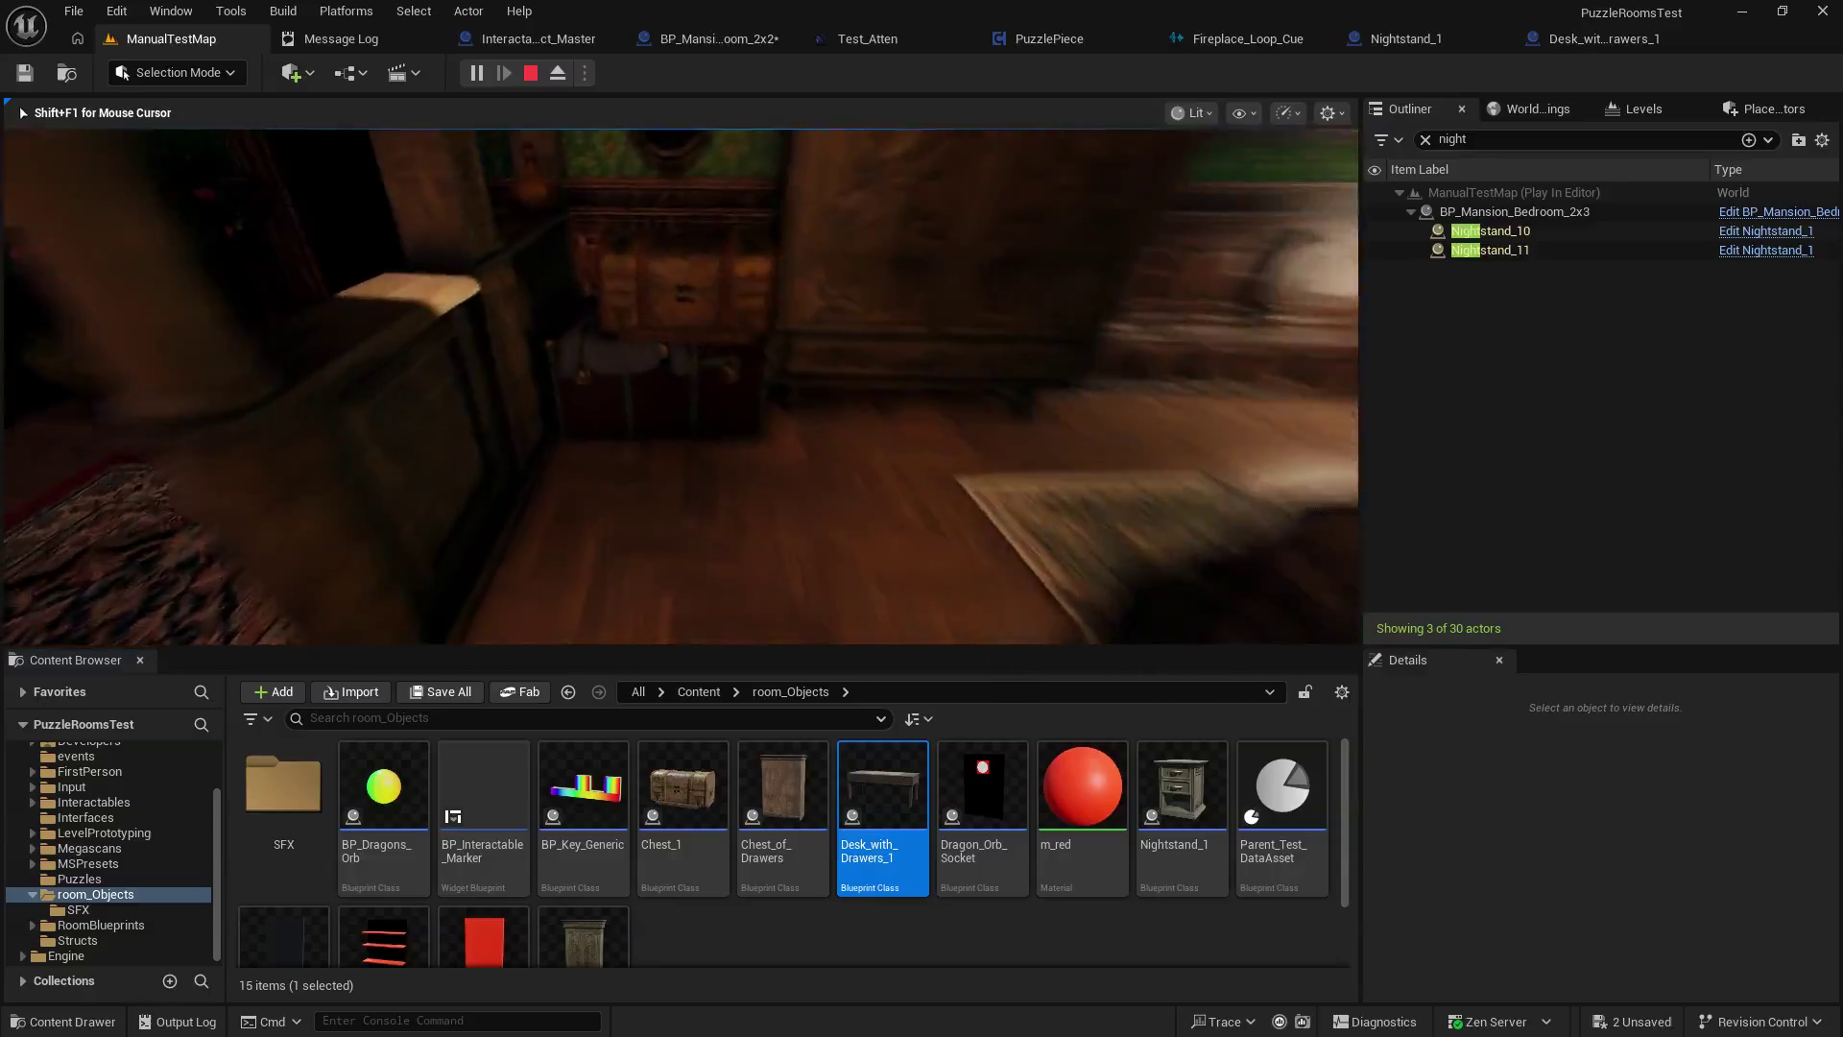
key("e")
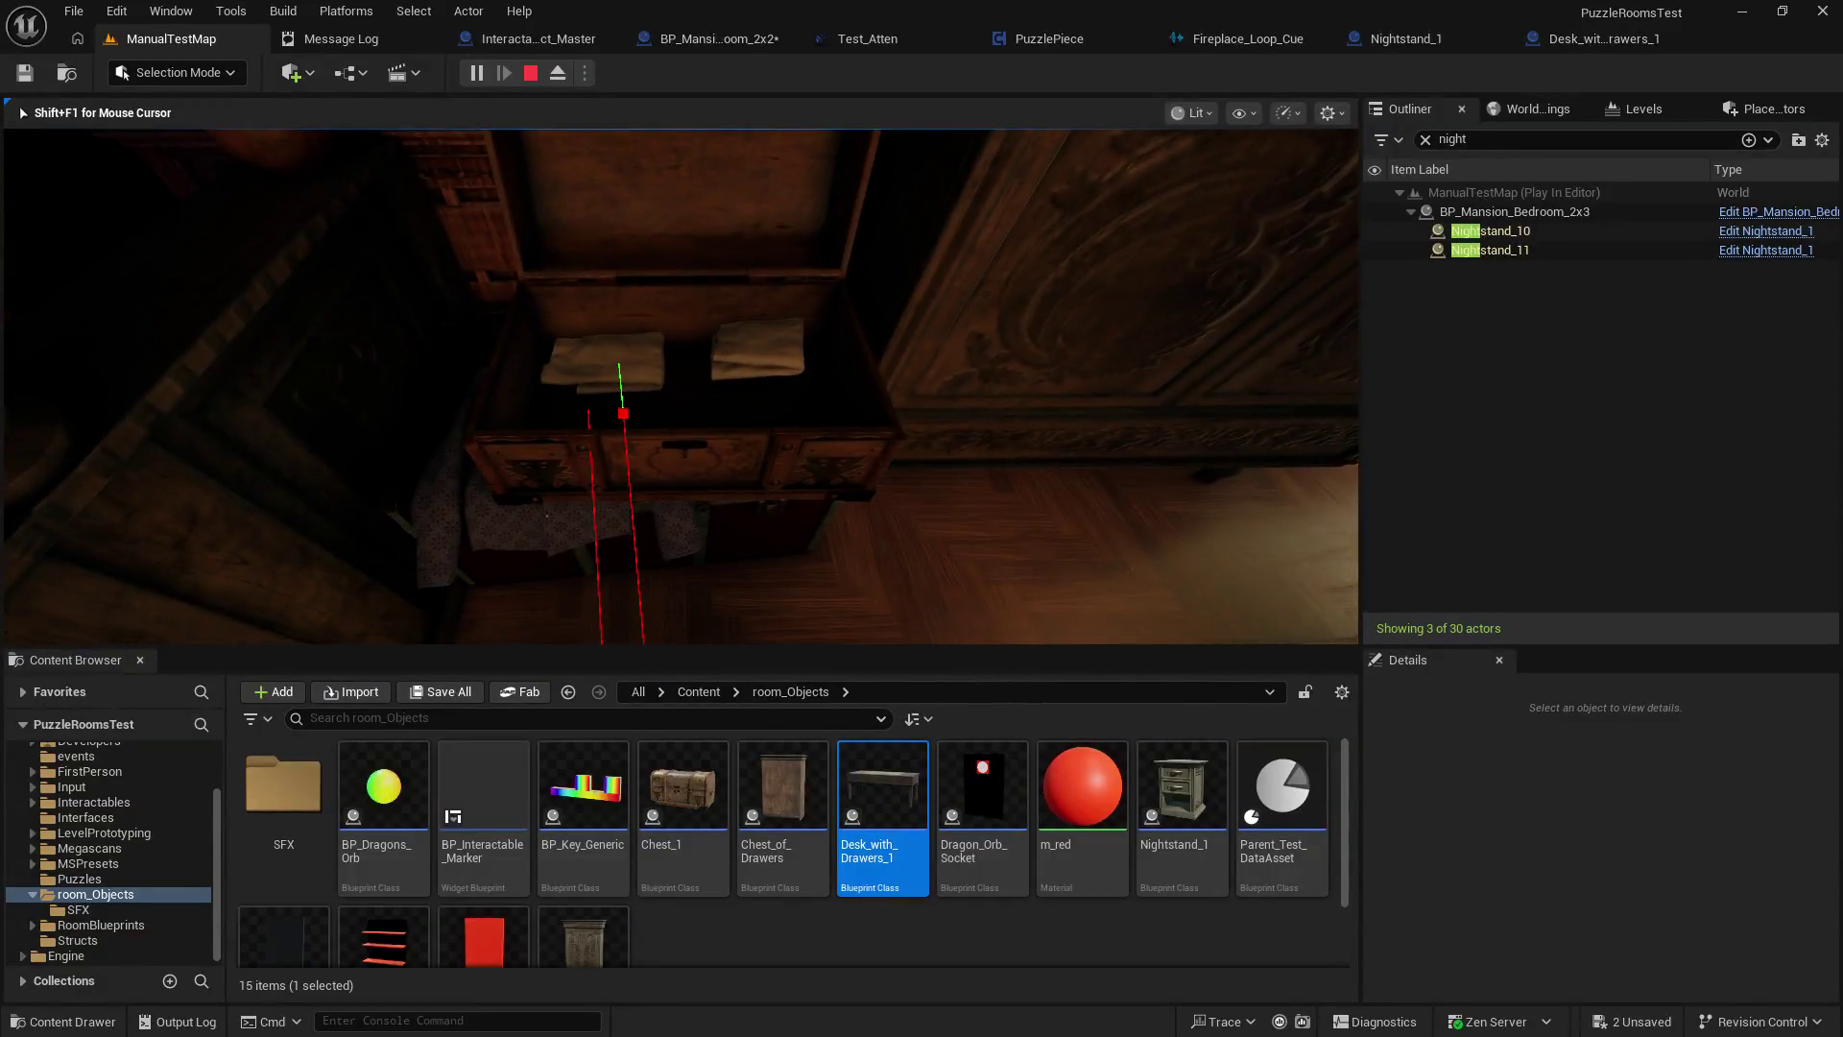
key("e")
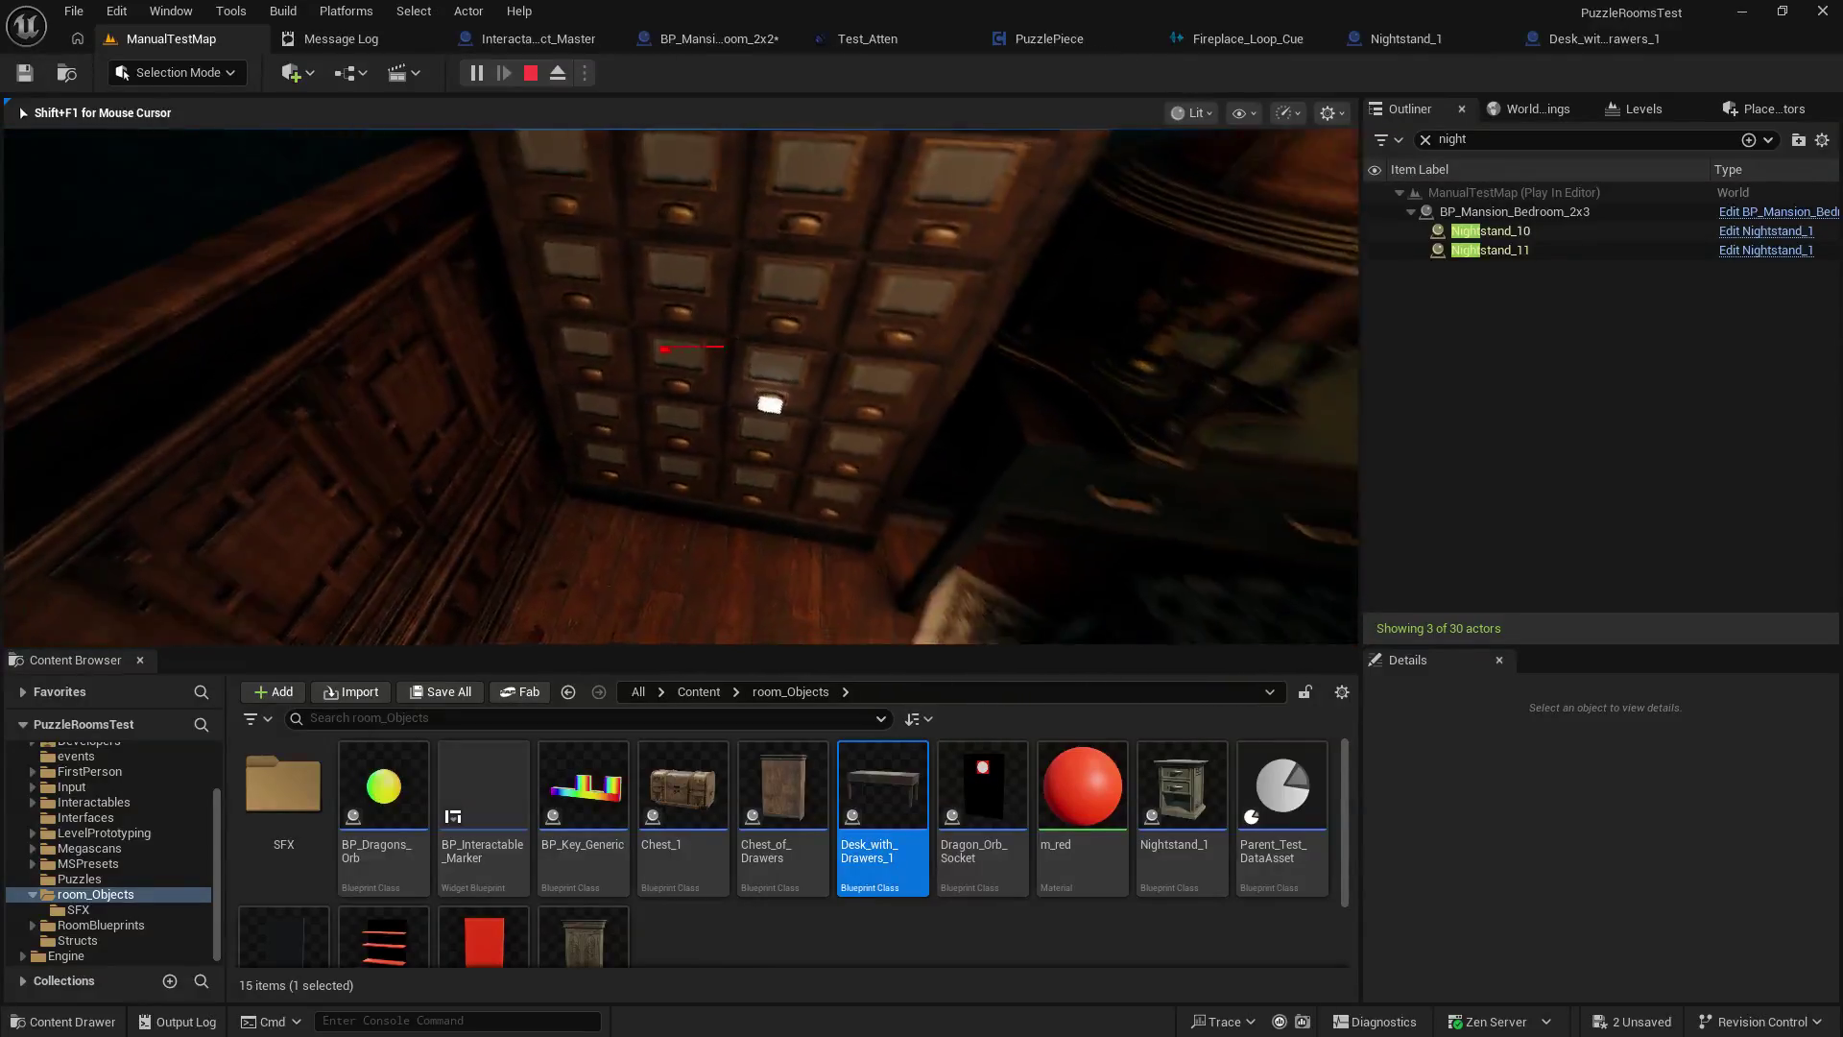
key("e")
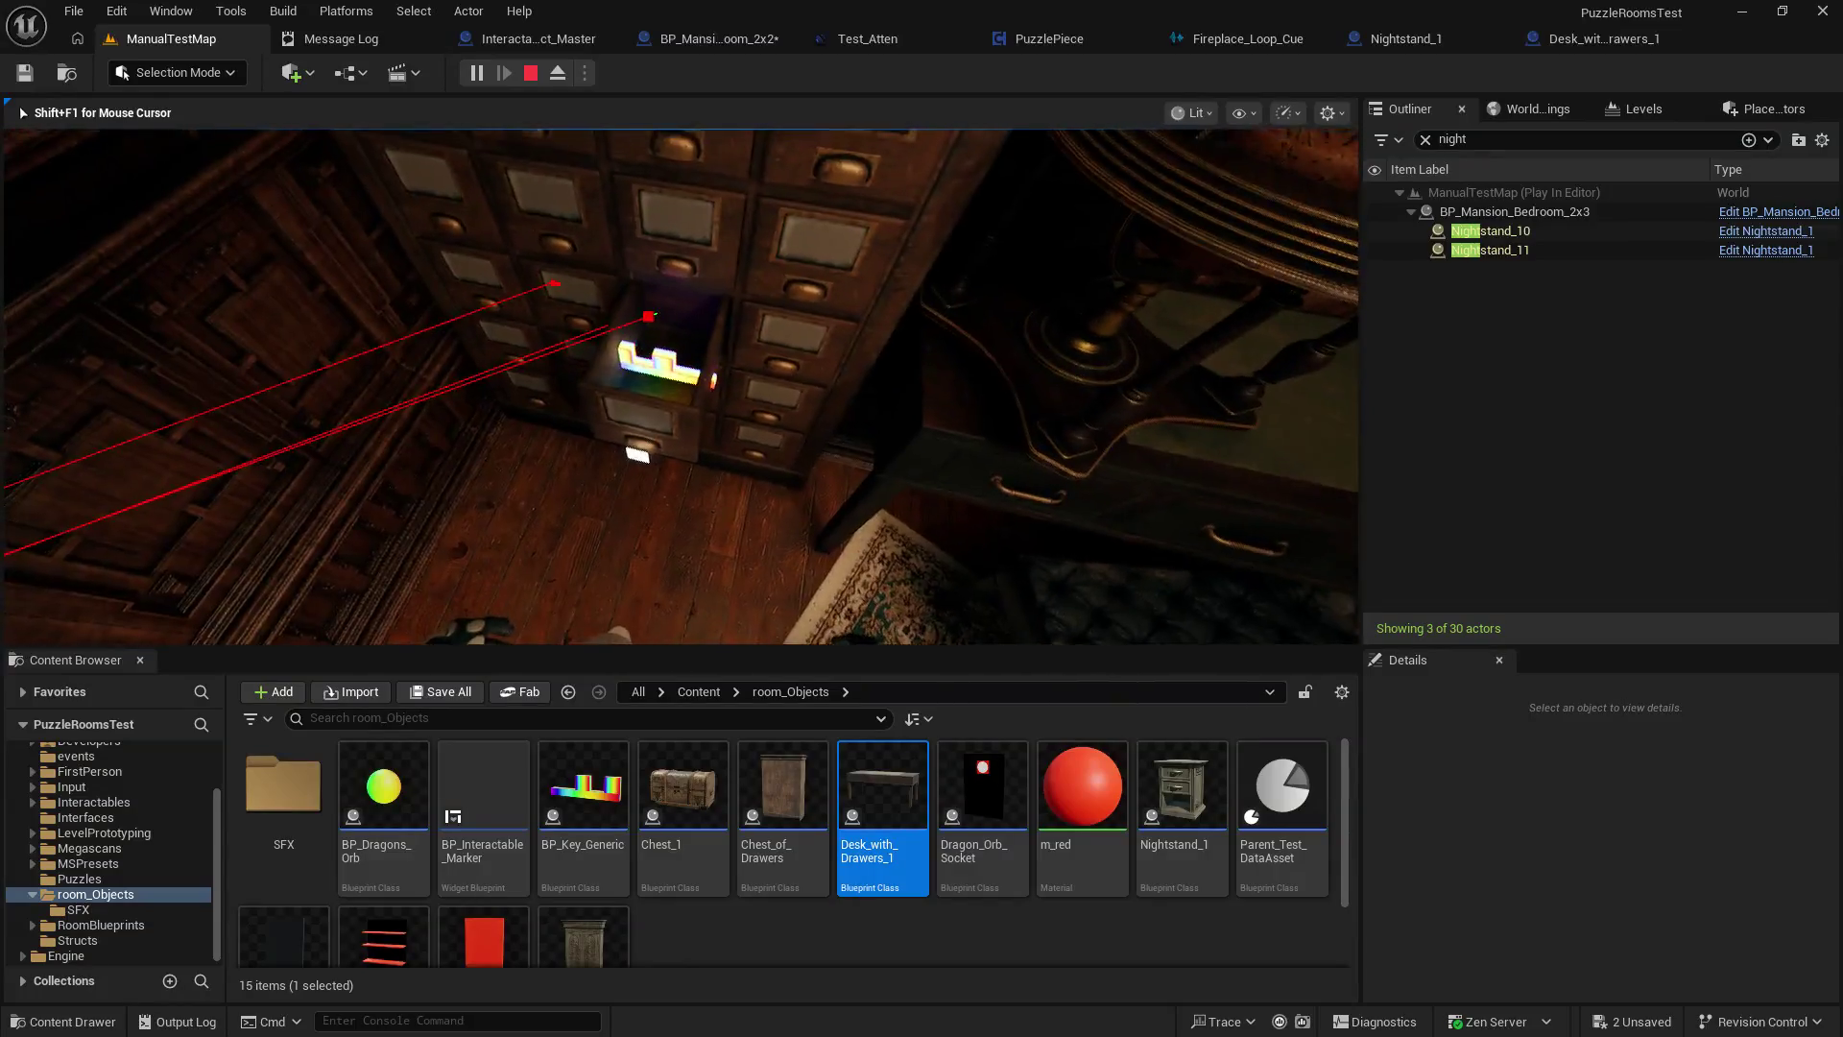
key("e")
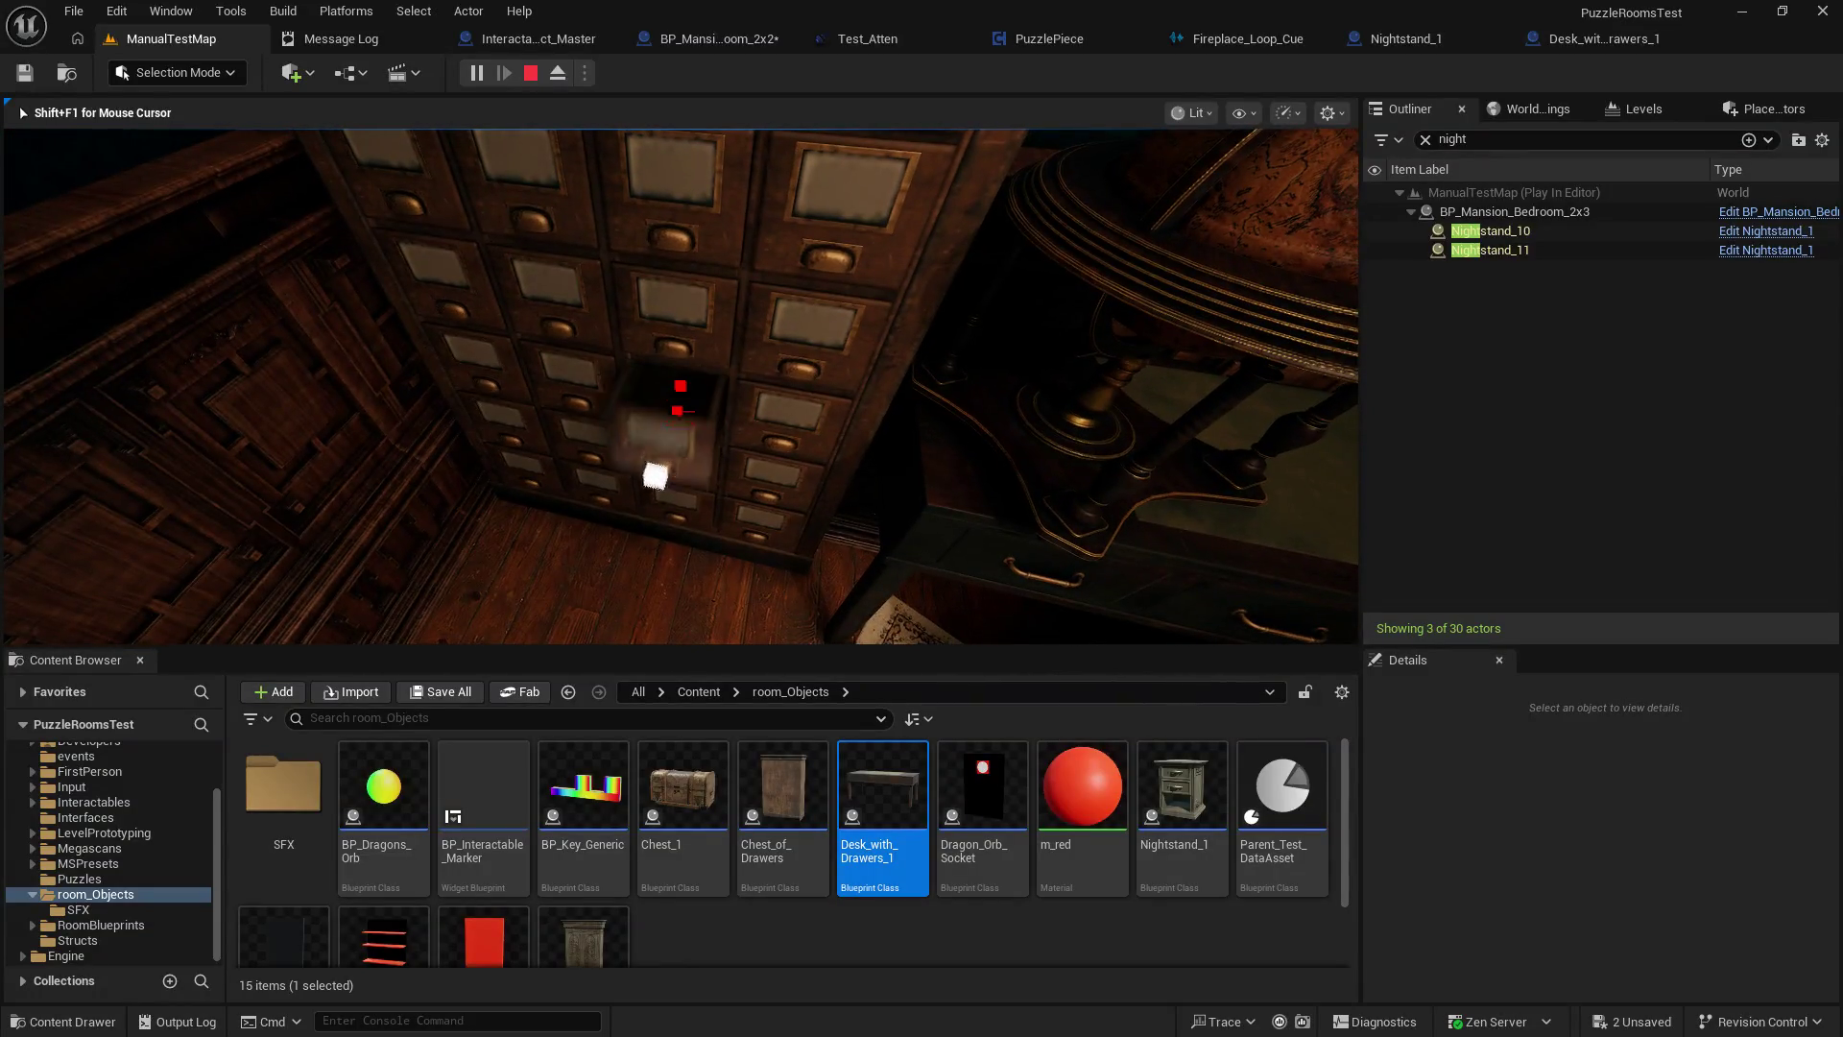
key("e")
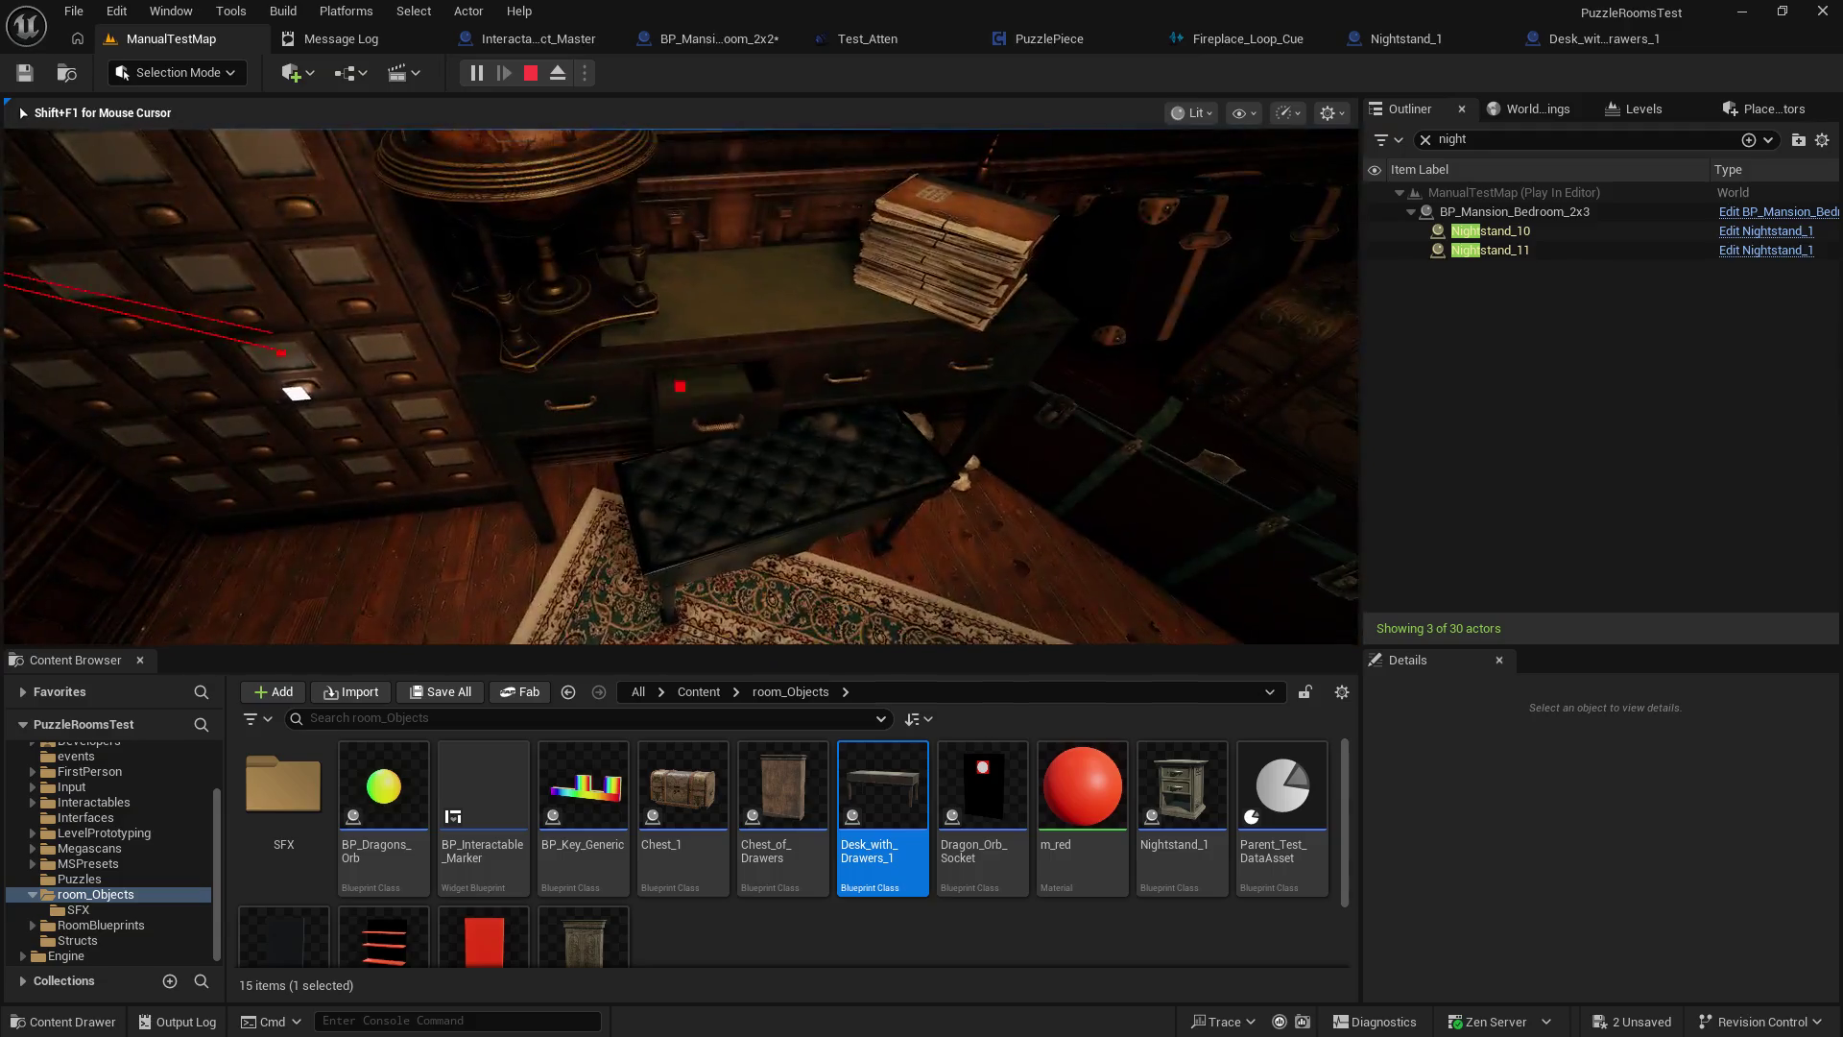
key("e")
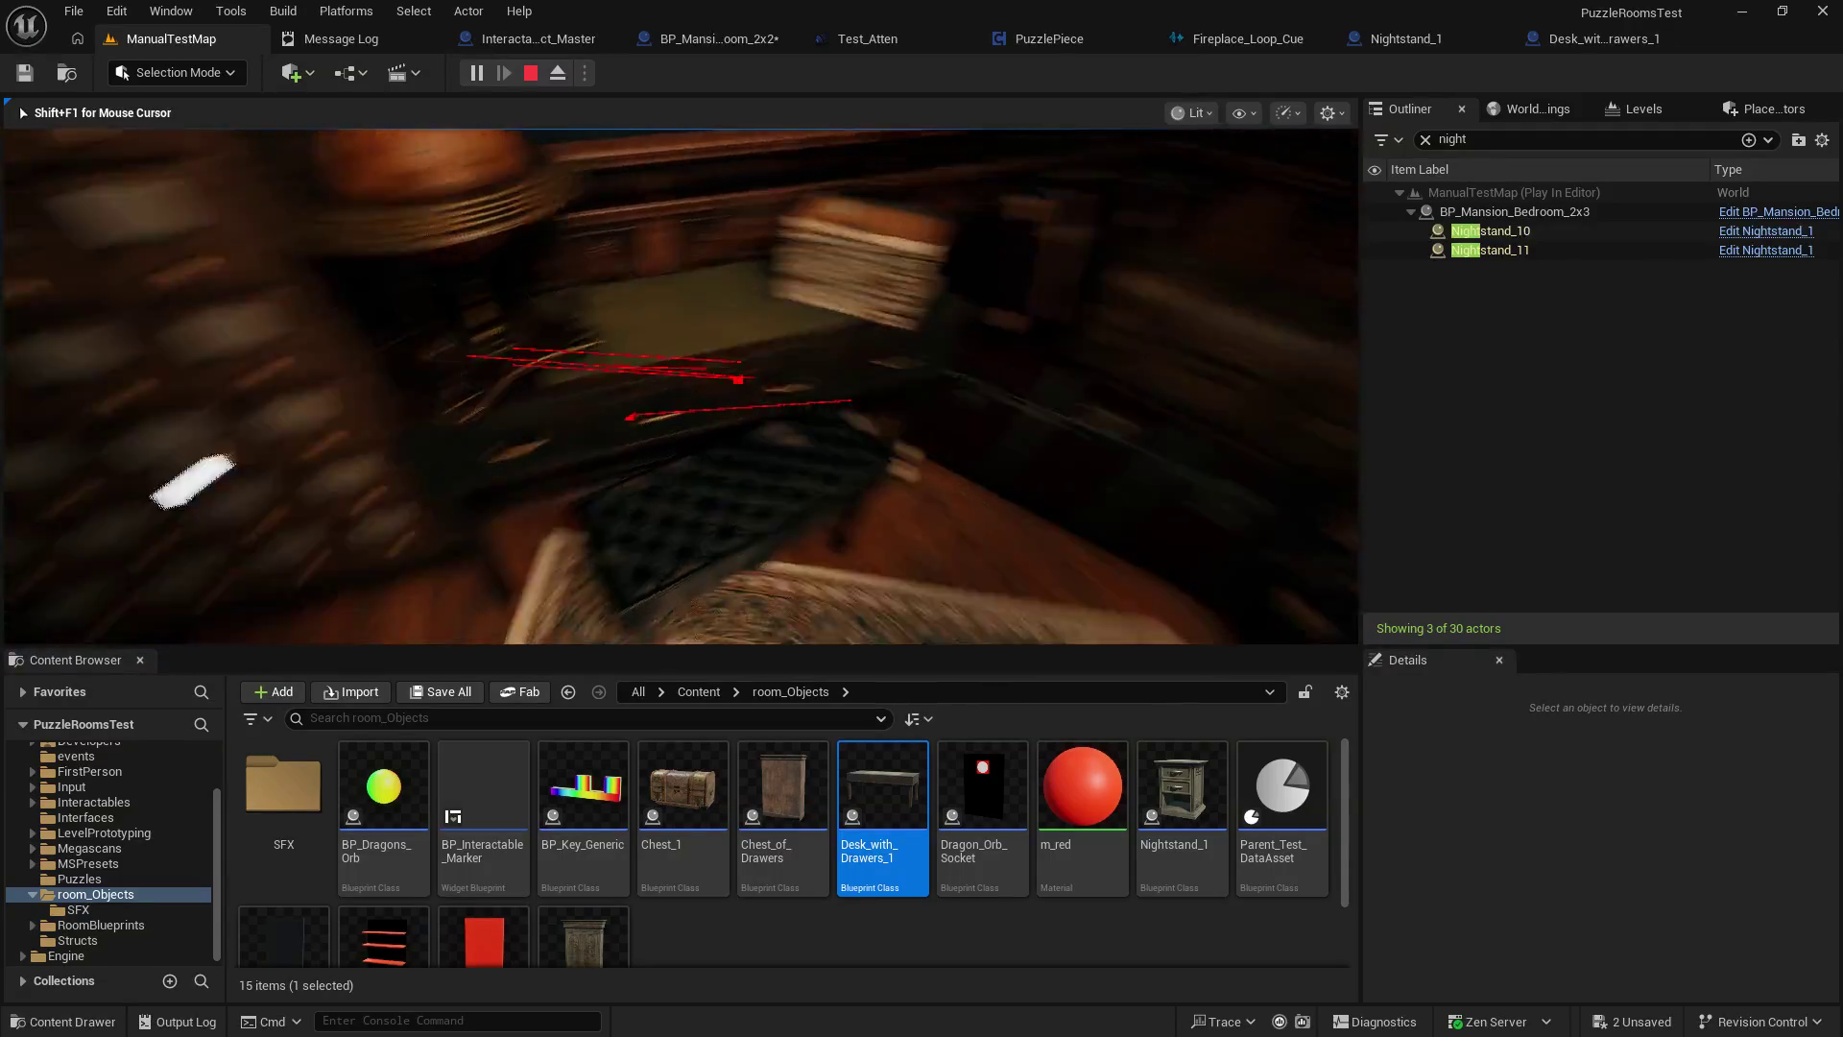
key("Escape")
Frame the bedroom, play-test walking to the nightstand by the clock, and open and close its drawer.
key("f")
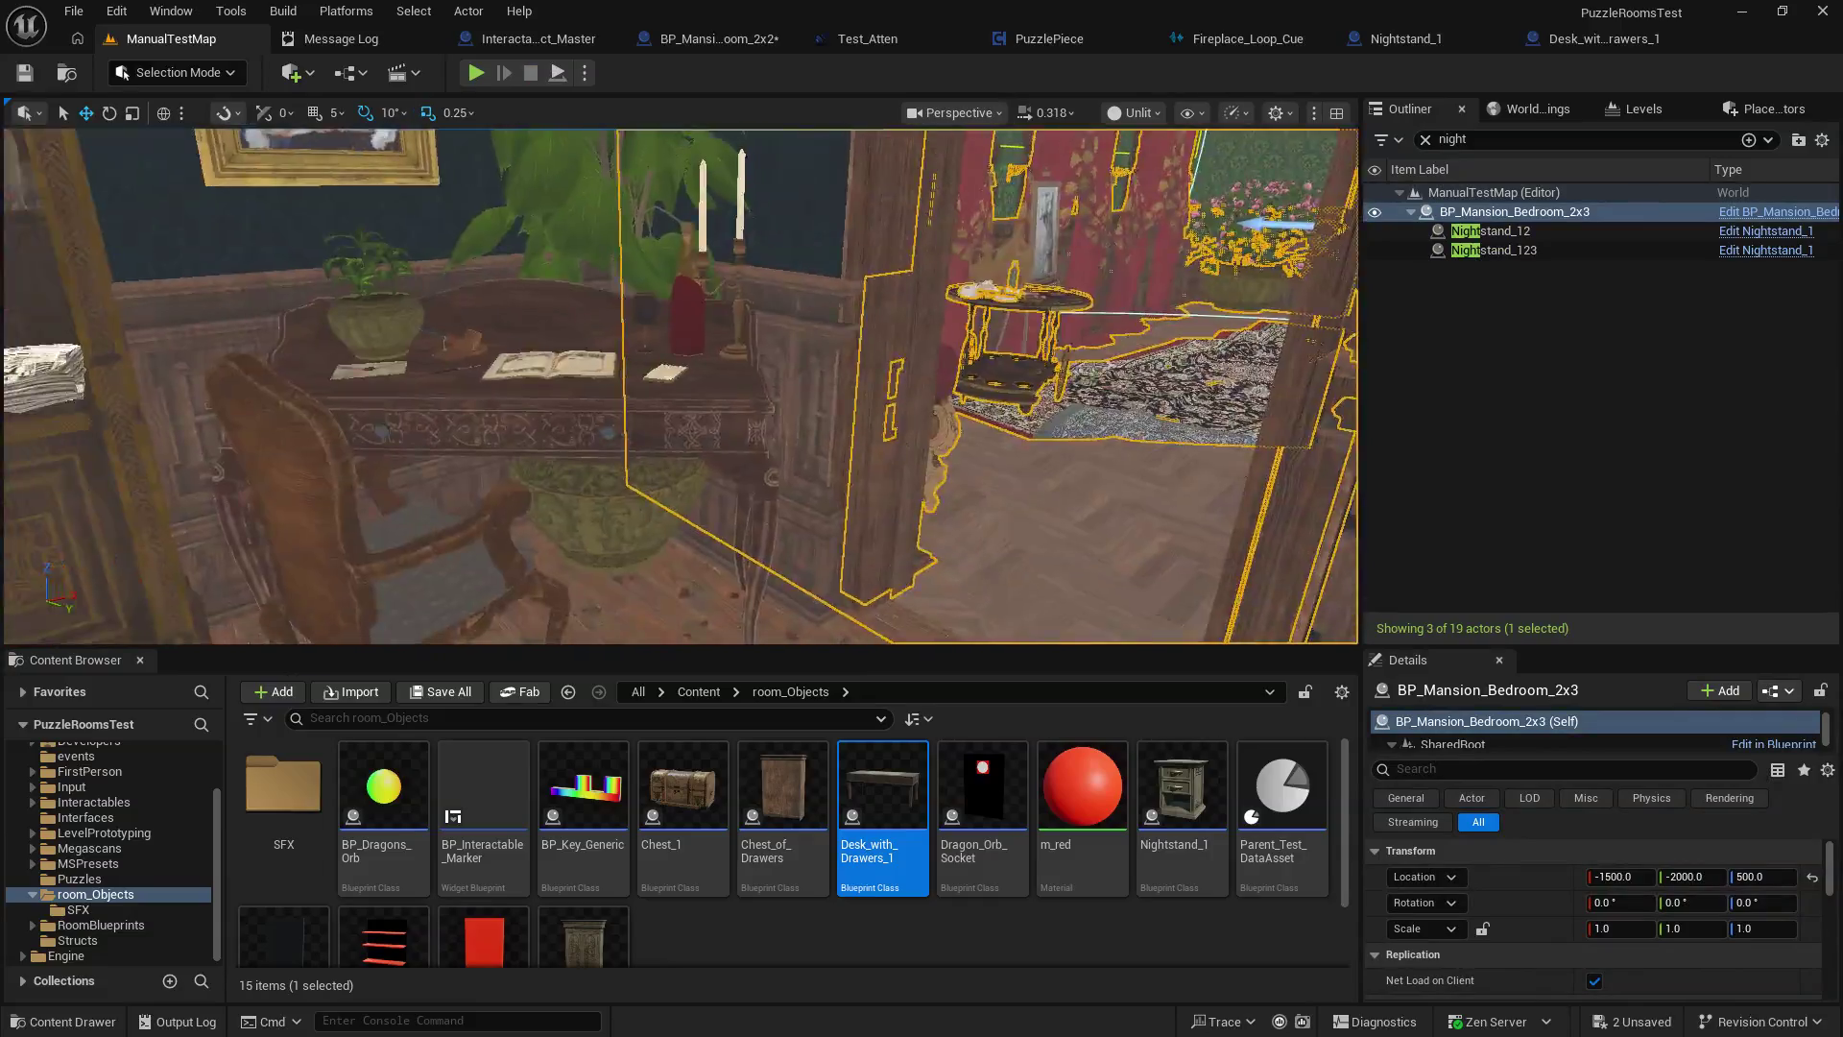
key("alt+p")
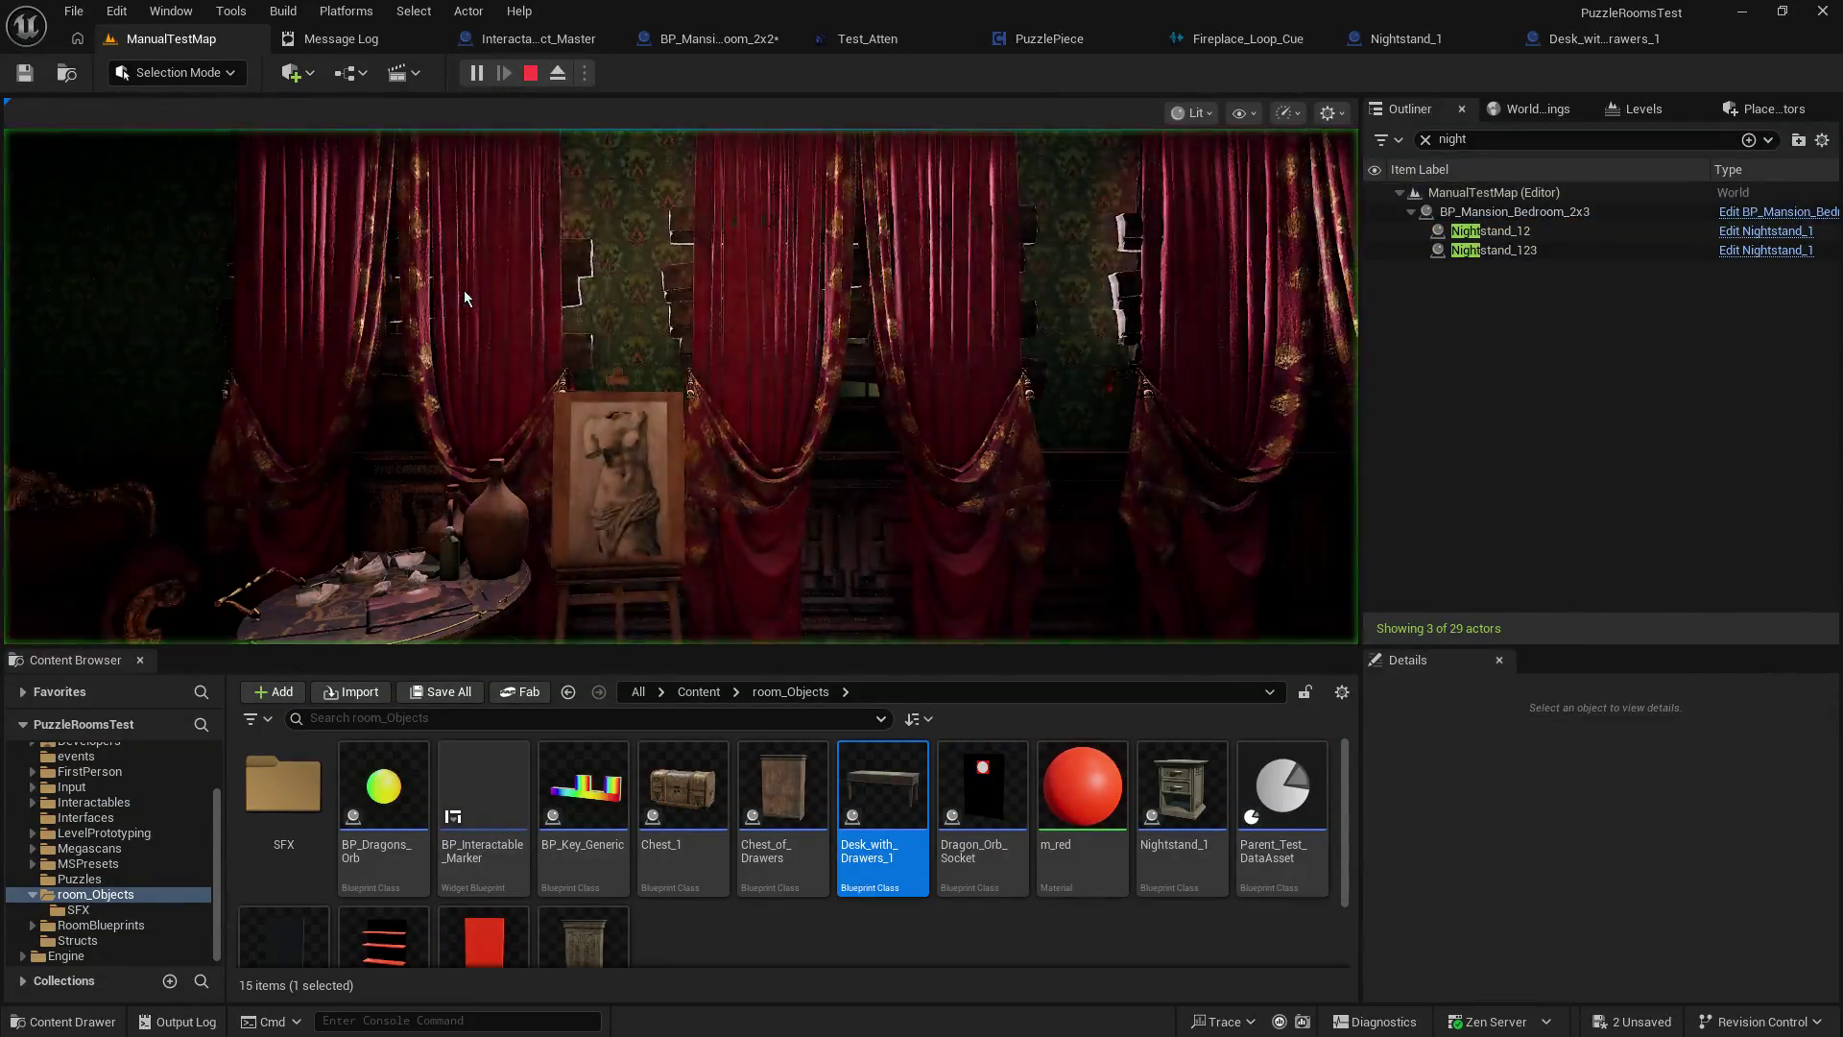
key("a")
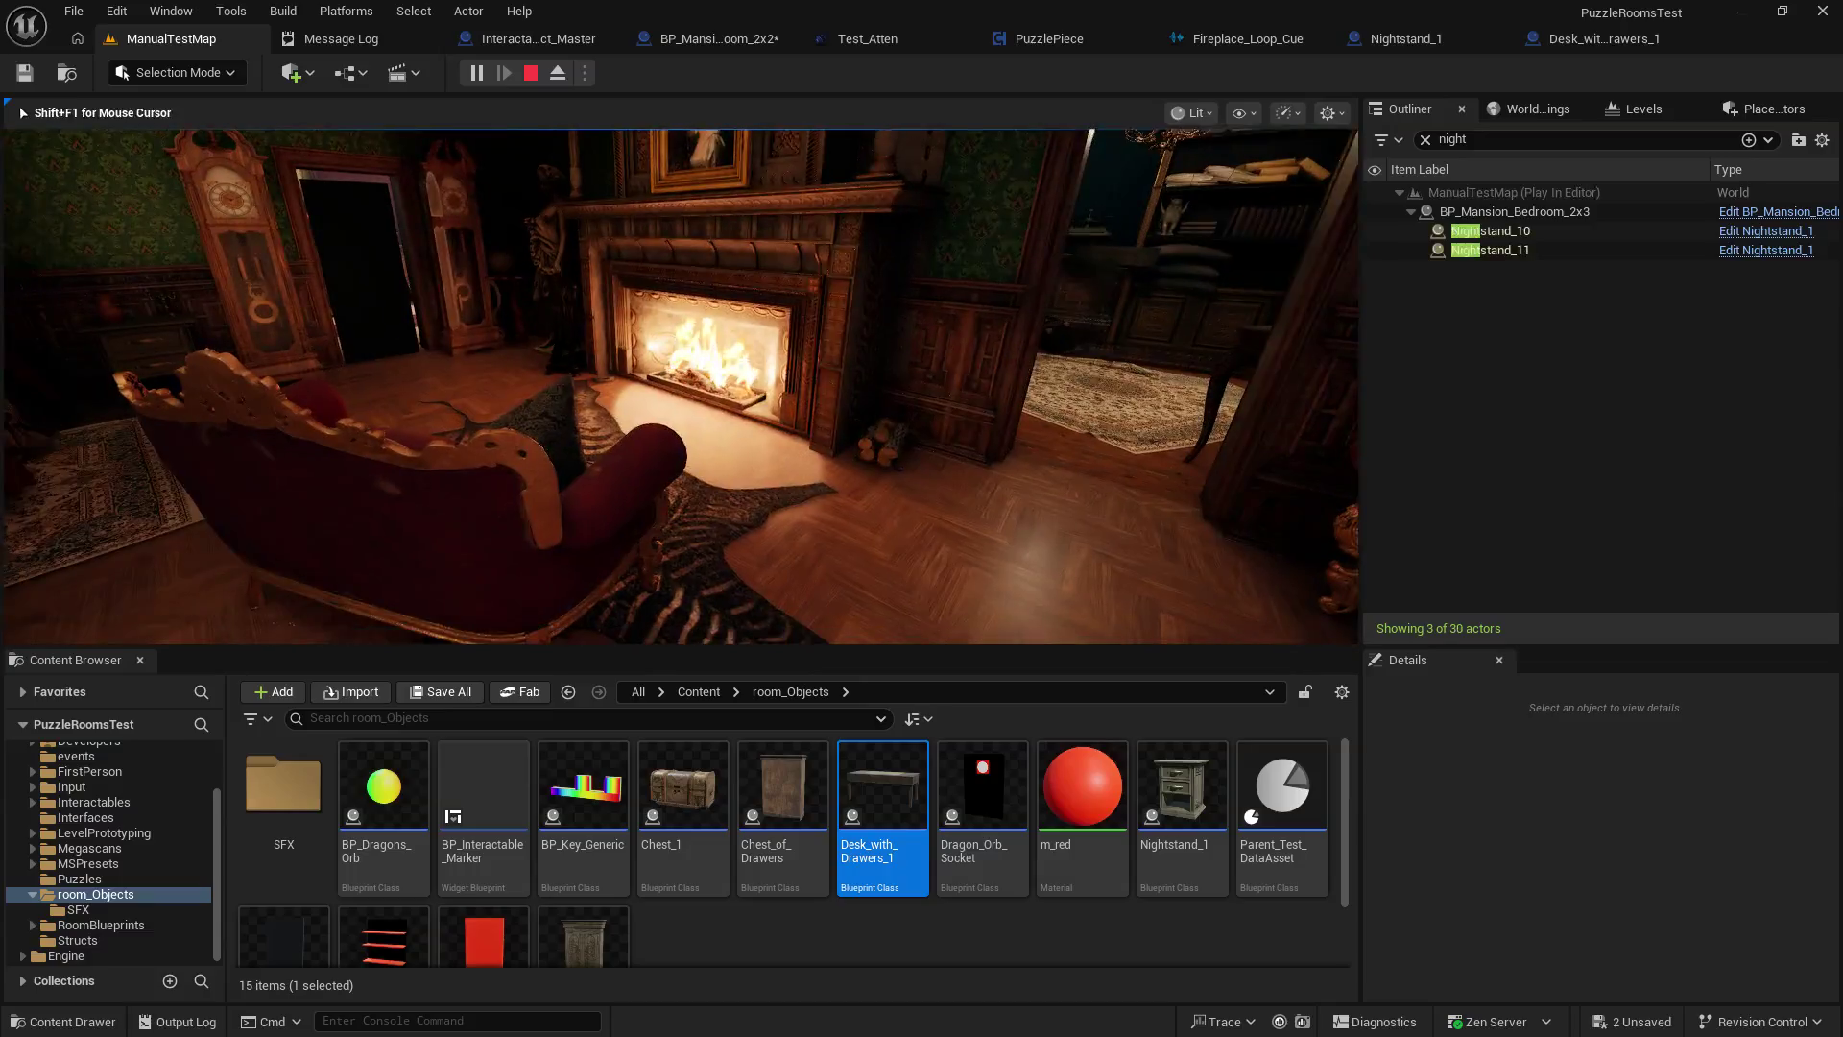
mouse_move(680, 384)
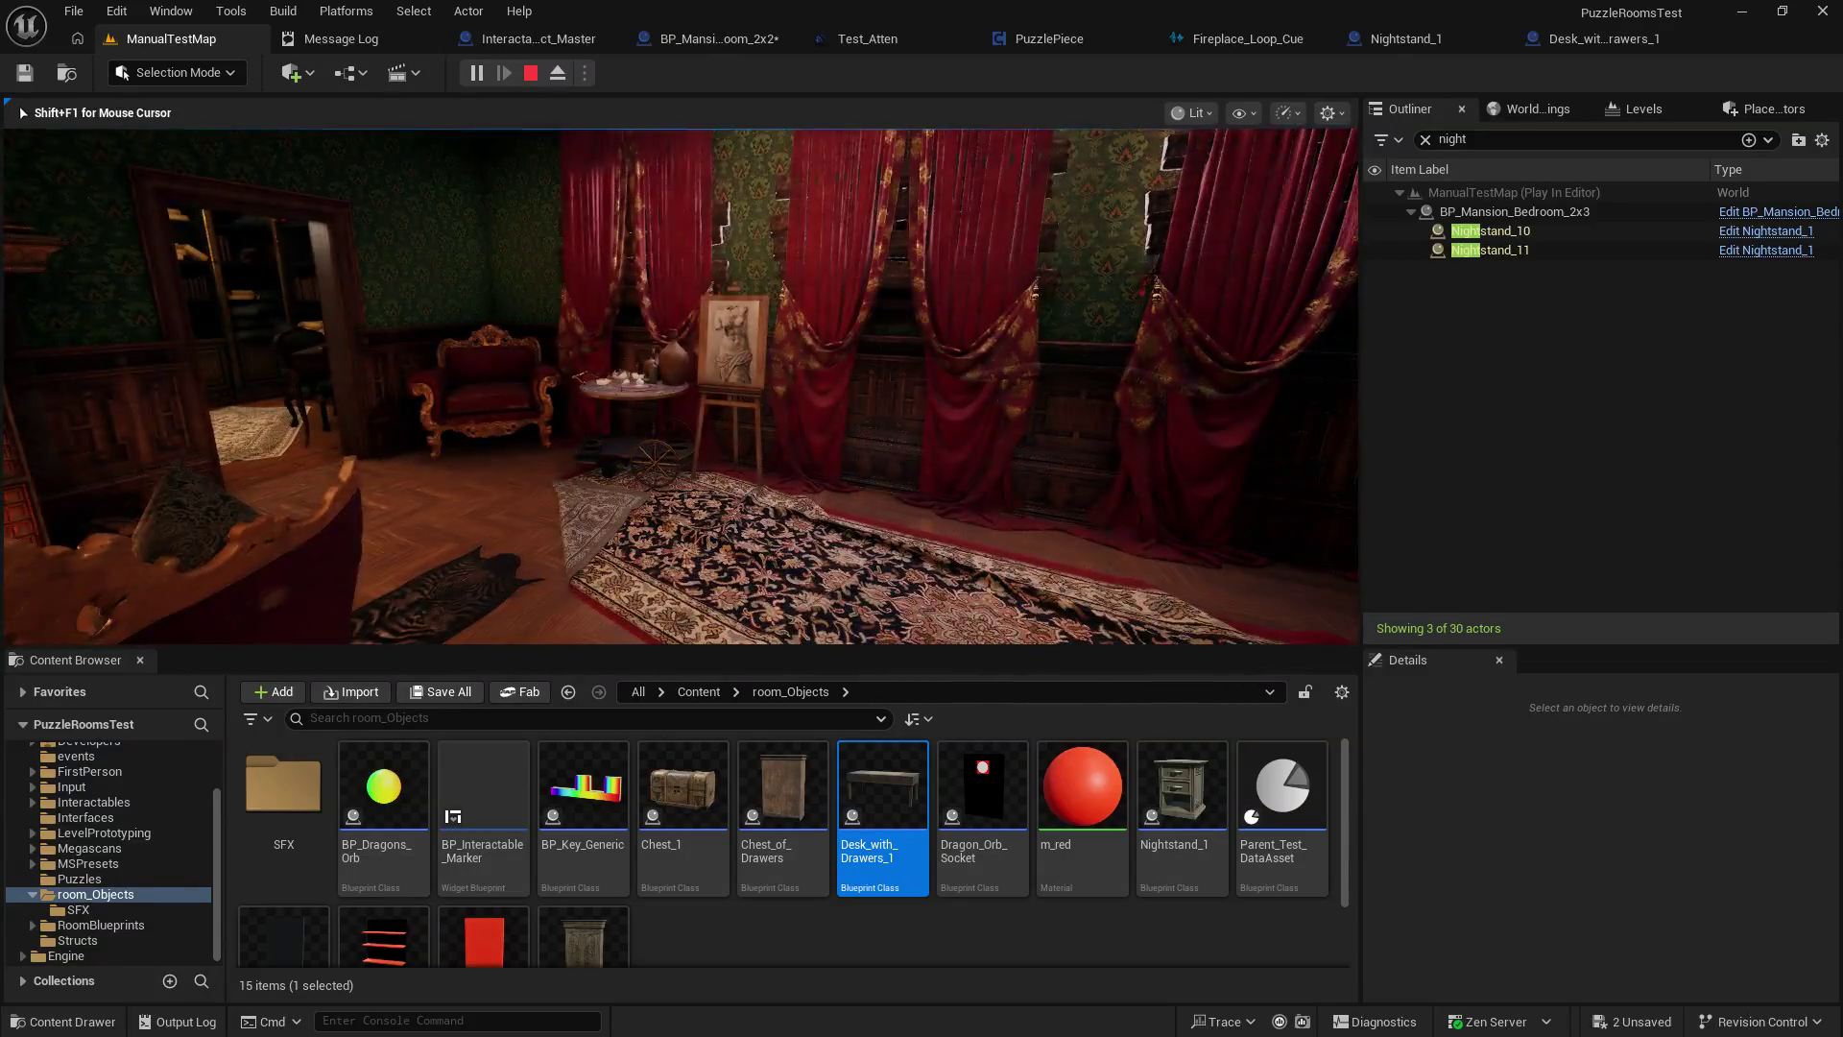
key("w")
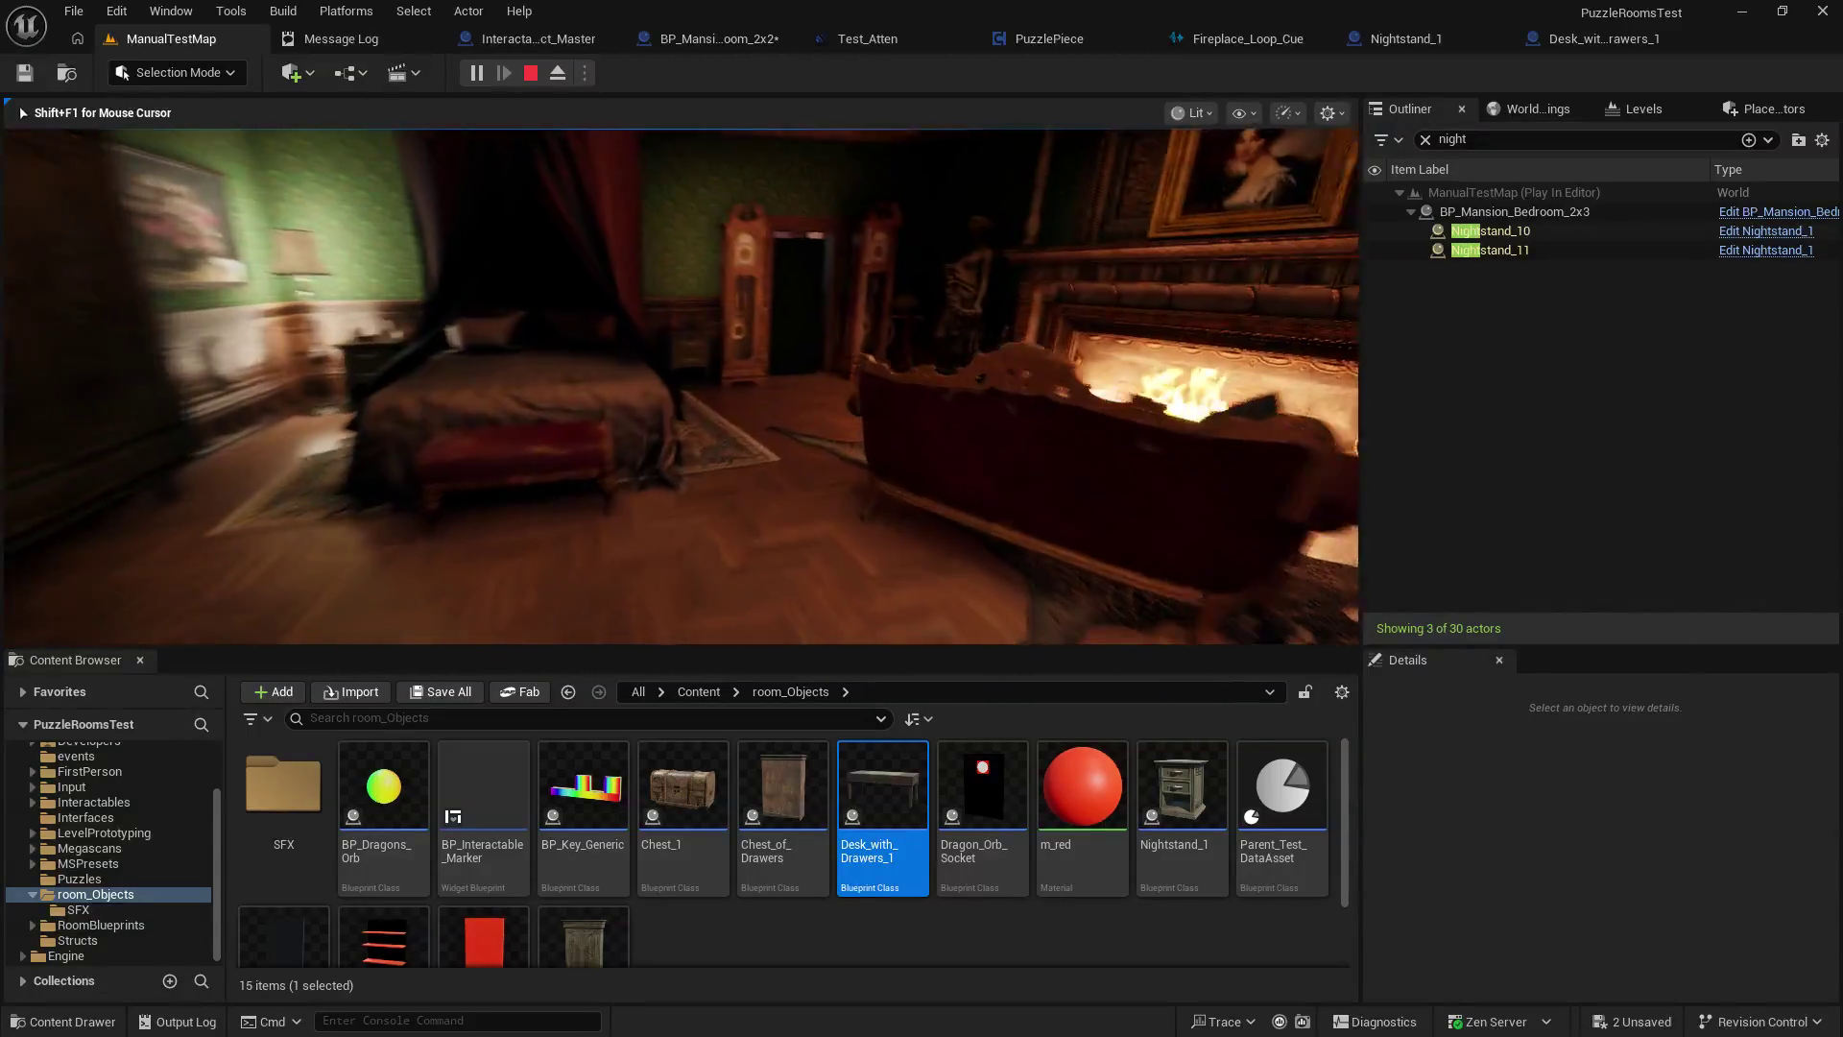
key("w")
key("e")
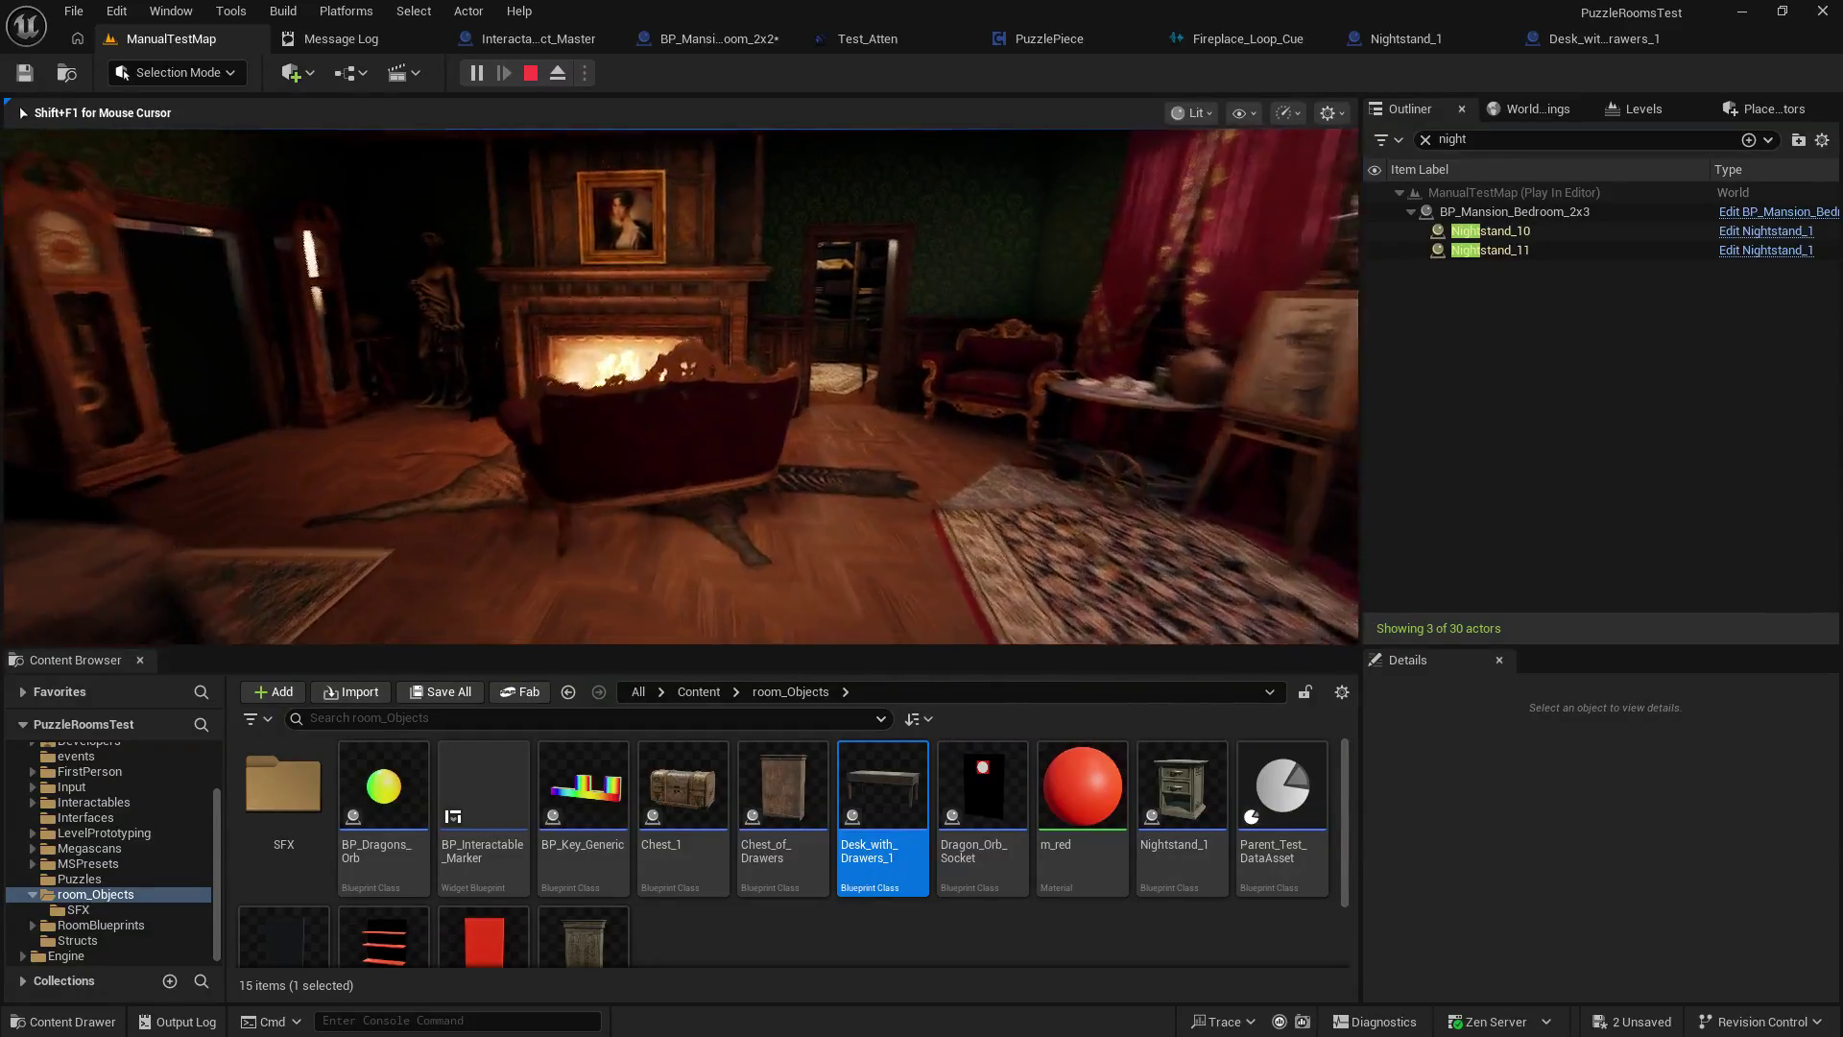
key("w")
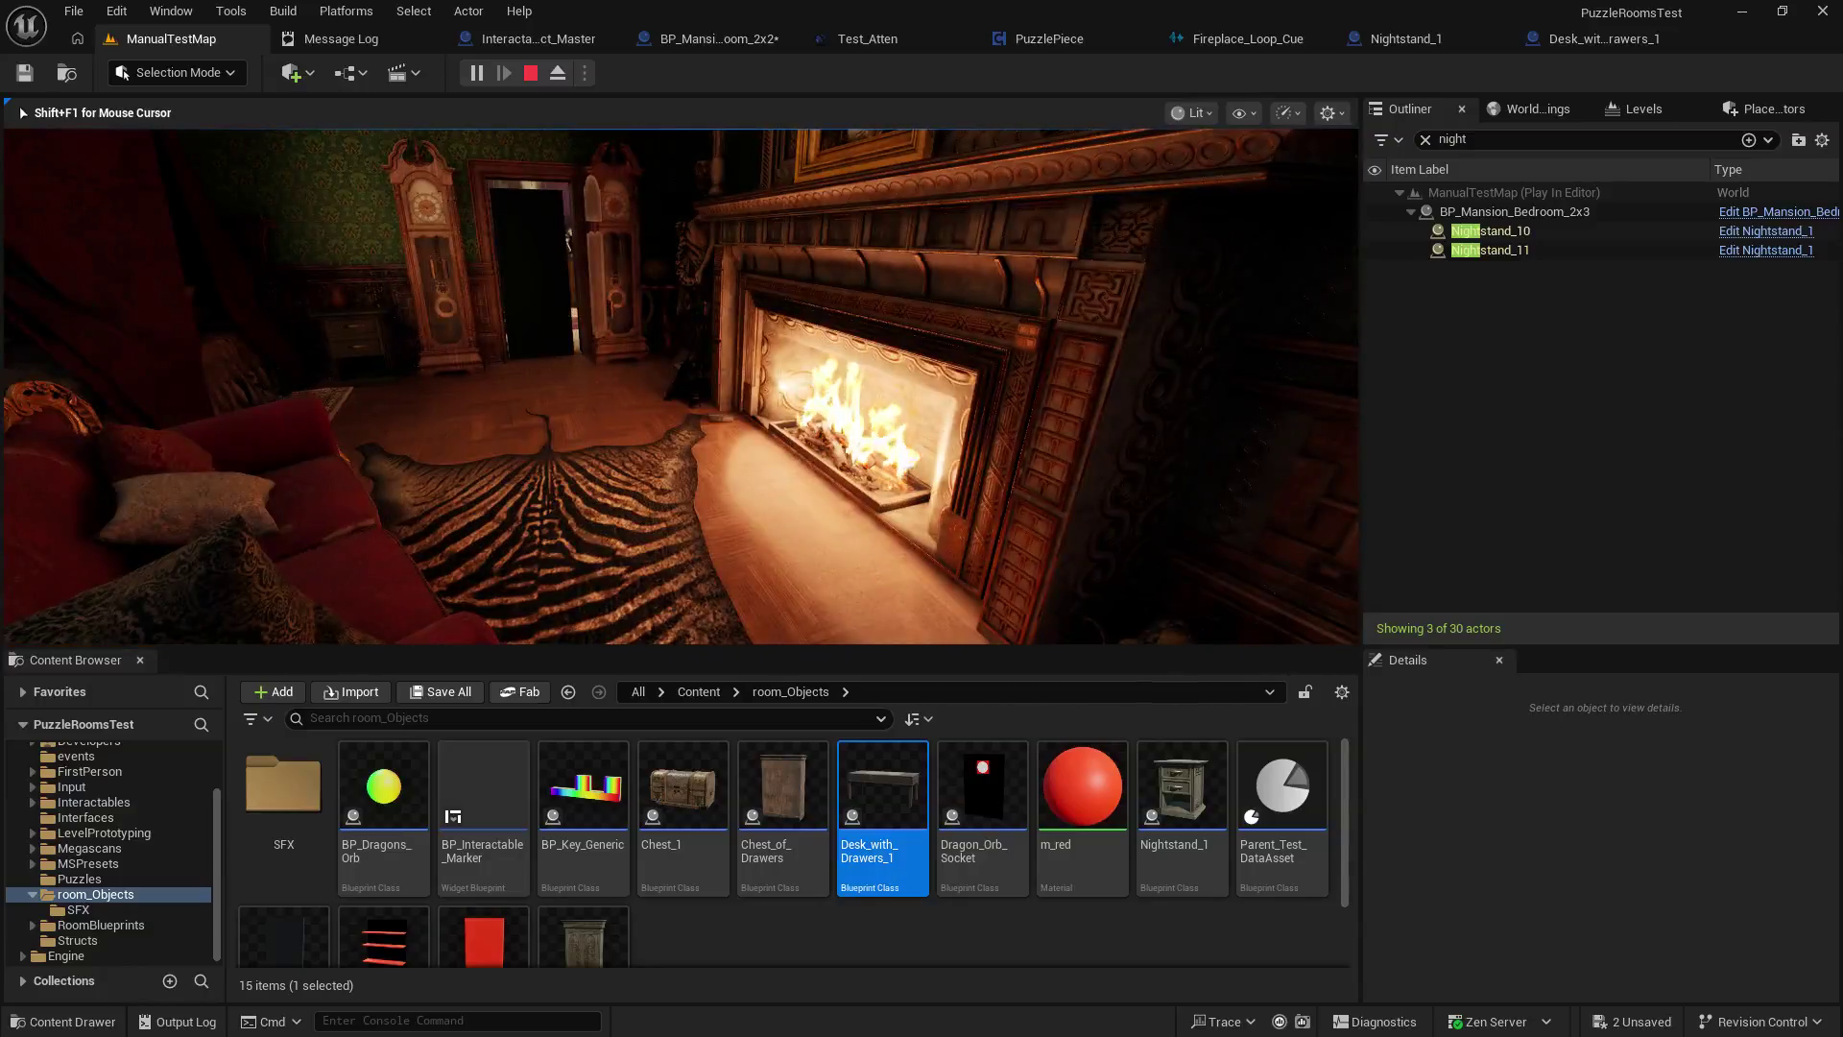
key("w")
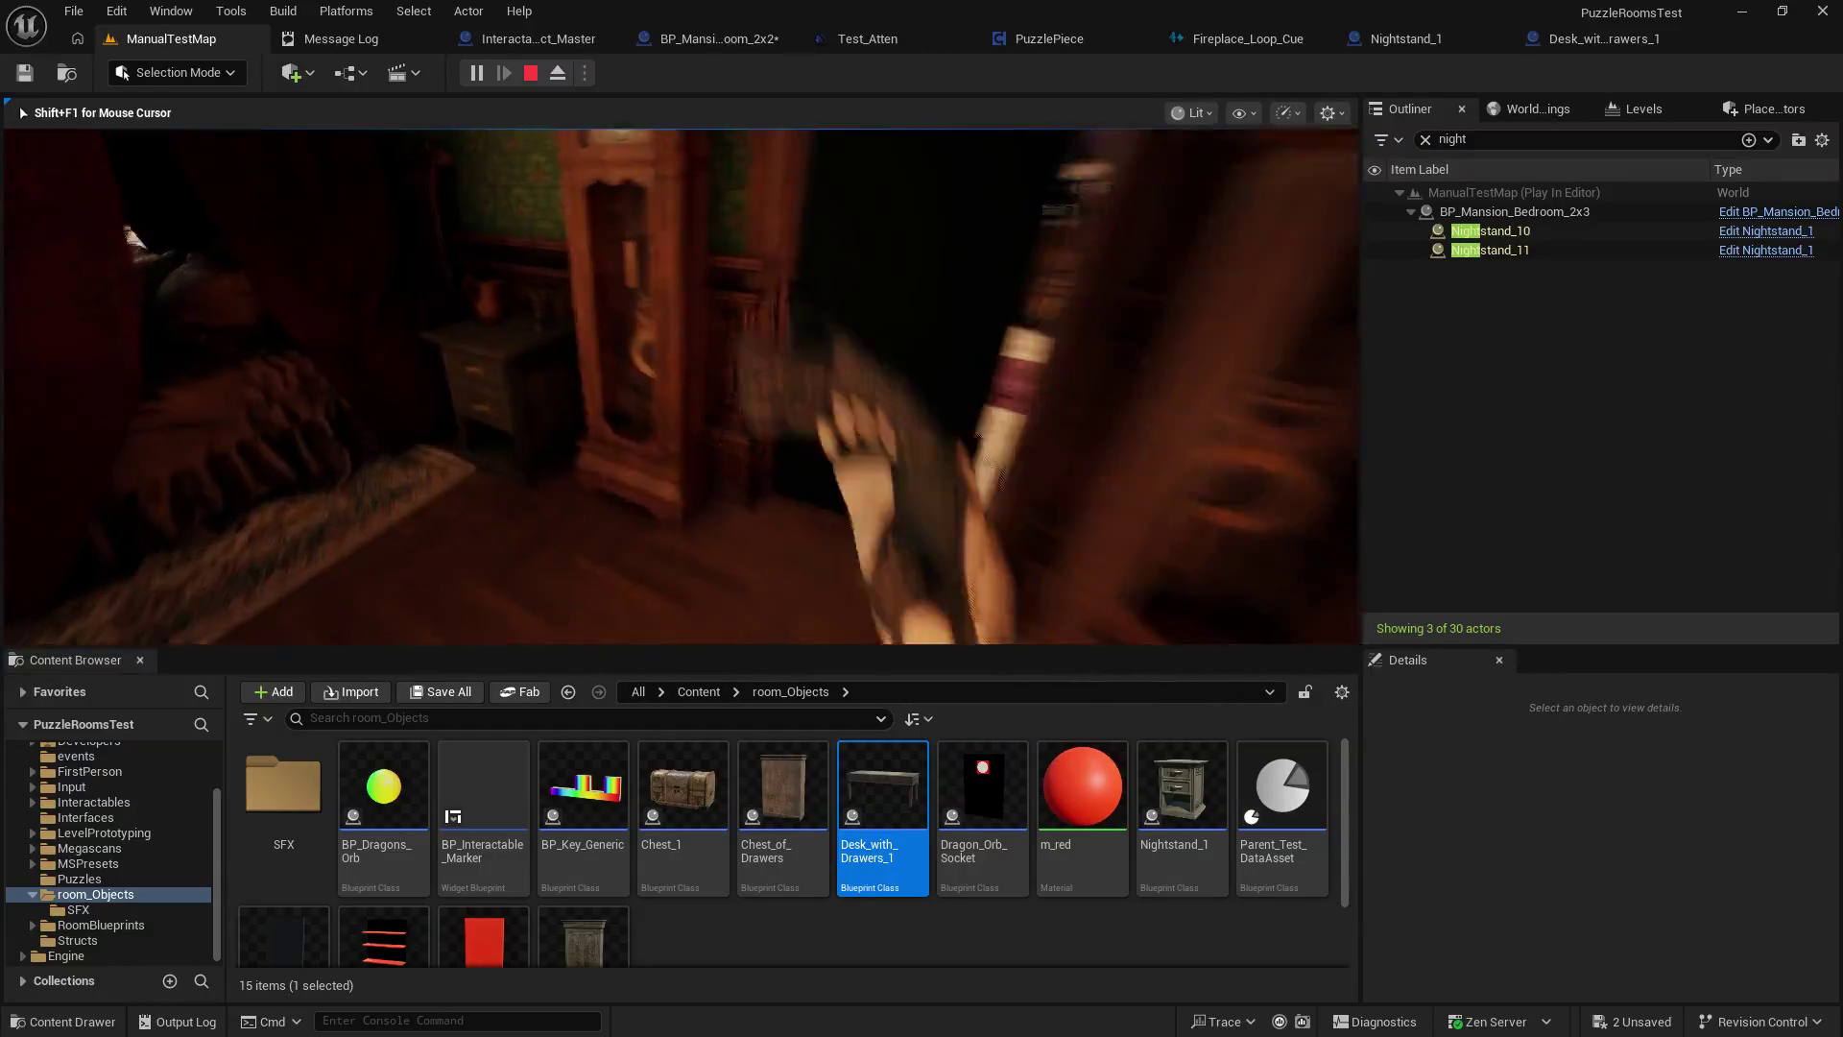
key("e")
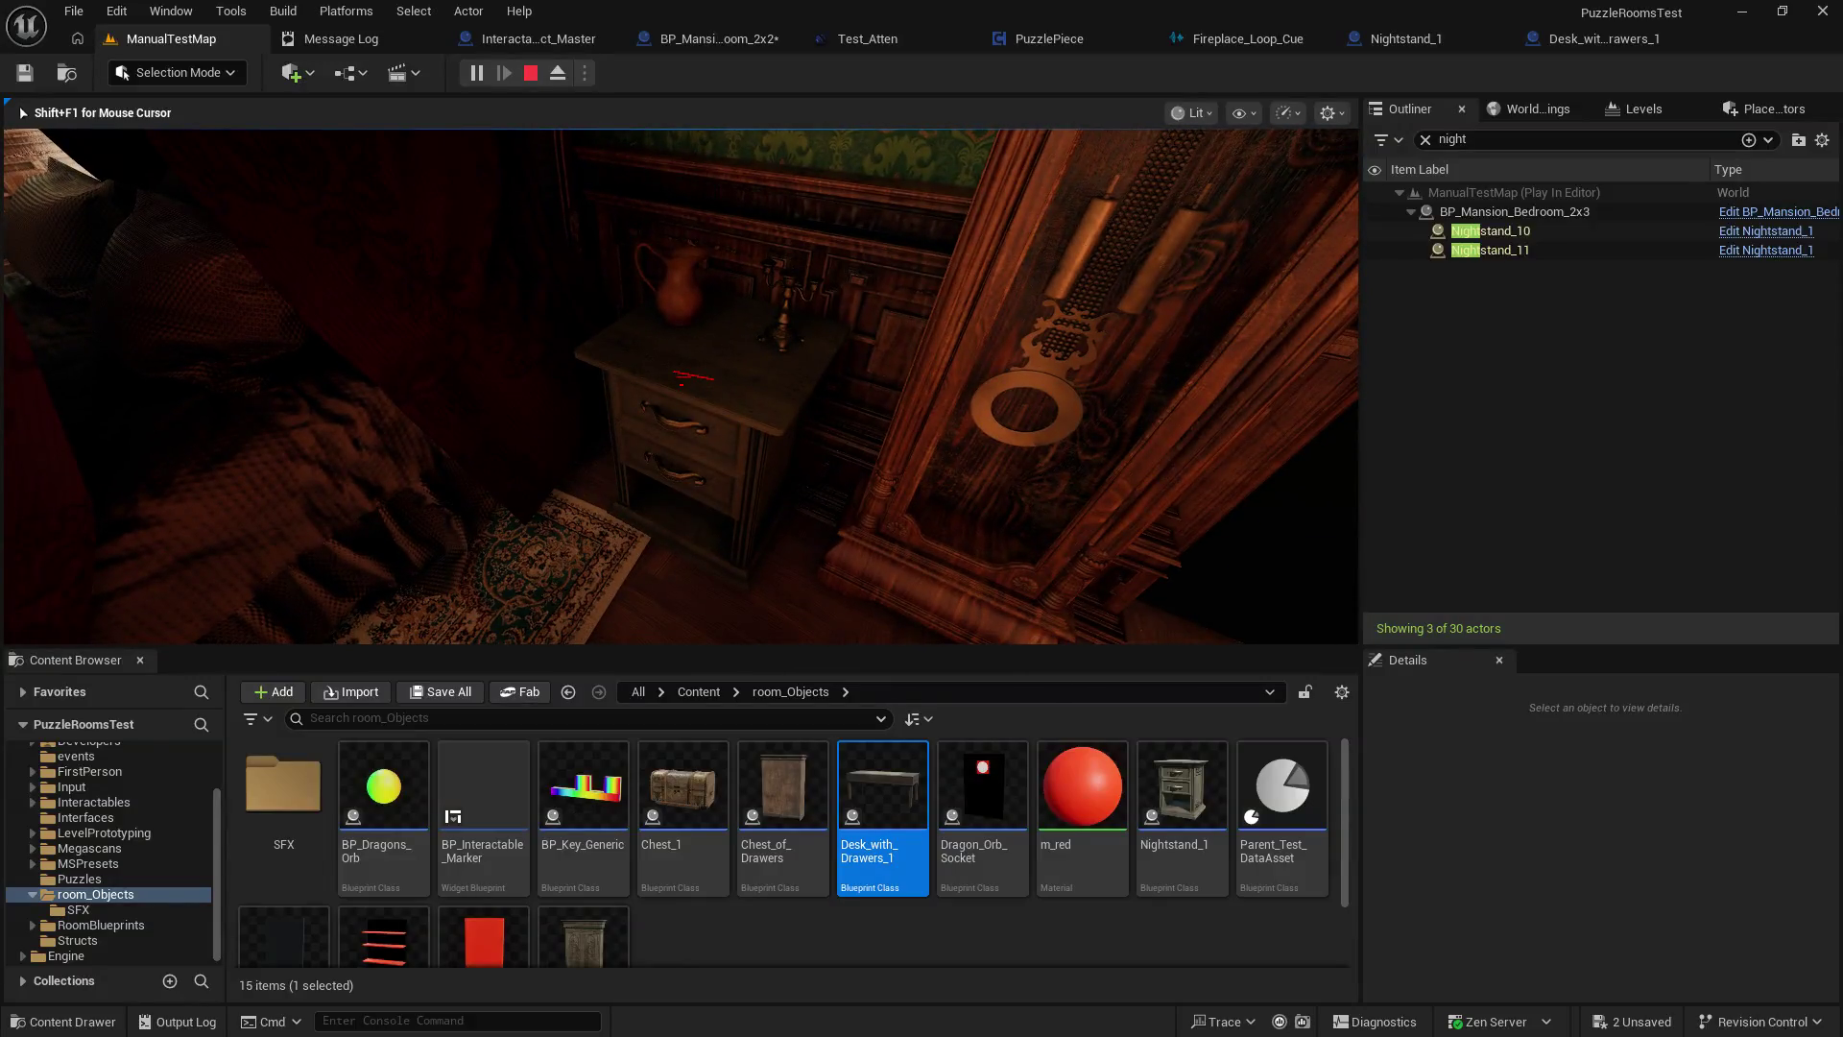
key("Escape")
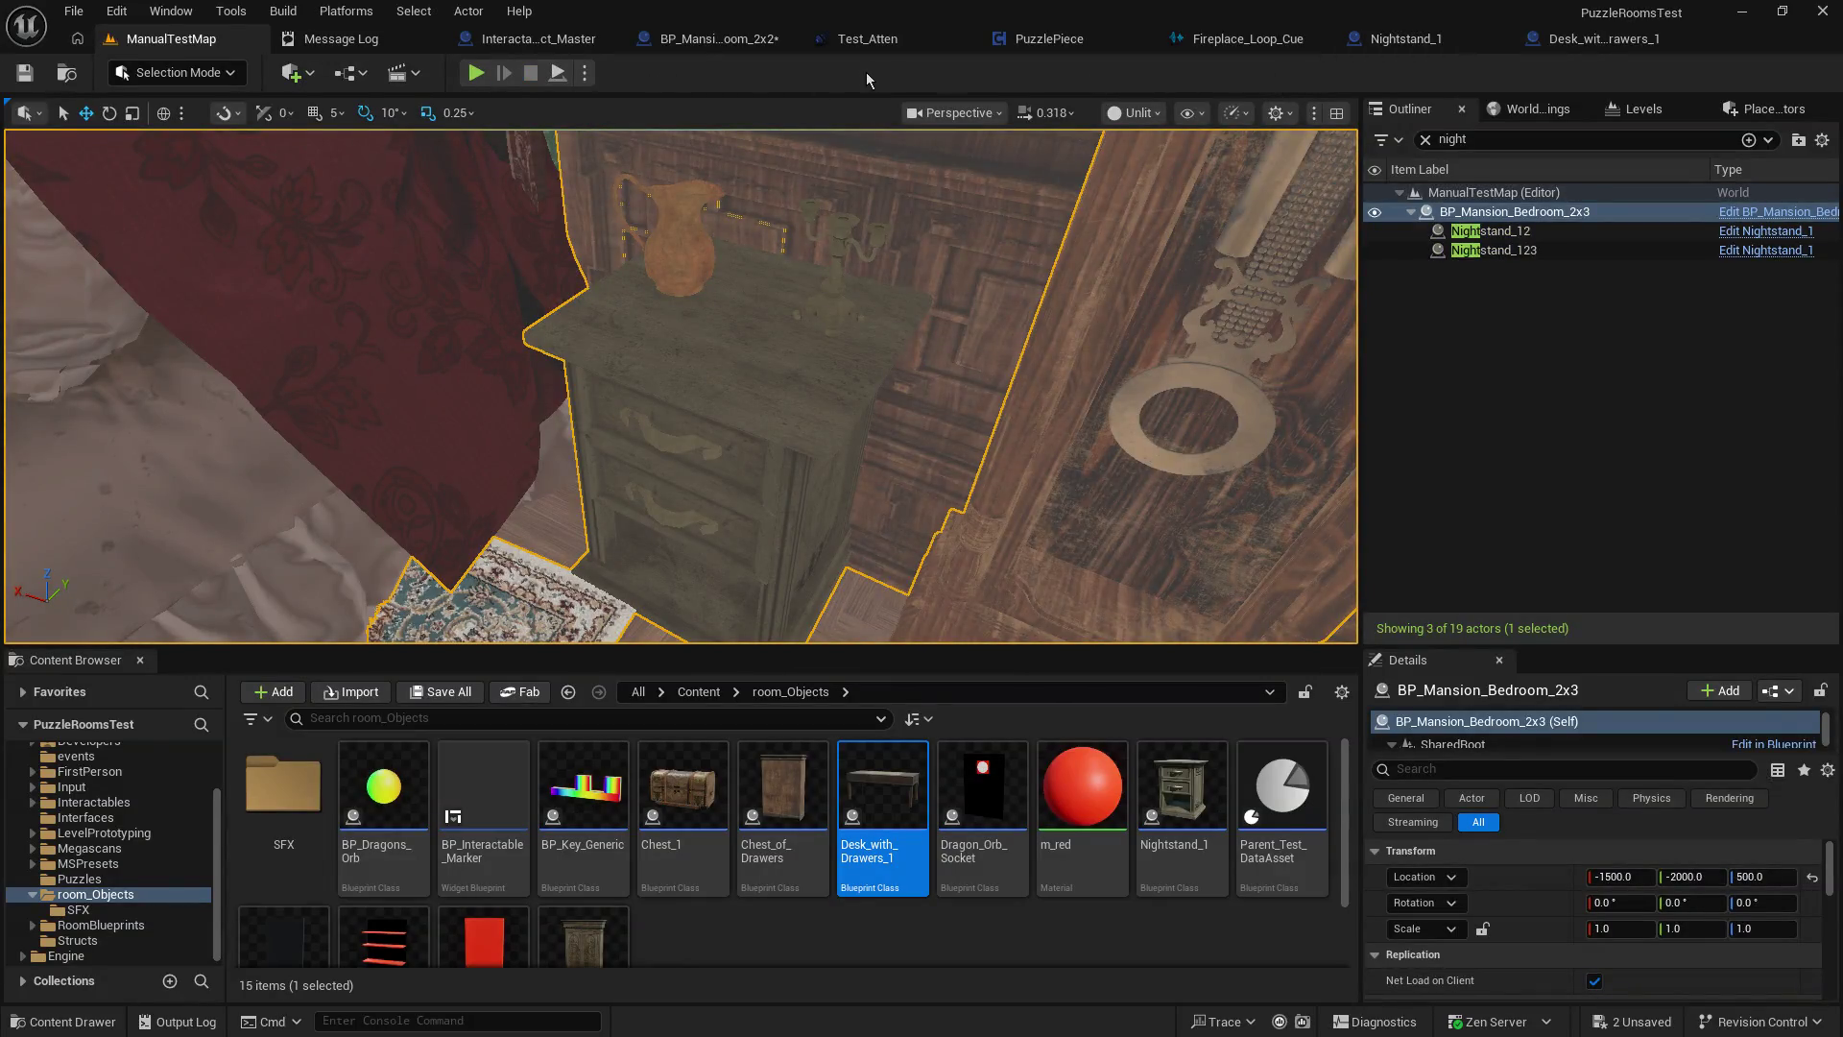
left_click(869, 46)
Check BP_Mansion_Bedroom_2x2, then run a short play-test of the desk drawers in ManualTestMap.
left_click(643, 38)
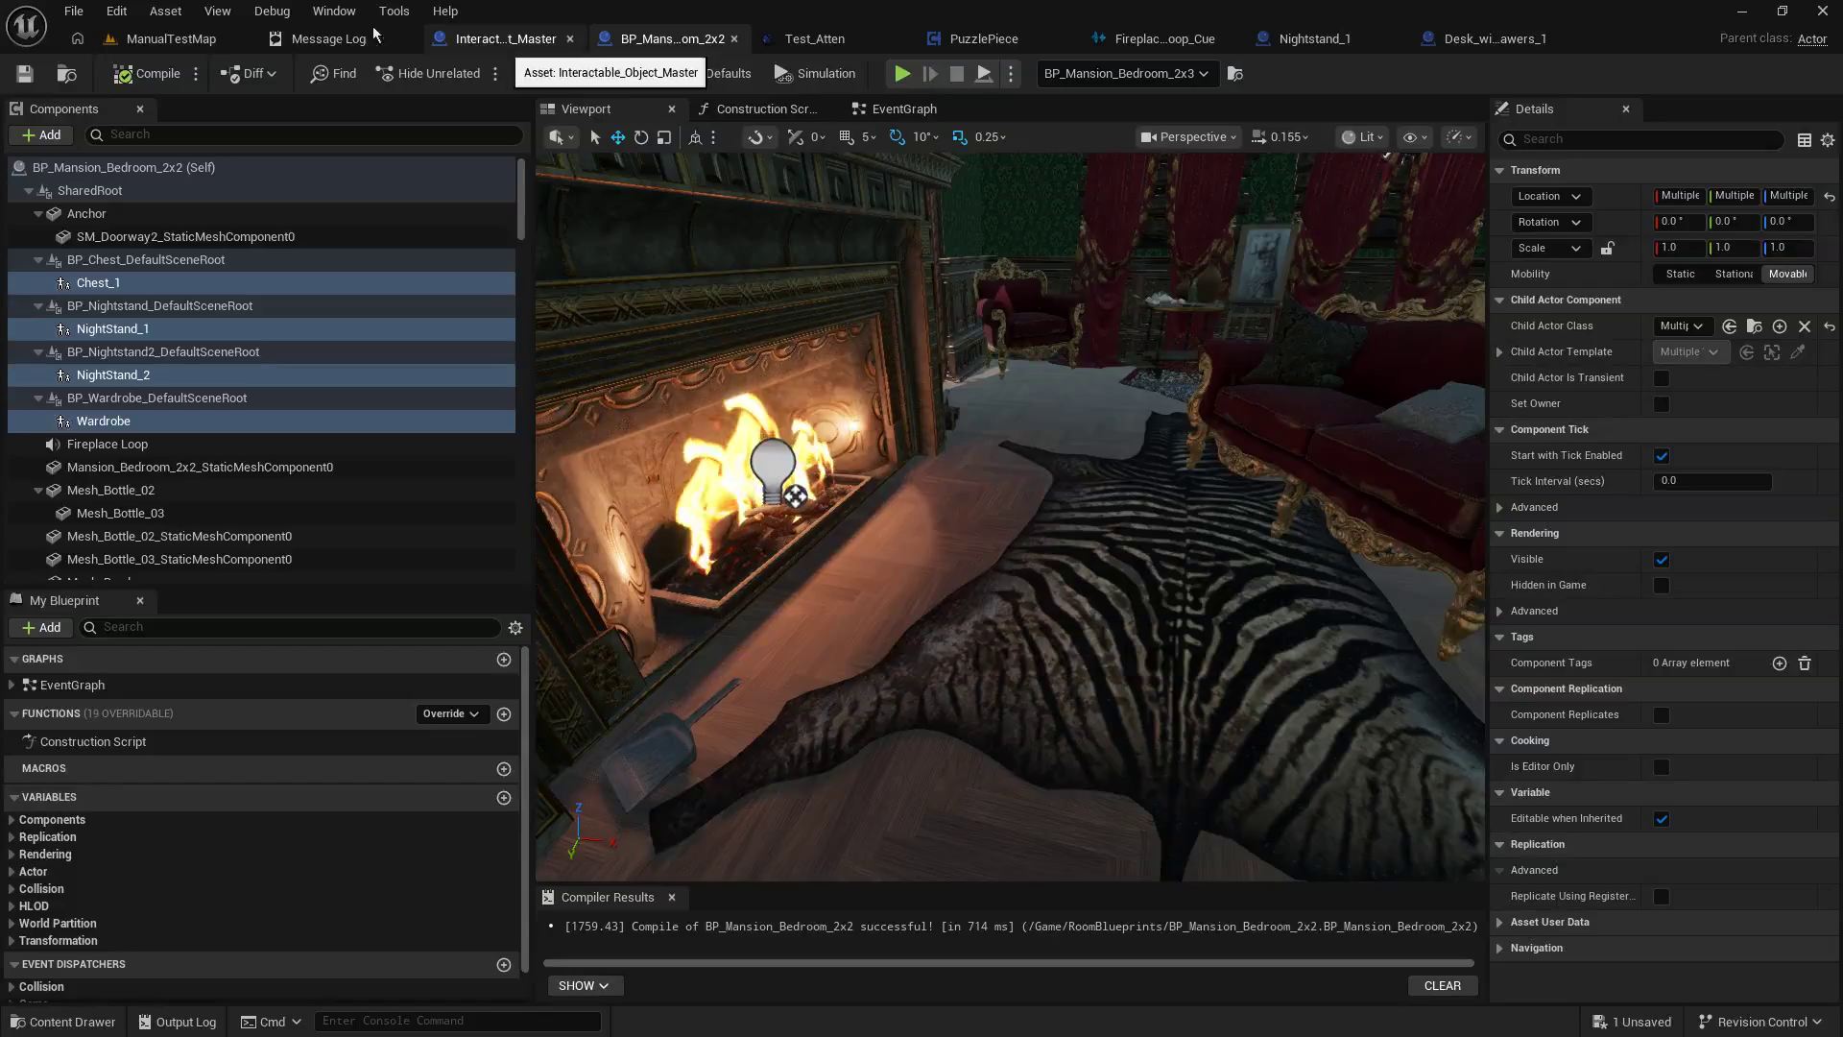
left_click(211, 31)
left_click(474, 73)
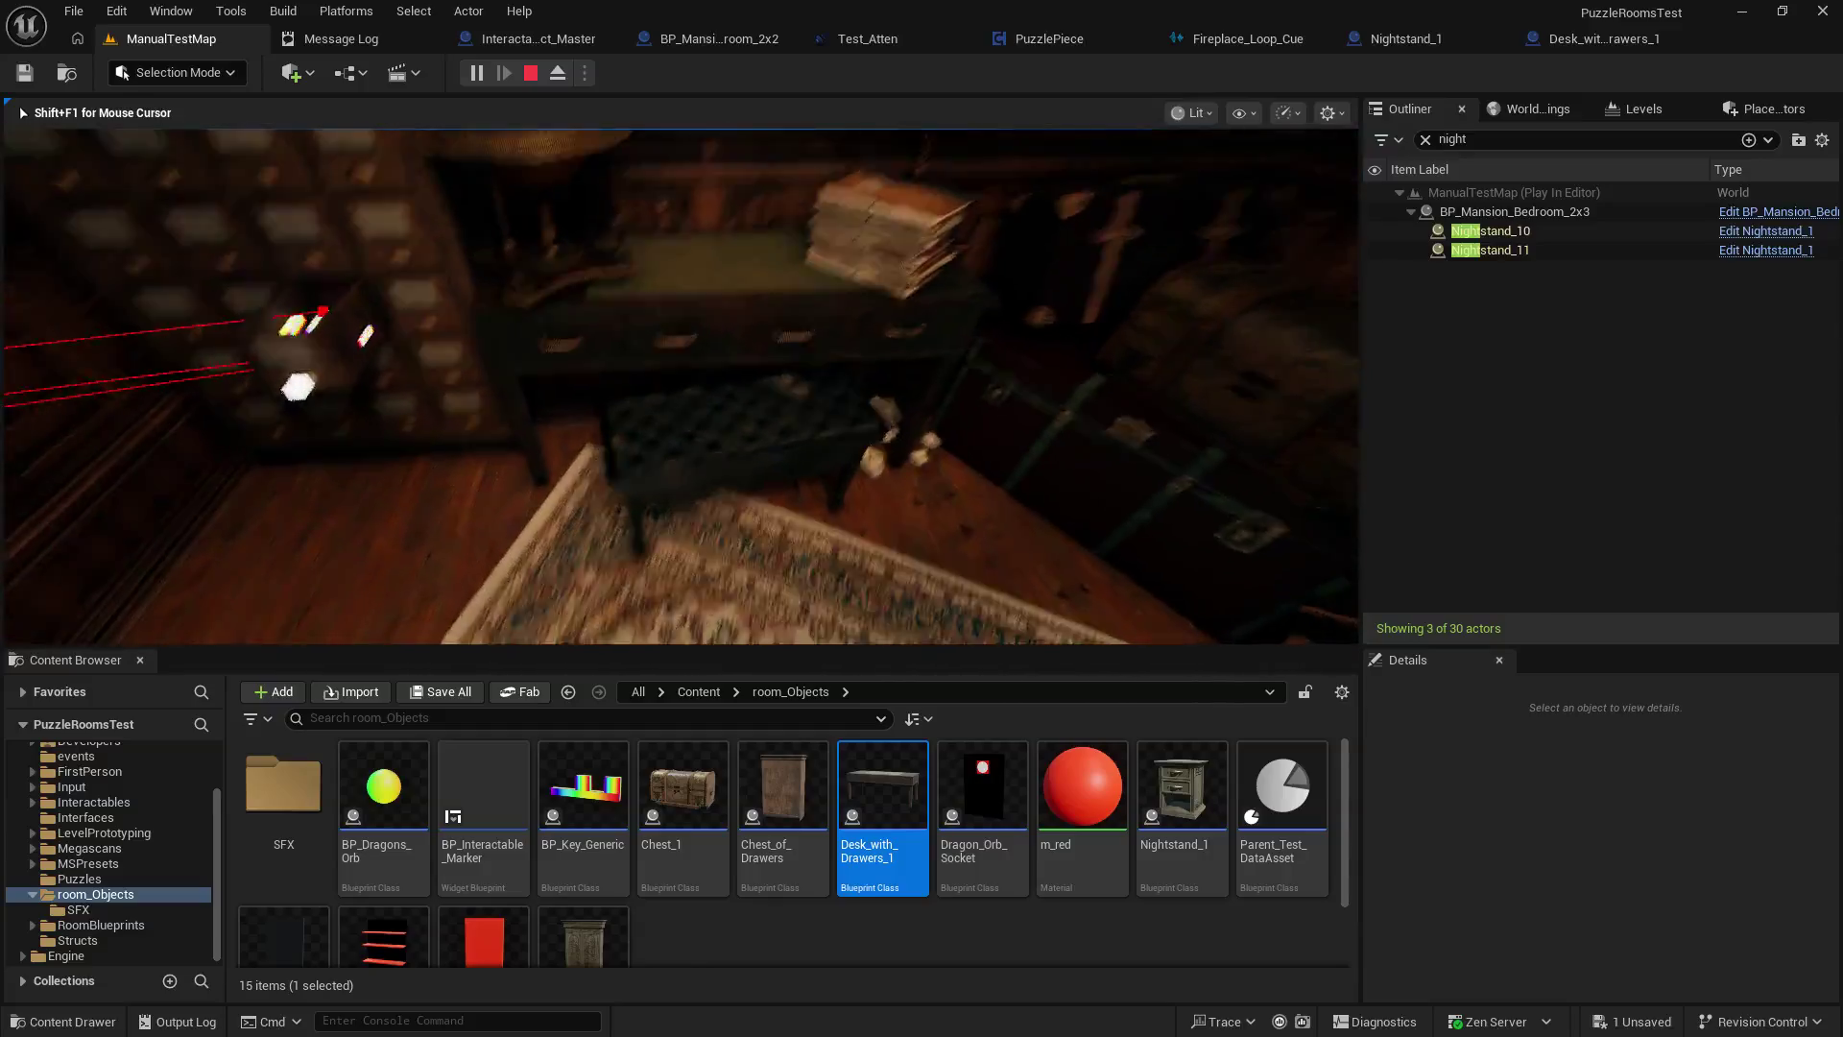
key("Escape")
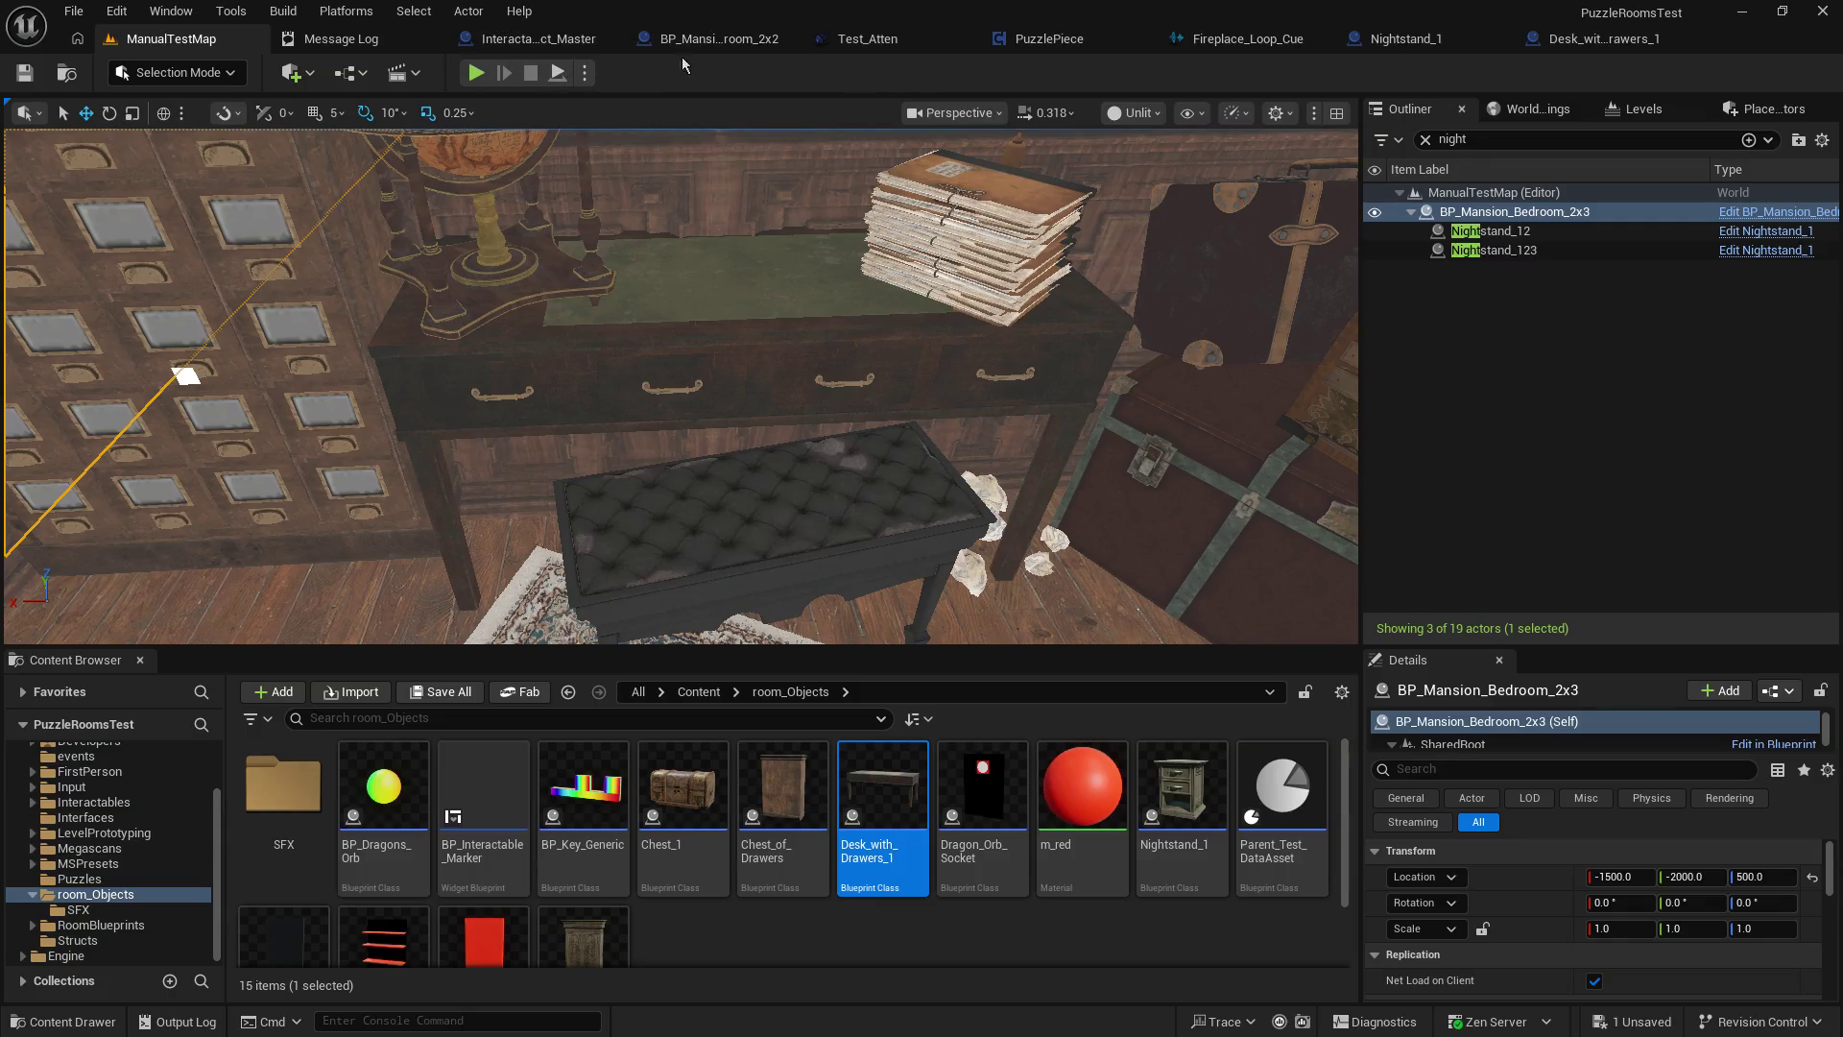
left_click(496, 38)
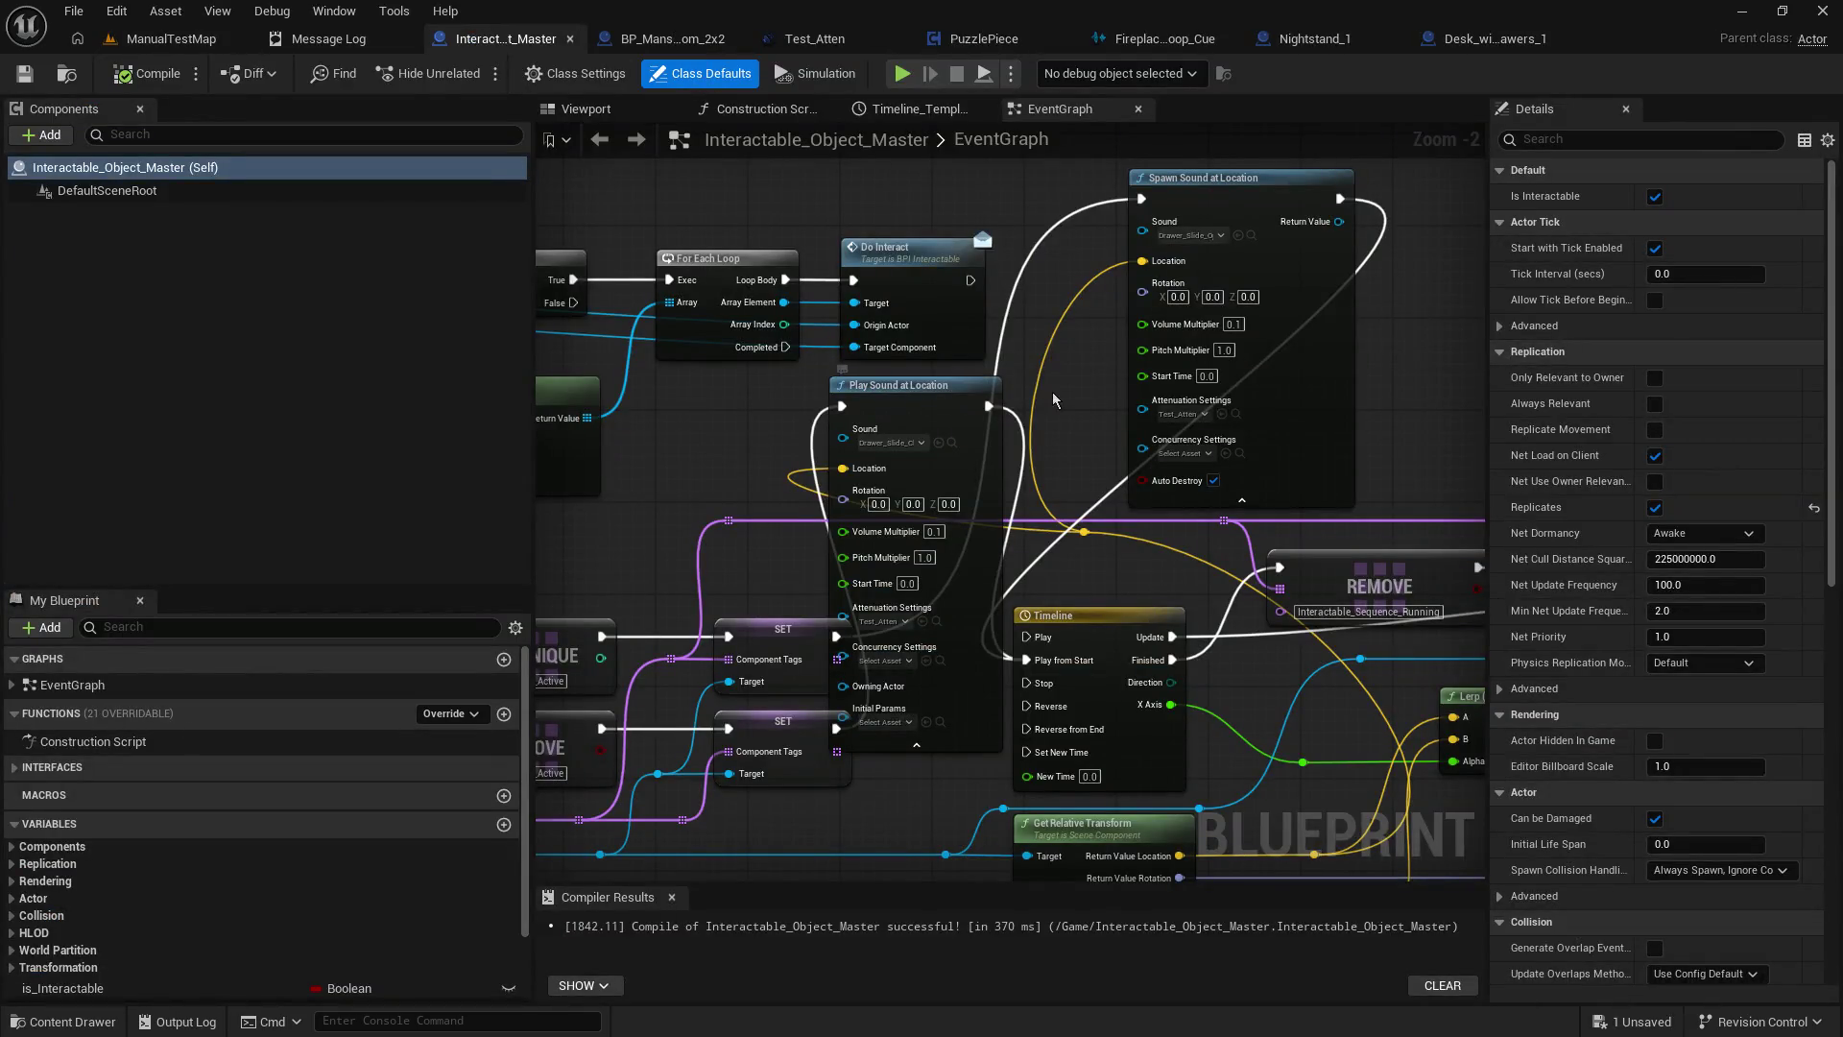
Pan to the Play Sound and Spawn Sound at Location nodes to check 0.1 volume and Test_Atten.
scroll(1053, 398, "up", 2)
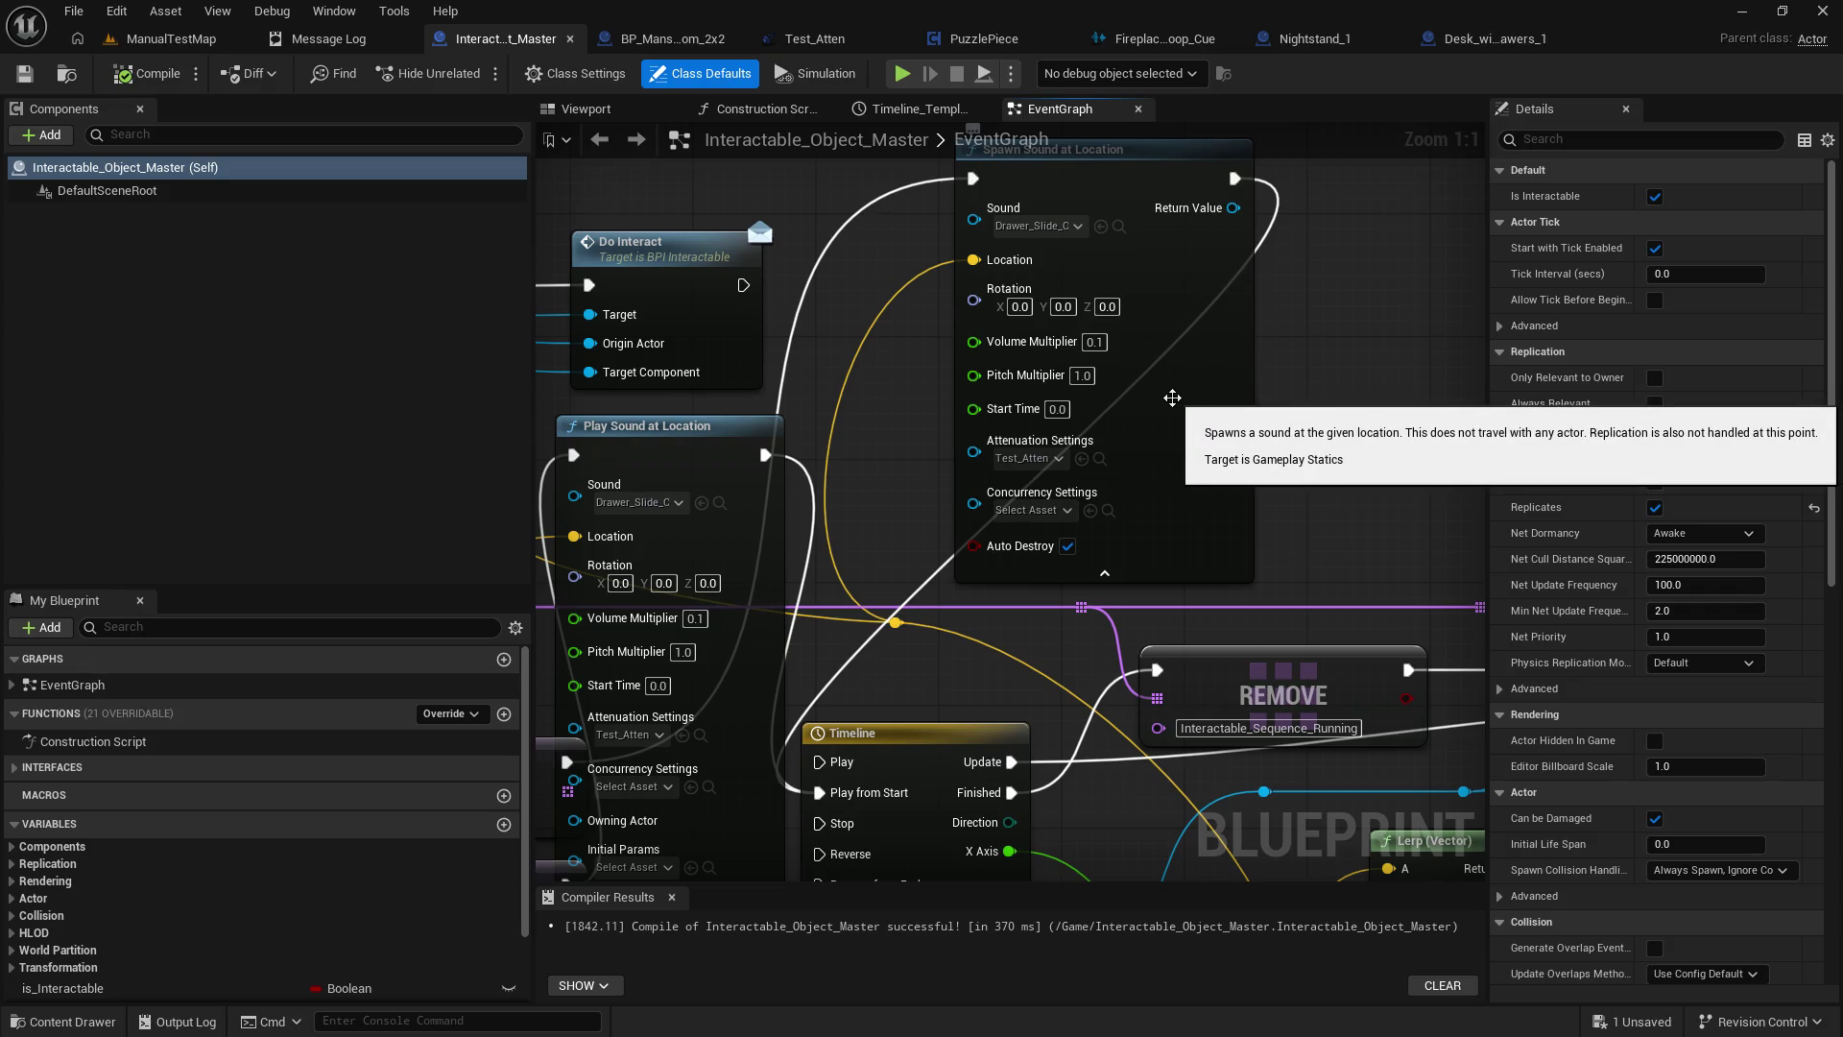
left_click_drag(940, 505, 1269, 401)
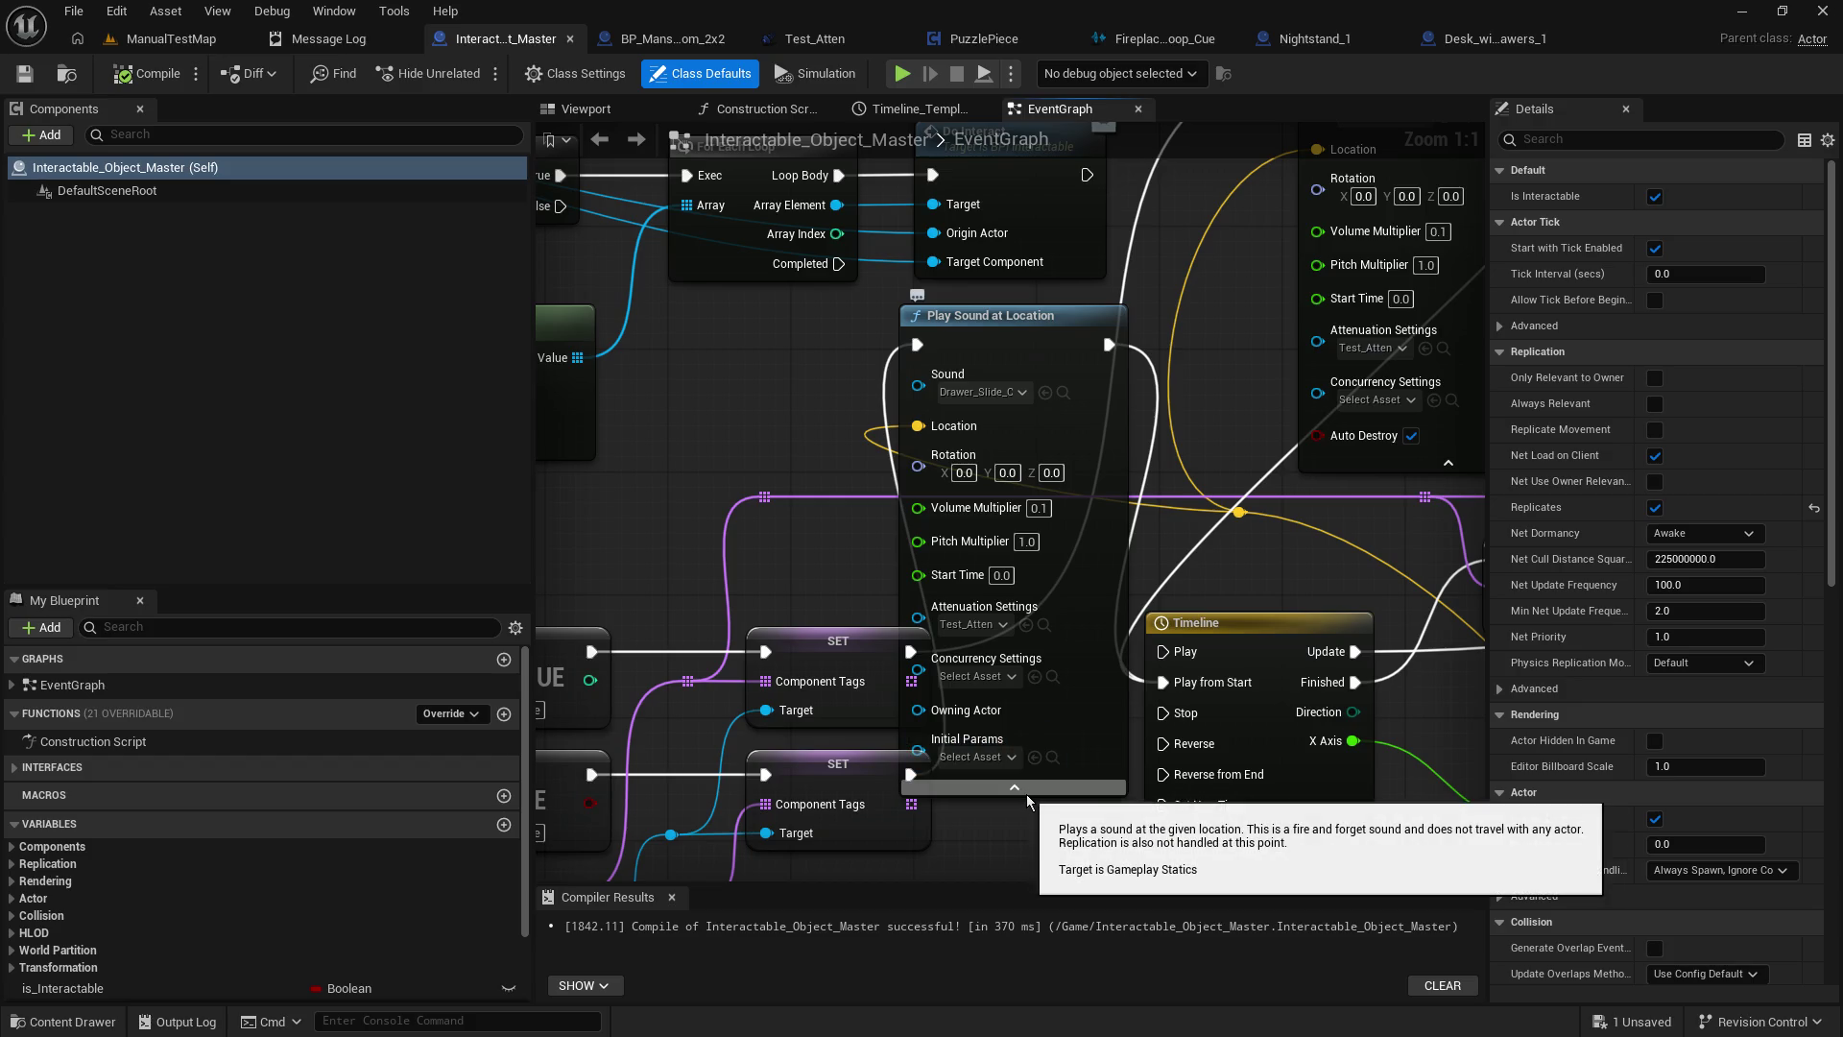
left_click_drag(1195, 243, 752, 817)
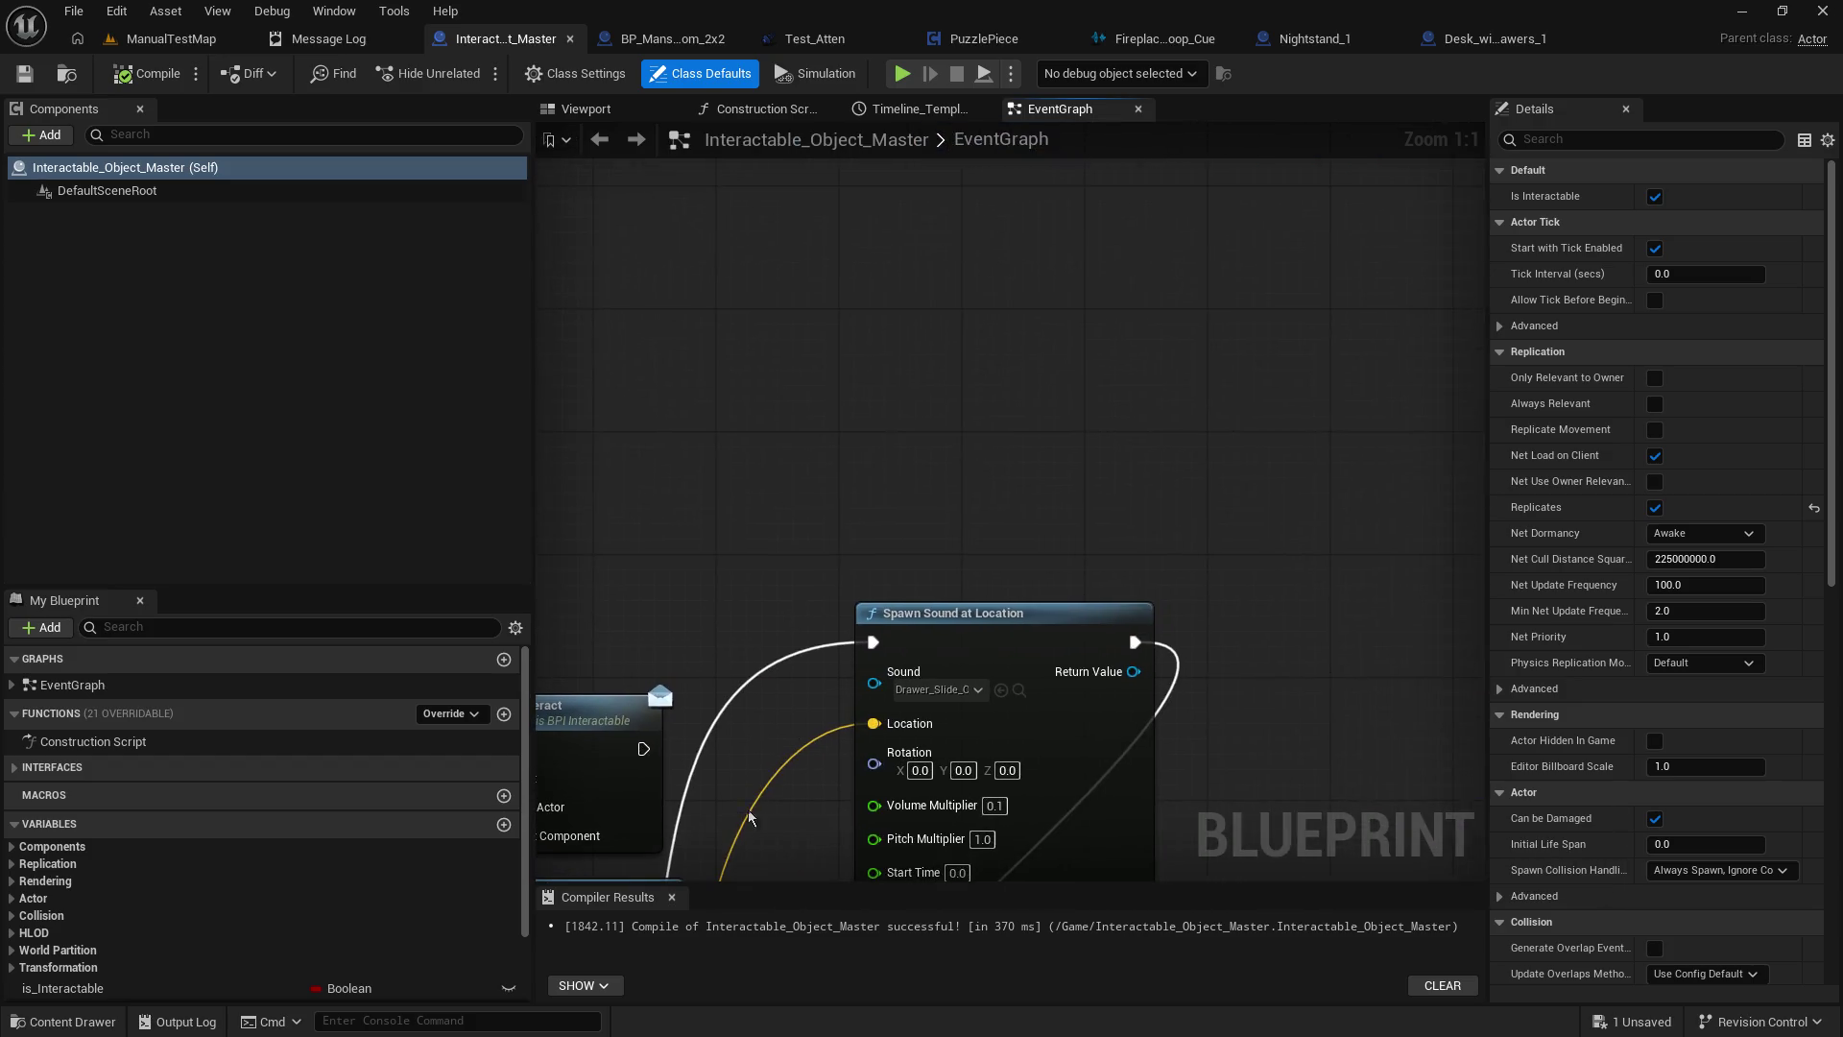
left_click(814, 41)
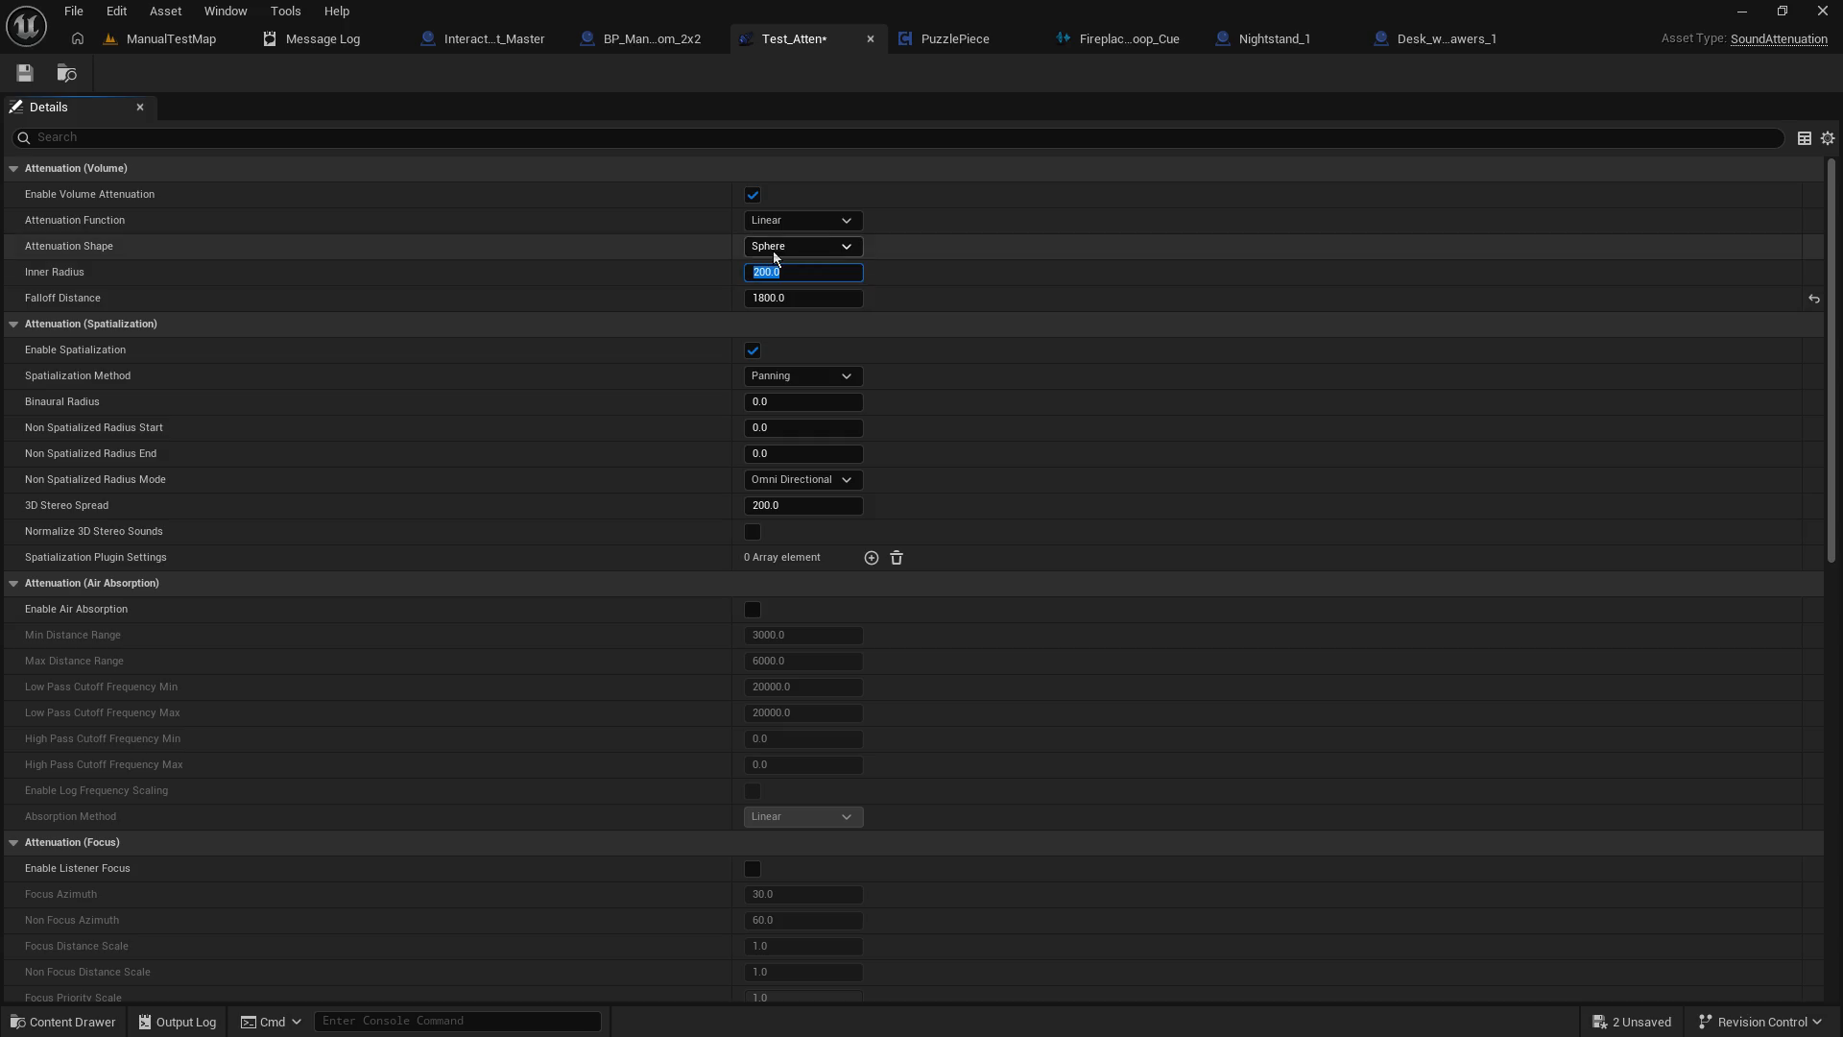
Save Test_Atten and run a short play-test of the nightstand drawer in ManualTestMap.
left_click(24, 74)
left_click(134, 40)
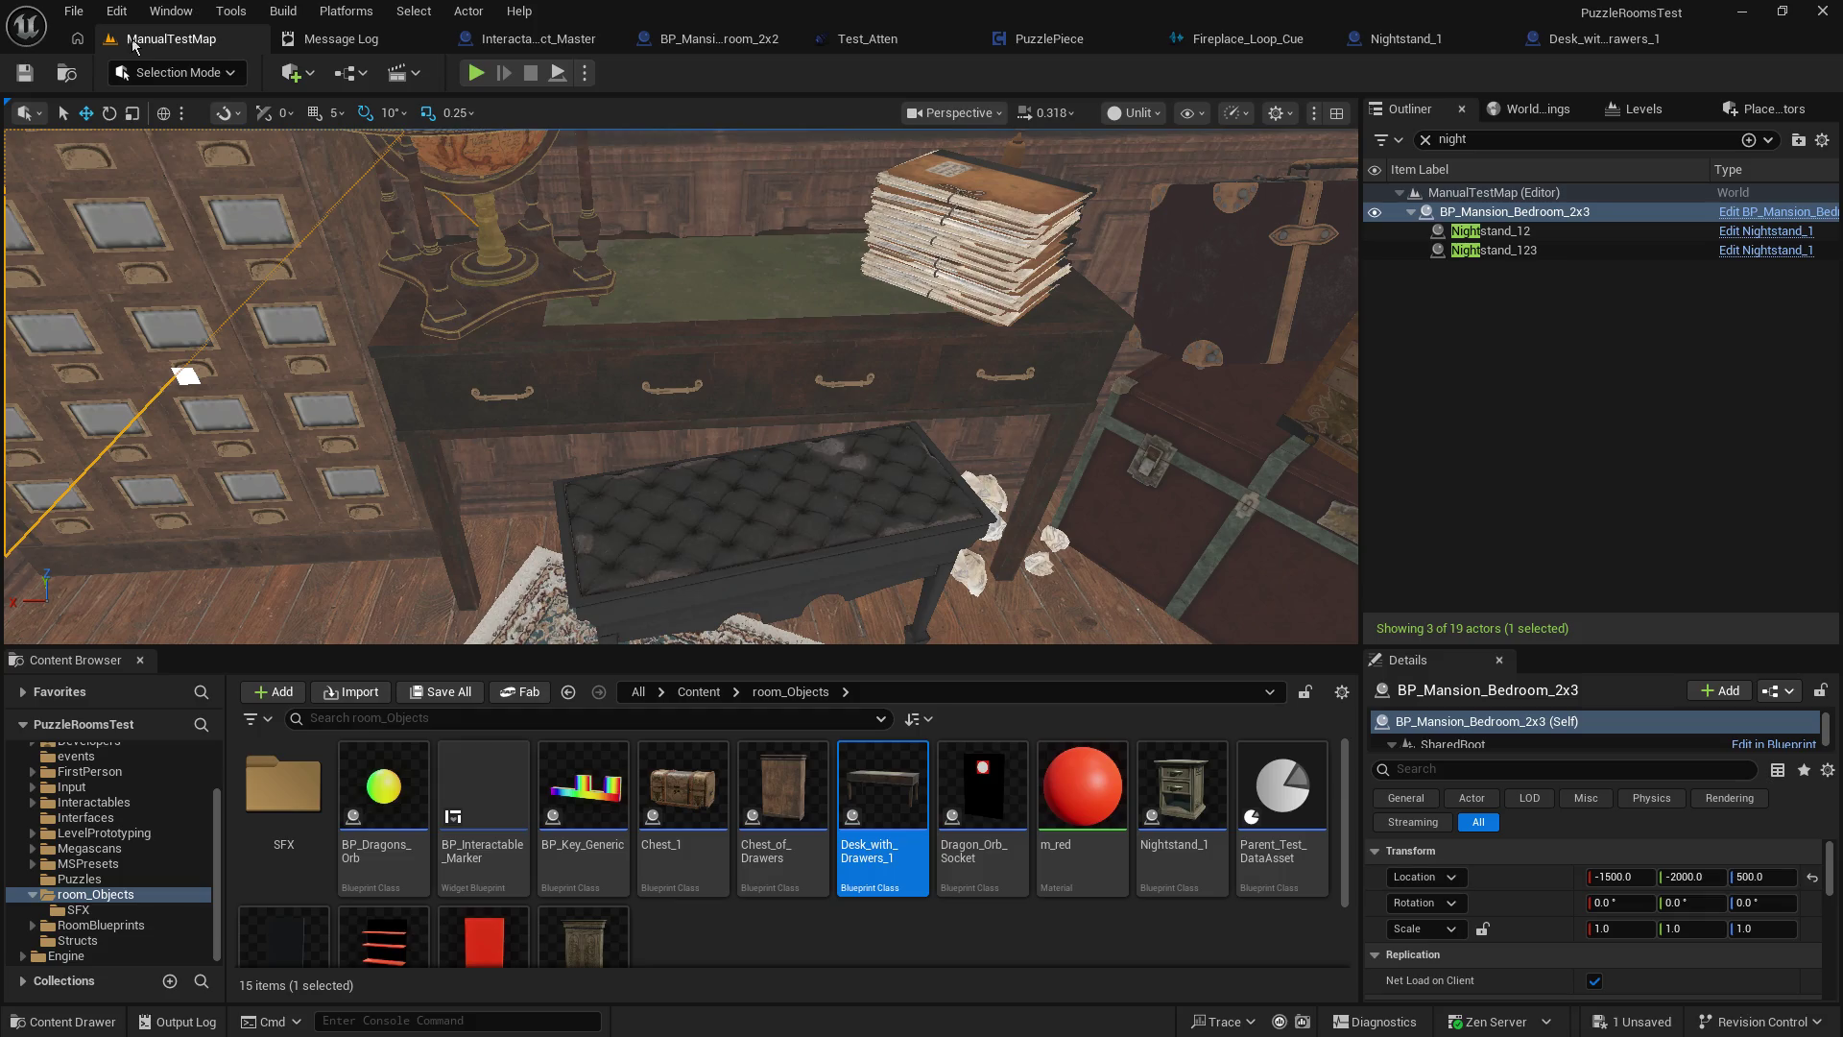
left_click(475, 73)
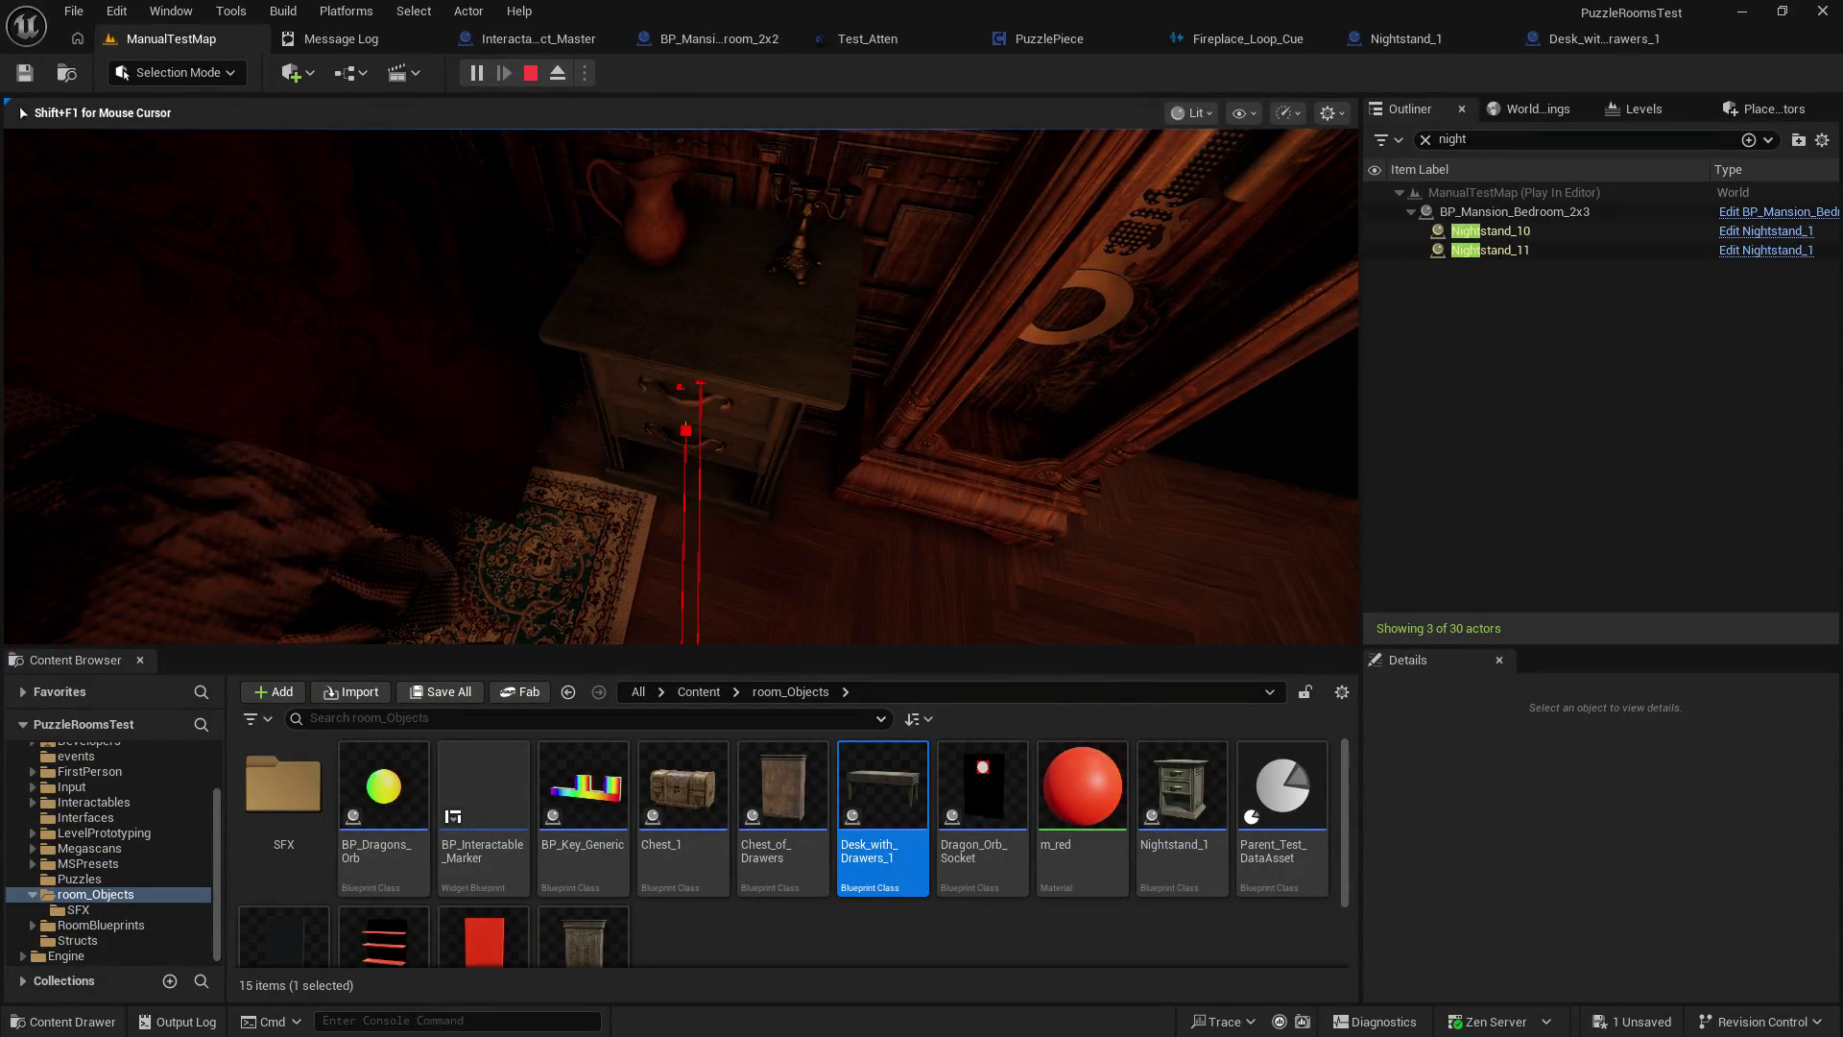
key("Escape")
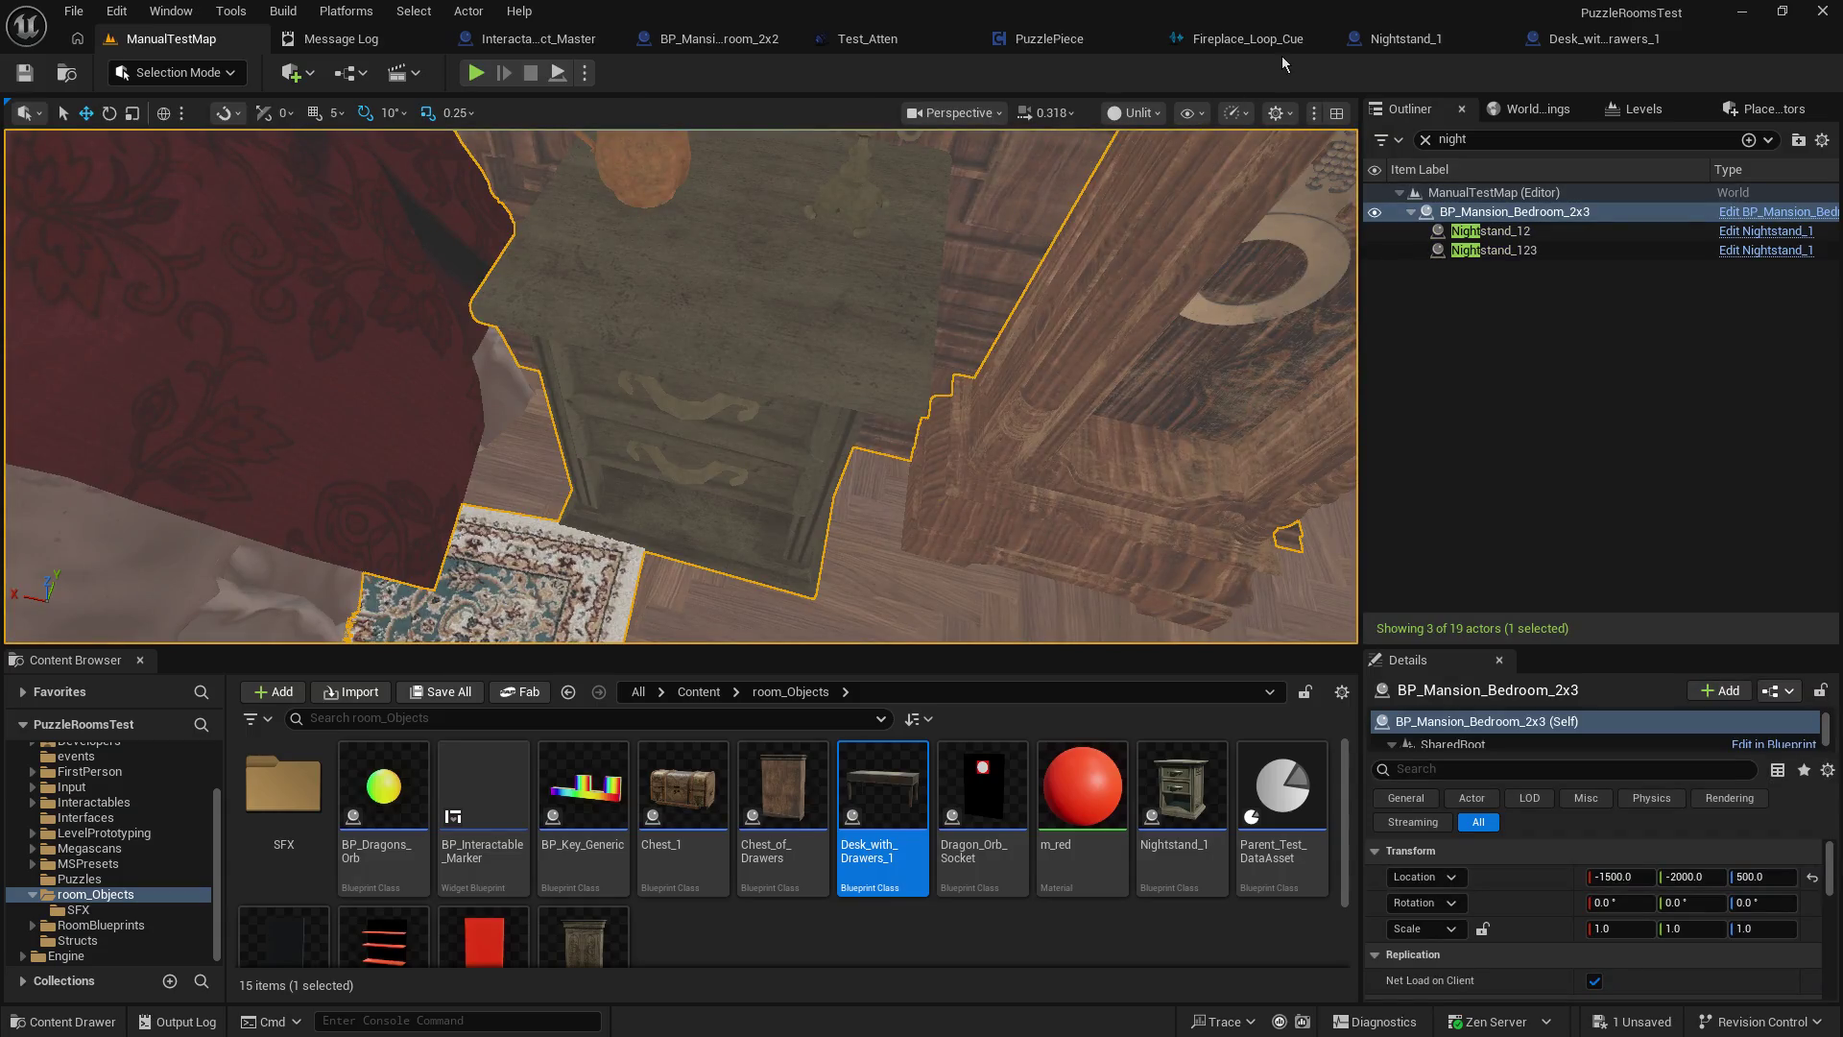
Return to the Interactable_Object_Master EventGraph and bring the Do Interact and sound nodes into view.
left_click(867, 39)
left_click(457, 44)
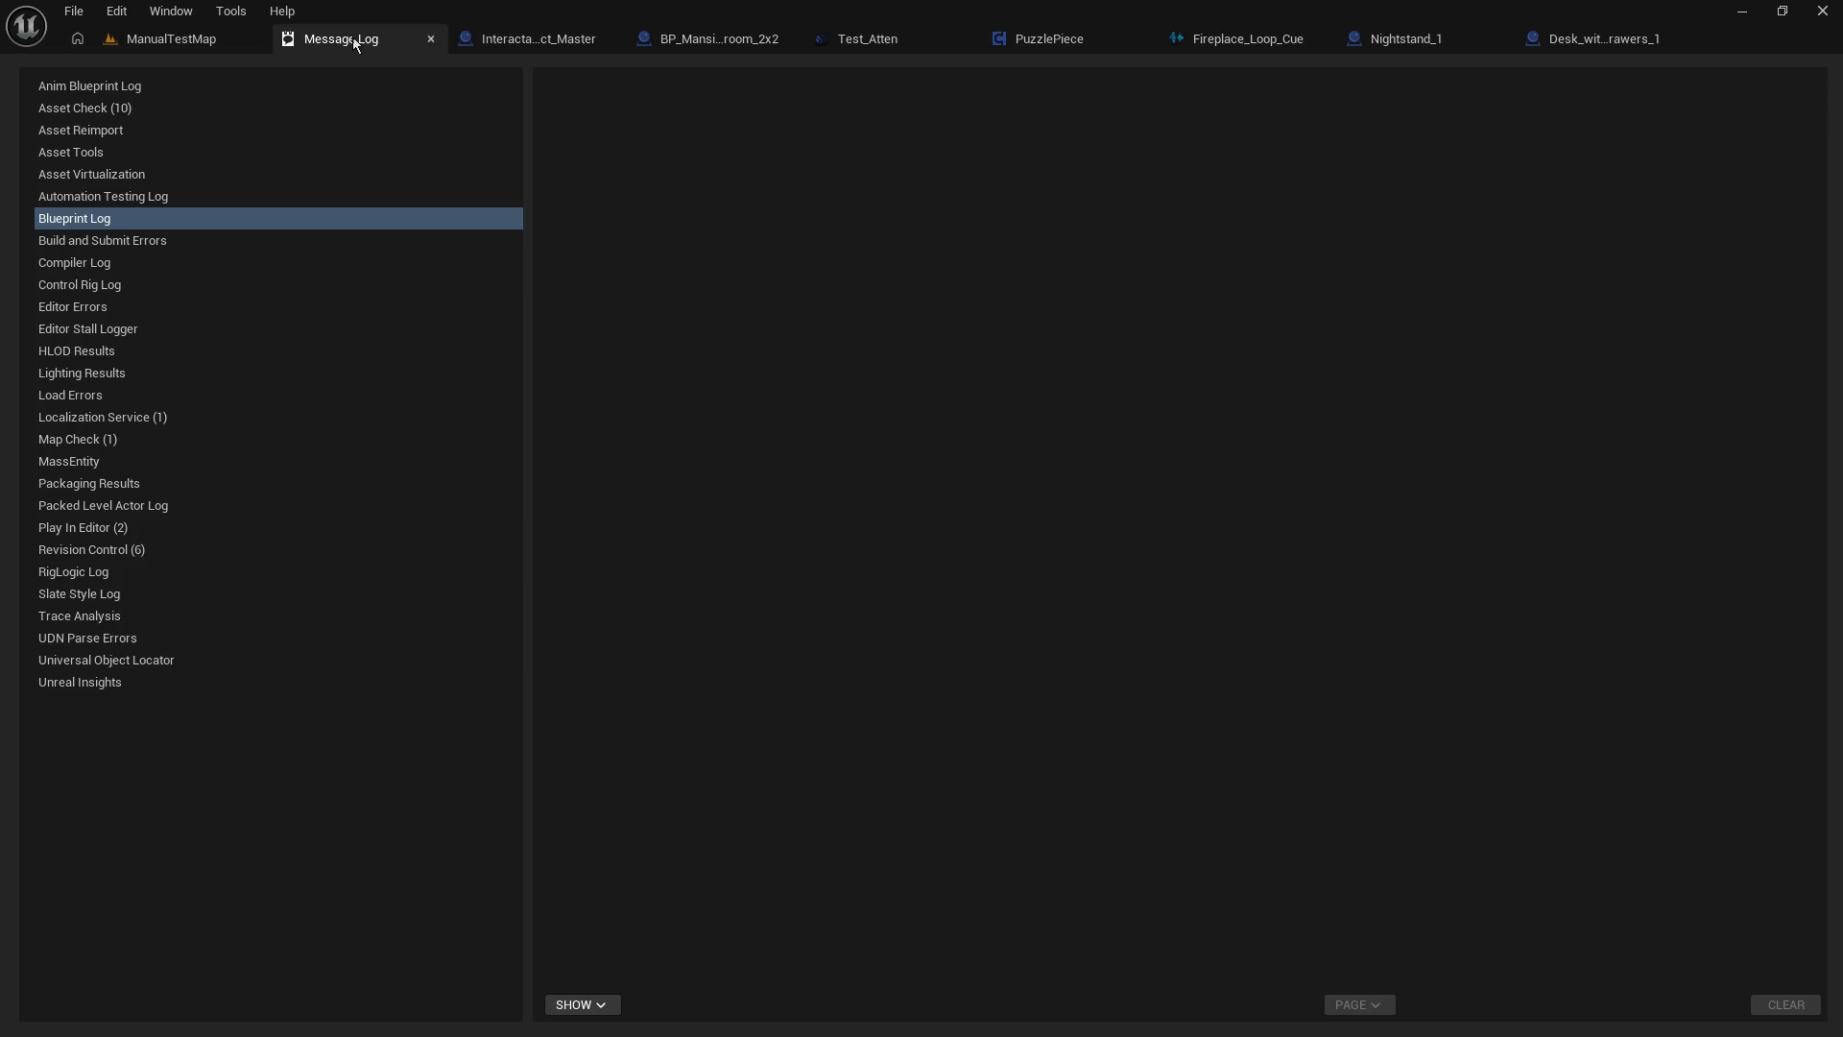
left_click_drag(980, 479, 1146, 245)
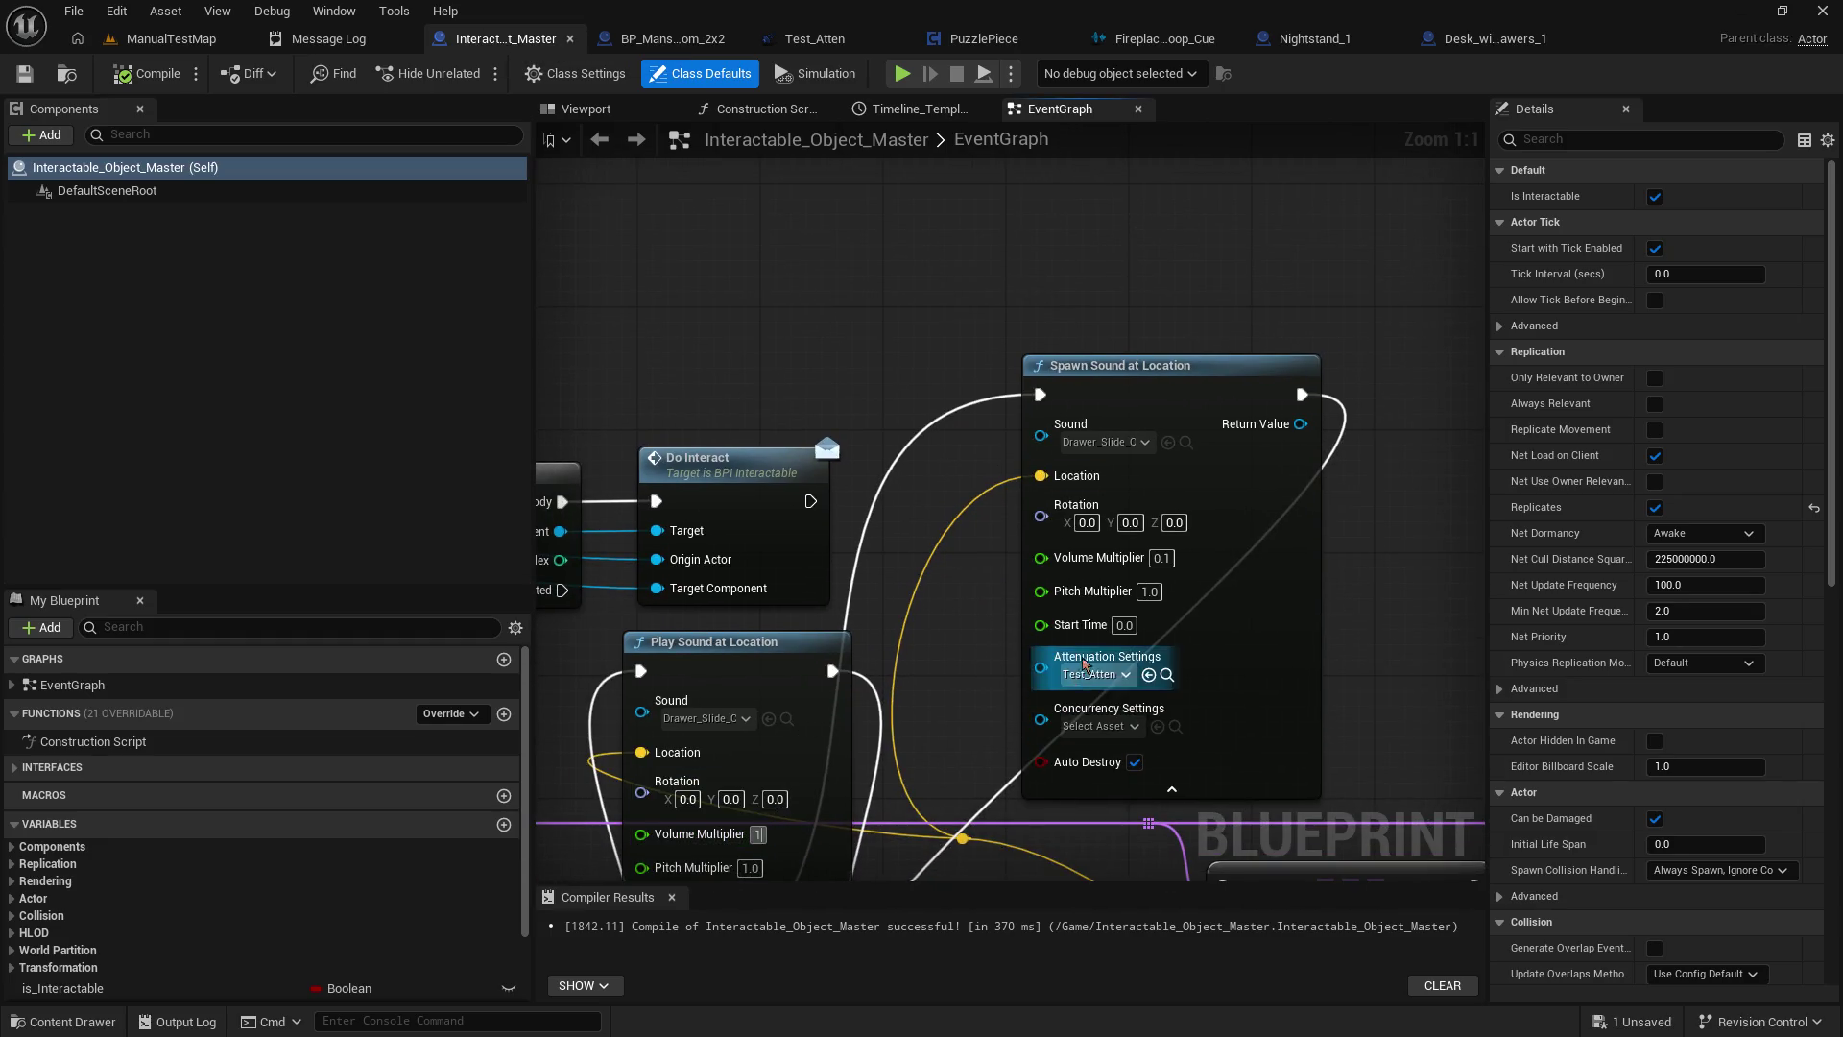
Enter 1 as Volume Multiplier on Play Sound and Spawn Sound at Location, then return to ManualTestMap.
type("1")
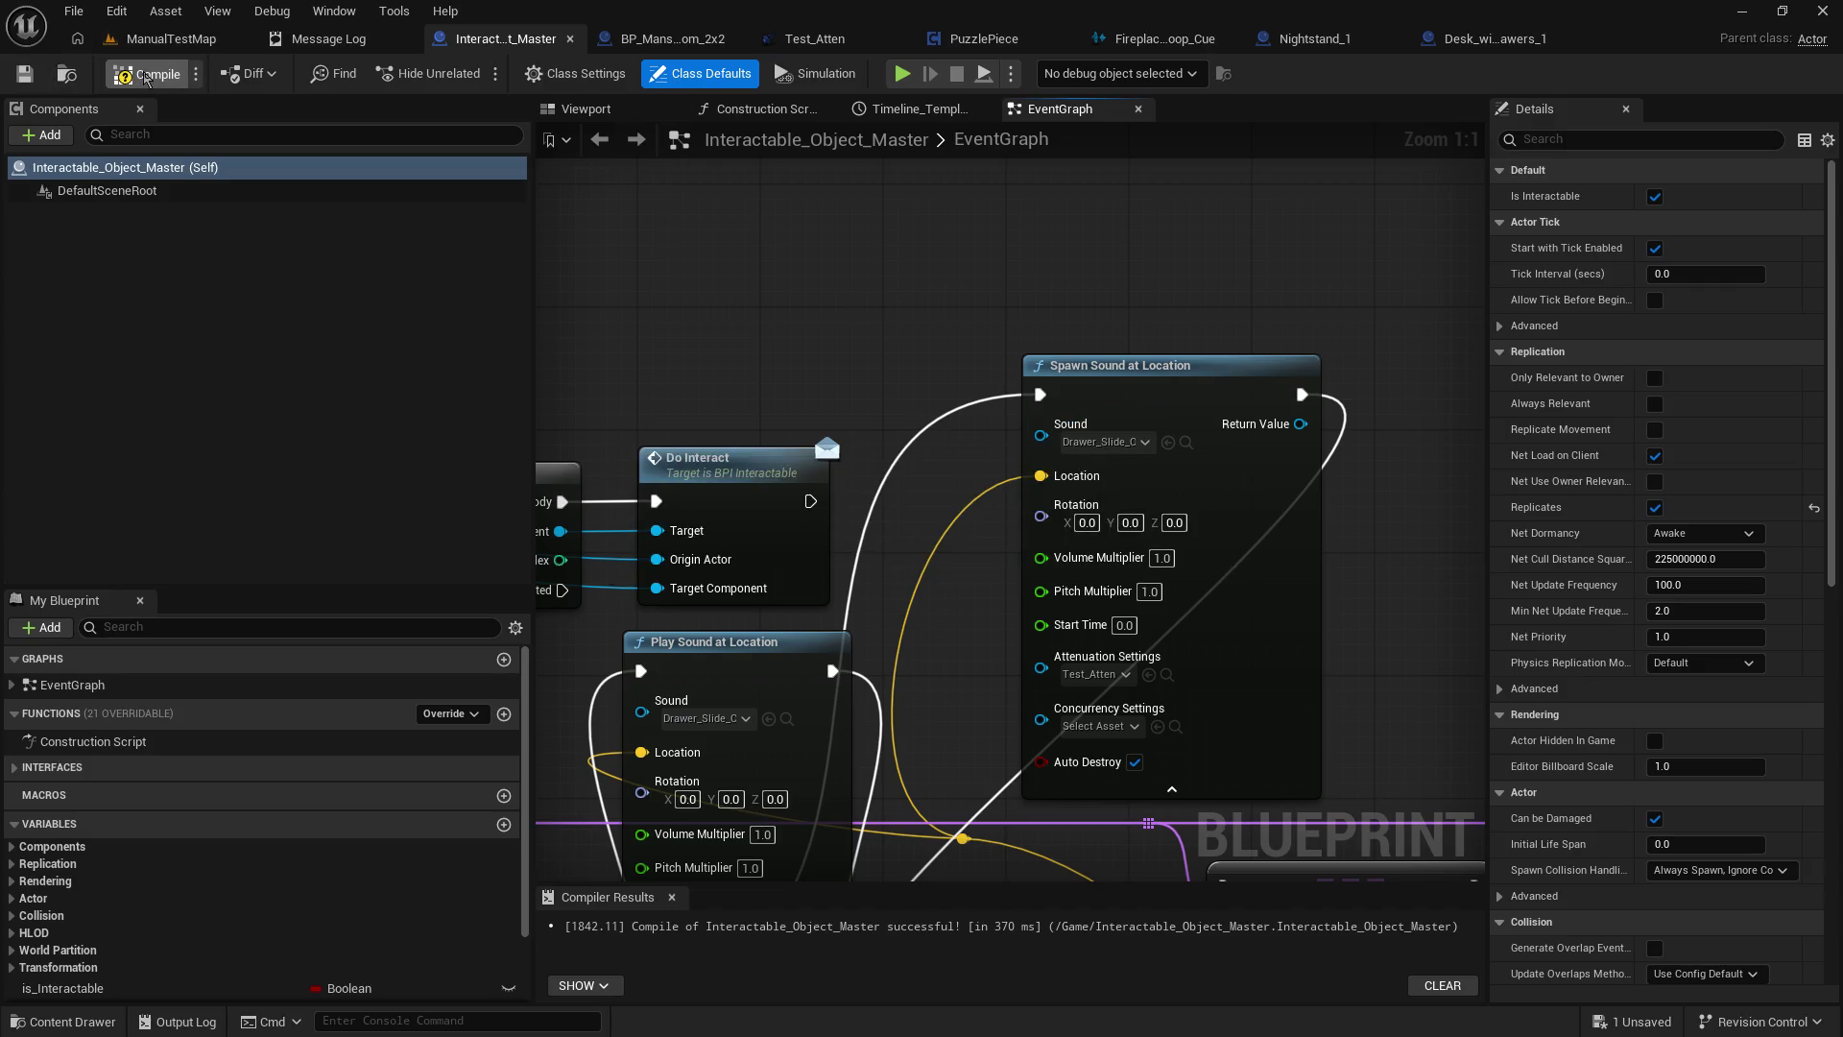
left_click(169, 40)
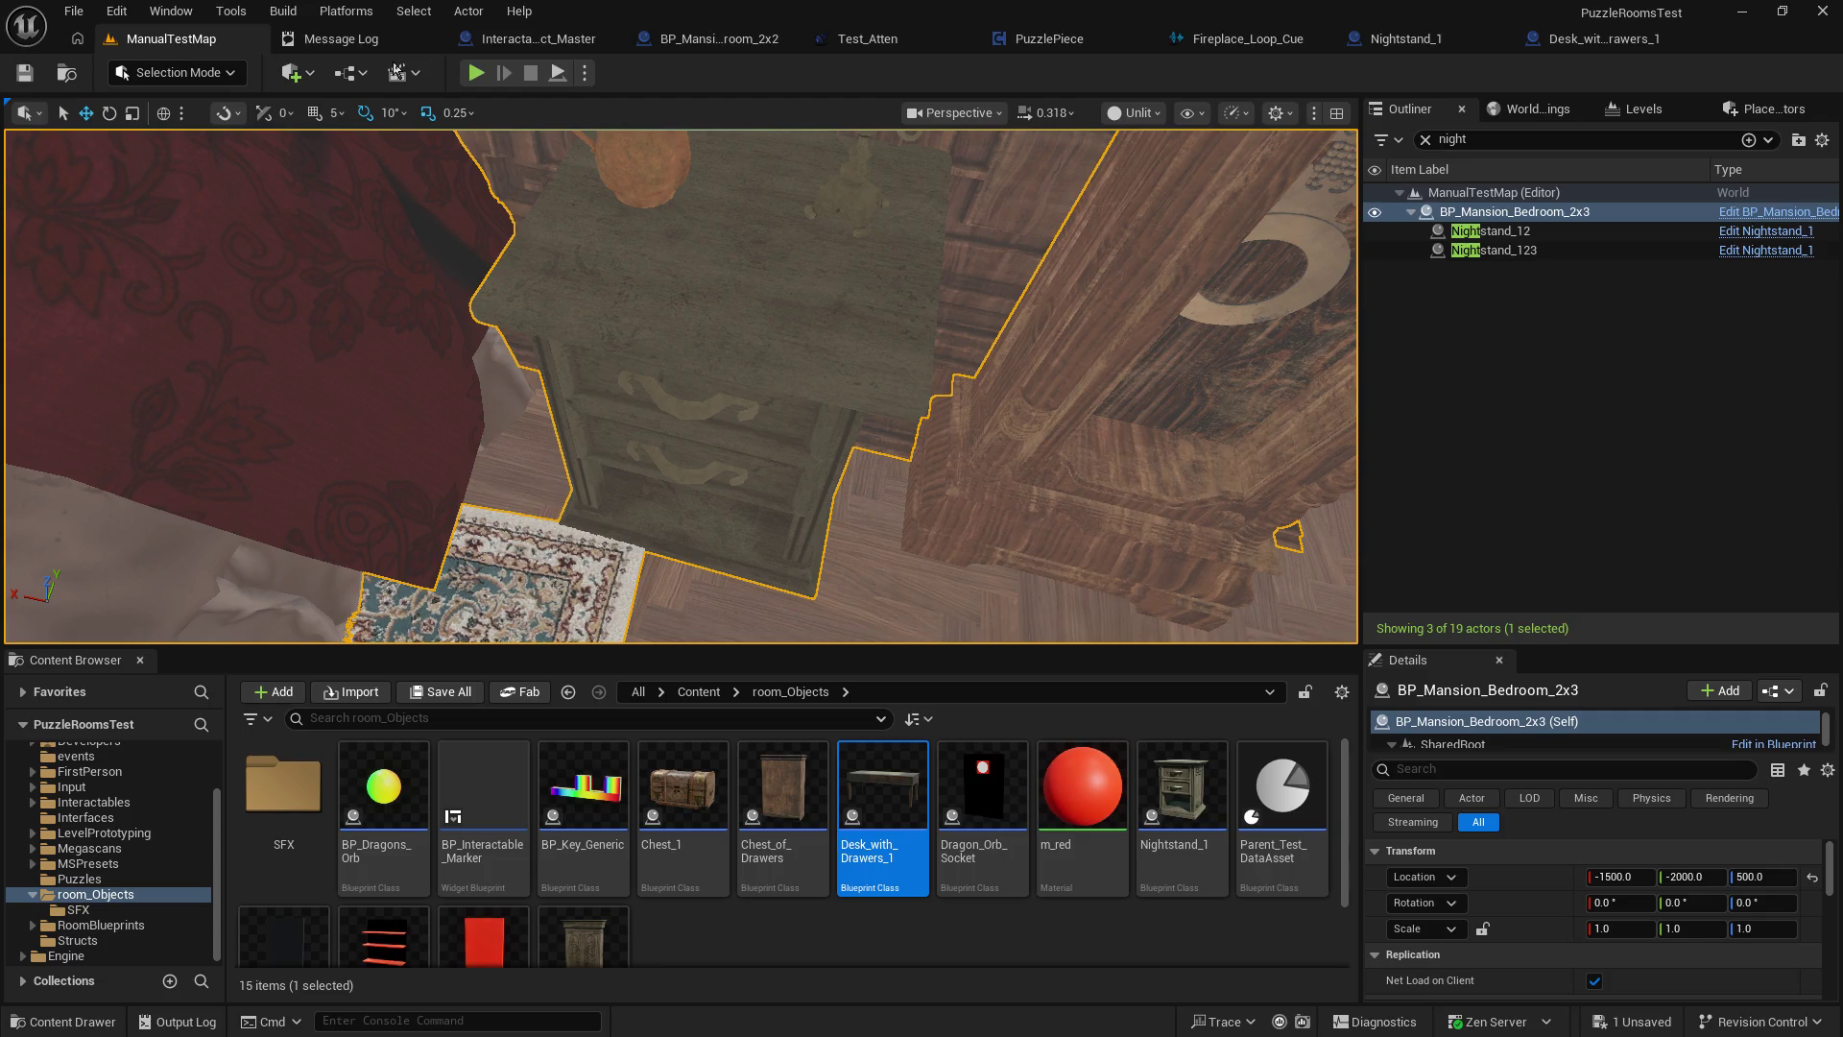
Play-test the nightstand and desk drawers in the bedroom, then stop and view the Message Log.
left_click(476, 74)
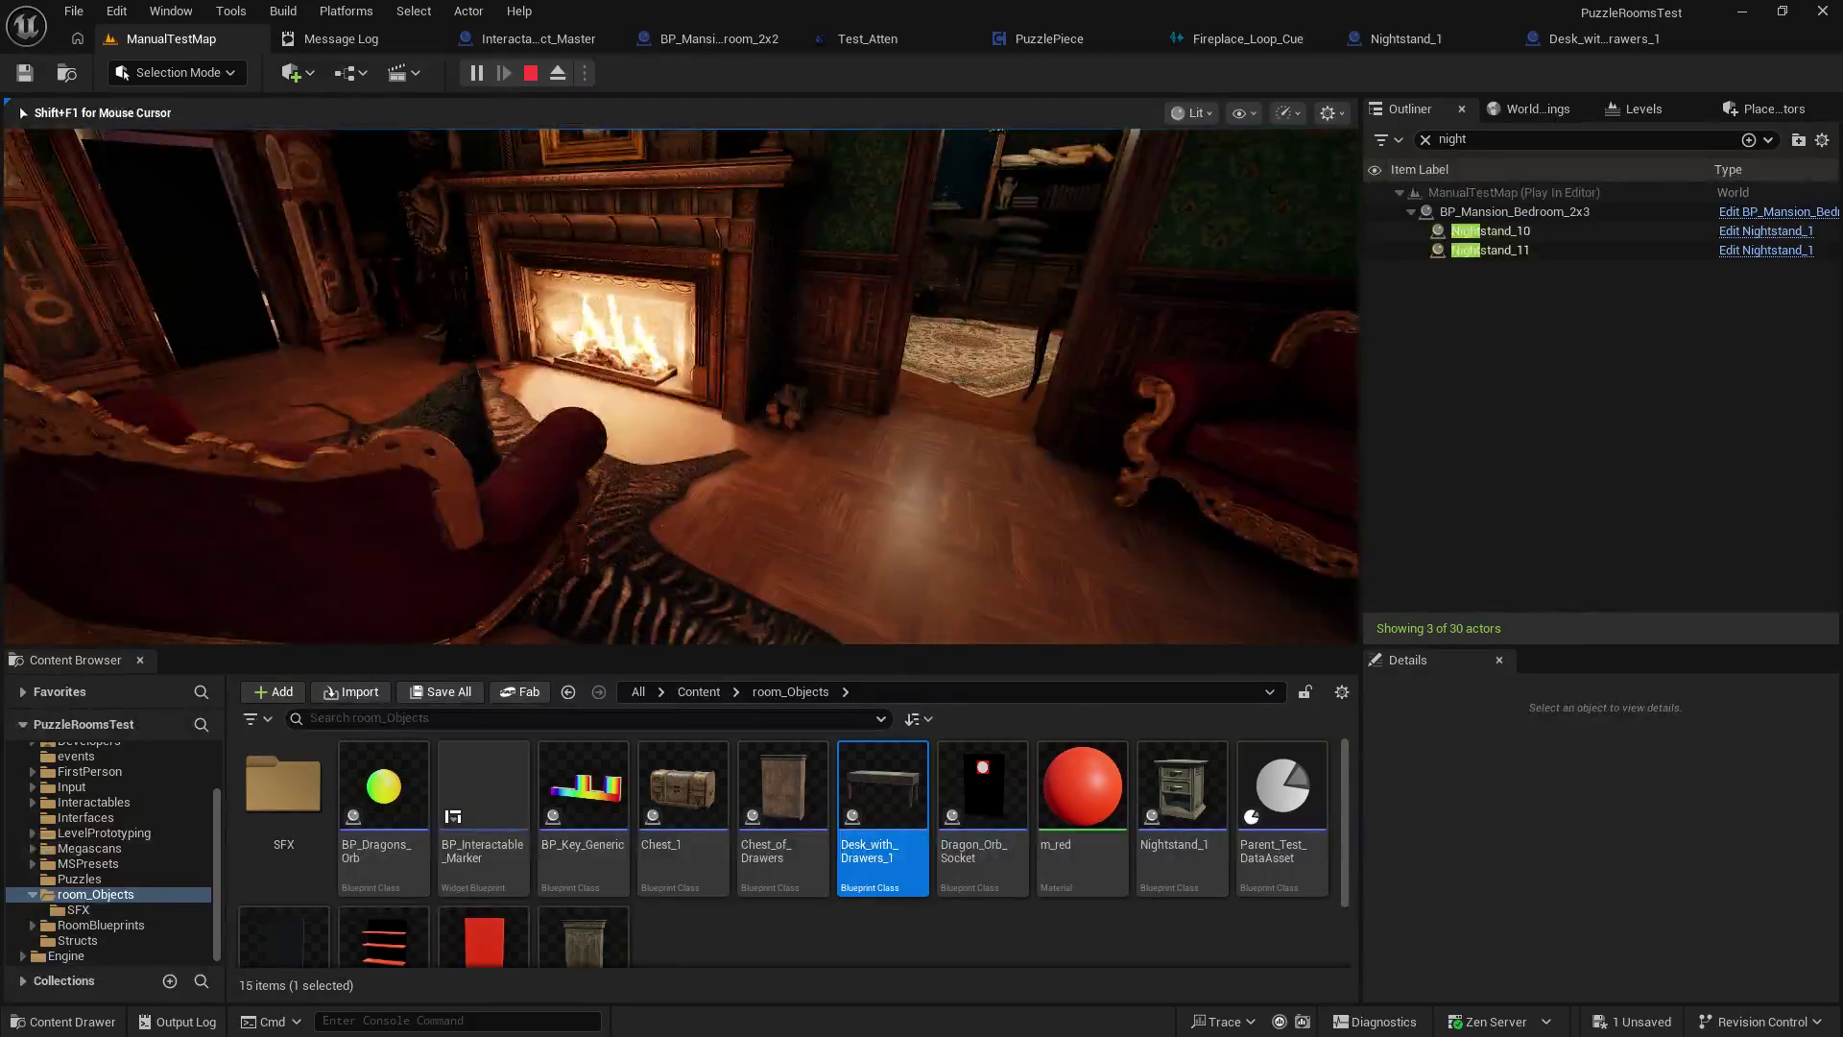
key("w")
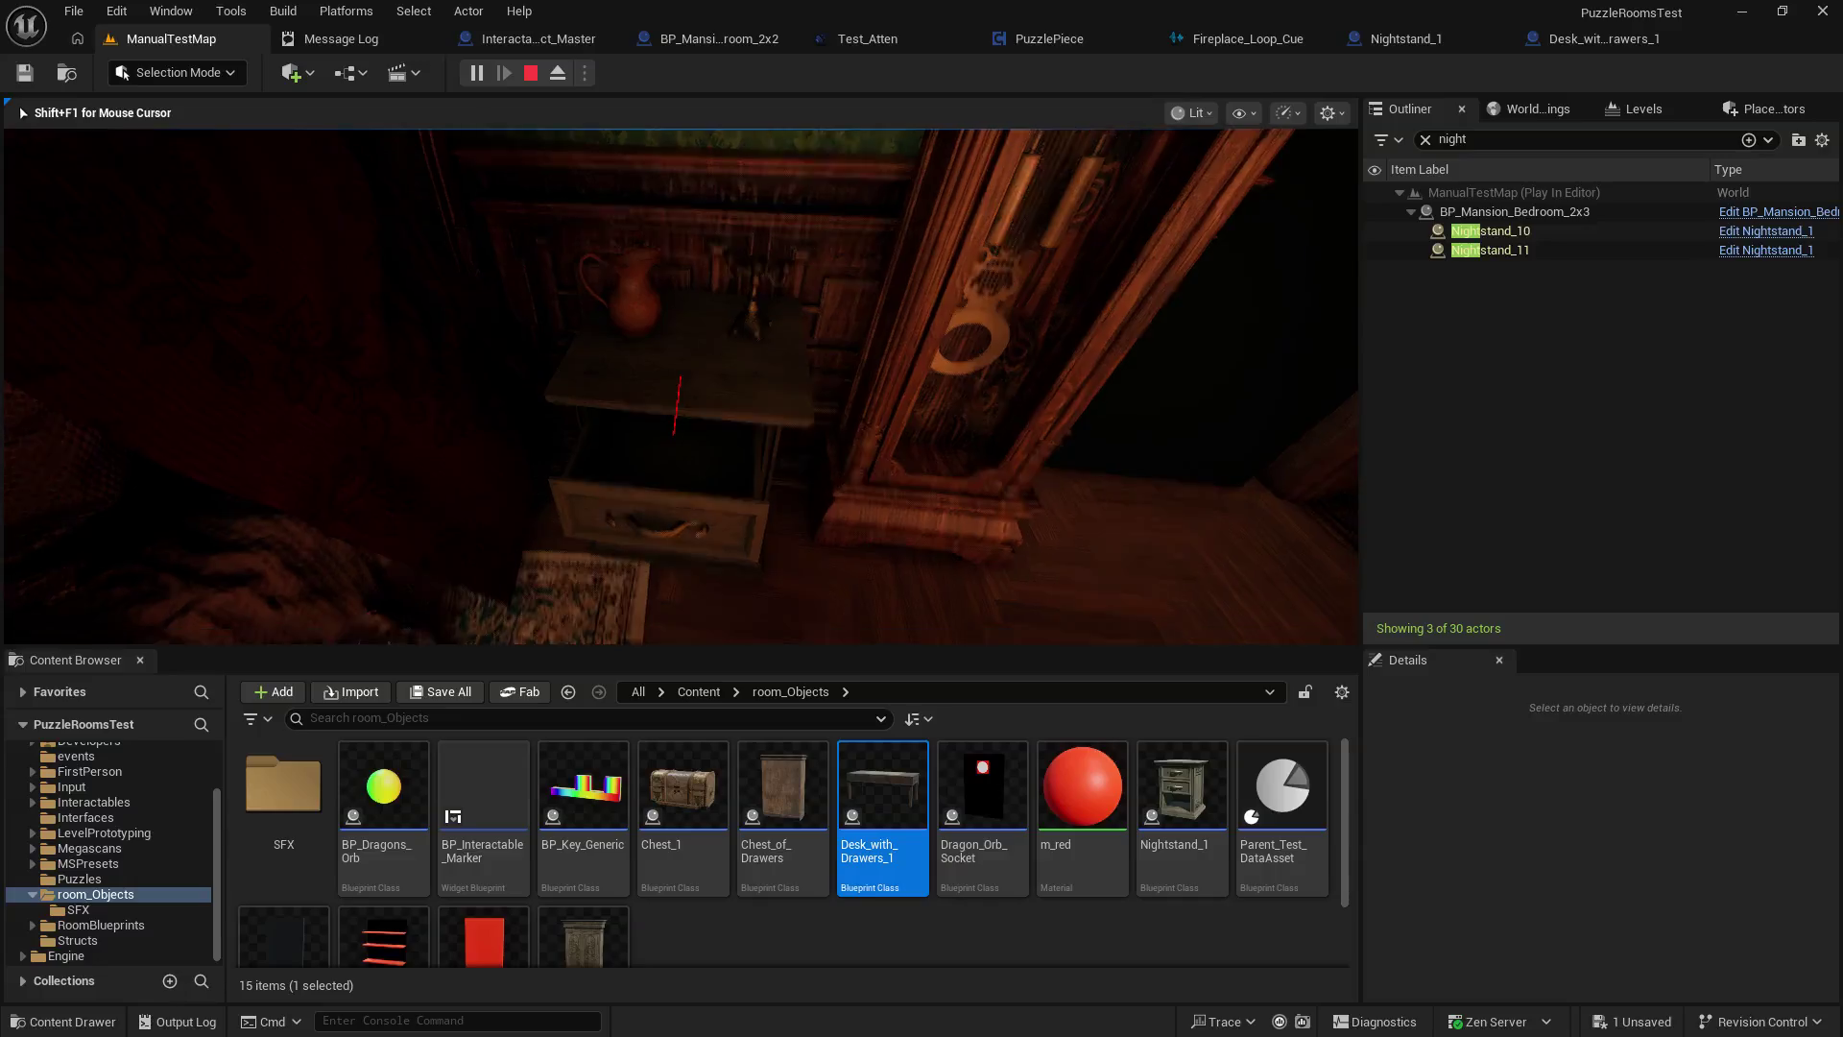
key("e")
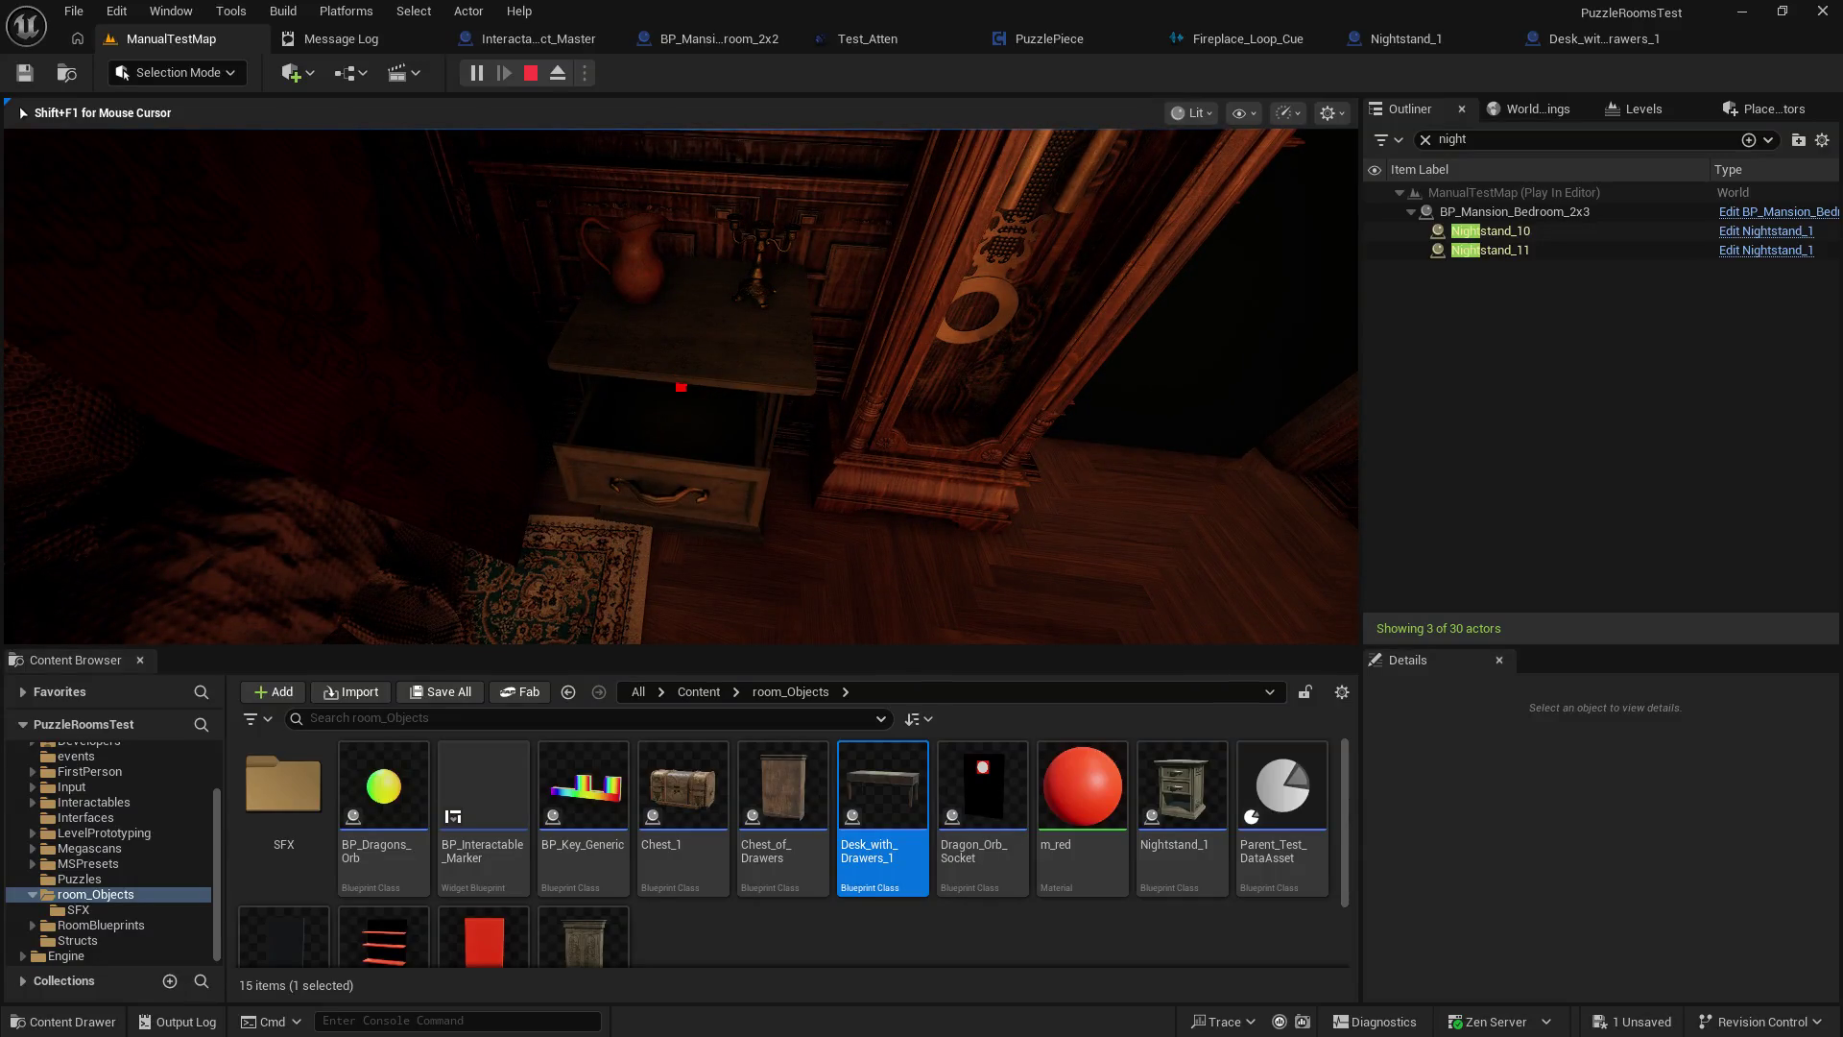
key("s")
key("e")
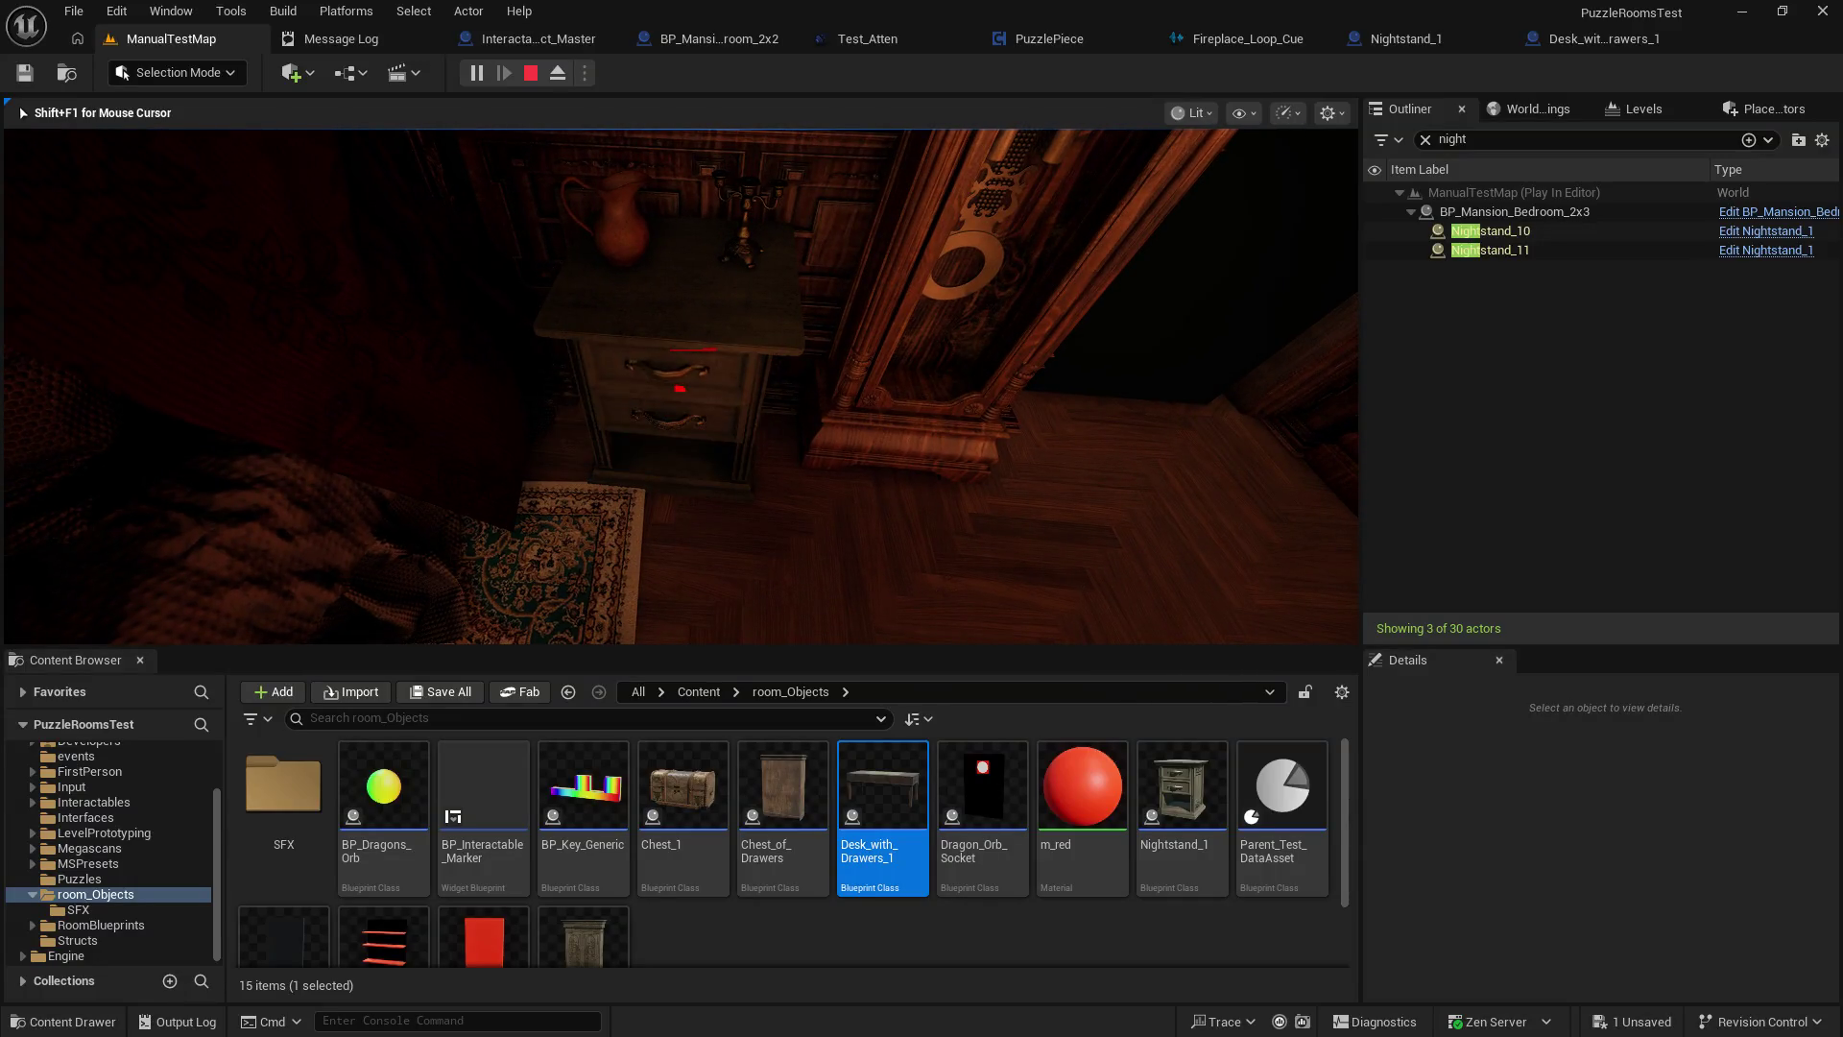
key("w")
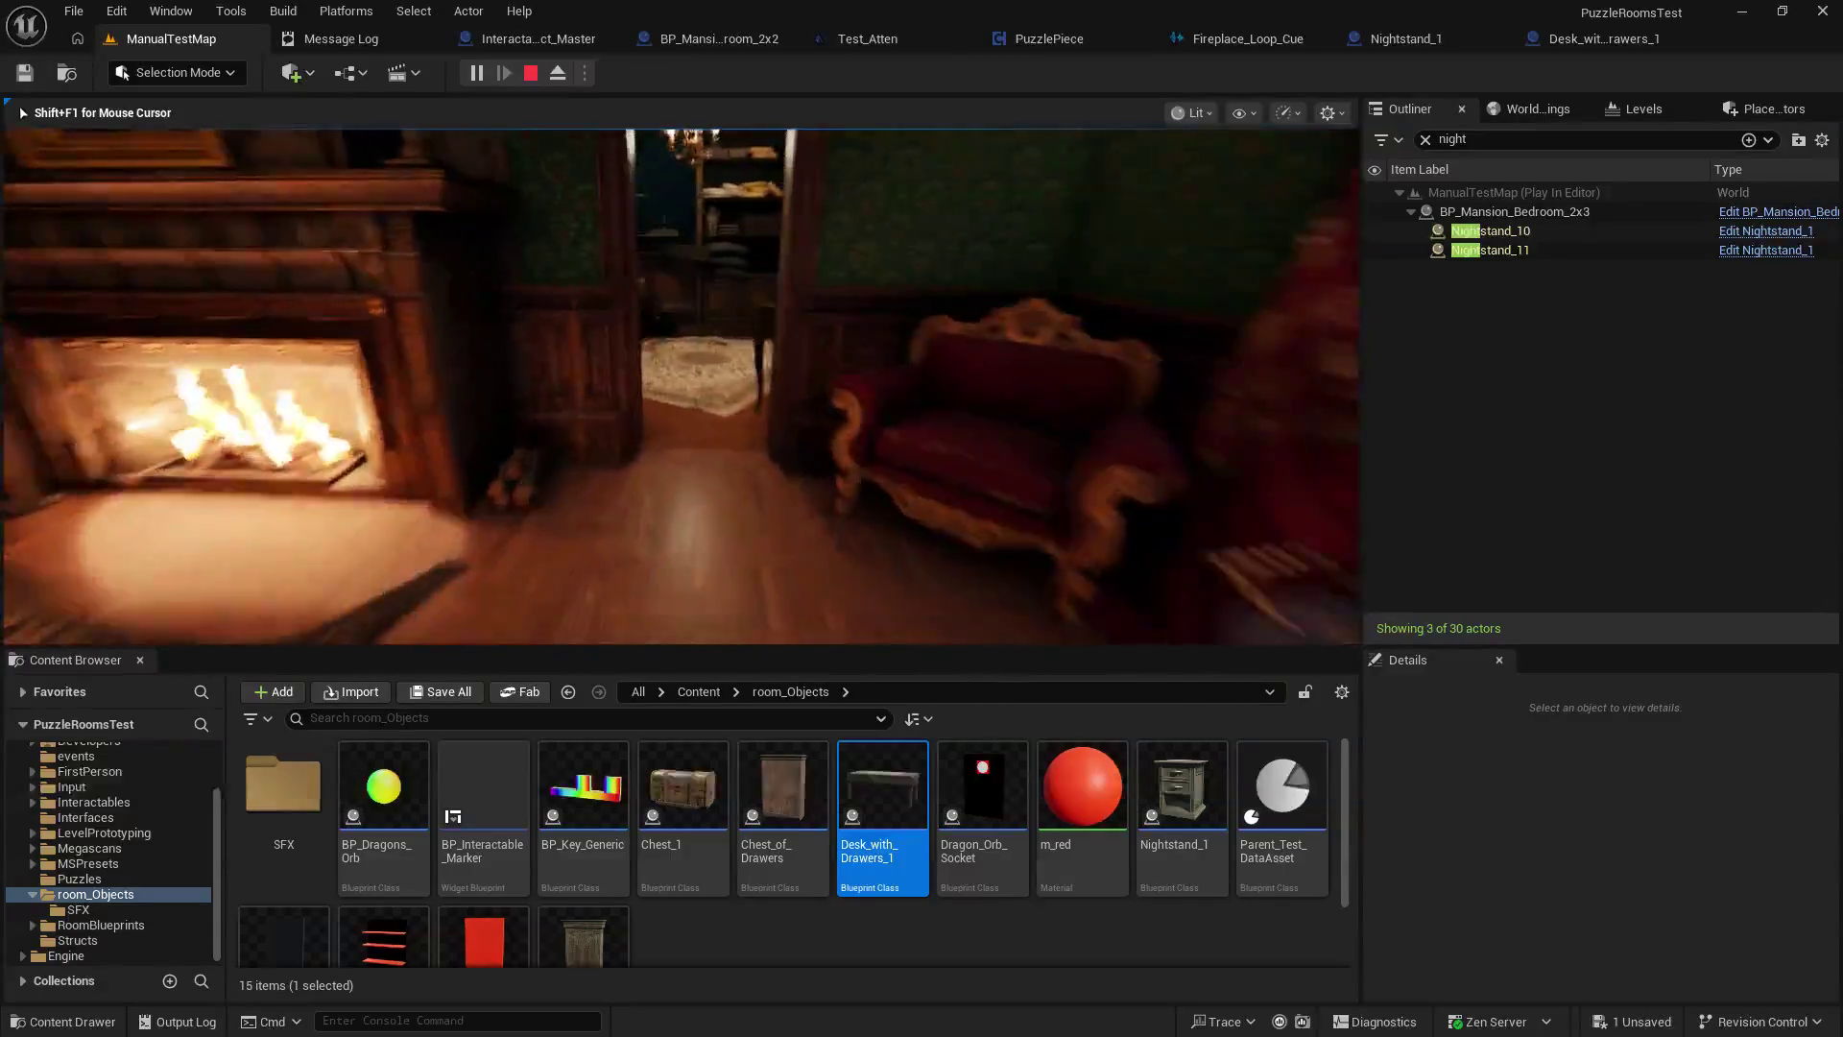
key("w")
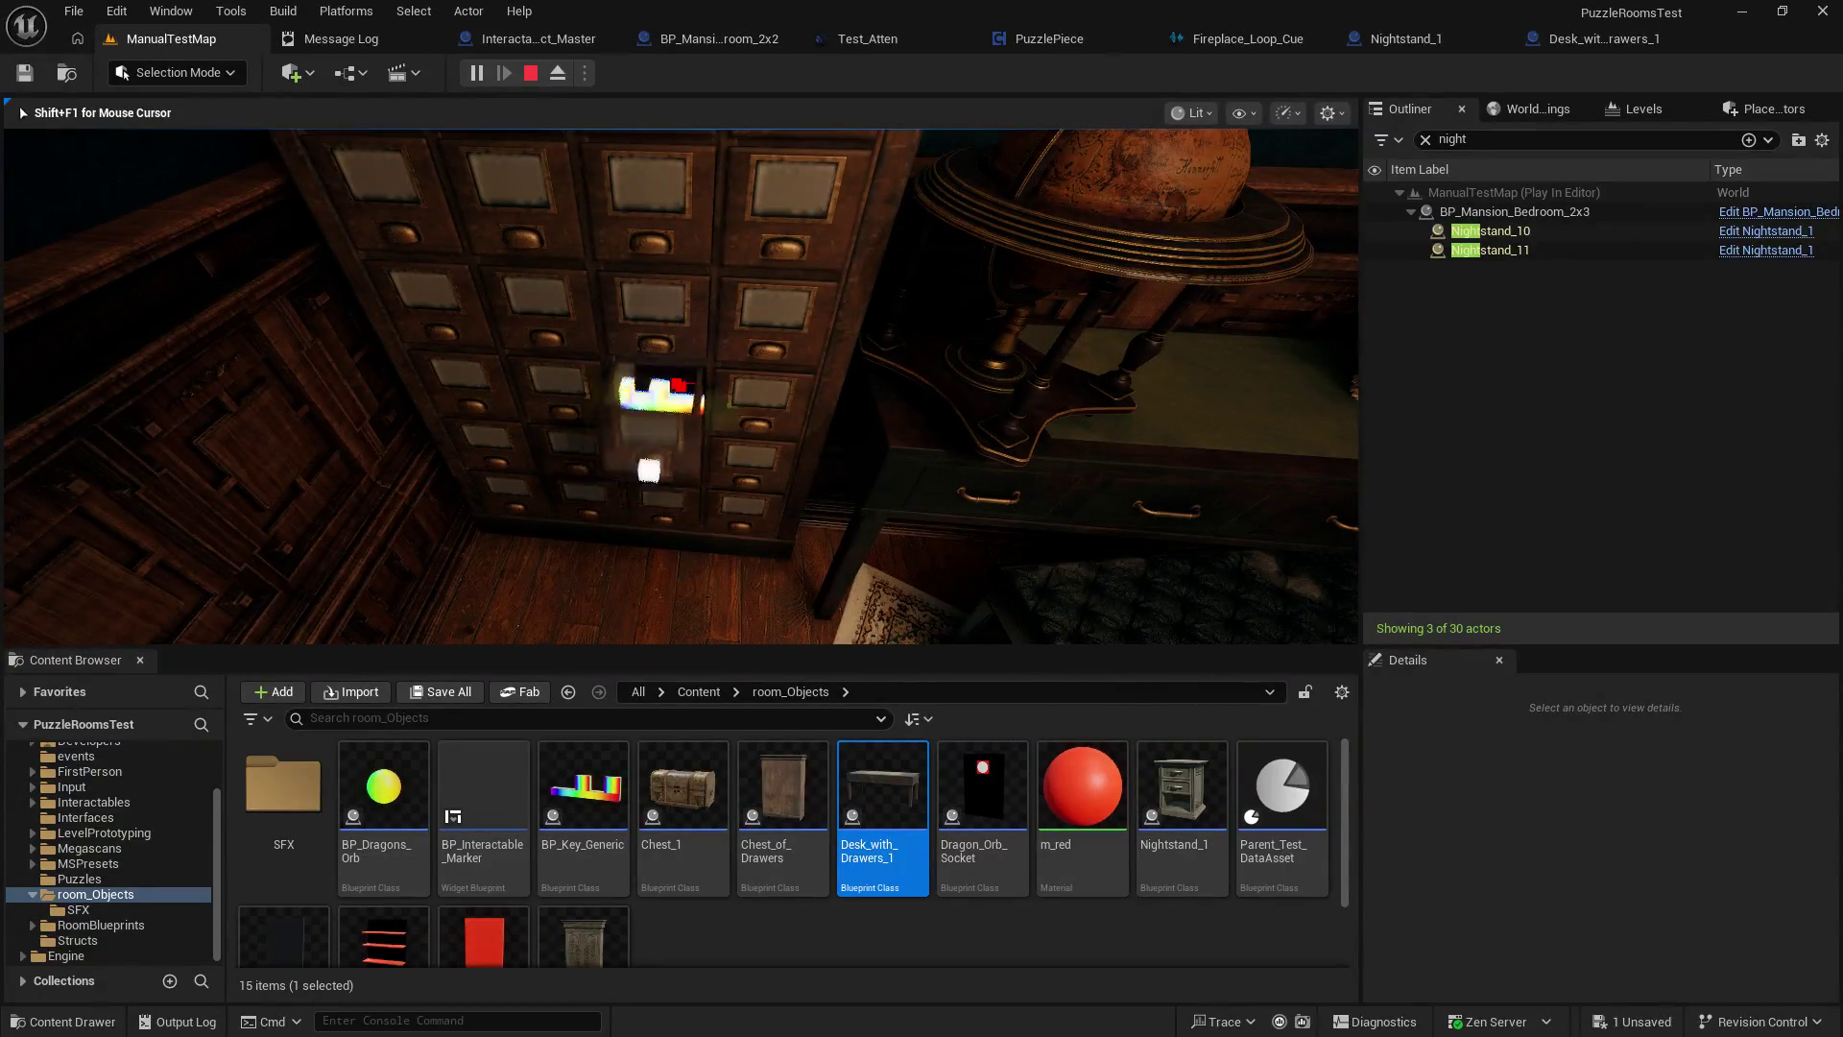
key("w")
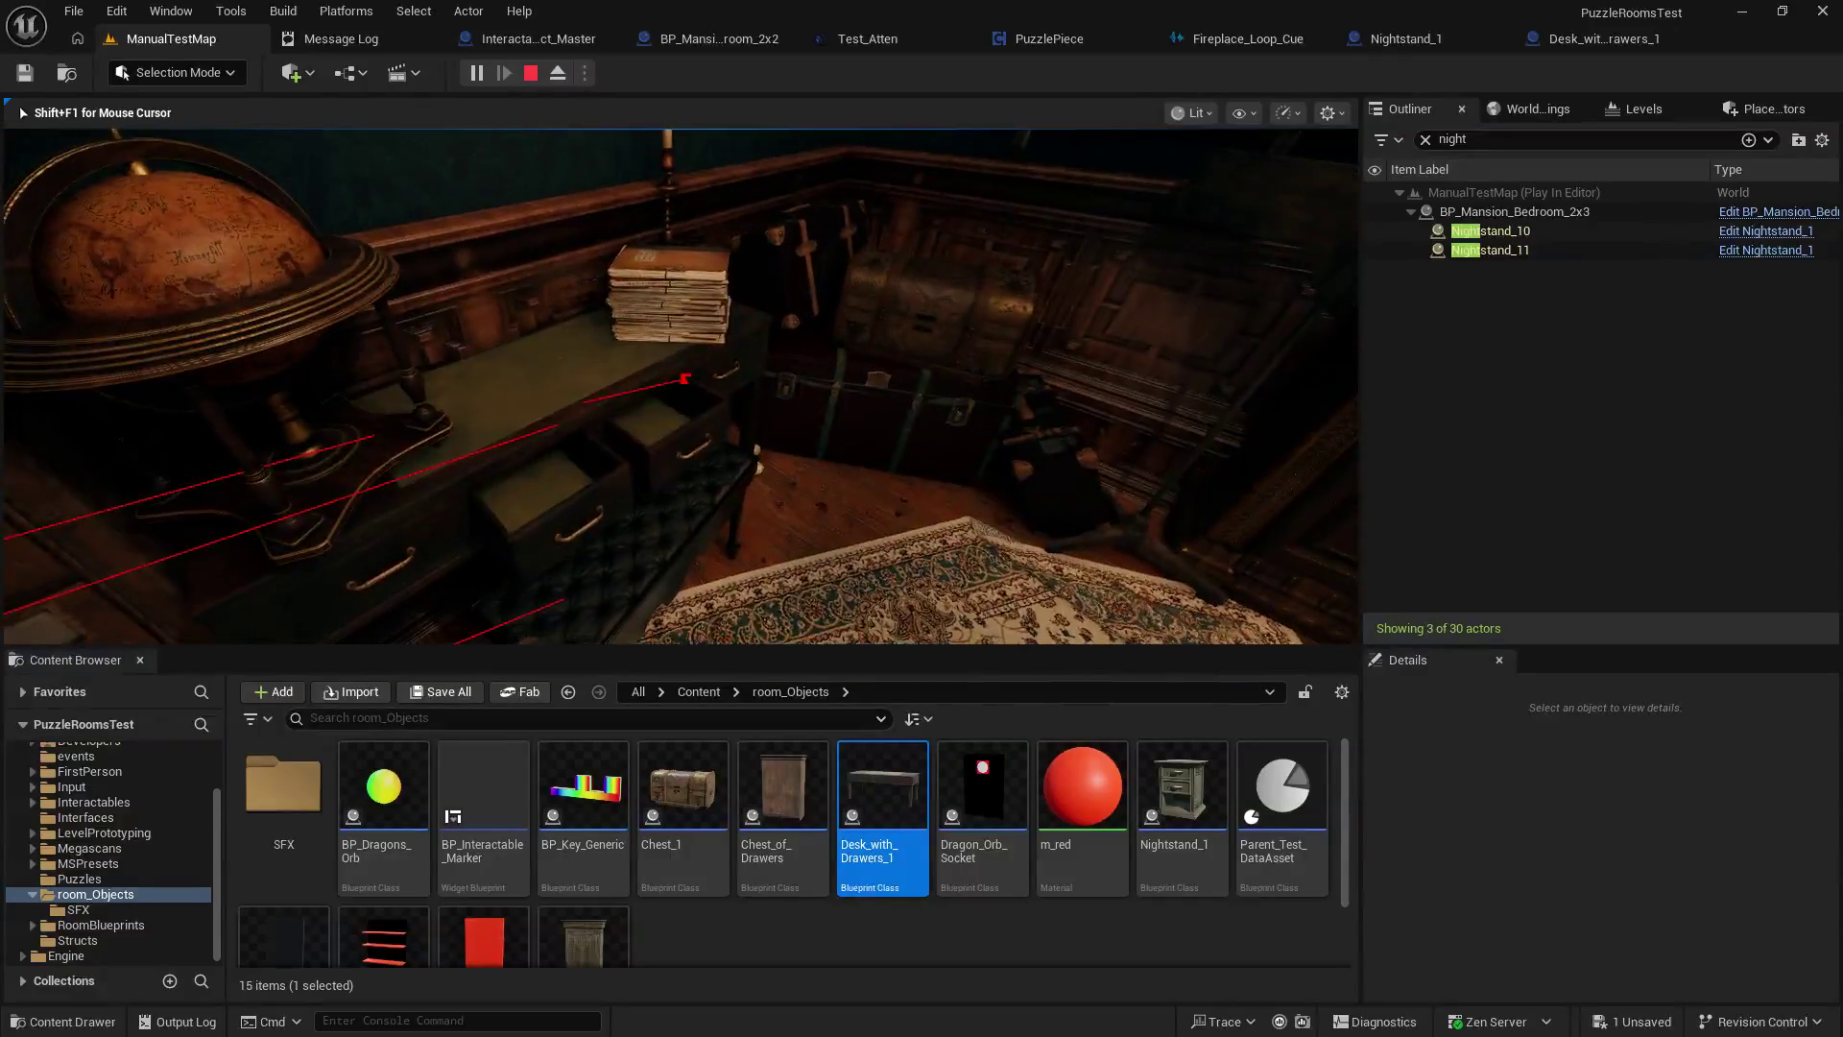
key("Escape")
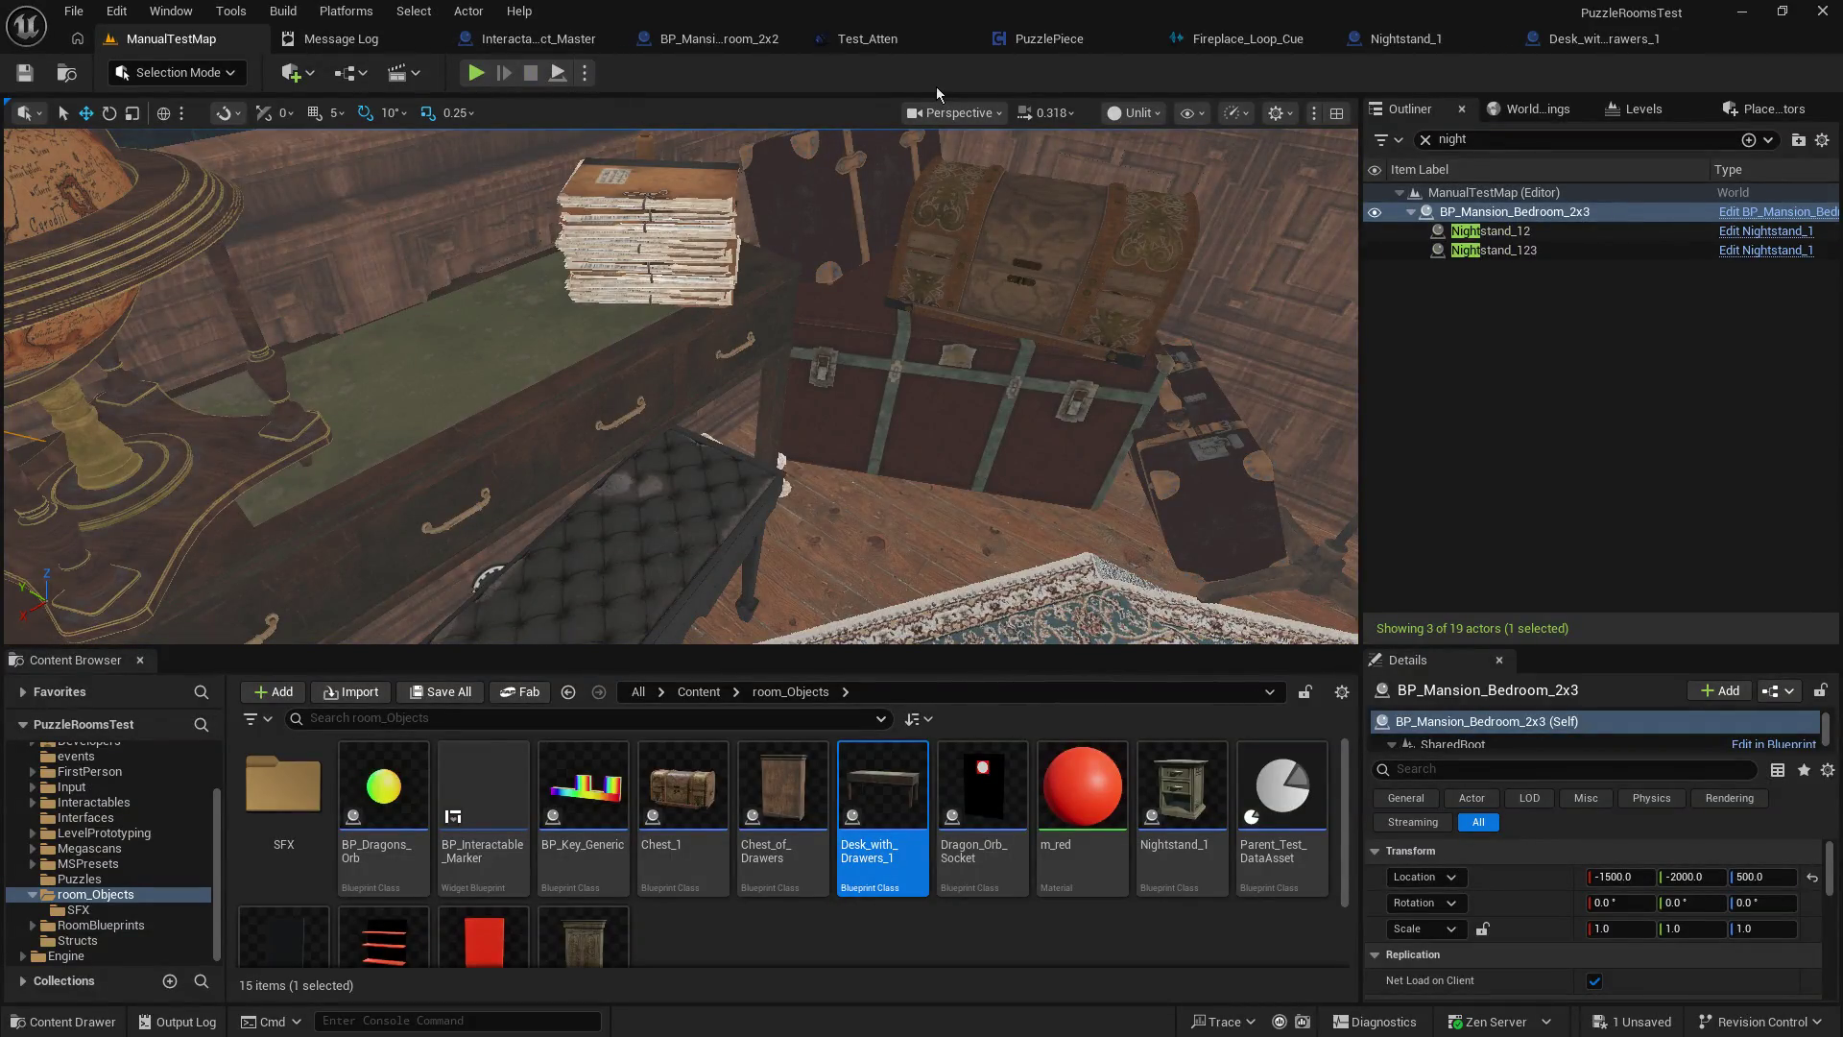
left_click(374, 43)
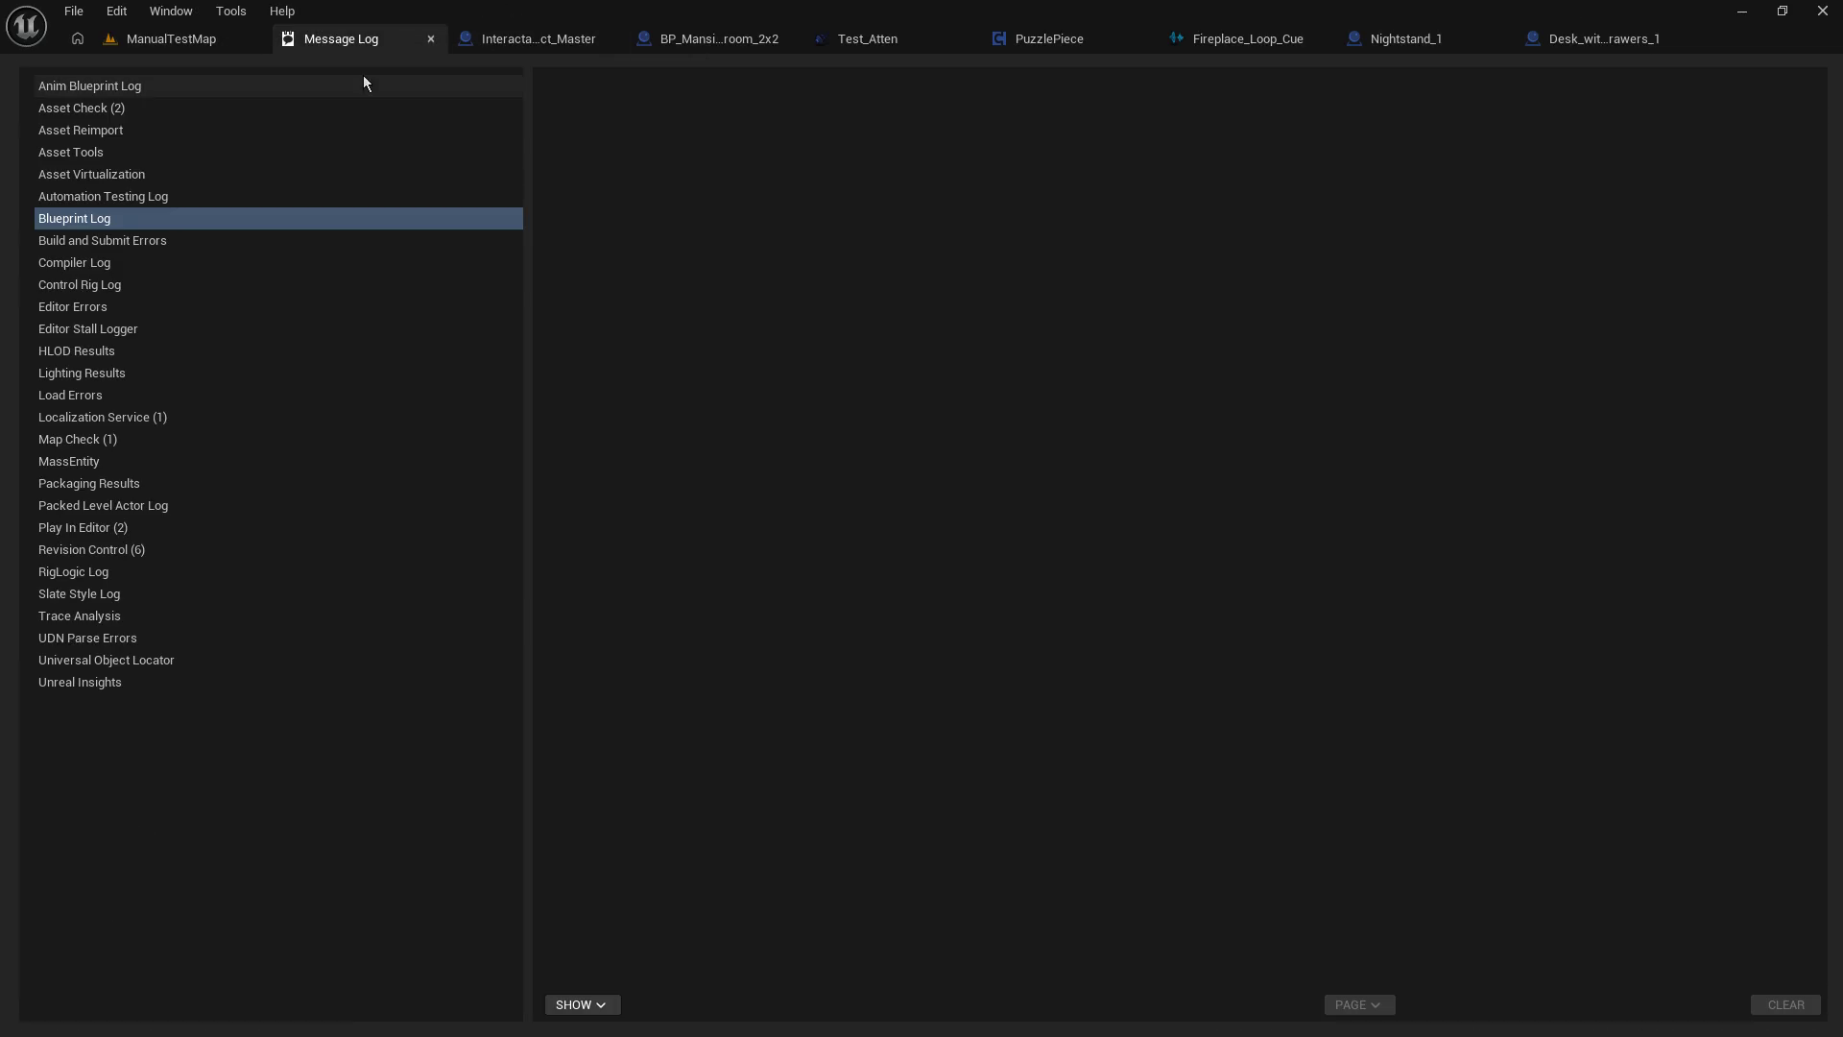
In Interactable_Object_Master, set the Spawn Sound at Location node's attenuation to None.
left_click(506, 39)
mouse_move(633, 576)
left_mouse_down()
mouse_move(947, 408)
mouse_move(1018, 259)
mouse_move(985, 260)
left_mouse_up()
mouse_move(1008, 575)
left_mouse_down()
mouse_move(867, 519)
mouse_move(795, 295)
left_mouse_up()
left_click_drag(997, 285, 907, 329)
mouse_move(797, 197)
left_mouse_down()
mouse_move(808, 835)
mouse_move(733, 843)
left_mouse_up()
mouse_move(819, 544)
left_mouse_down()
mouse_move(739, 714)
mouse_move(781, 588)
left_mouse_up()
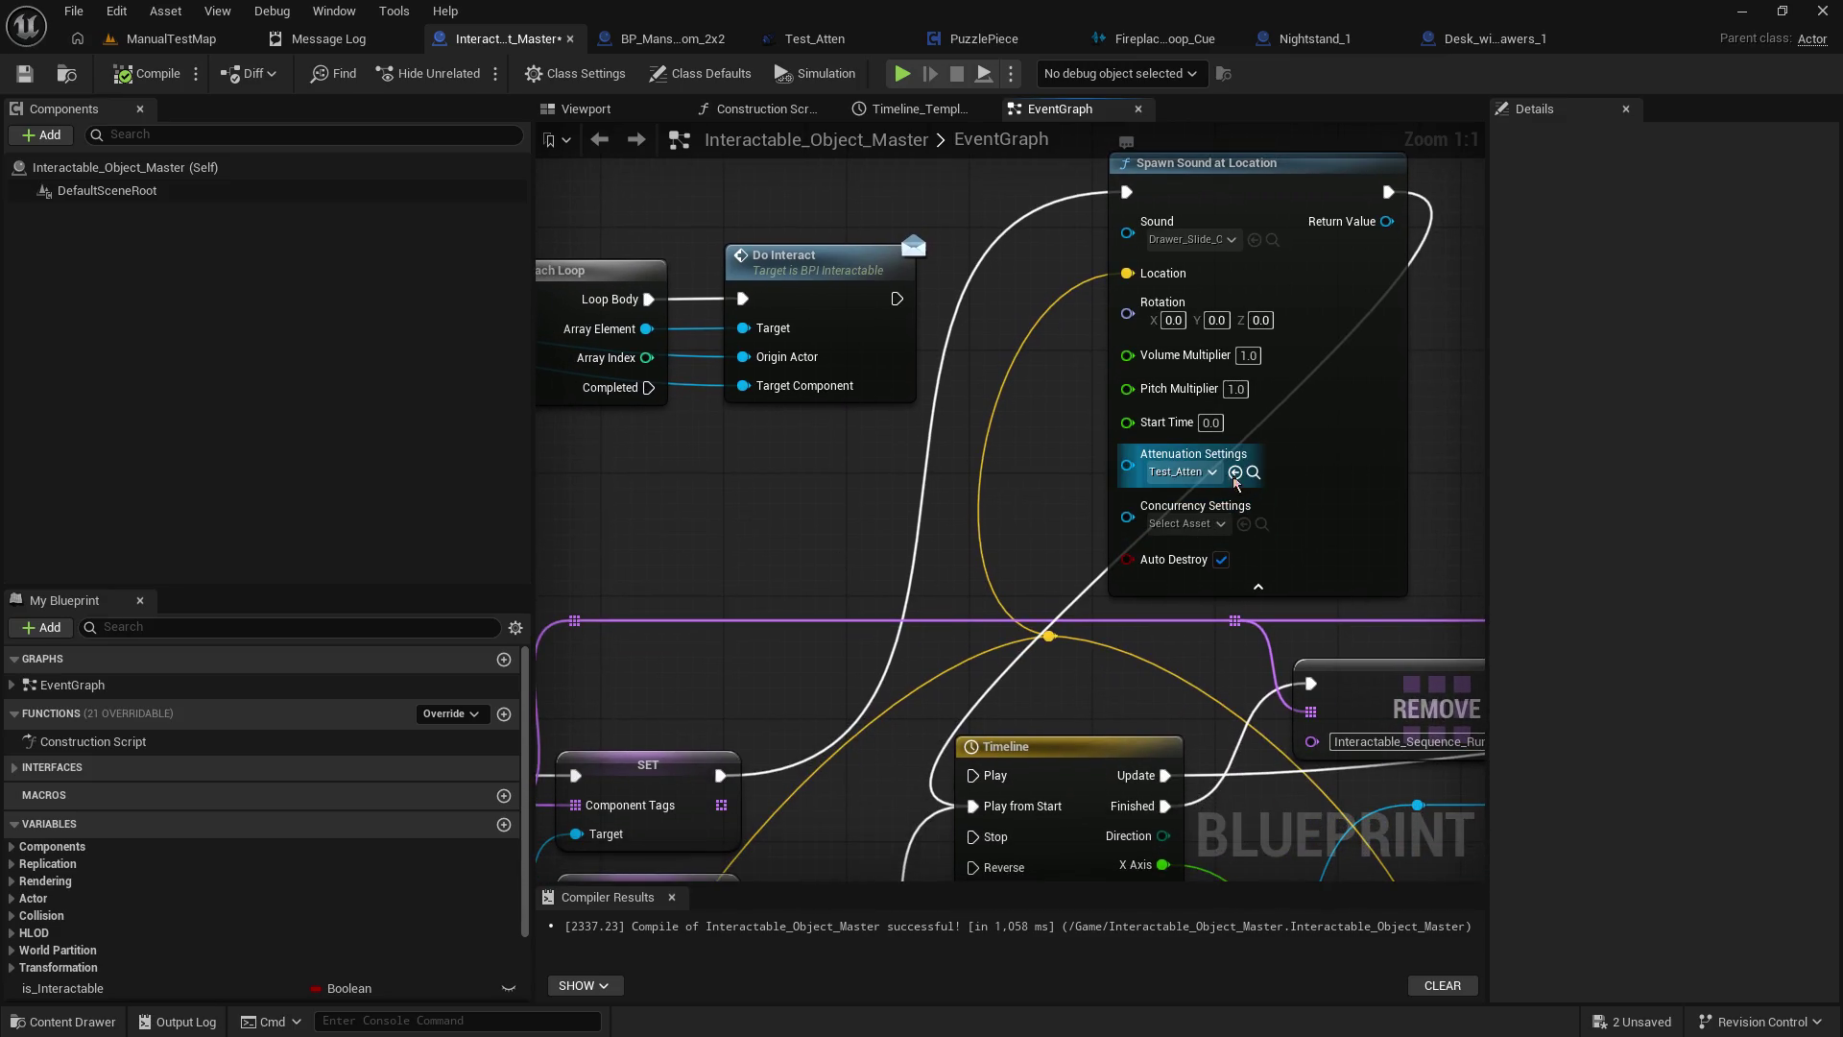
left_click(1205, 471)
left_click(1238, 545)
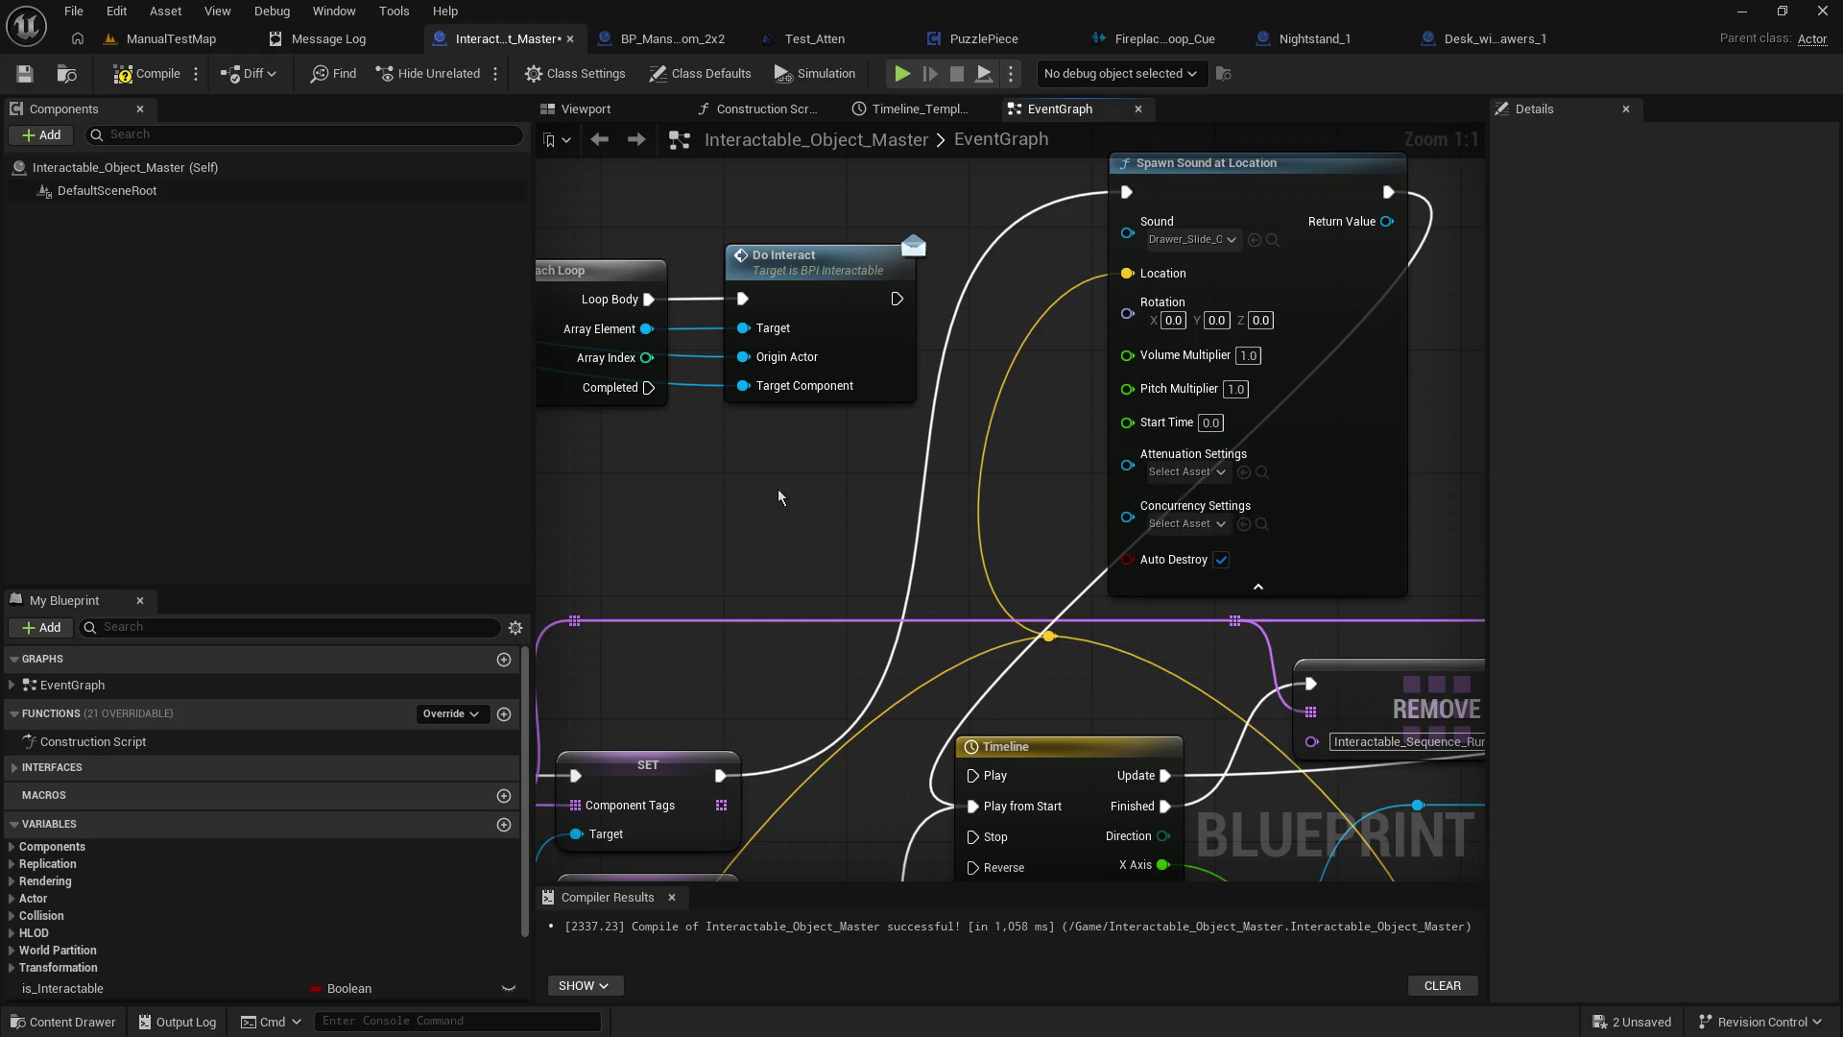
Set Play Sound at Location's attenuation to None, compile, and return to ManualTestMap.
left_click_drag(779, 496, 879, 240)
left_click(901, 619)
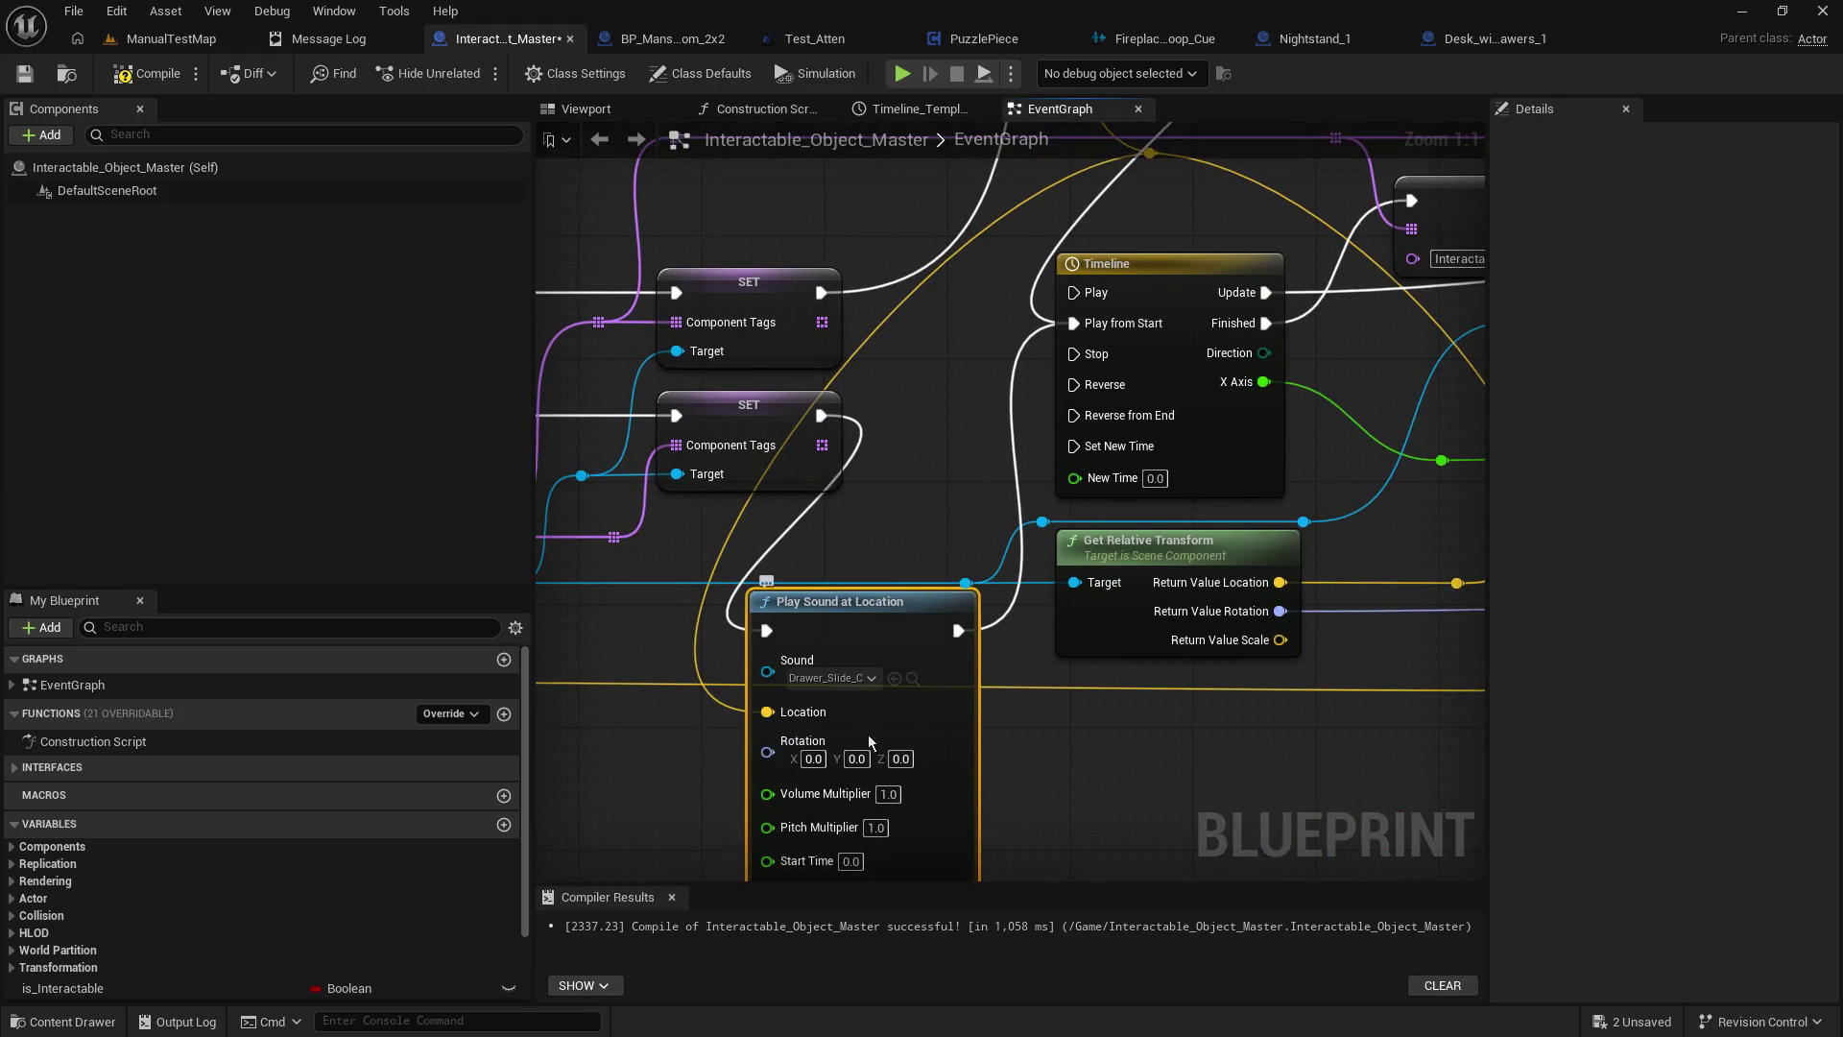
left_click_drag(1008, 741, 980, 489)
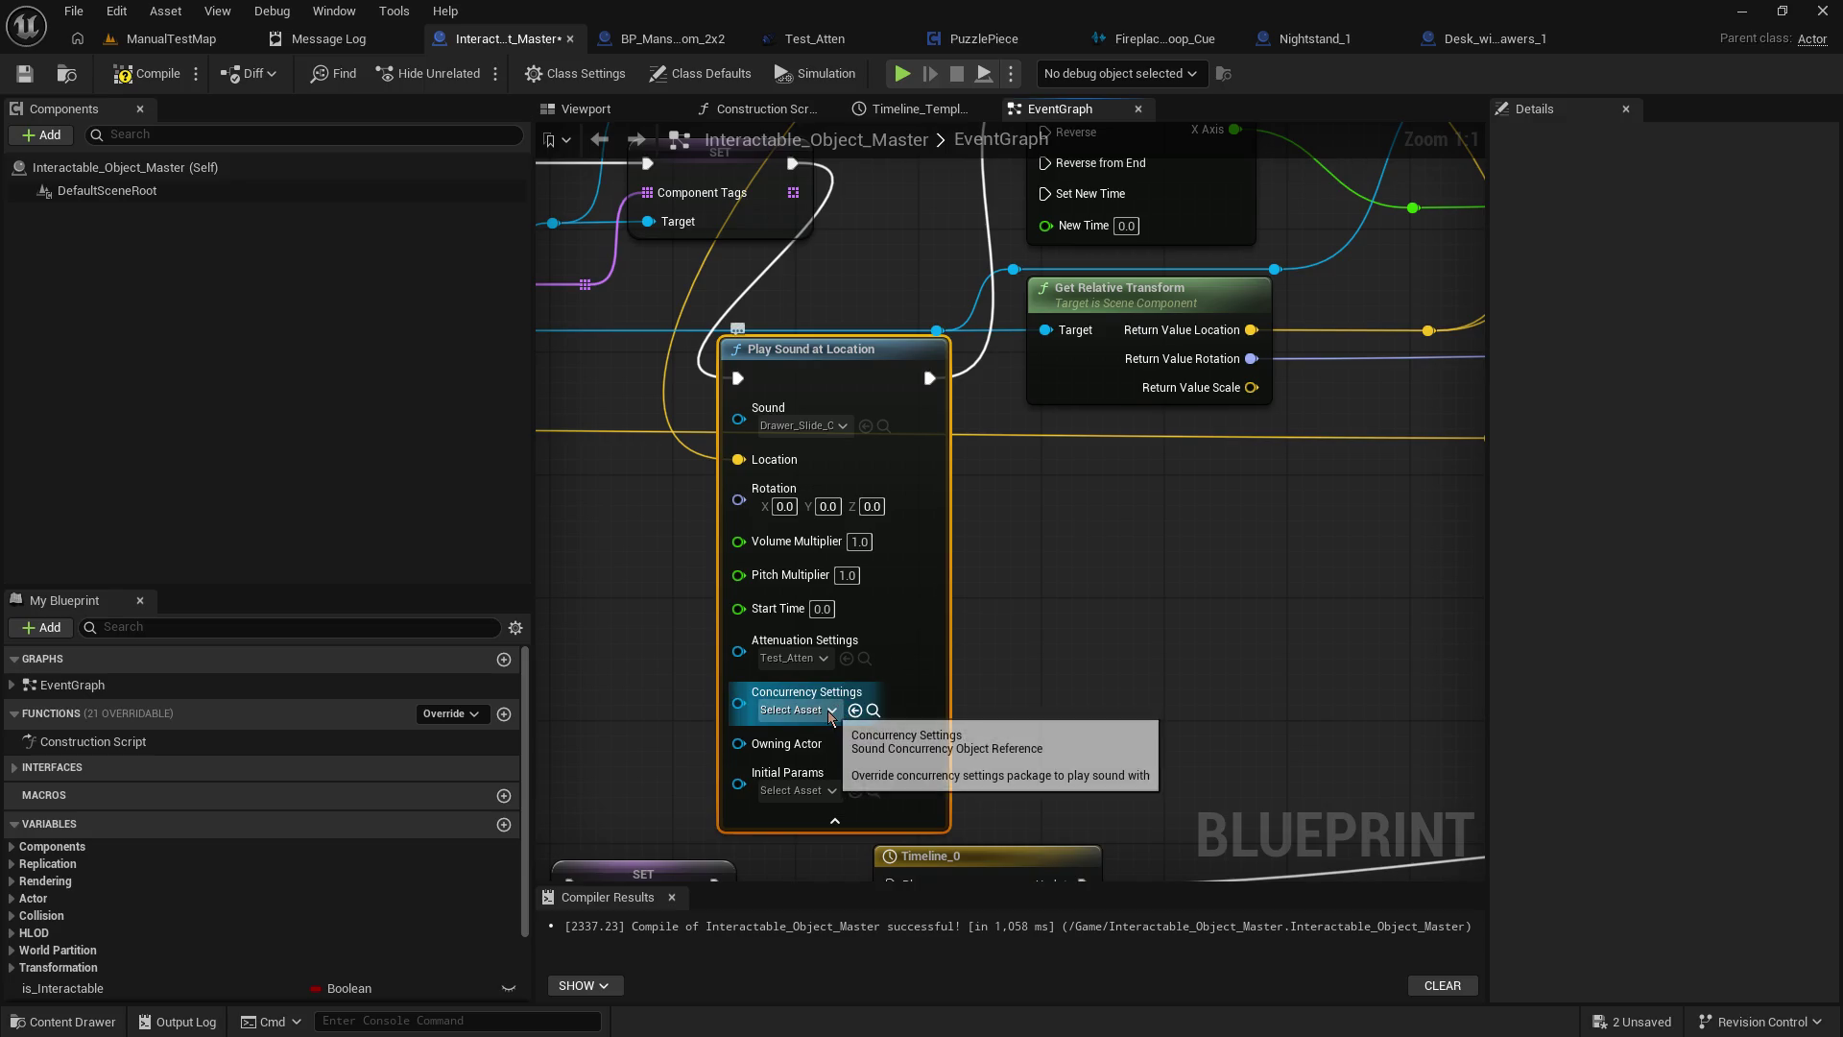
left_click(824, 661)
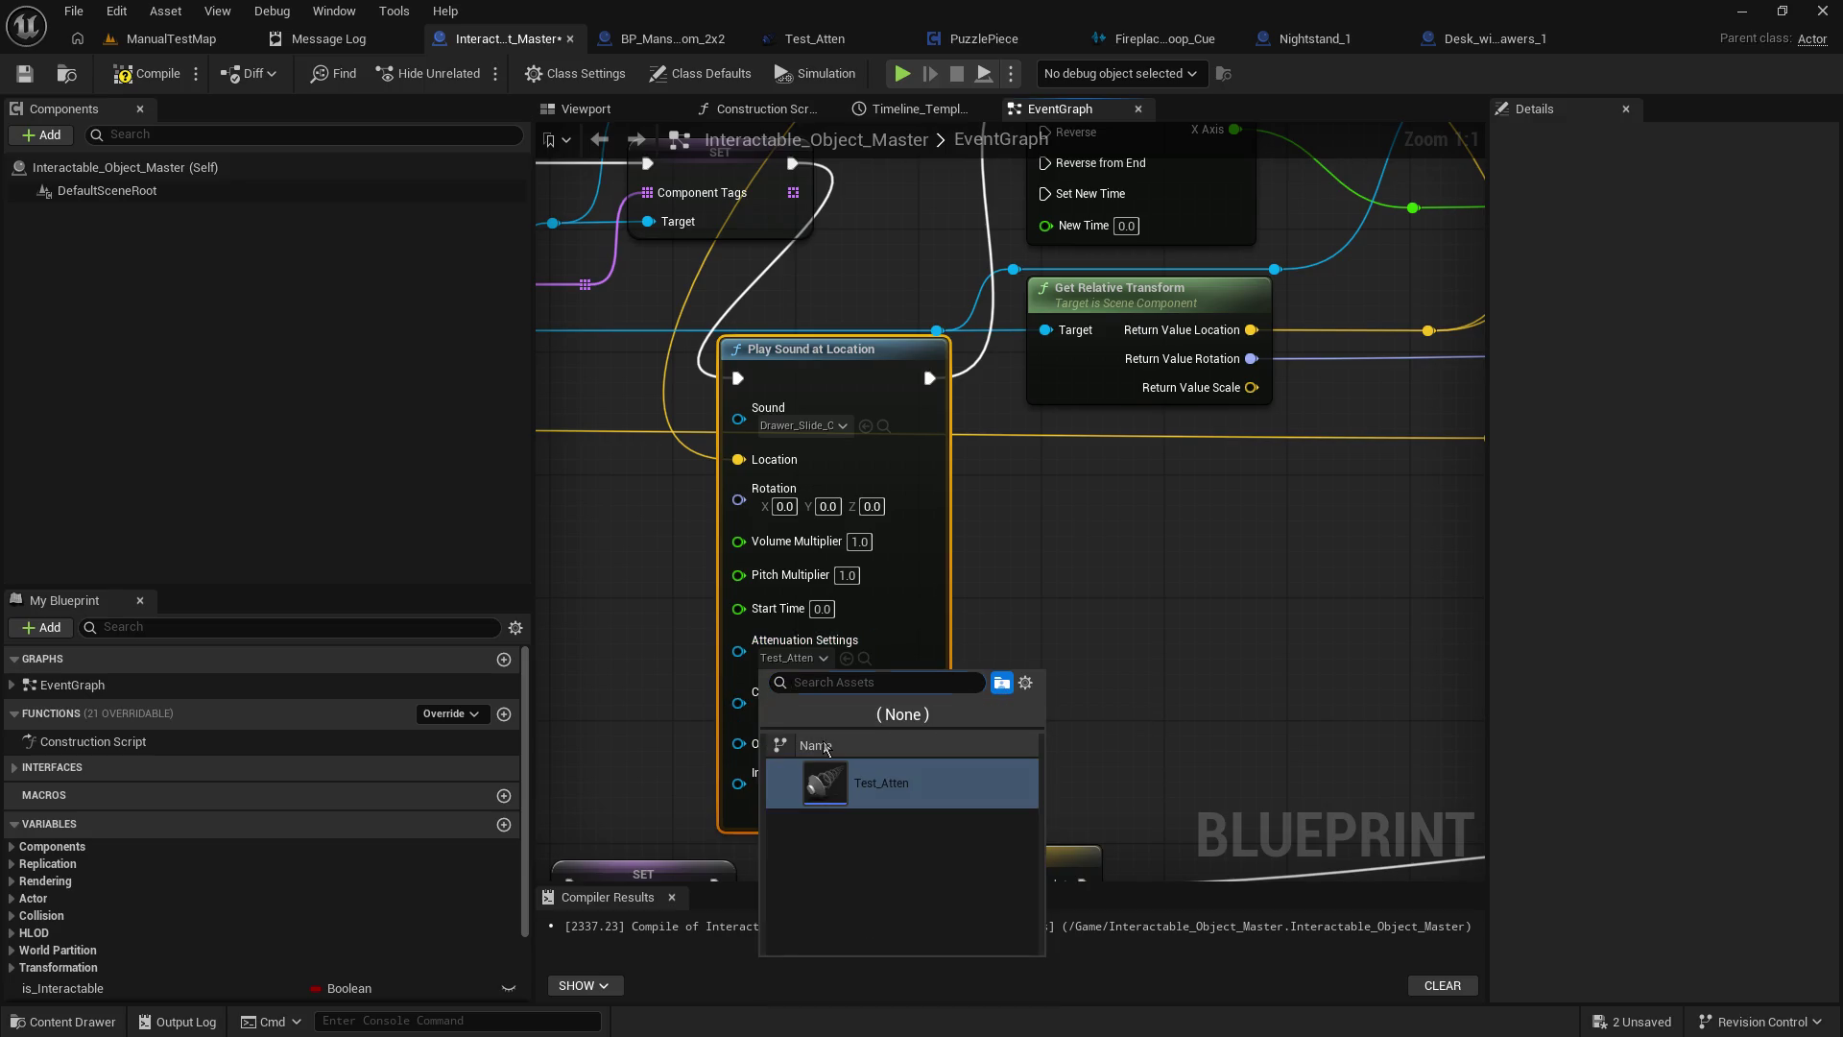
left_click(902, 712)
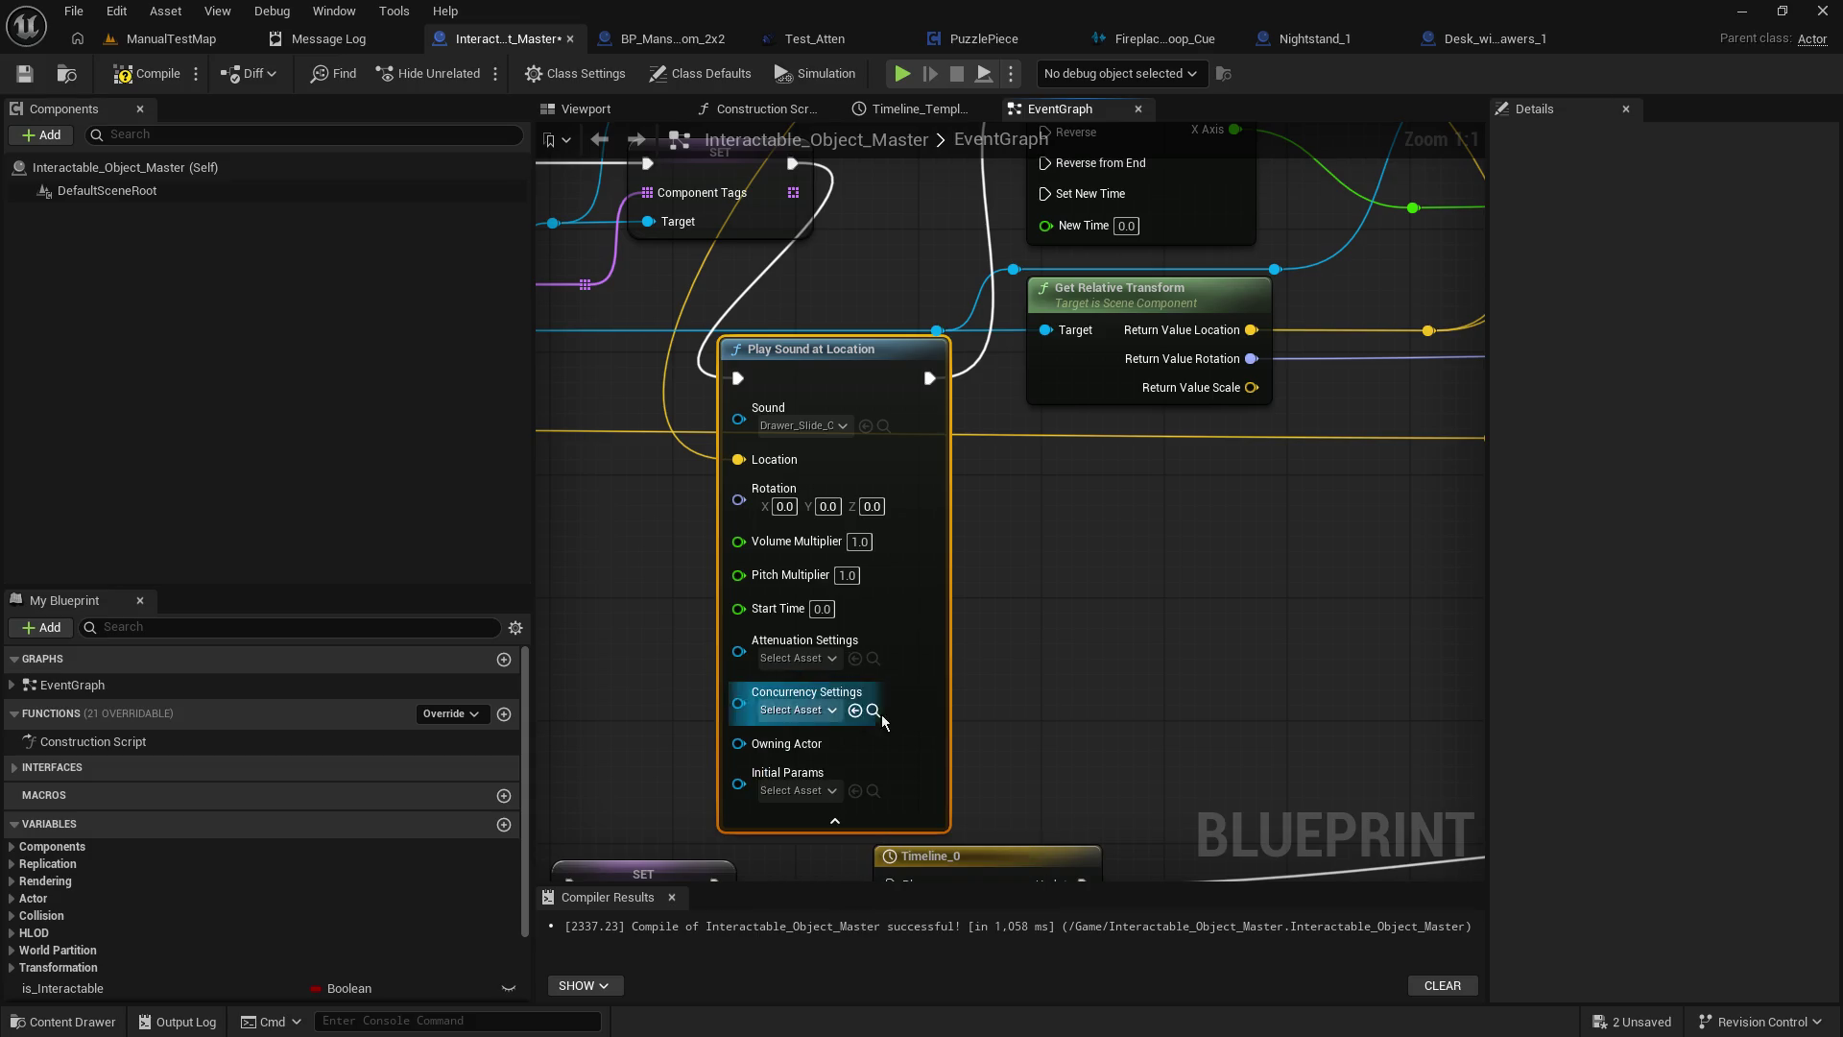
left_click(33, 79)
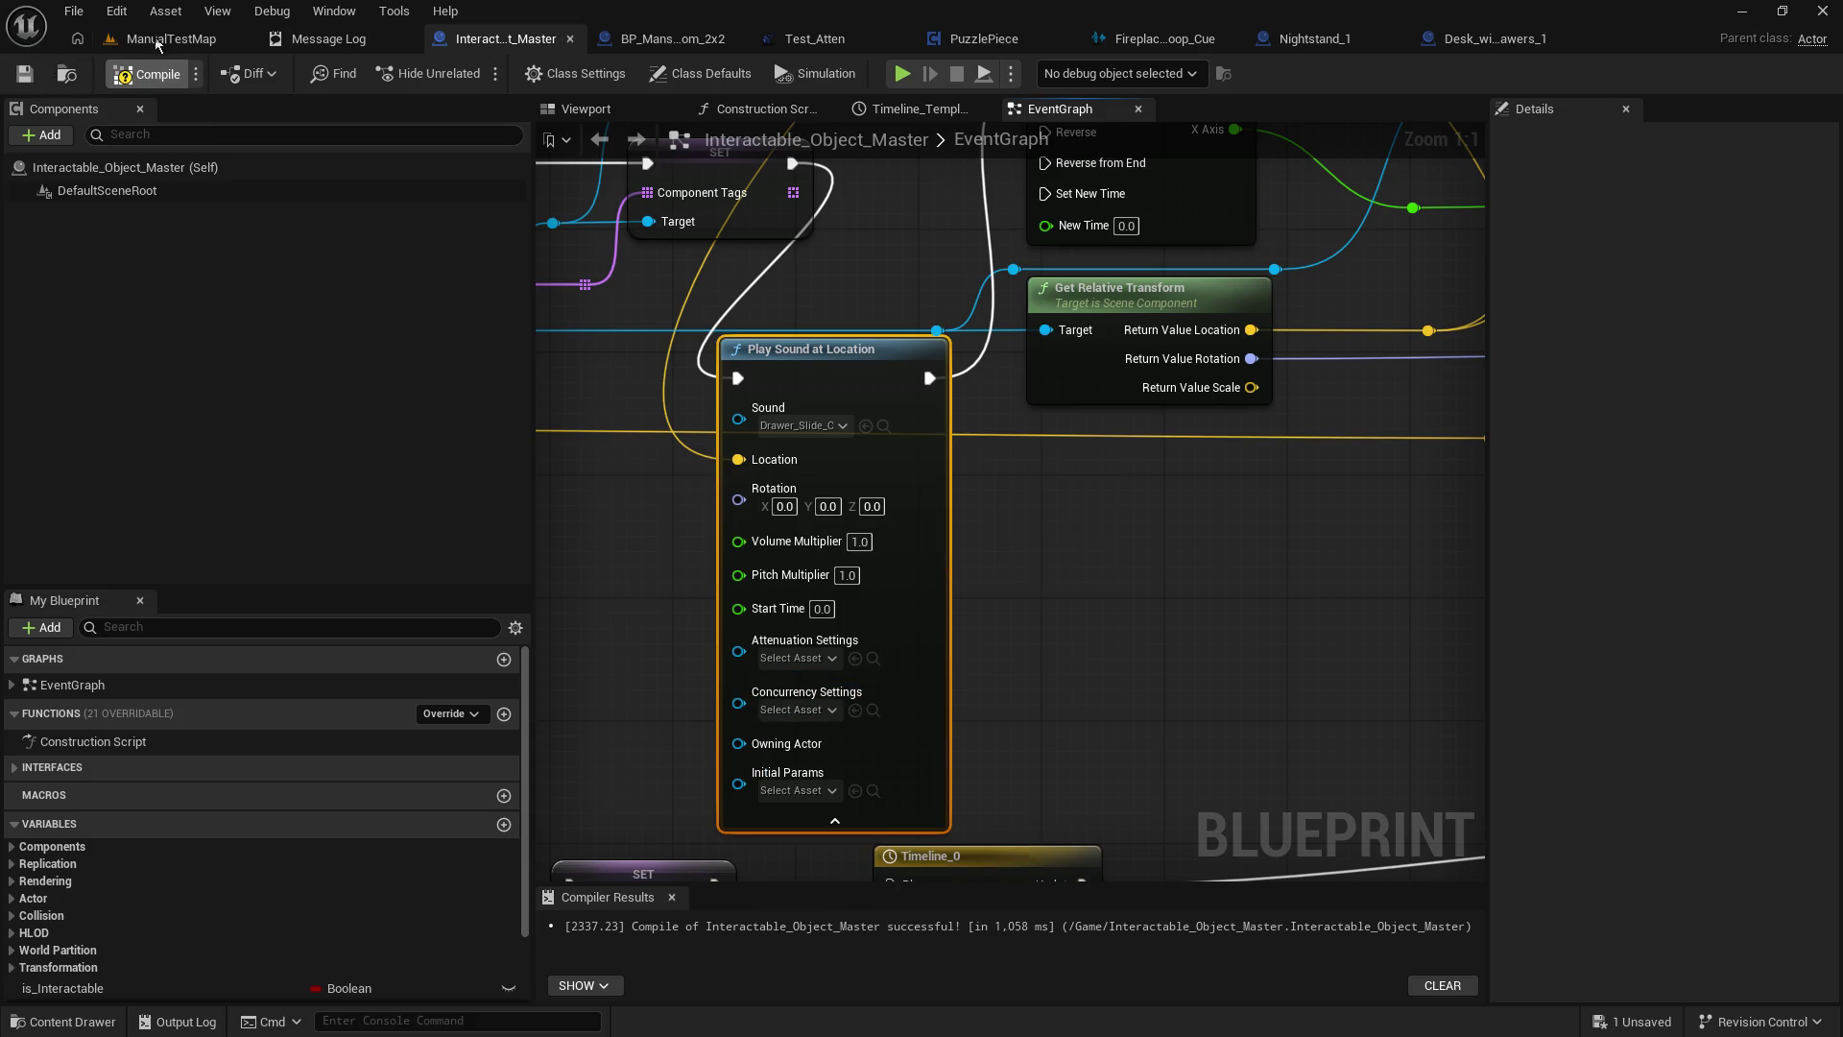
left_click(144, 41)
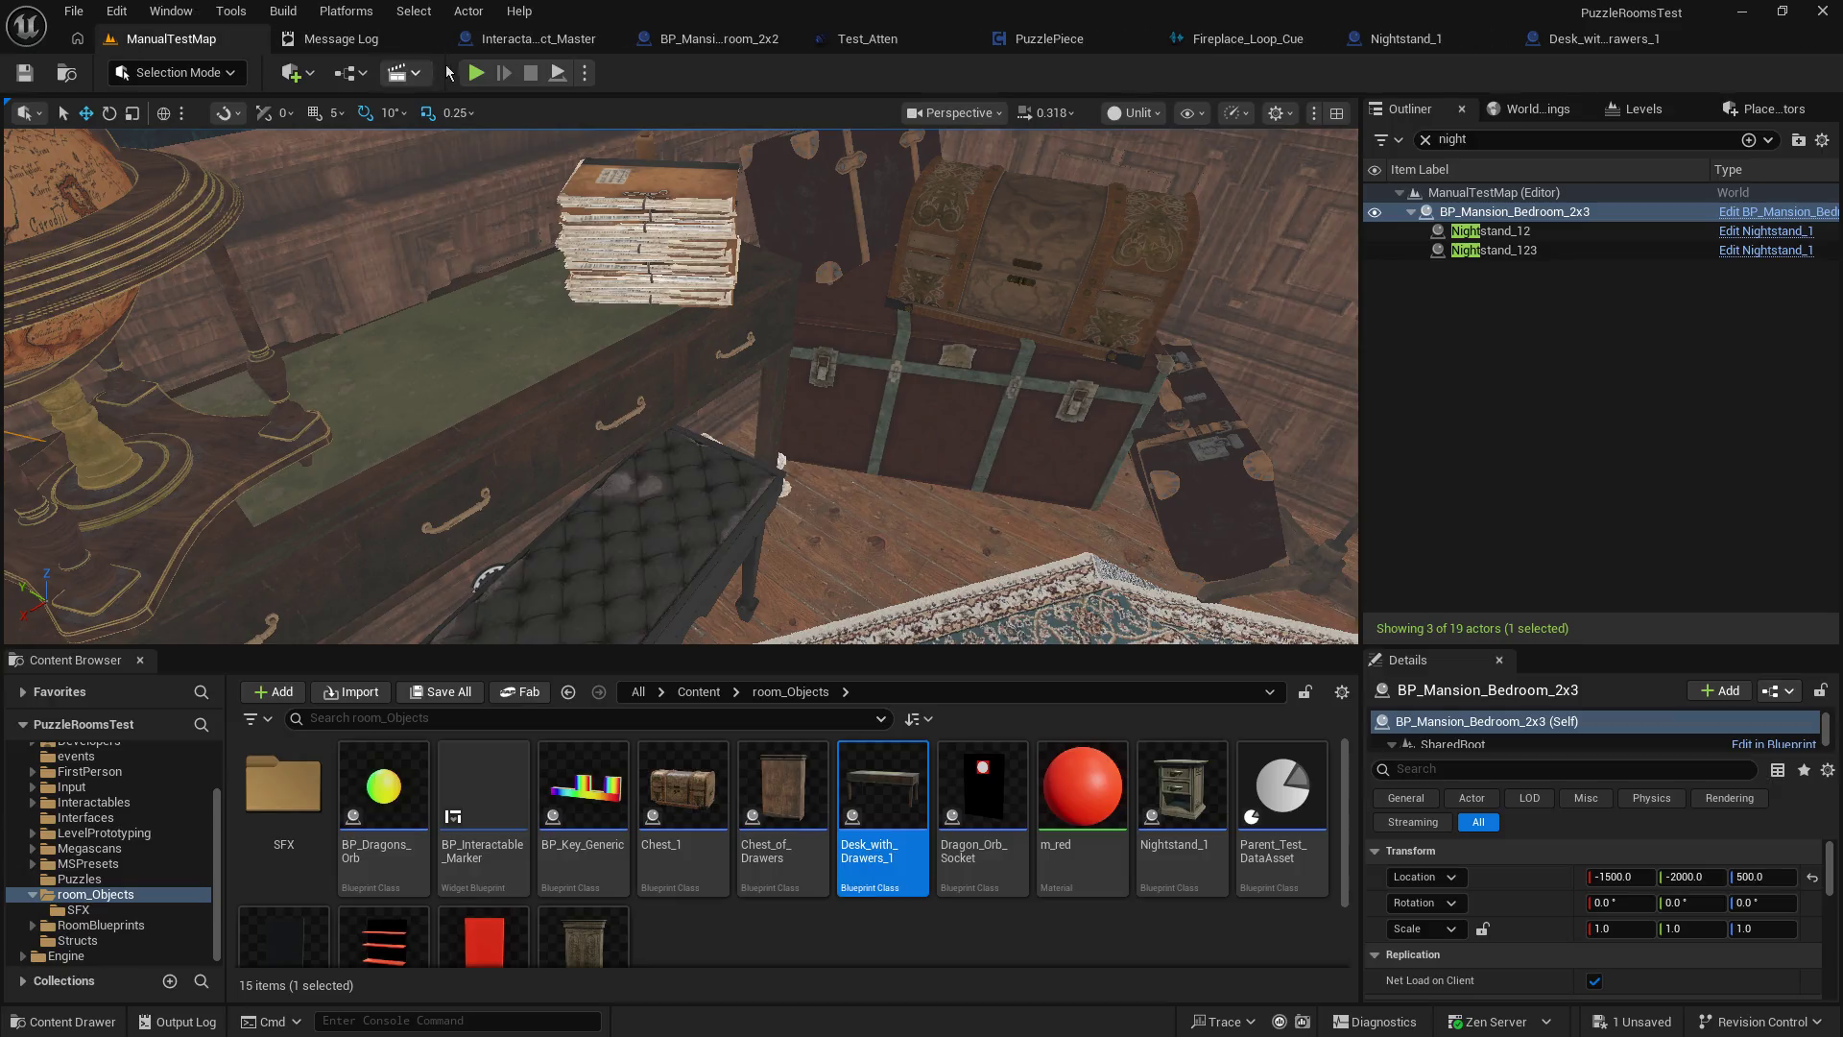
Run a quick play-test without drawer attenuation, then return to Interactable_Object_Master's EventGraph.
left_click(476, 74)
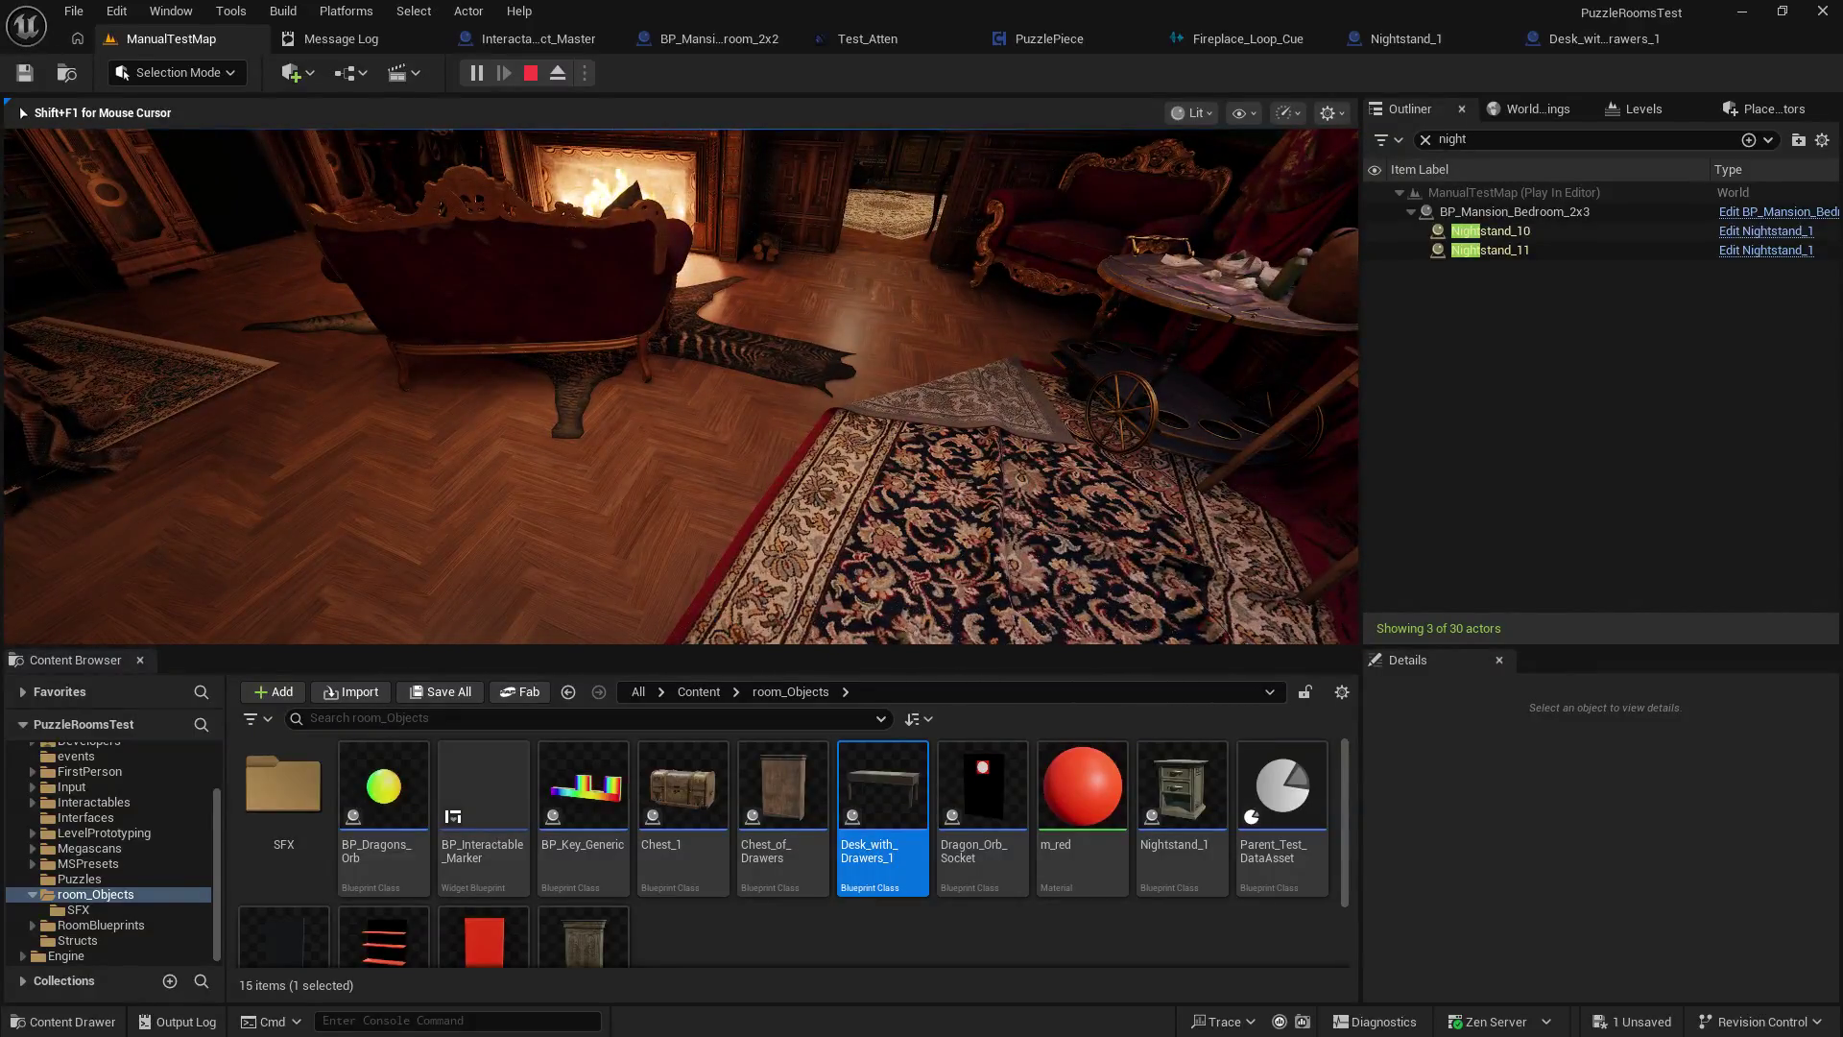
key("Escape")
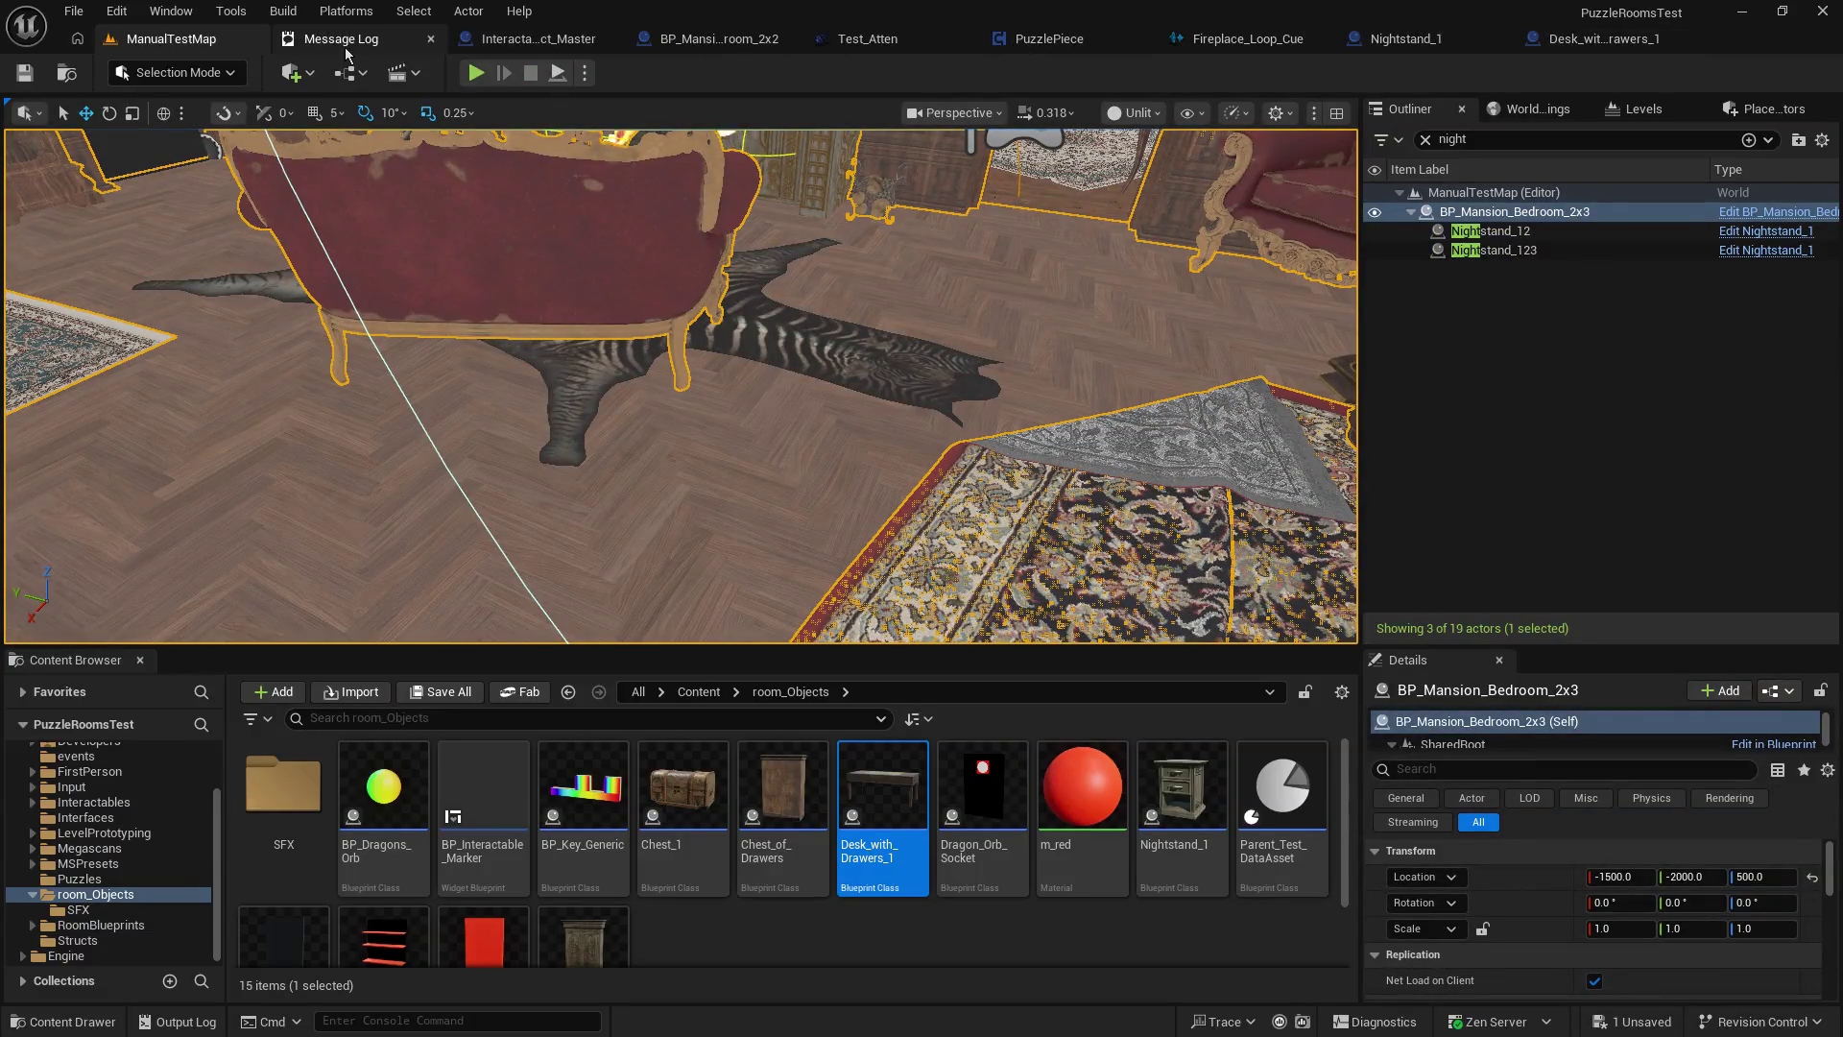
left_click(532, 38)
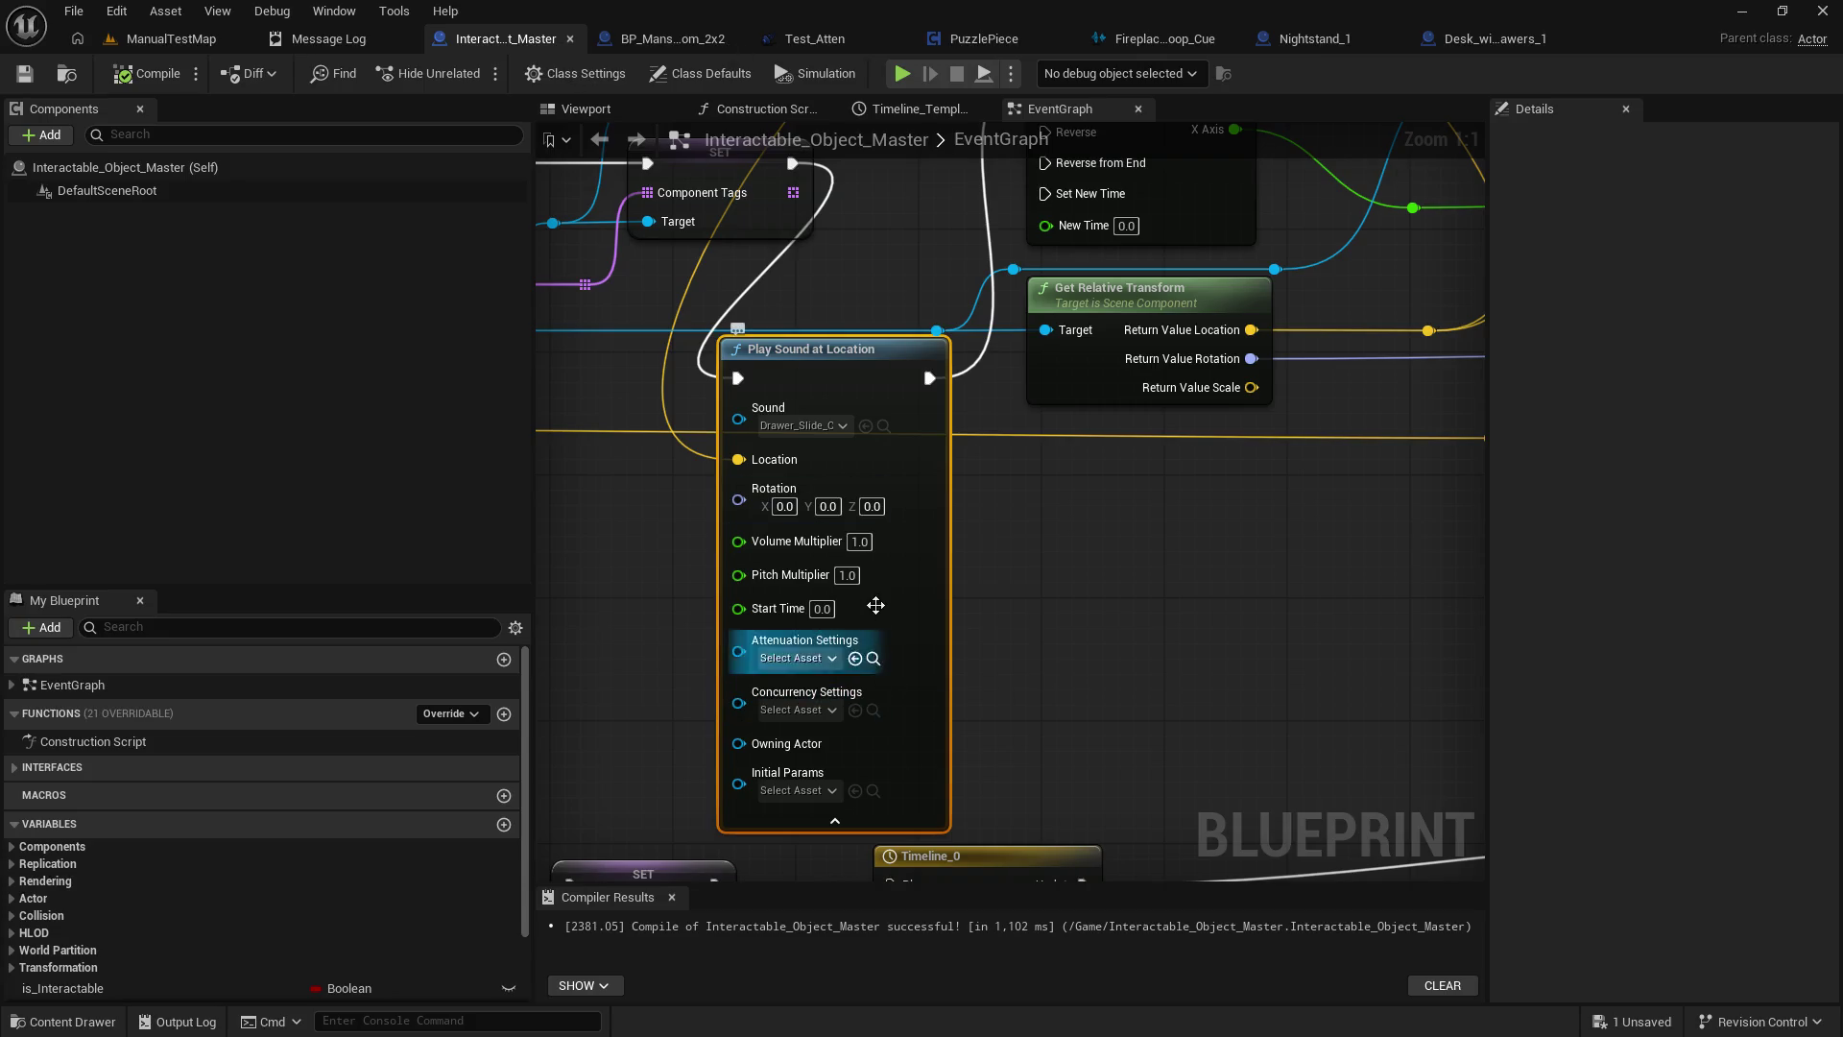
Try a 0.3 Volume Multiplier on the sound node, then undo the change.
left_click(860, 543)
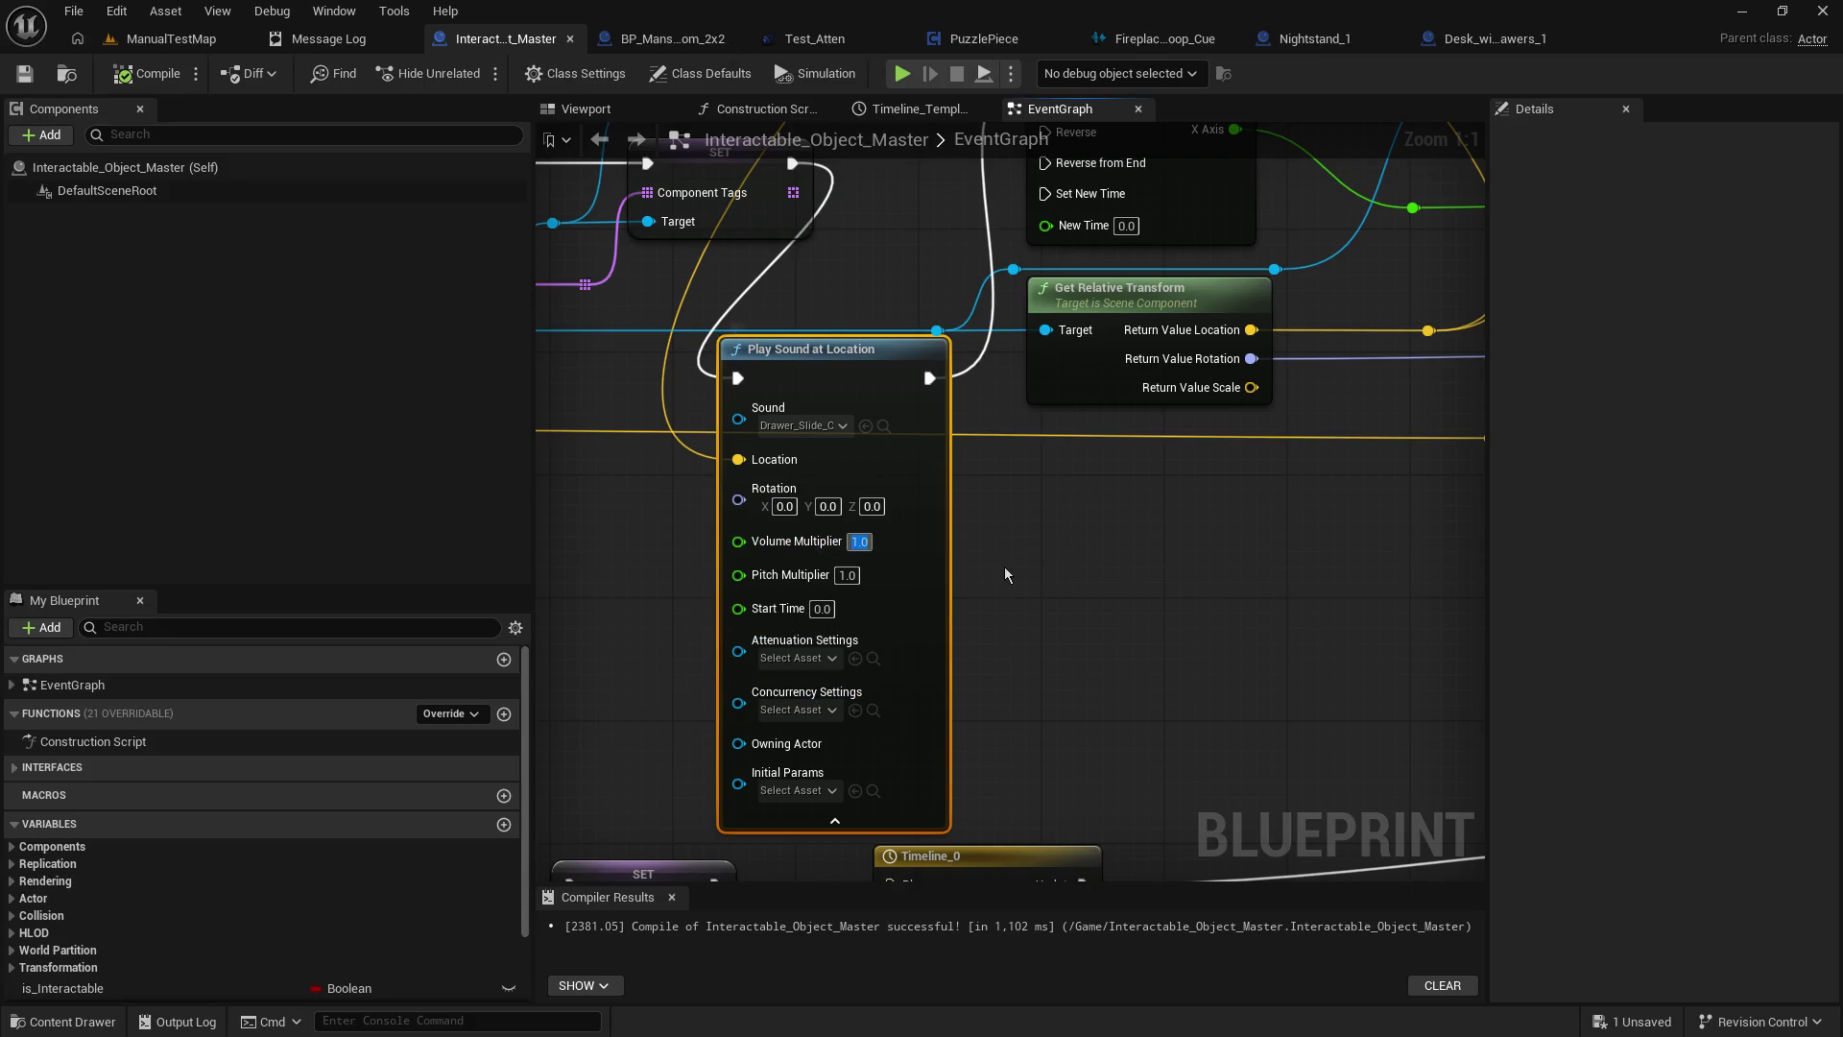
left_click(806, 425)
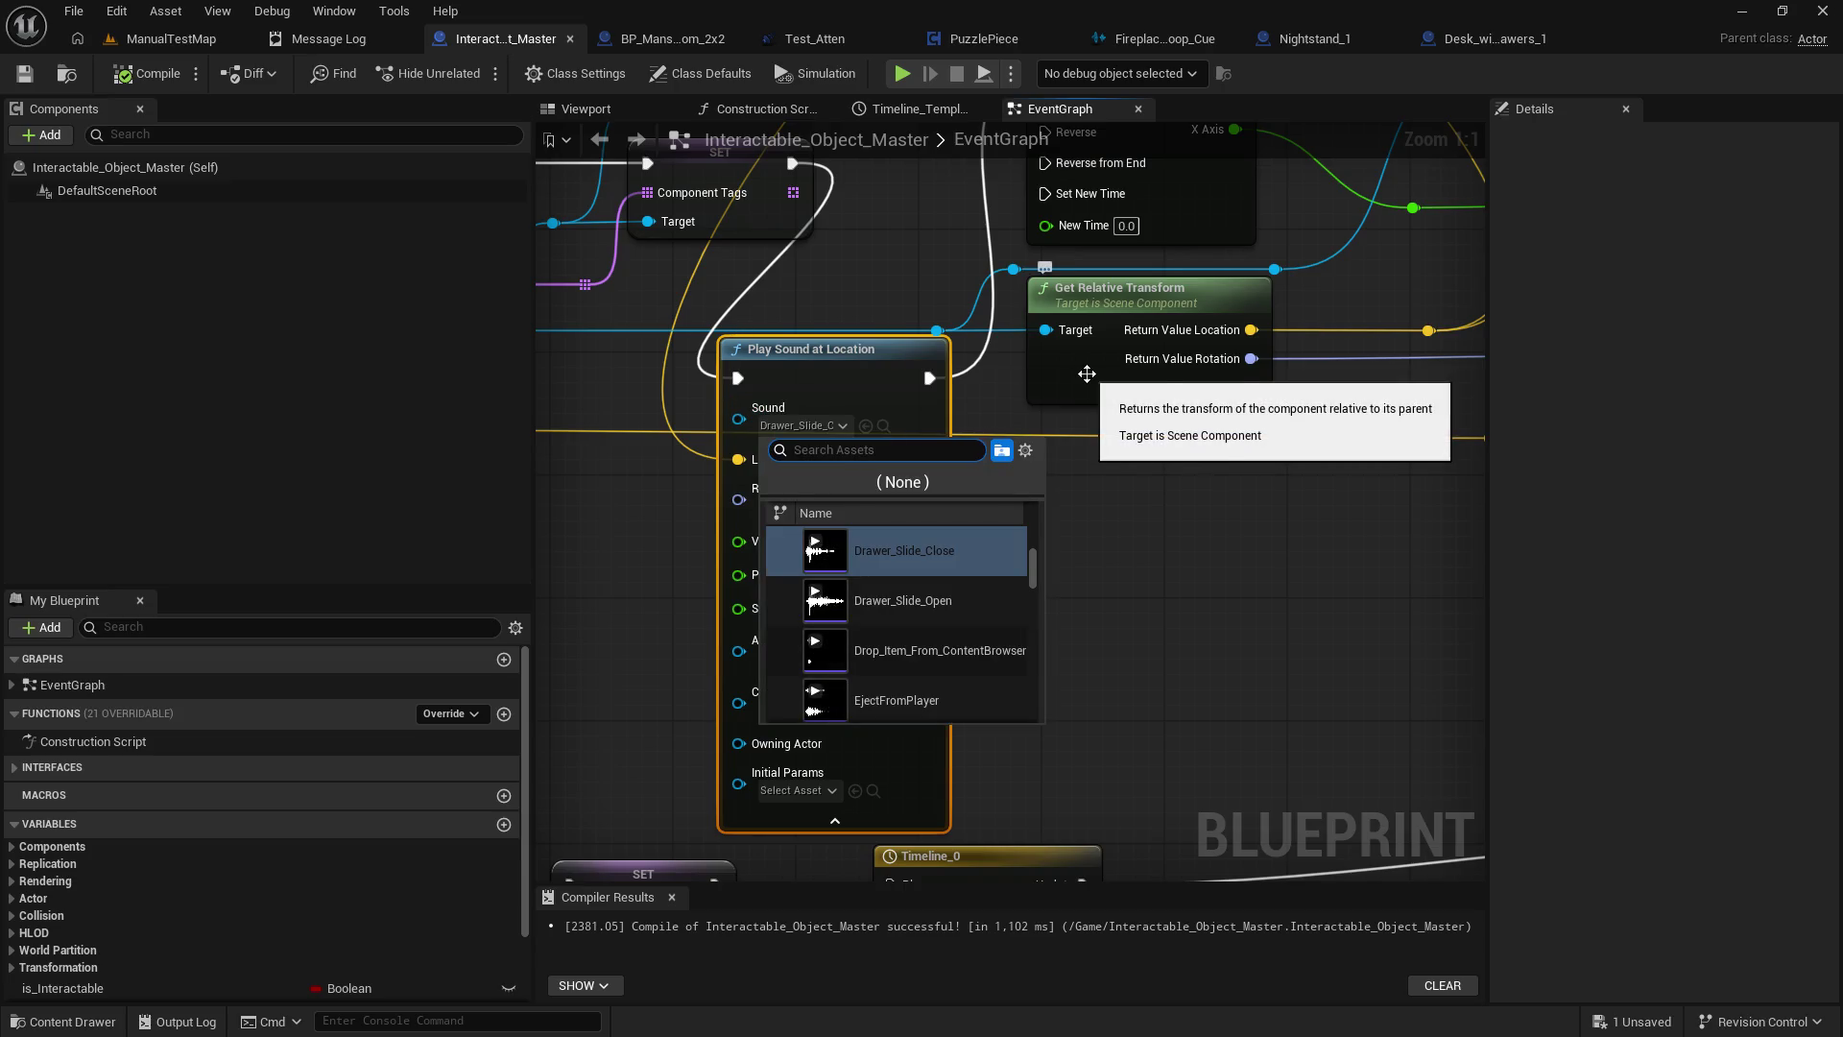
left_click(1241, 586)
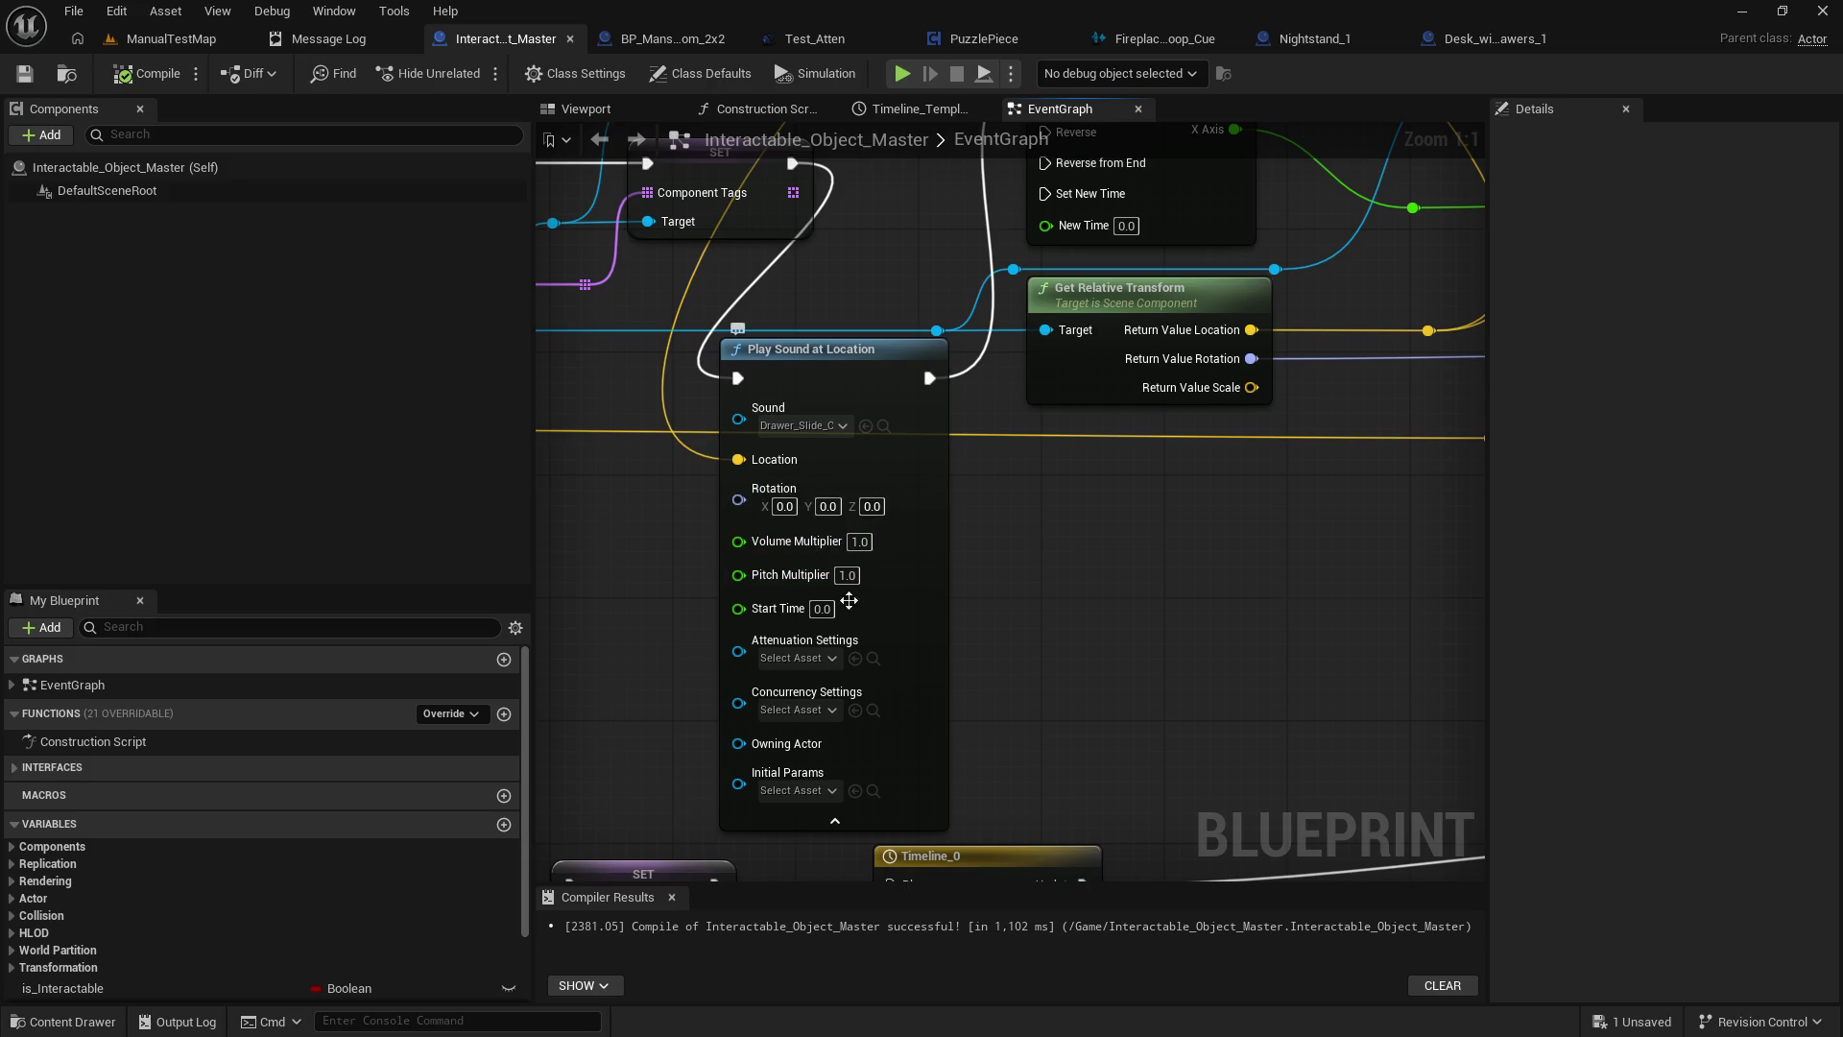
left_click(859, 542)
type("0.3")
key("Return")
mouse_move(1192, 512)
left_mouse_down()
mouse_move(947, 711)
mouse_move(914, 667)
left_mouse_up()
key("ctrl+z")
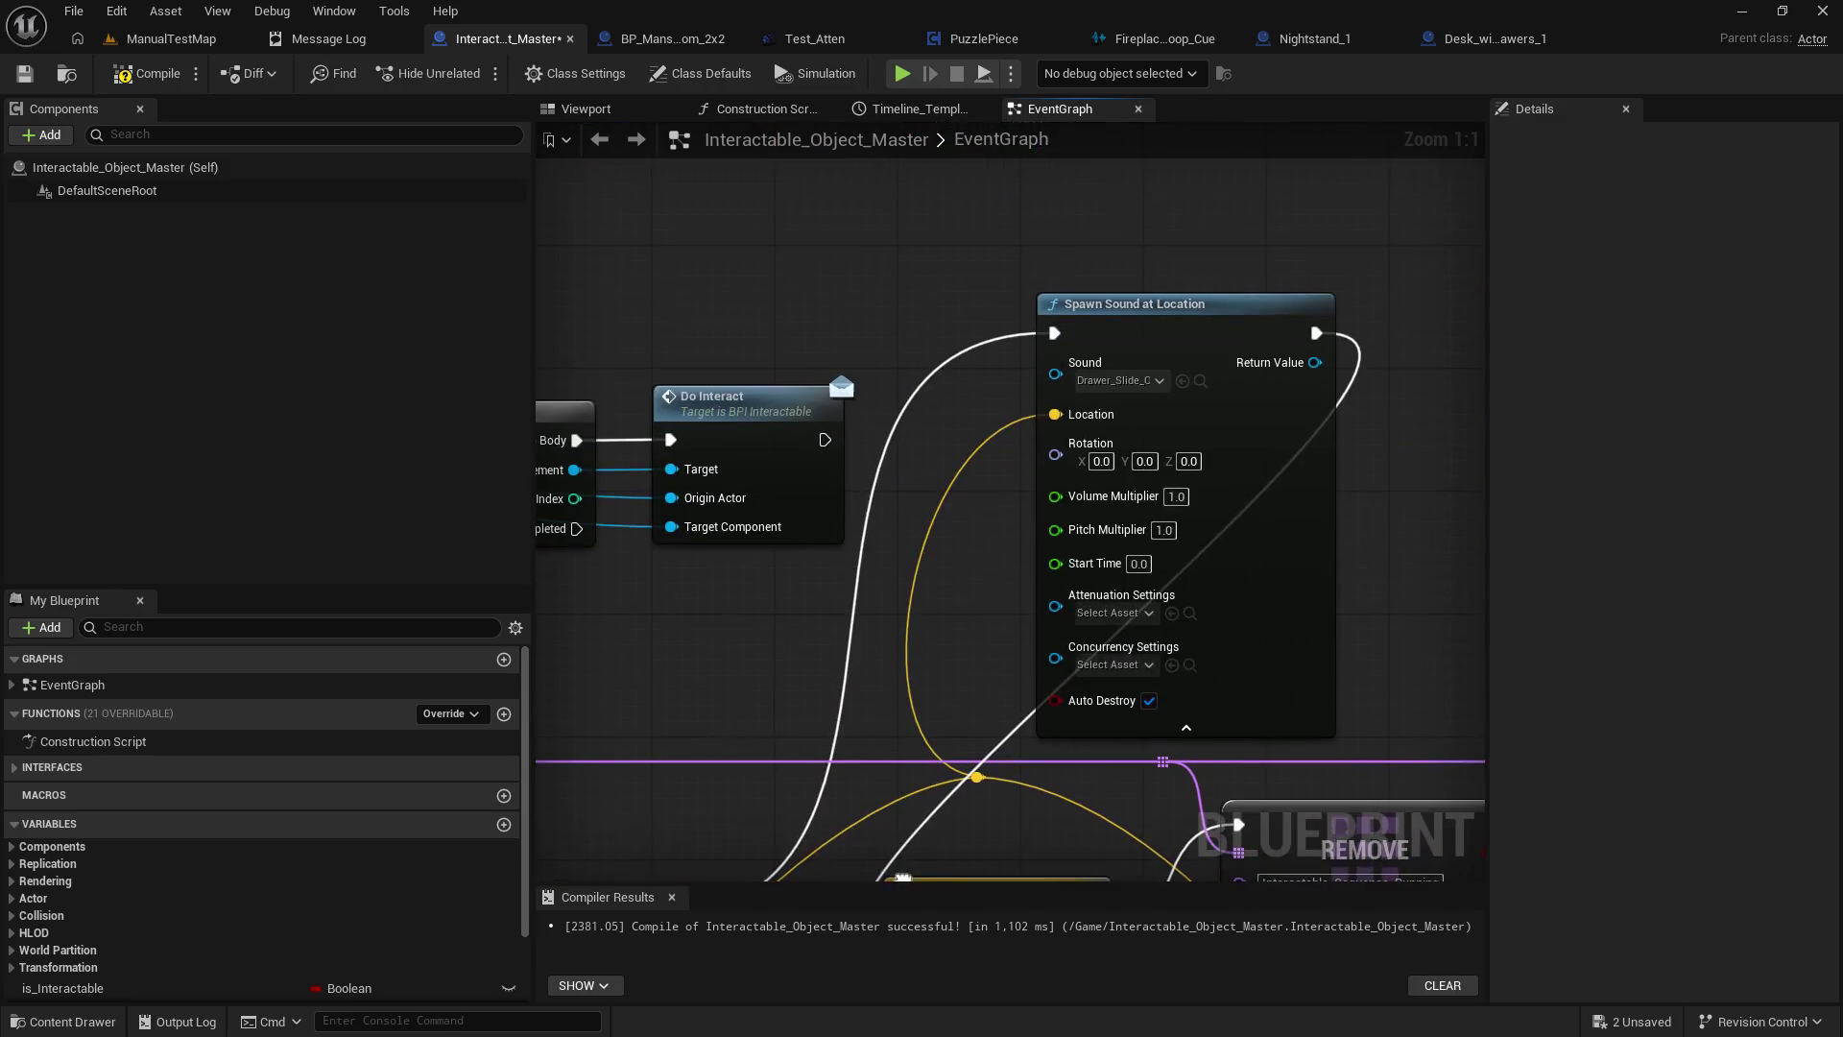
Give the Spawn Sound at Location node 0.1 volume and Test_Atten attenuation.
left_click(1180, 499)
type("0.1")
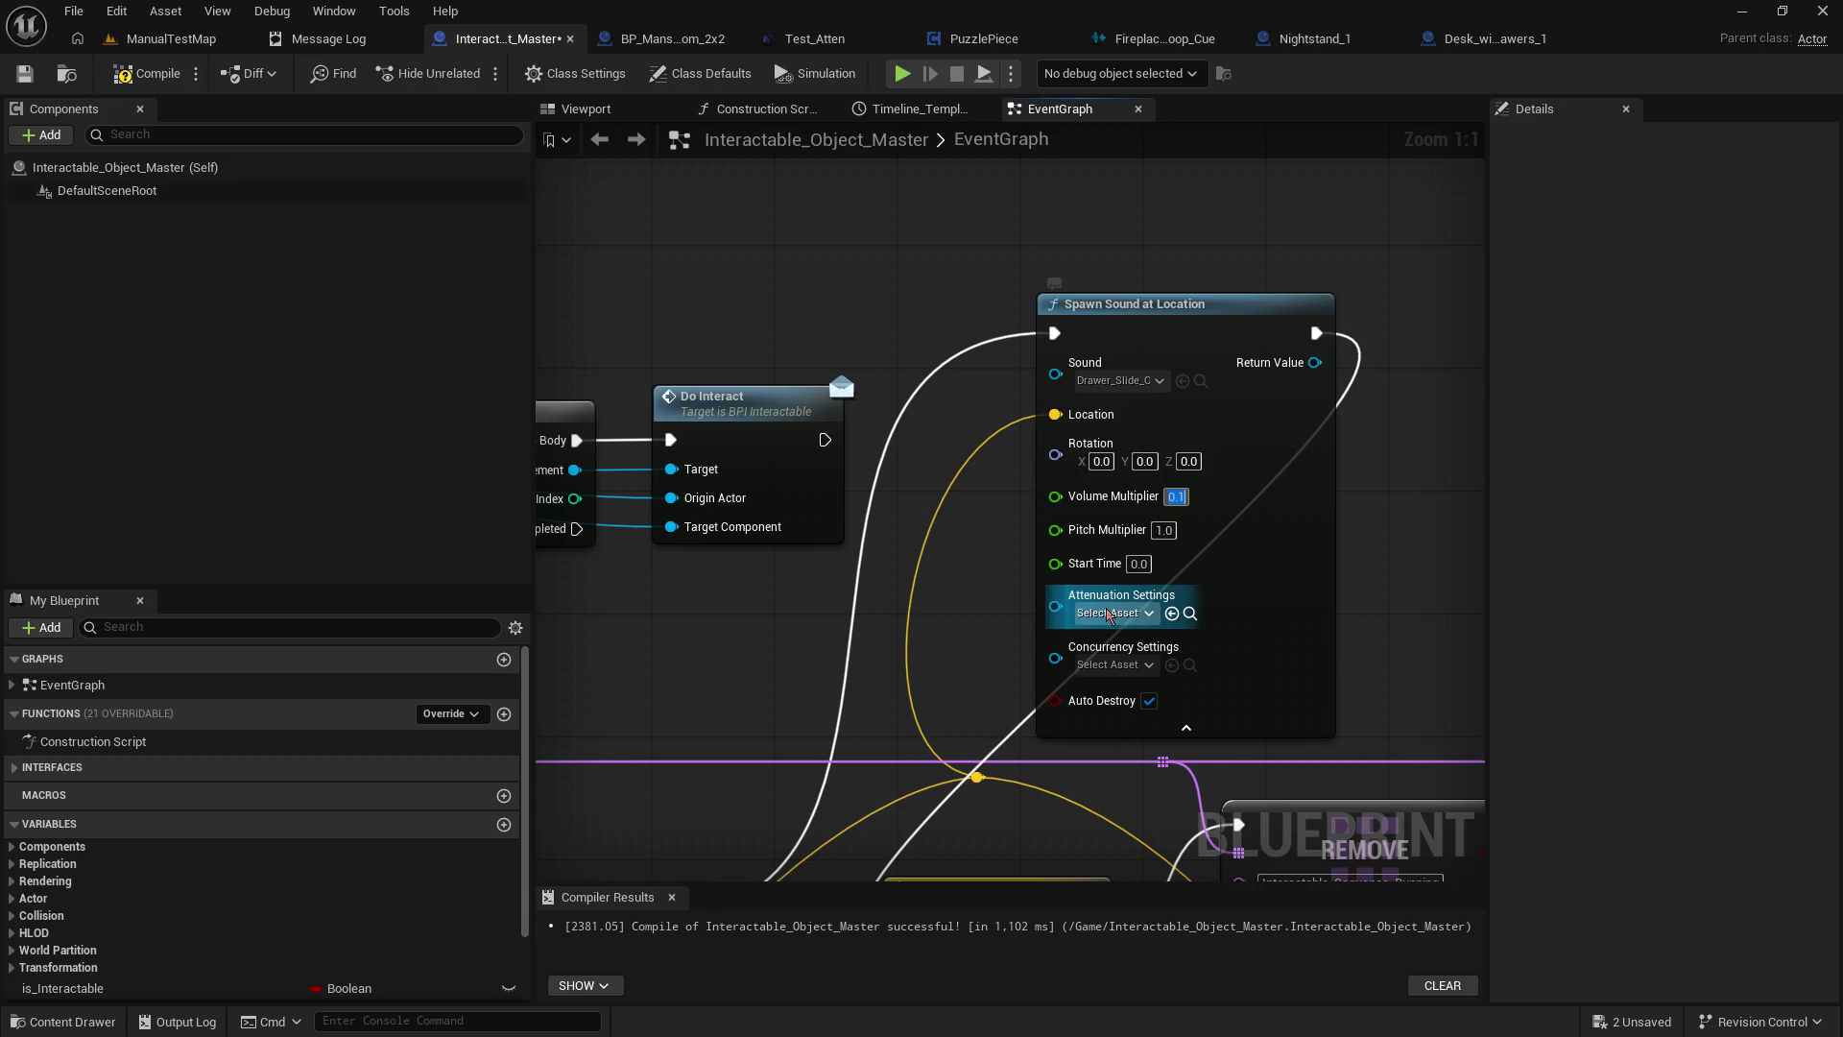
left_click(1112, 612)
left_click(1163, 742)
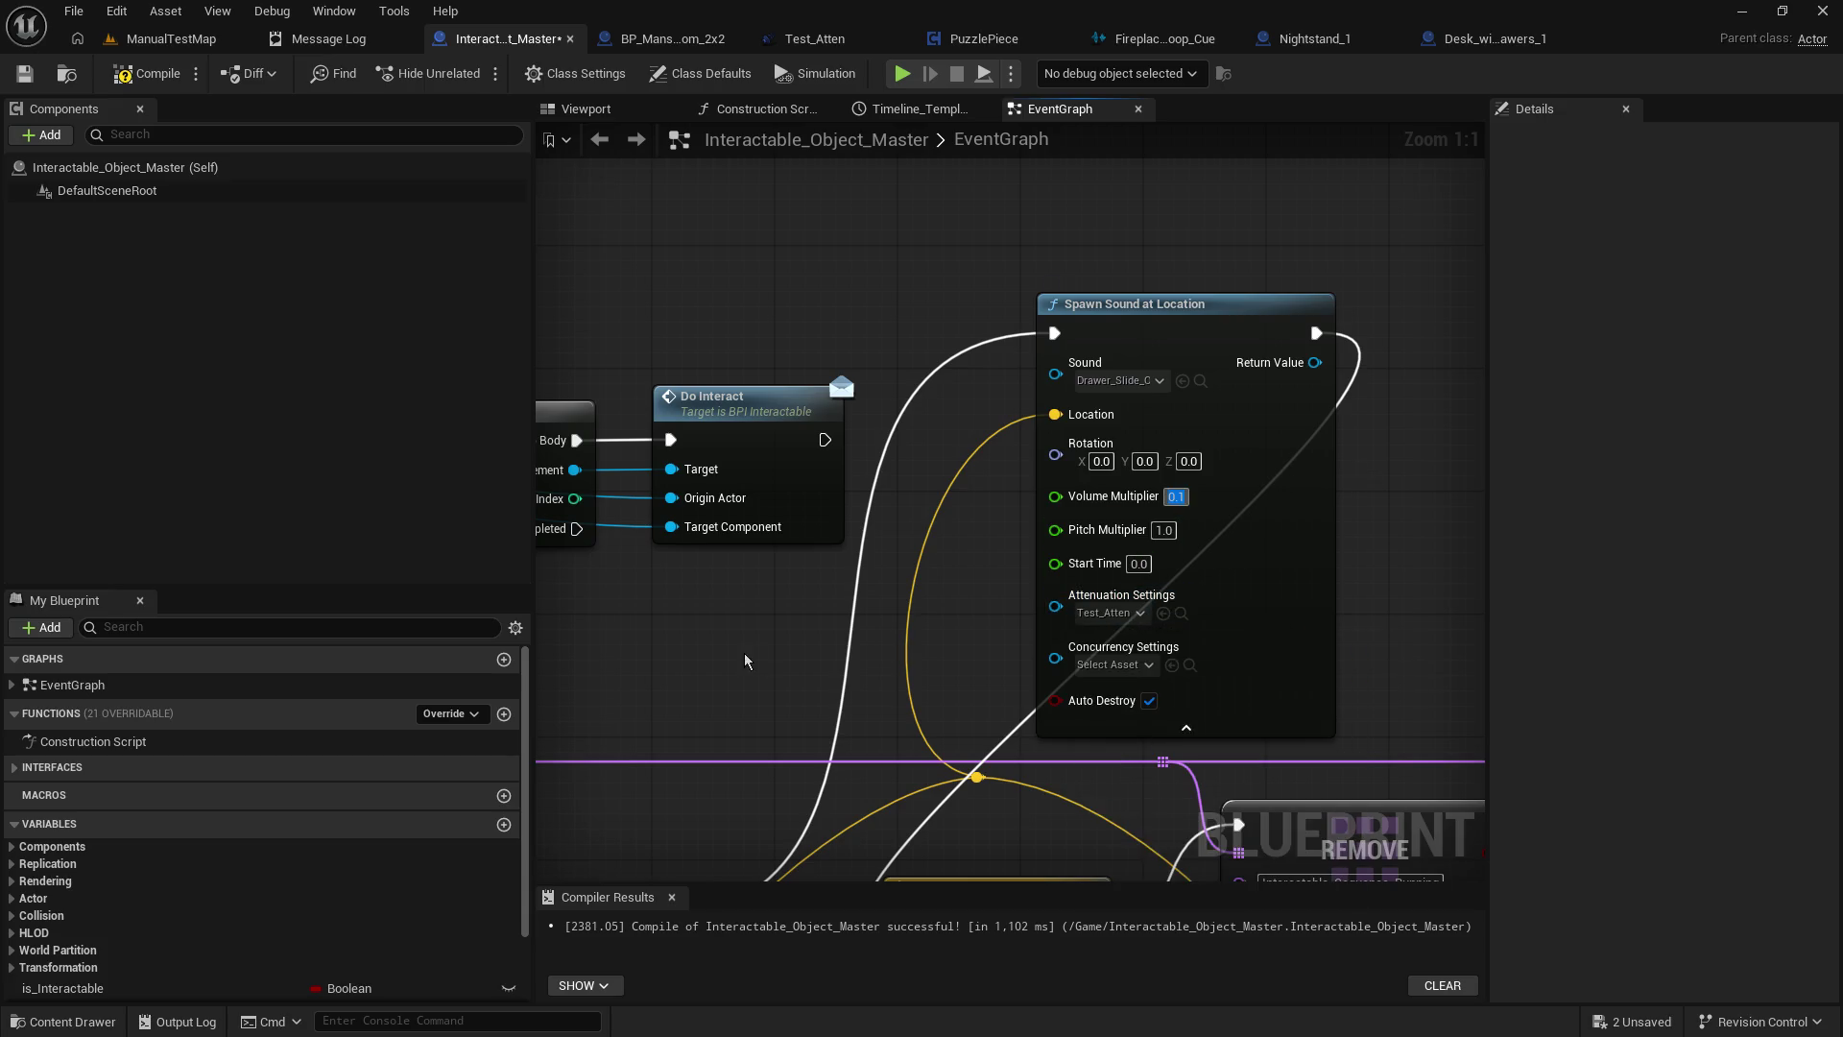
Set Play Sound at Location's attenuation to Test_Atten and compile the blueprint.
left_click_drag(1133, 689, 691, 457)
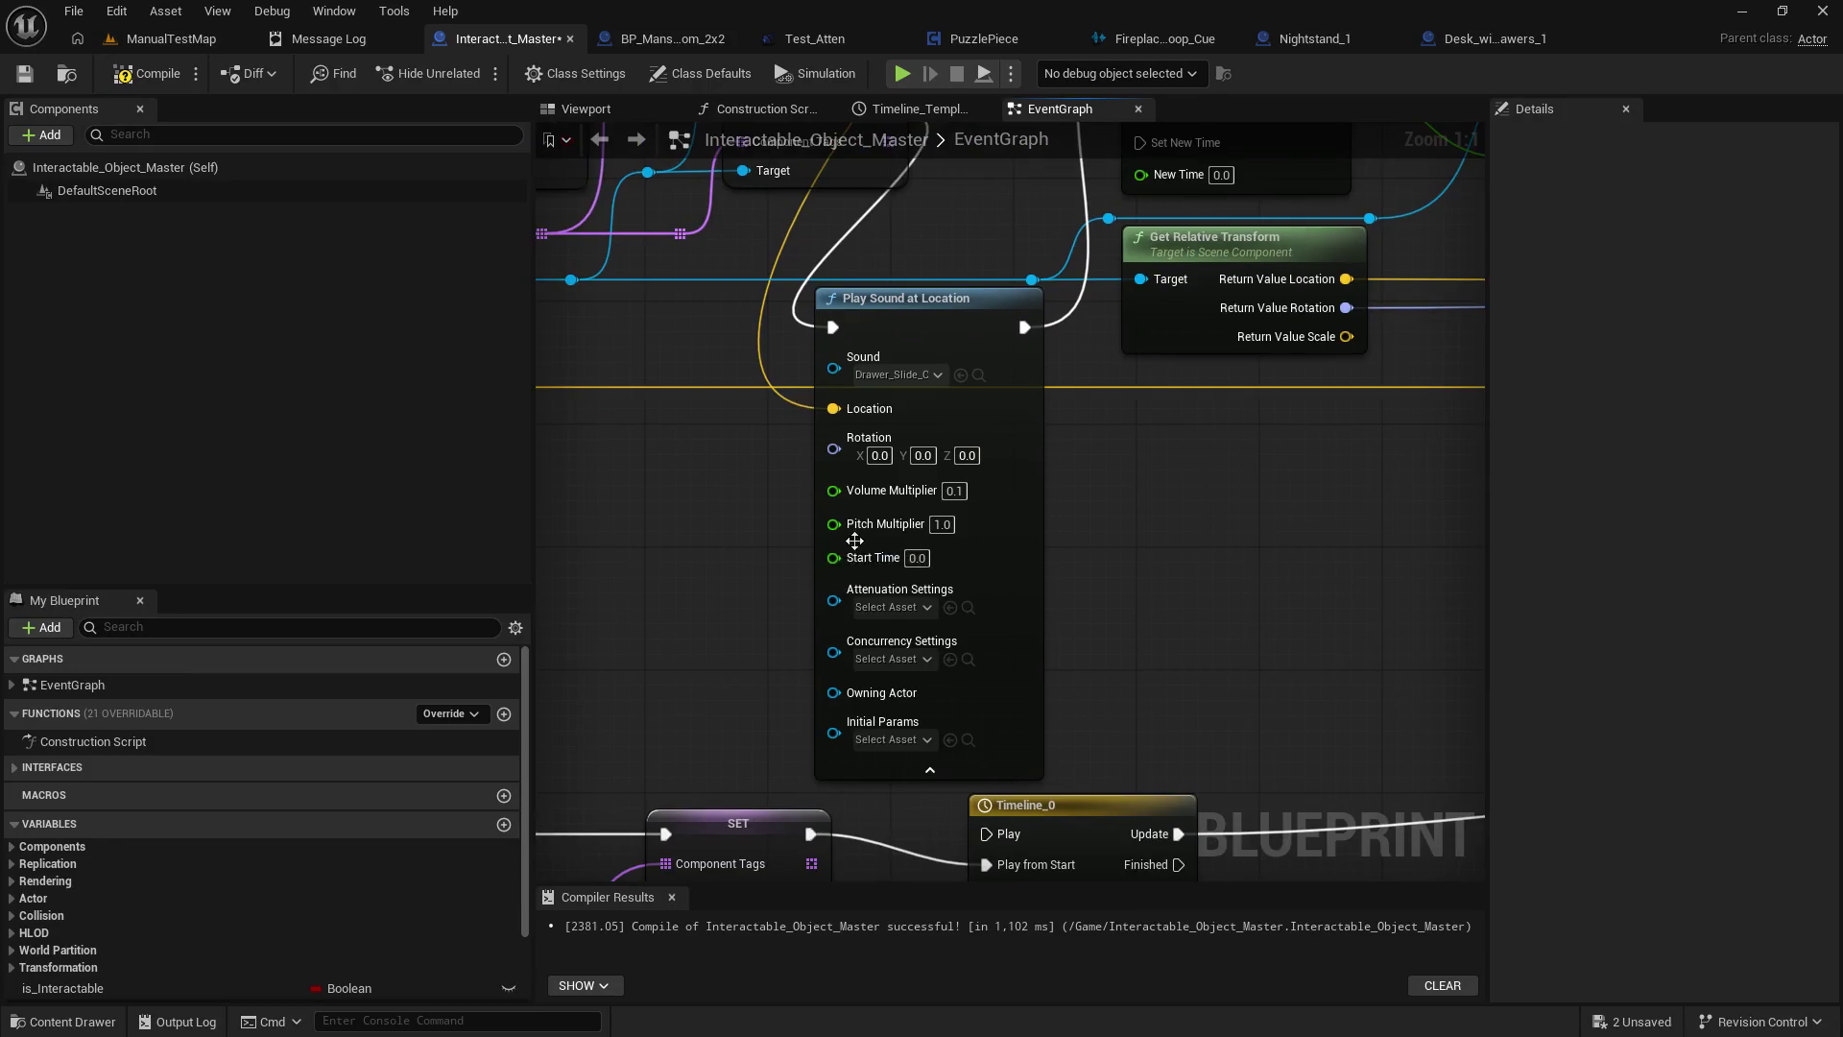
left_click(893, 606)
left_click(955, 735)
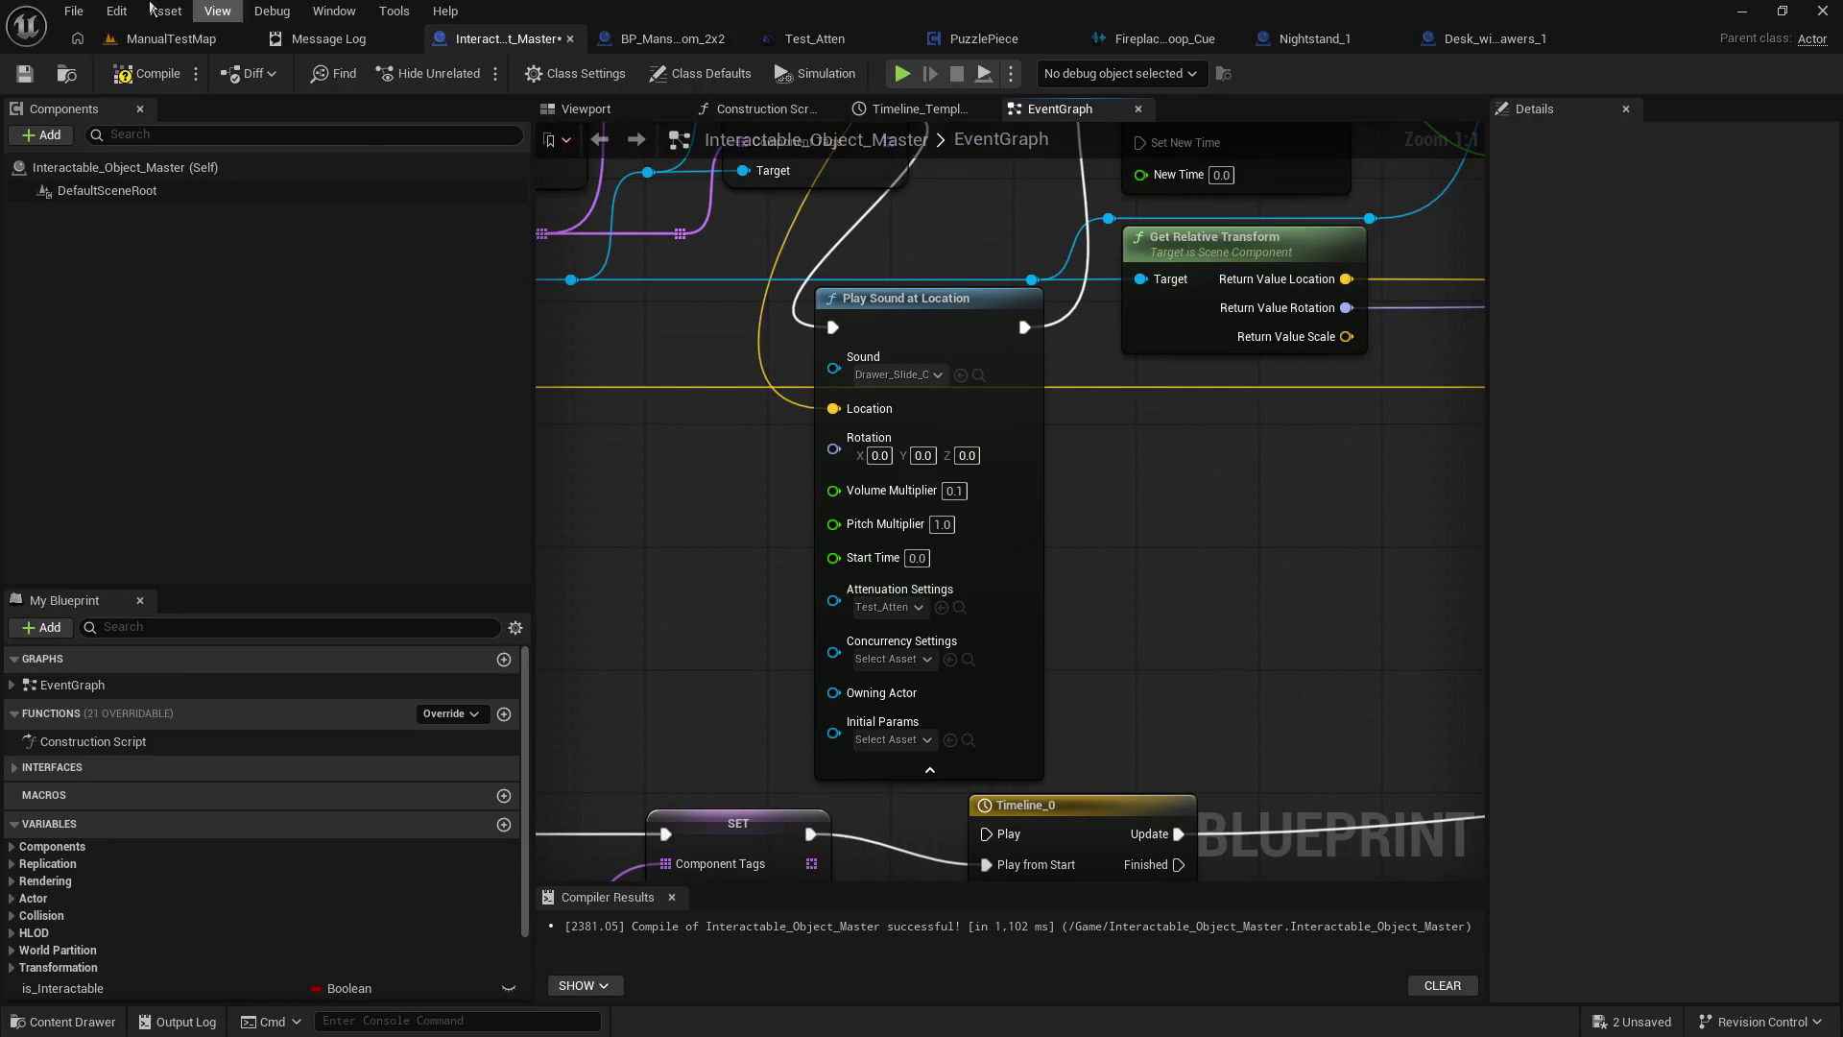
left_click(24, 73)
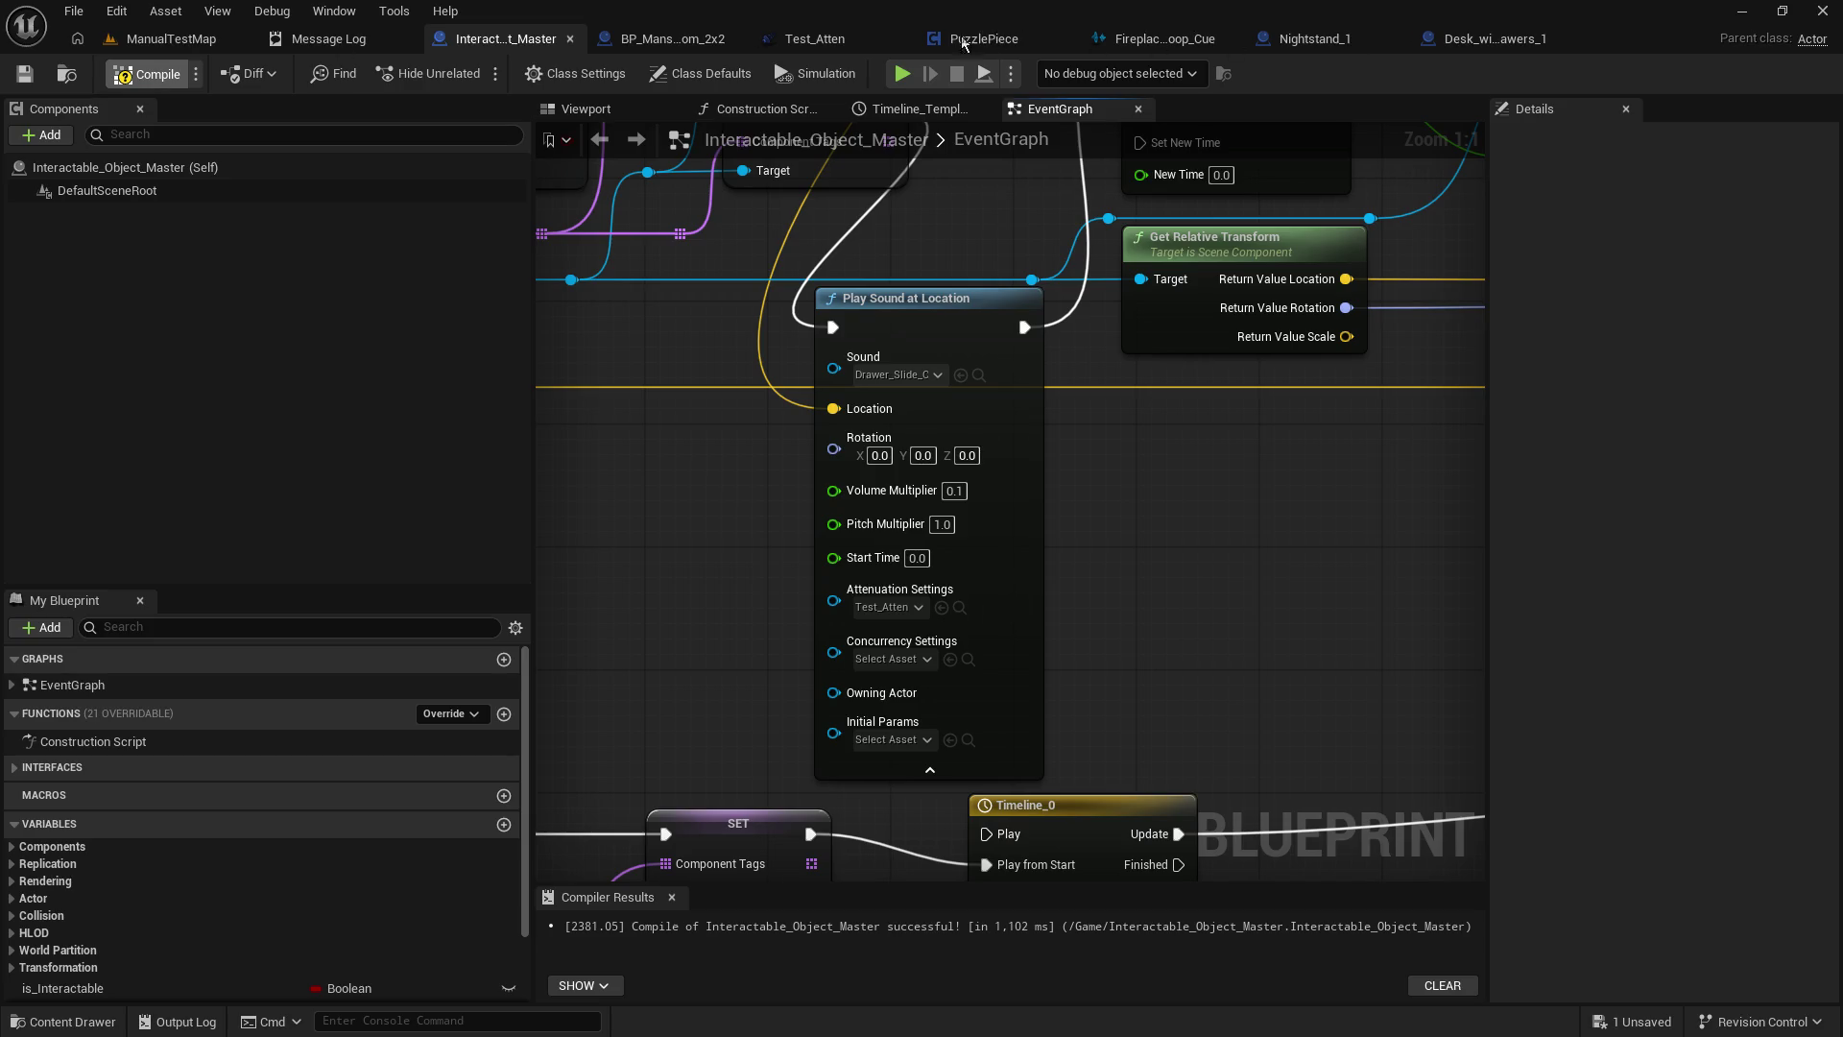
left_click(806, 38)
Reset Test_Atten's Falloff Distance to its 3600 default and start a ManualTestMap play-test.
left_click(1820, 306)
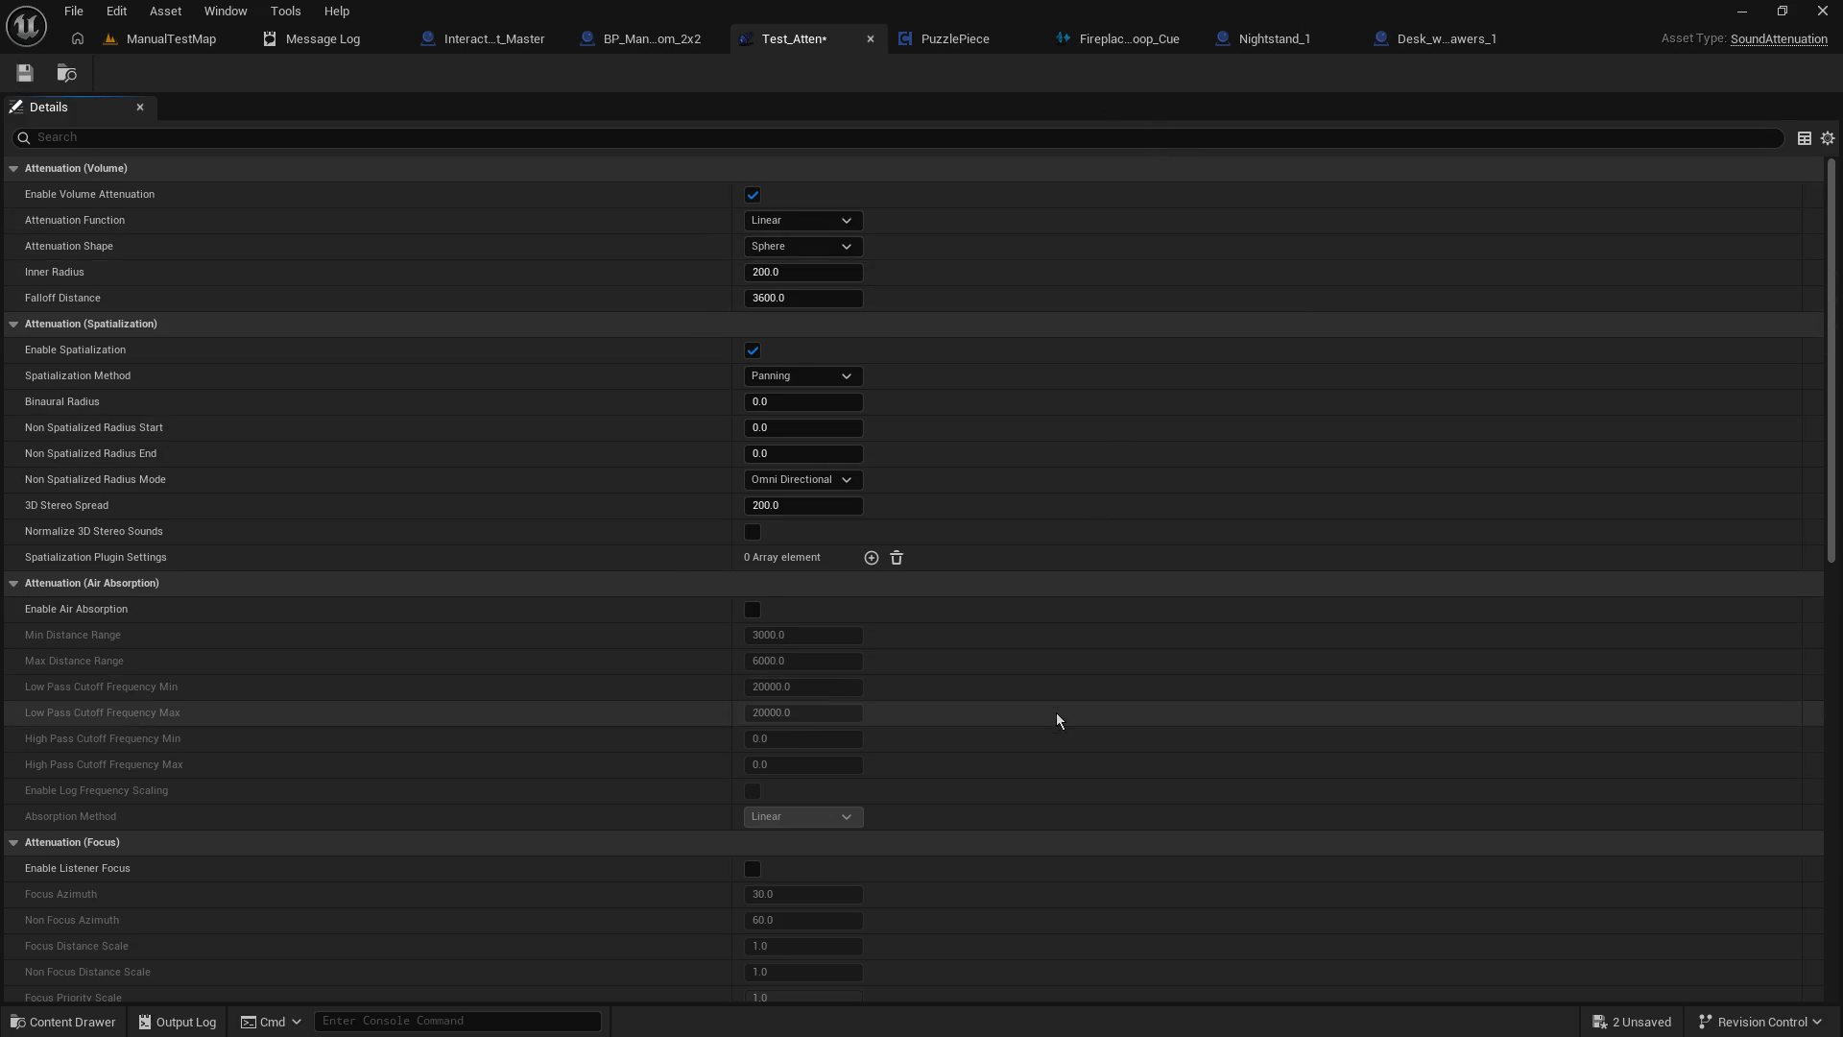
scroll(1057, 720, "down", 6)
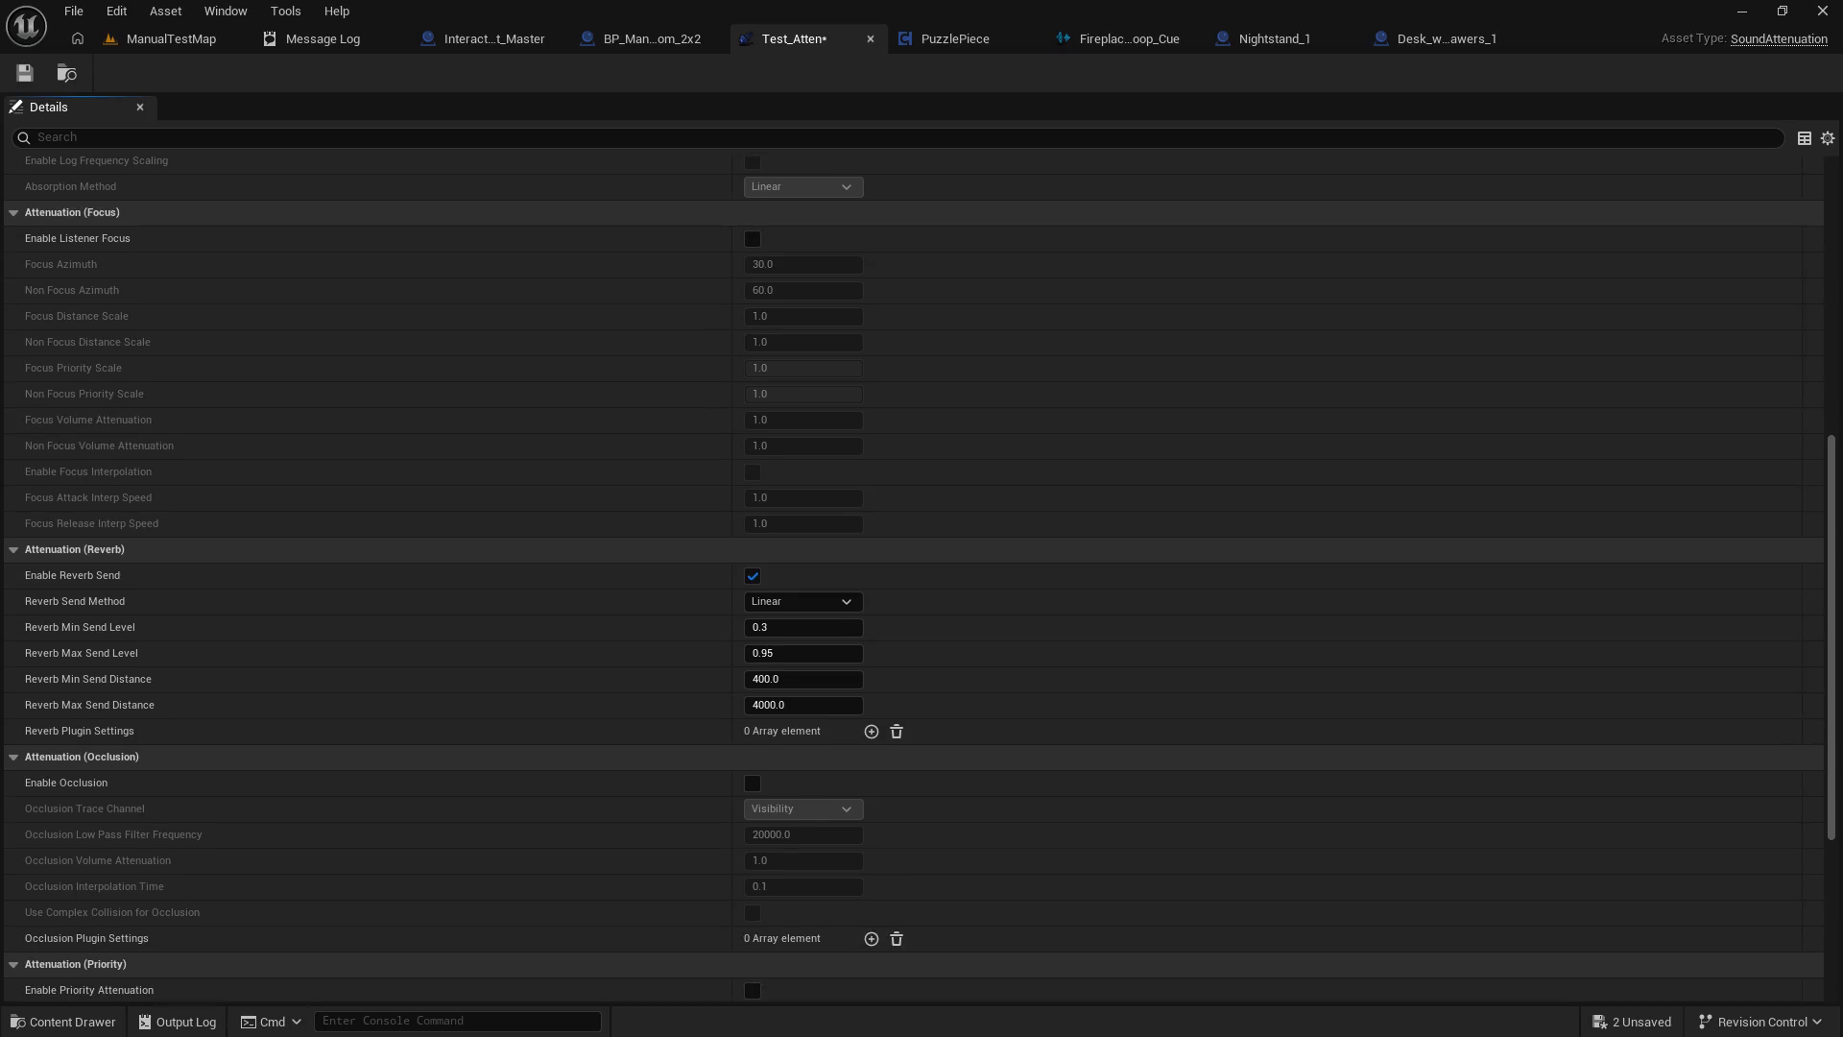
scroll(922, 577, "down", 4)
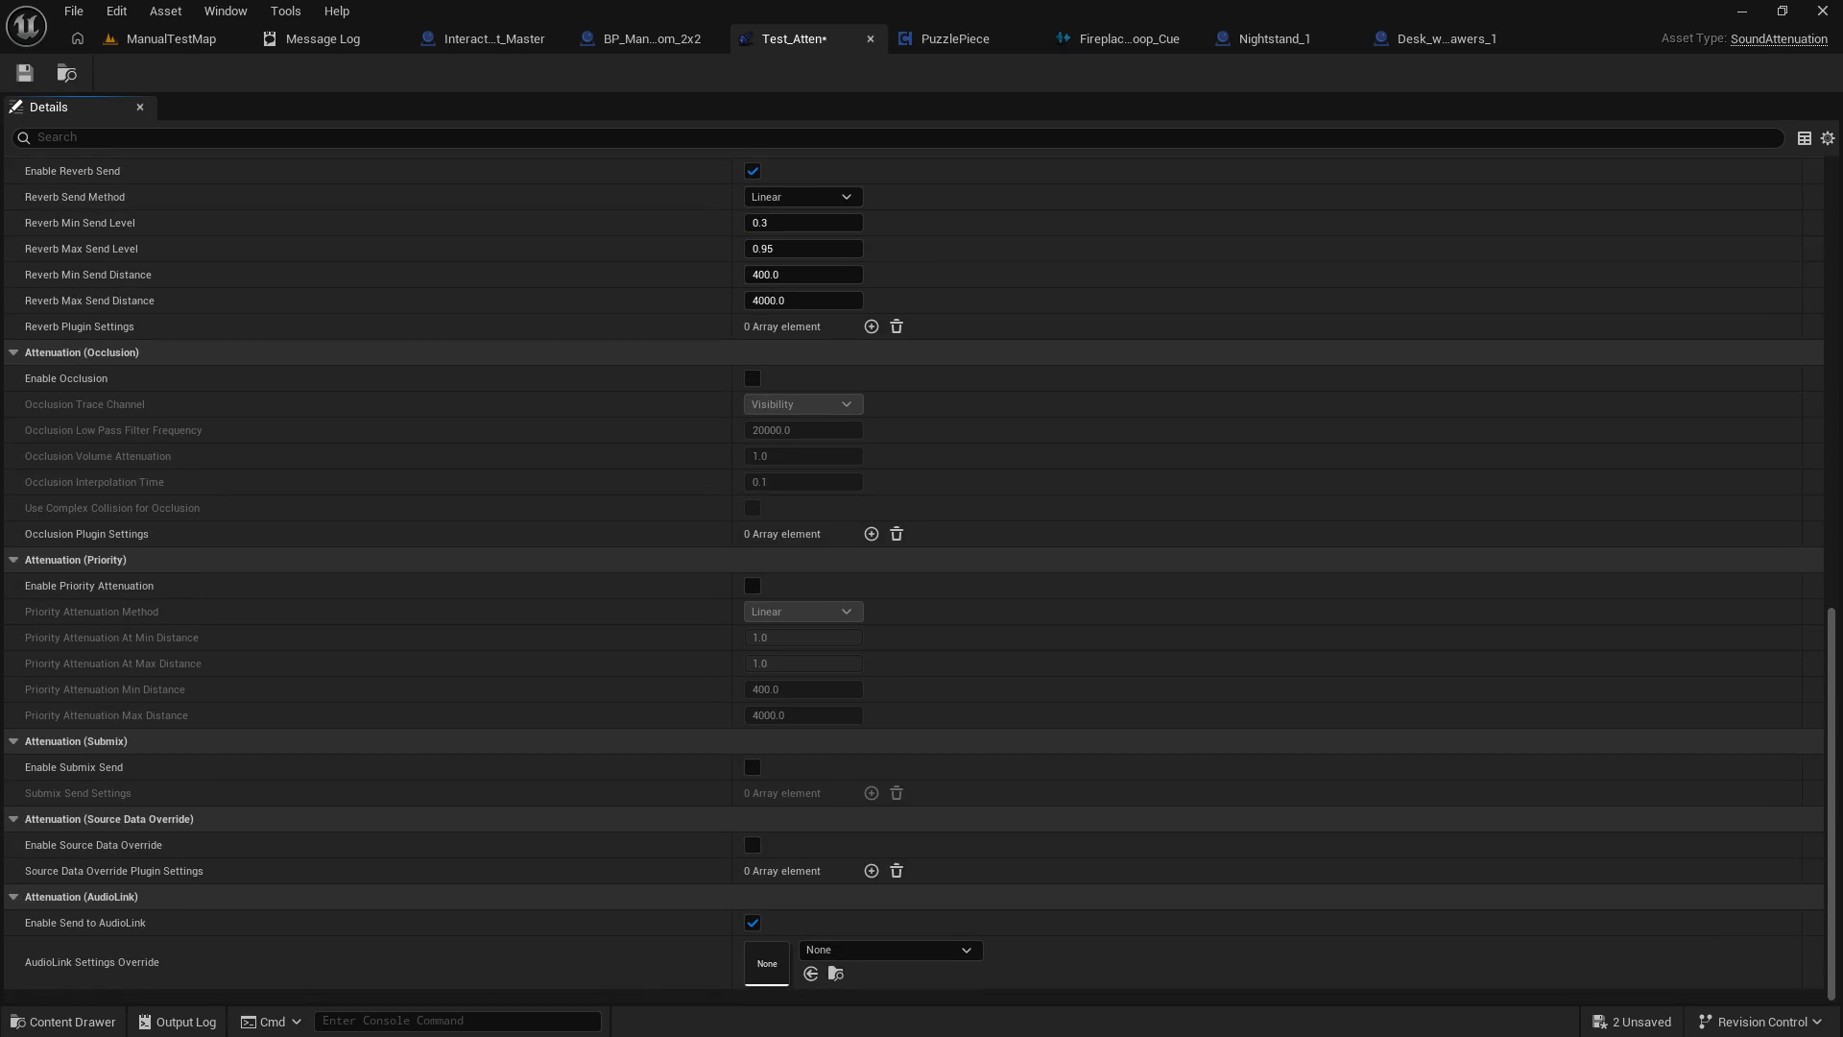
scroll(1053, 925, "up", 10)
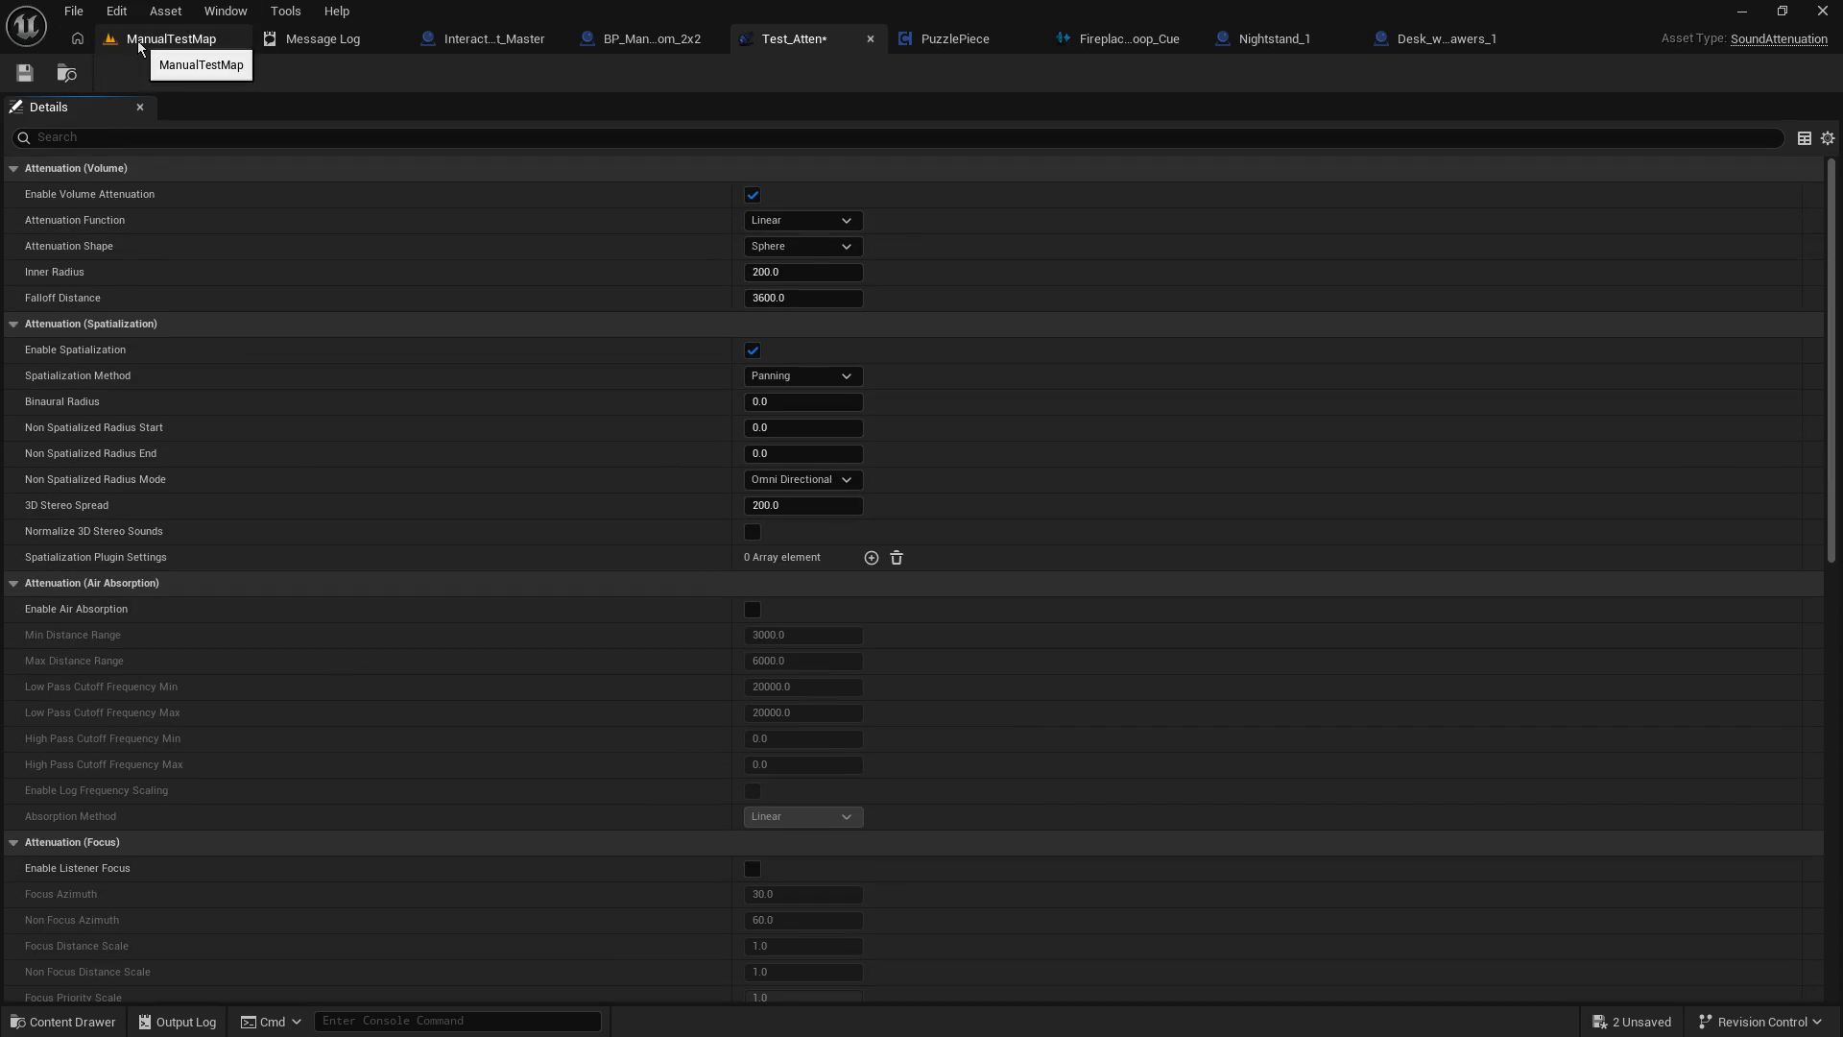
left_click(182, 45)
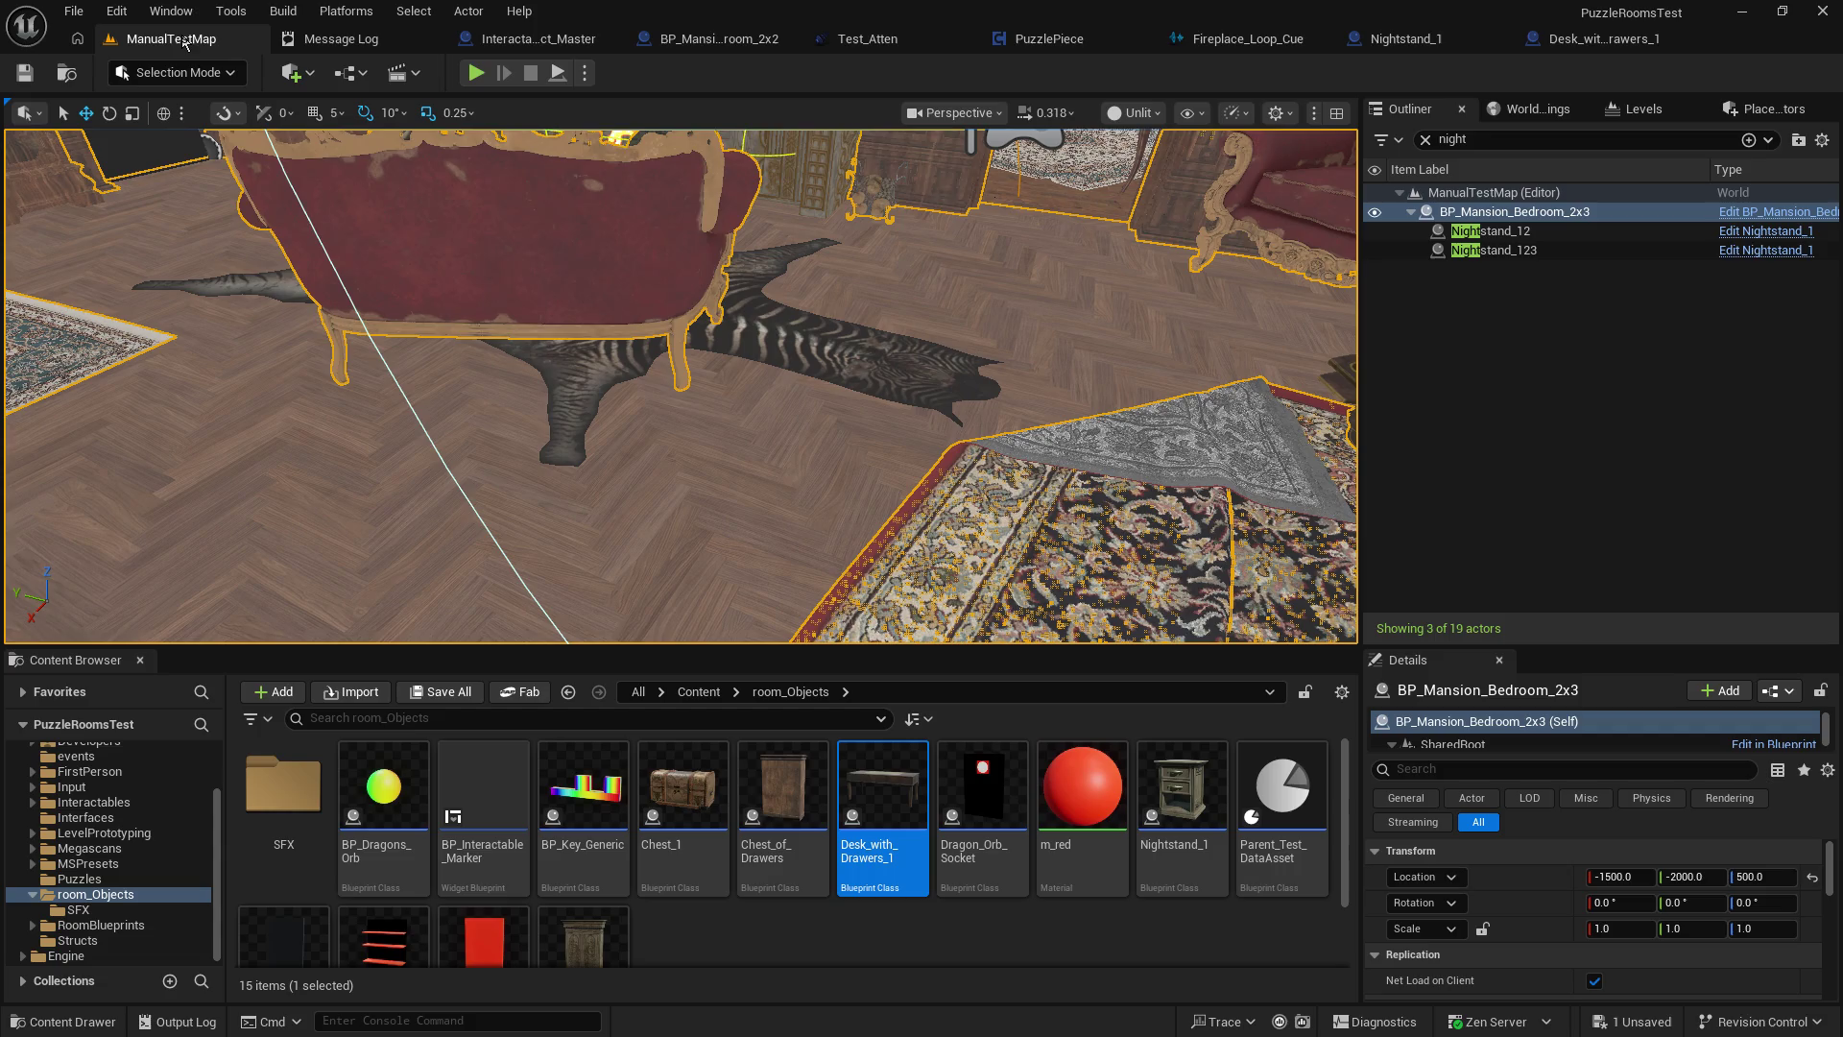
left_click(988, 343)
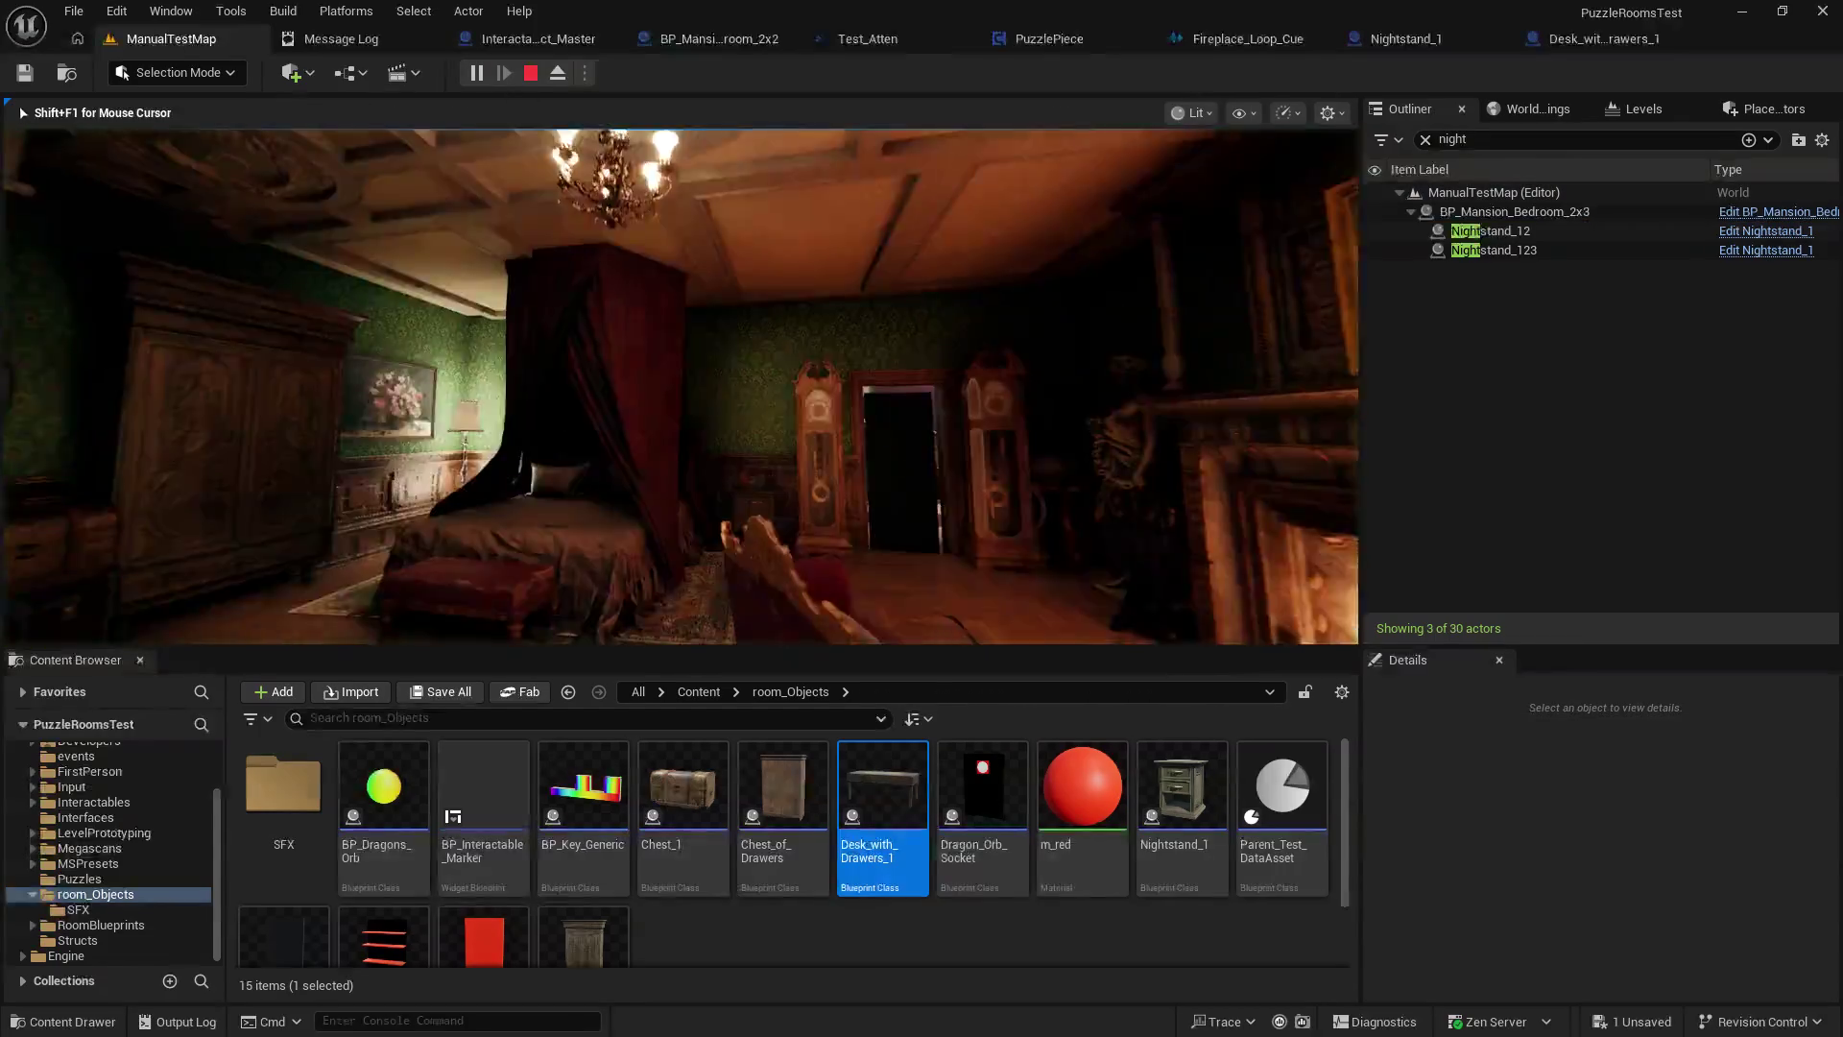
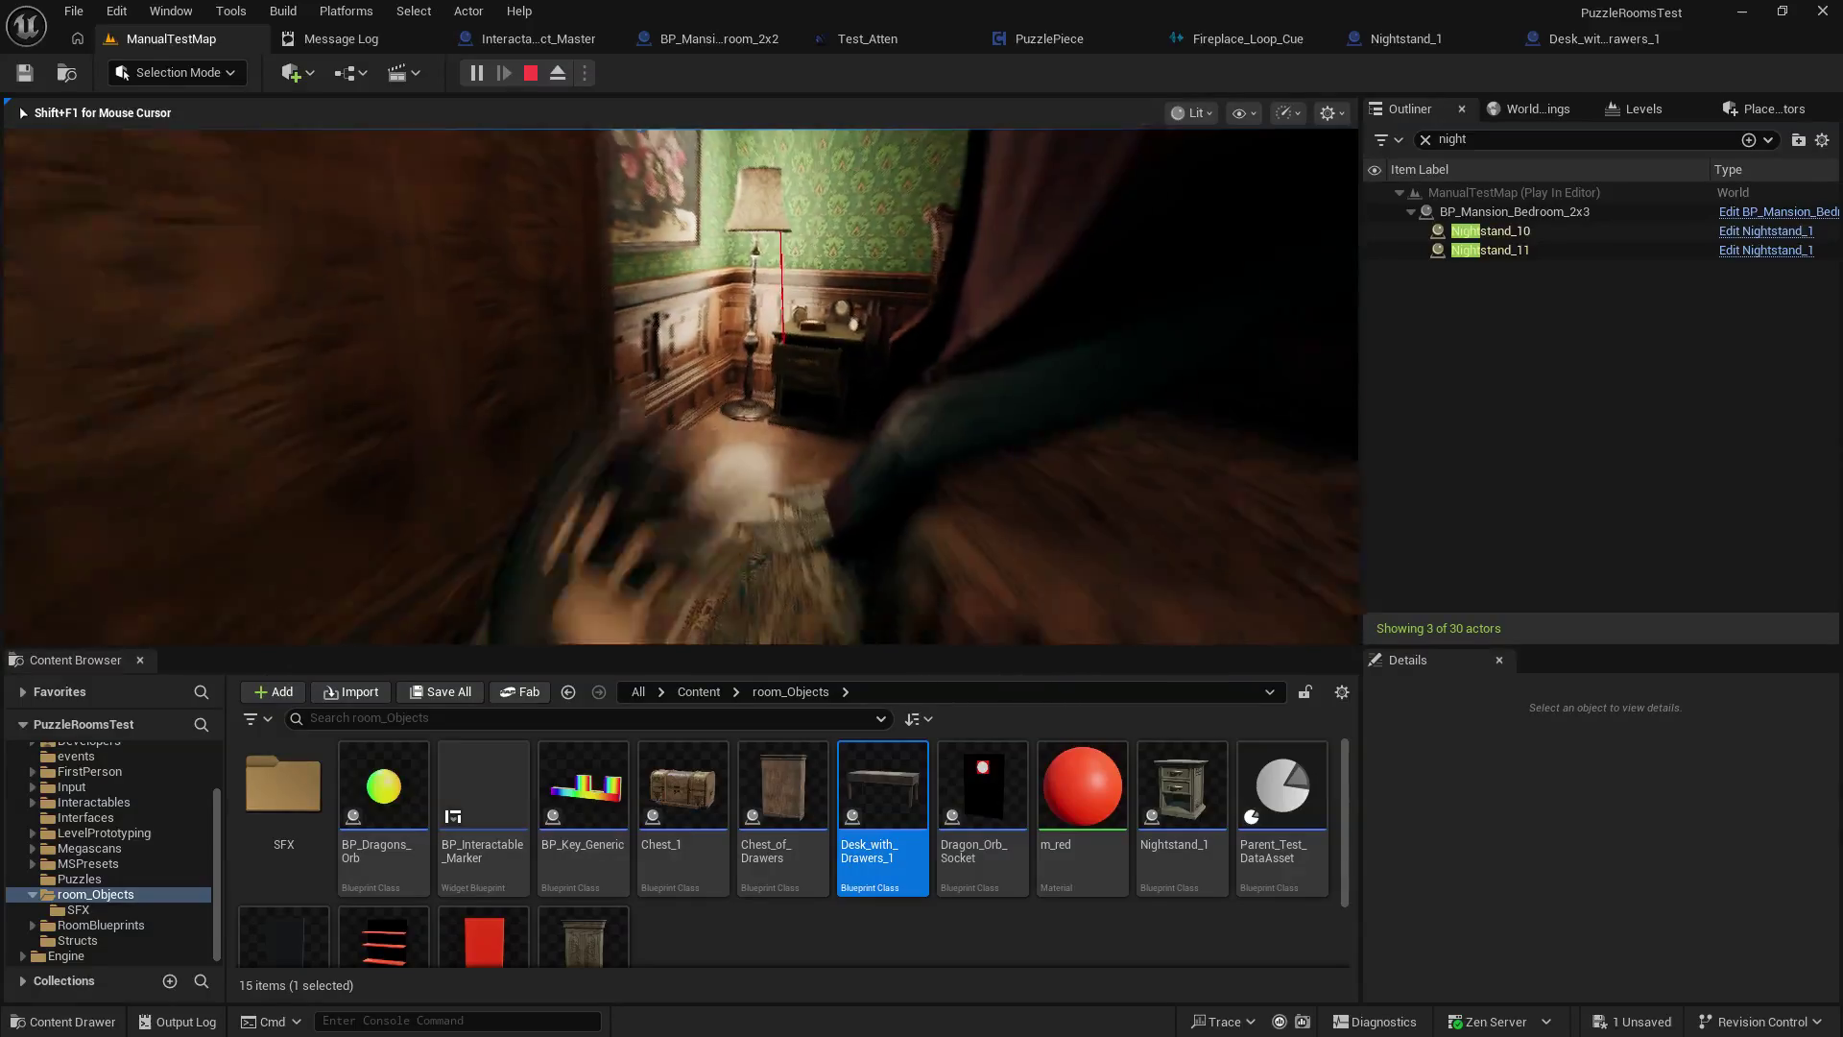
Playtest closing the nightstand drawer, then switch to the Interactable_Object_Master blueprint's event graph.
key("Escape")
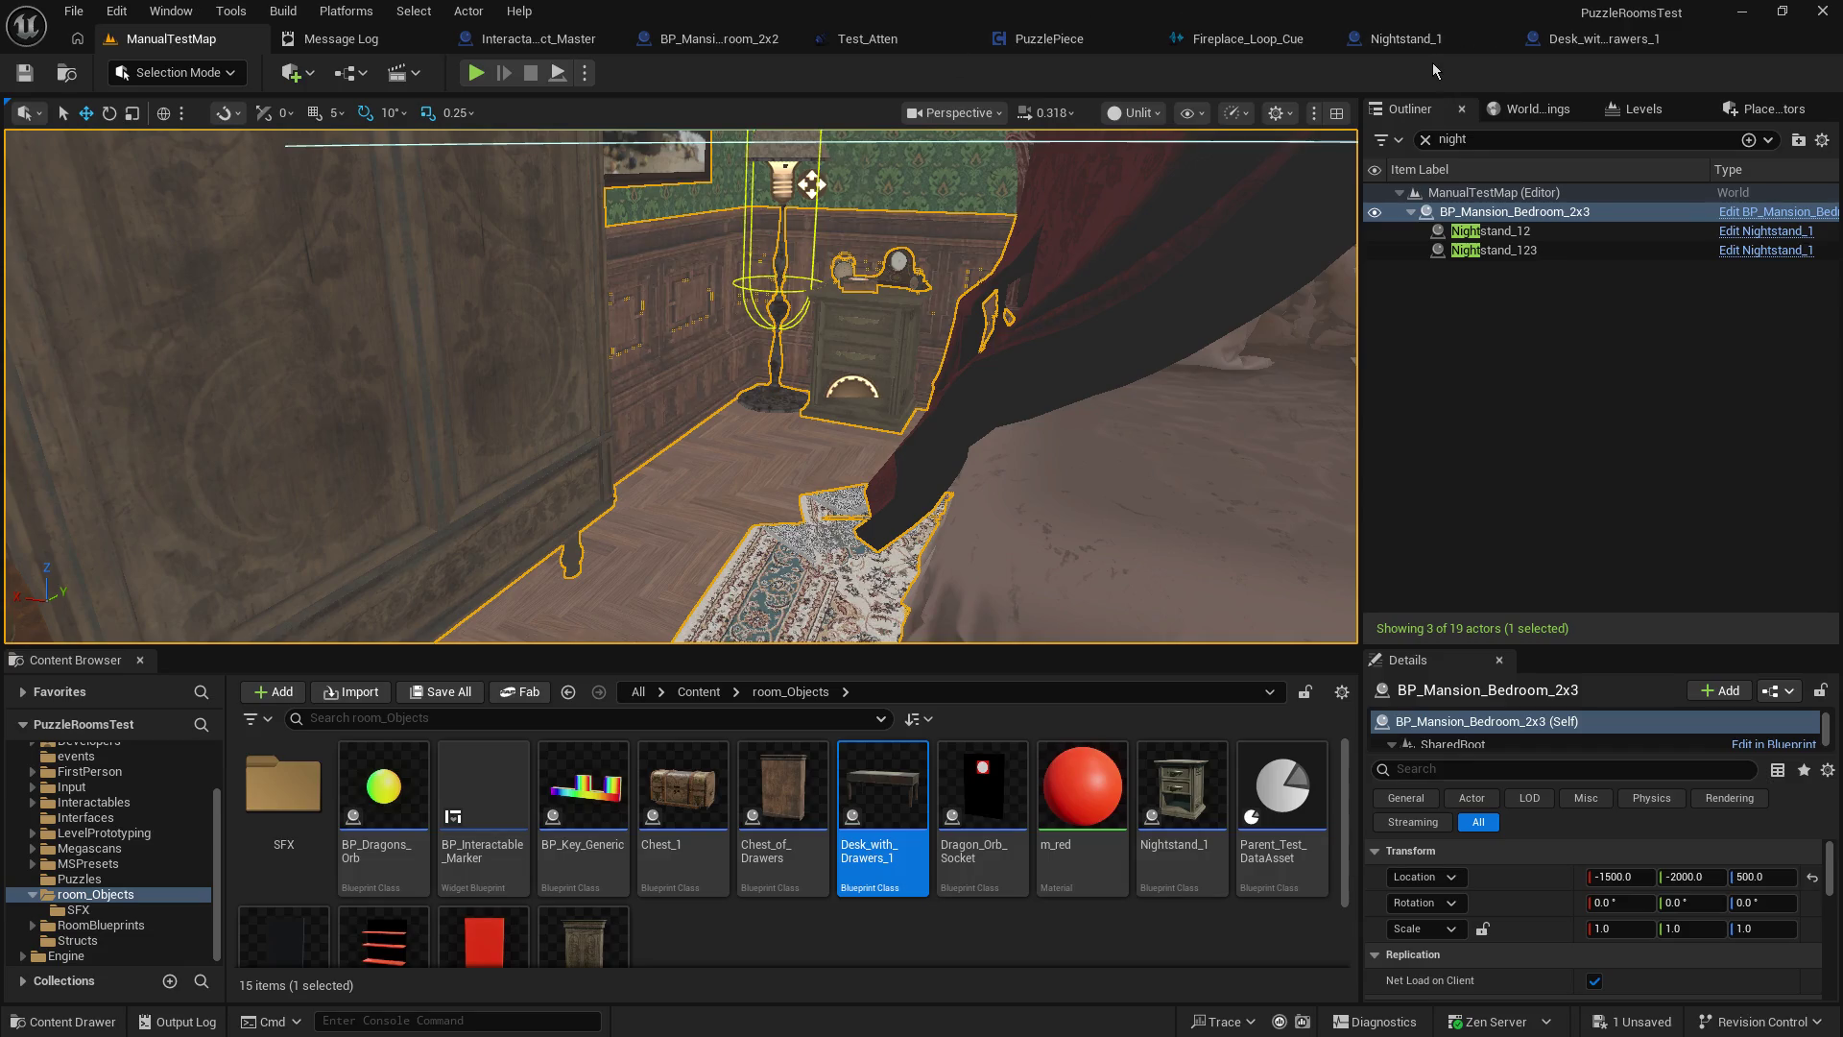
left_click(476, 73)
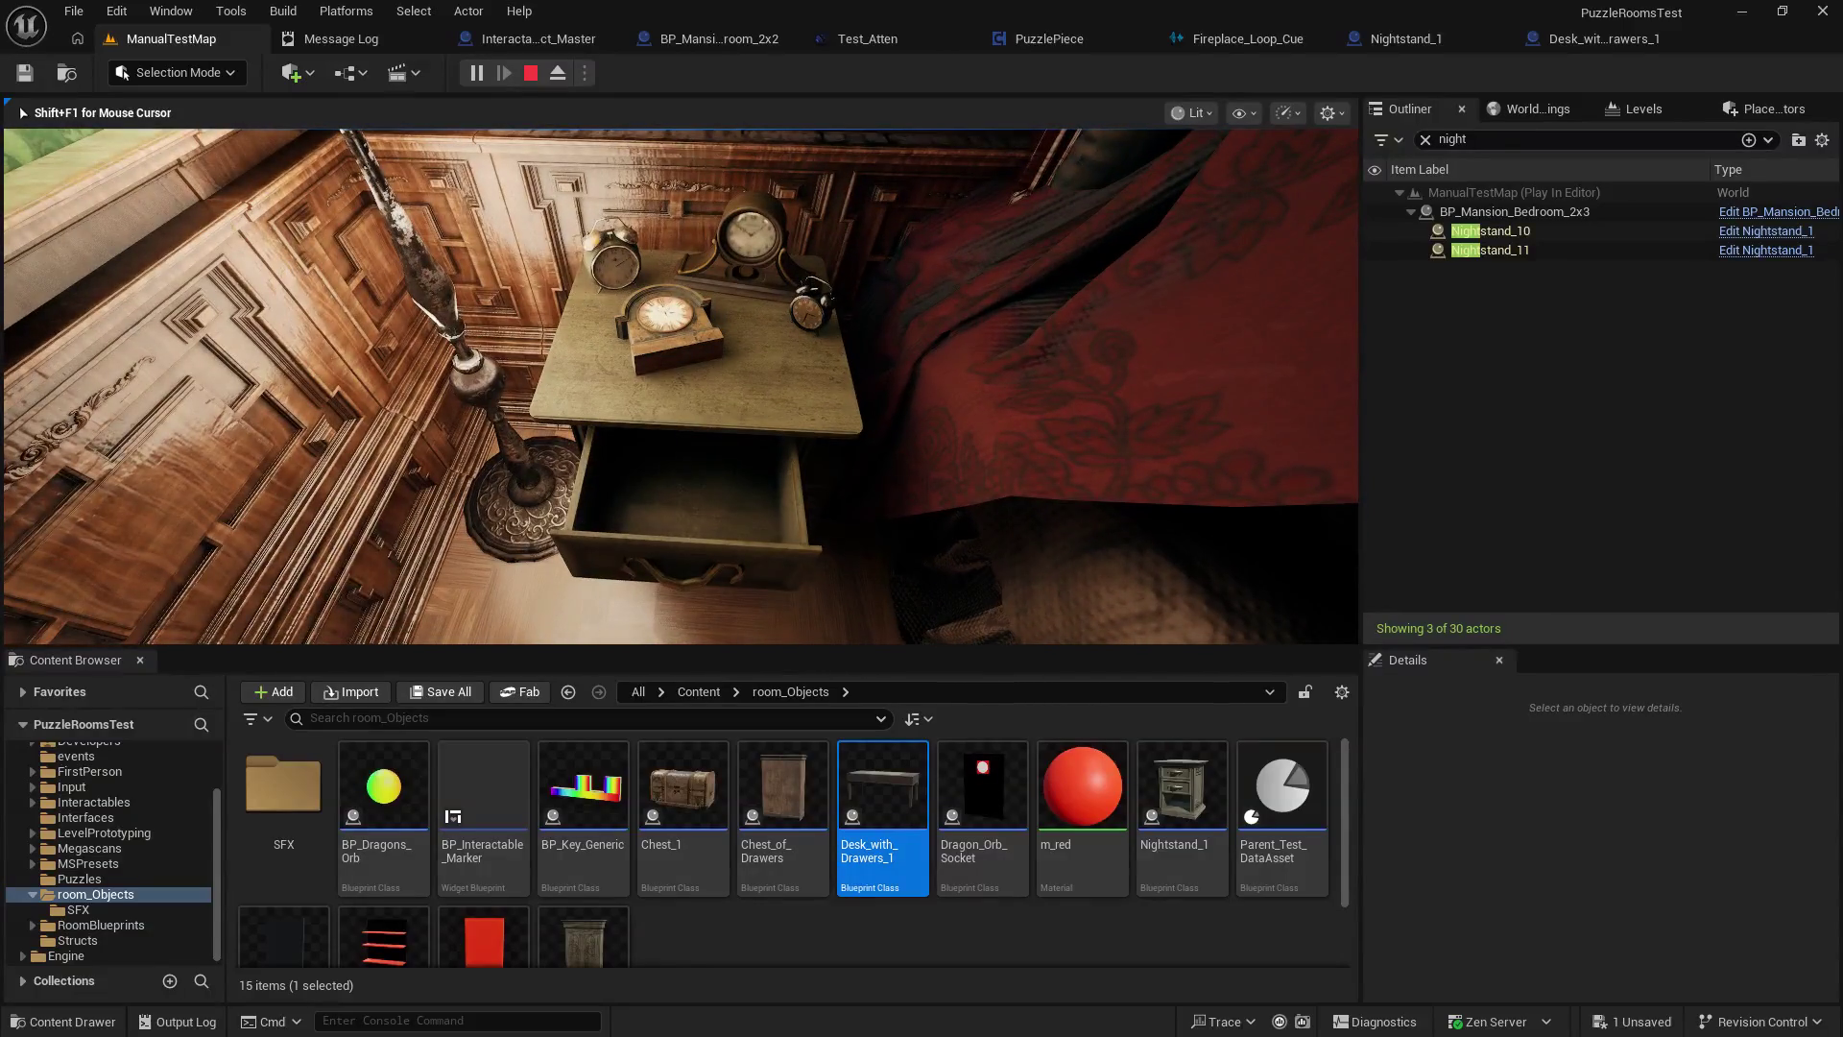
key("e")
key("Escape")
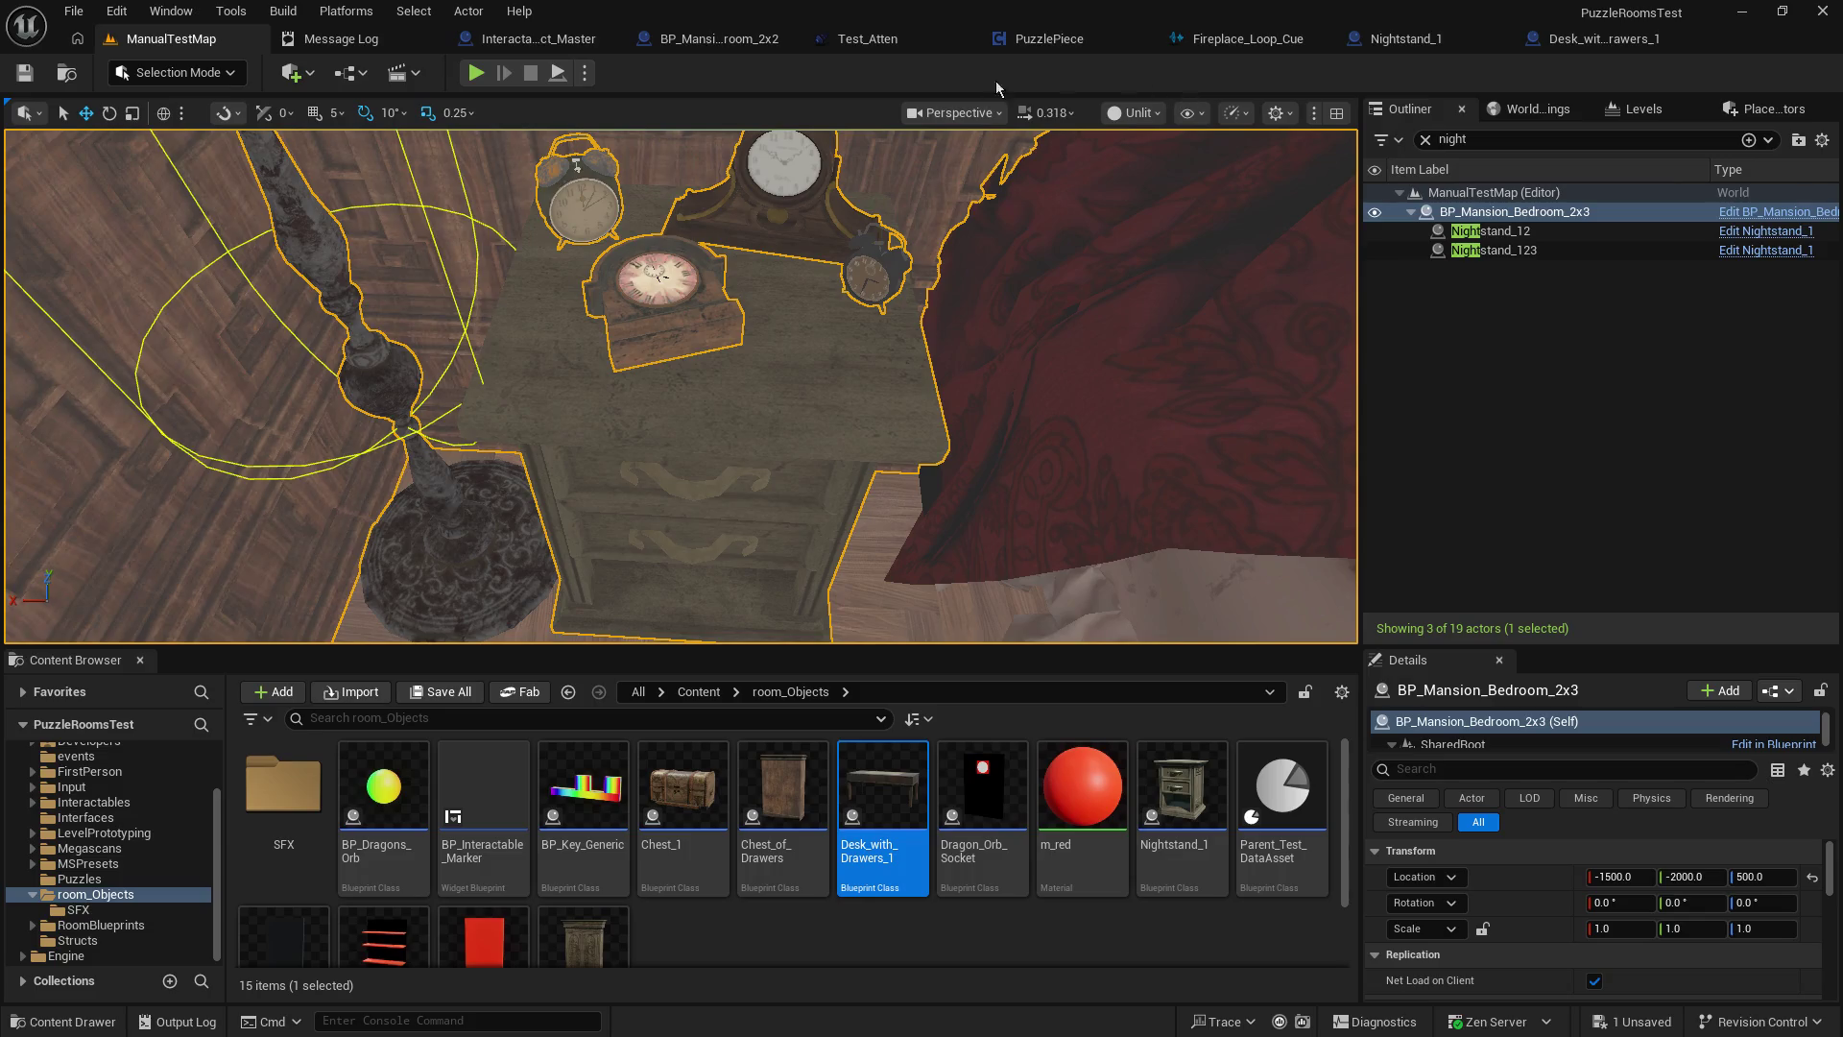
left_click(538, 38)
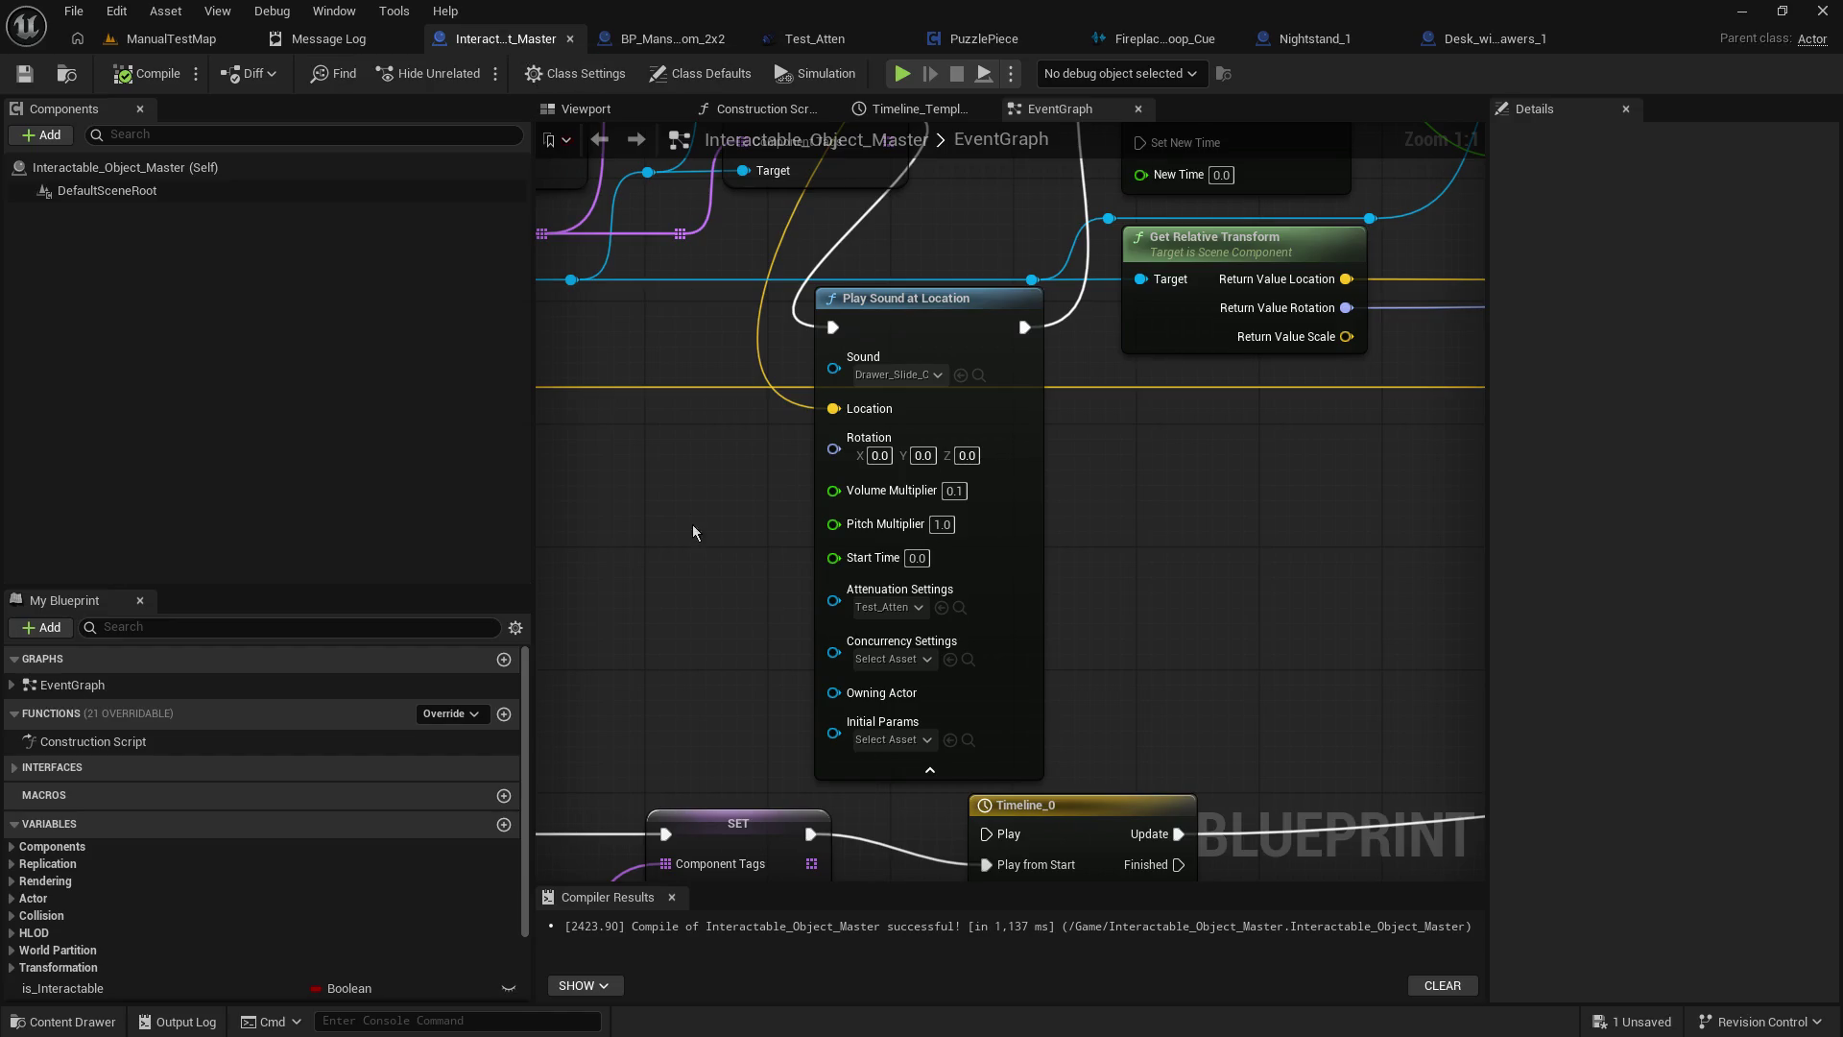
Break the yellow location wire near Play Sound at Location and drag from the Scene Component pin.
left_click_drag(693, 531, 775, 37)
mouse_move(1392, 672)
left_mouse_down()
mouse_move(589, 676)
mouse_move(1242, 679)
mouse_move(1201, 625)
mouse_move(1200, 230)
mouse_move(1205, 272)
mouse_move(1476, 461)
mouse_move(938, 608)
mouse_move(183, 615)
left_mouse_up()
scroll(883, 545, "down", 3)
mouse_move(883, 545)
left_mouse_down()
mouse_move(1128, 664)
mouse_move(1127, 847)
mouse_move(1075, 775)
mouse_move(800, 569)
mouse_move(781, 605)
mouse_move(659, 662)
mouse_move(664, 730)
left_mouse_up()
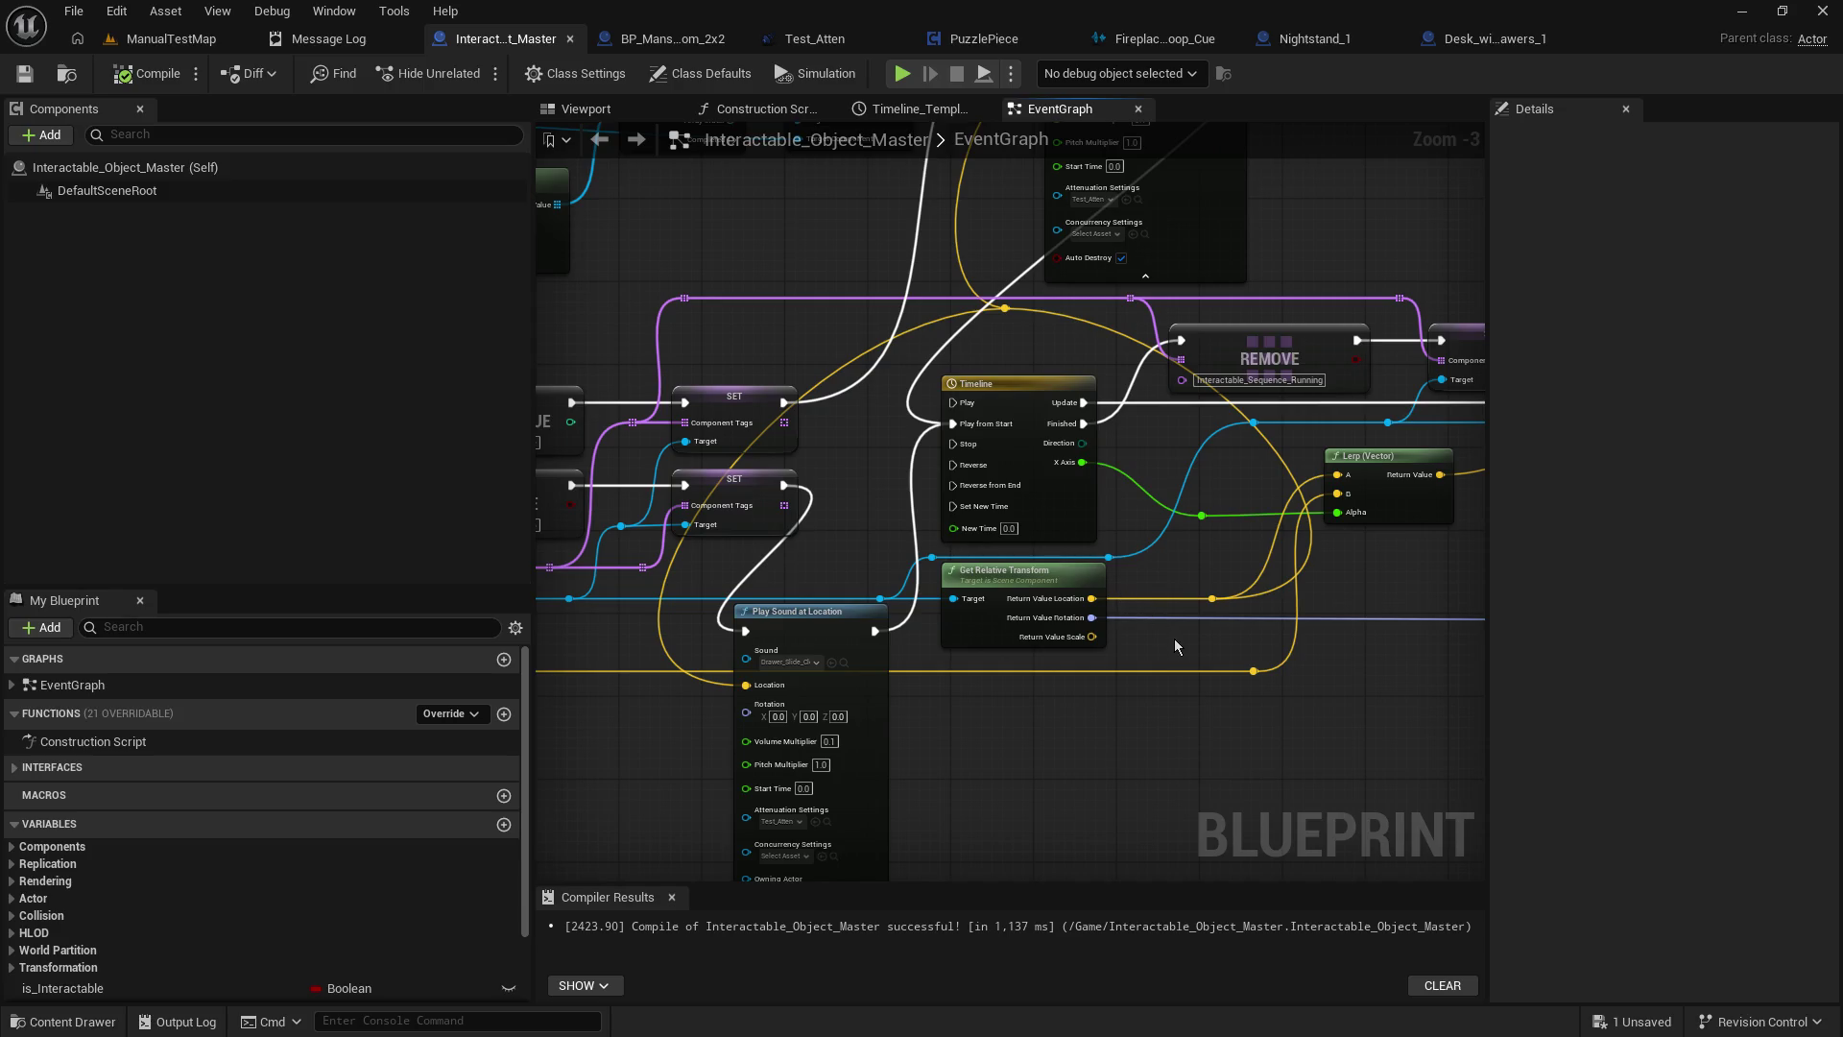
scroll(1160, 642, "up", 2)
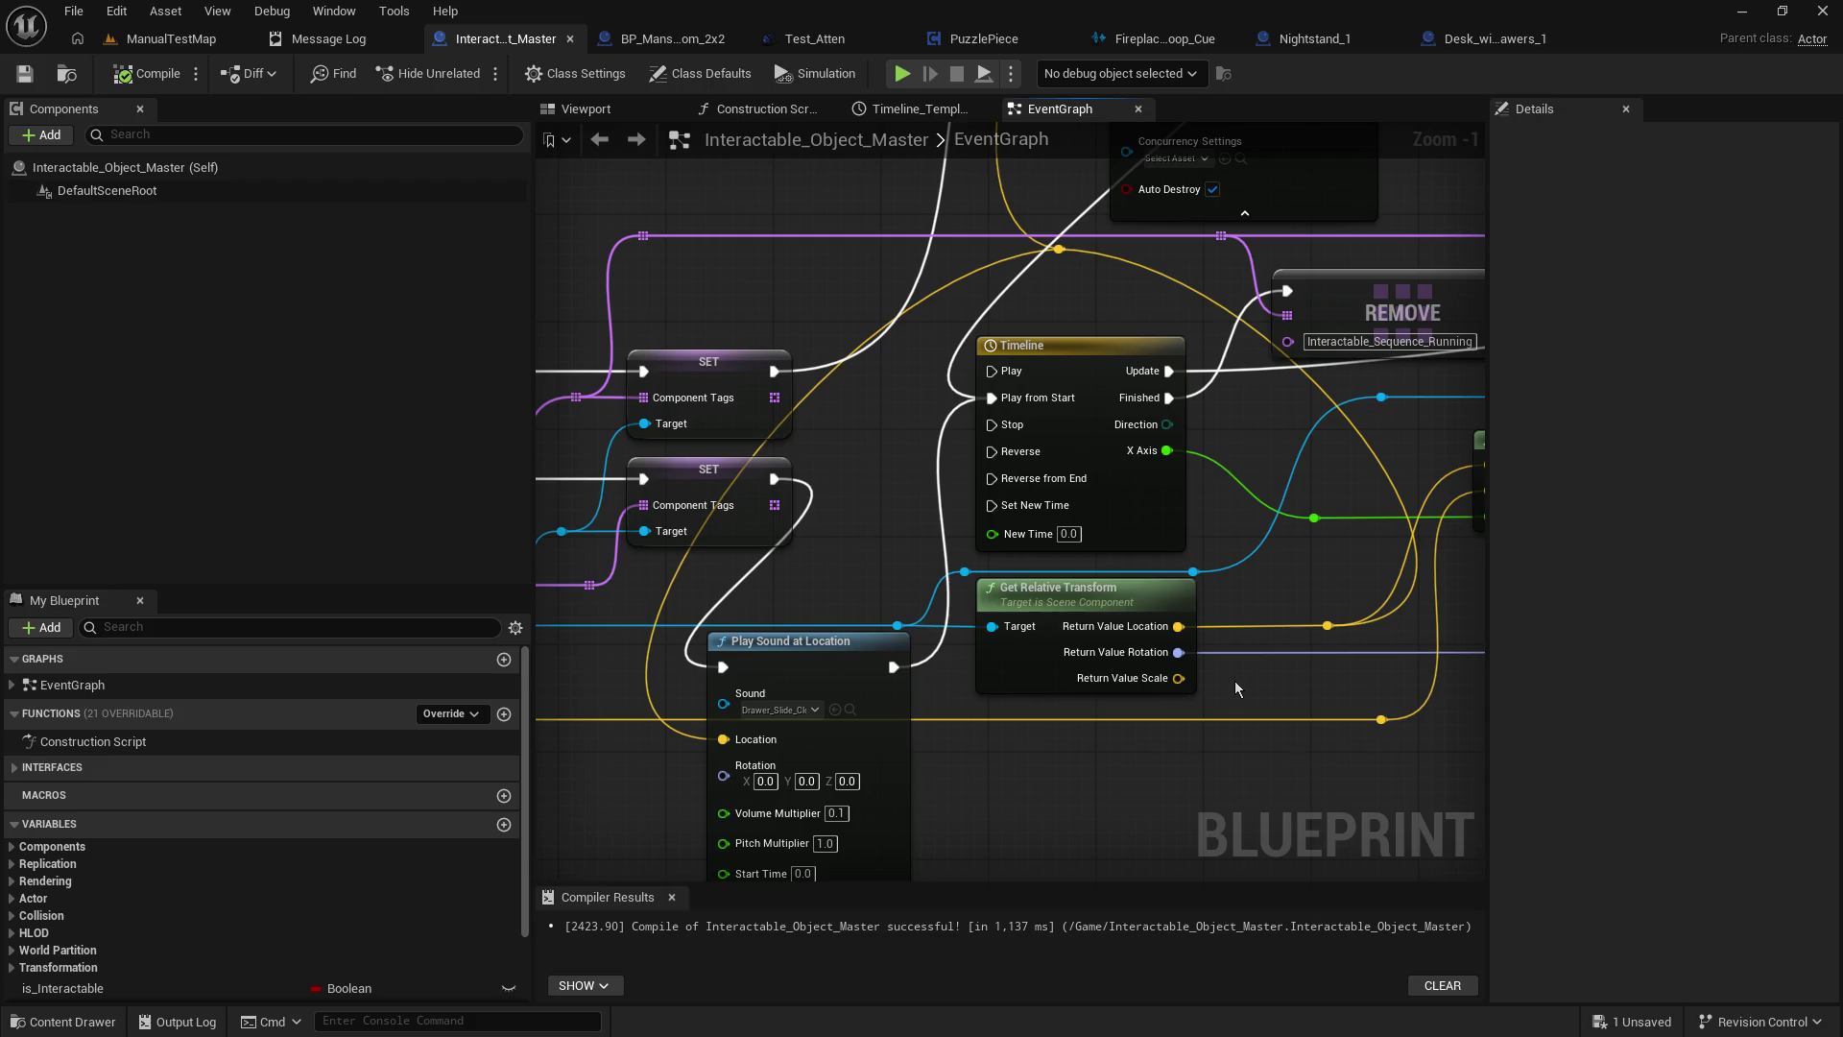
left_click(1150, 270, "alt")
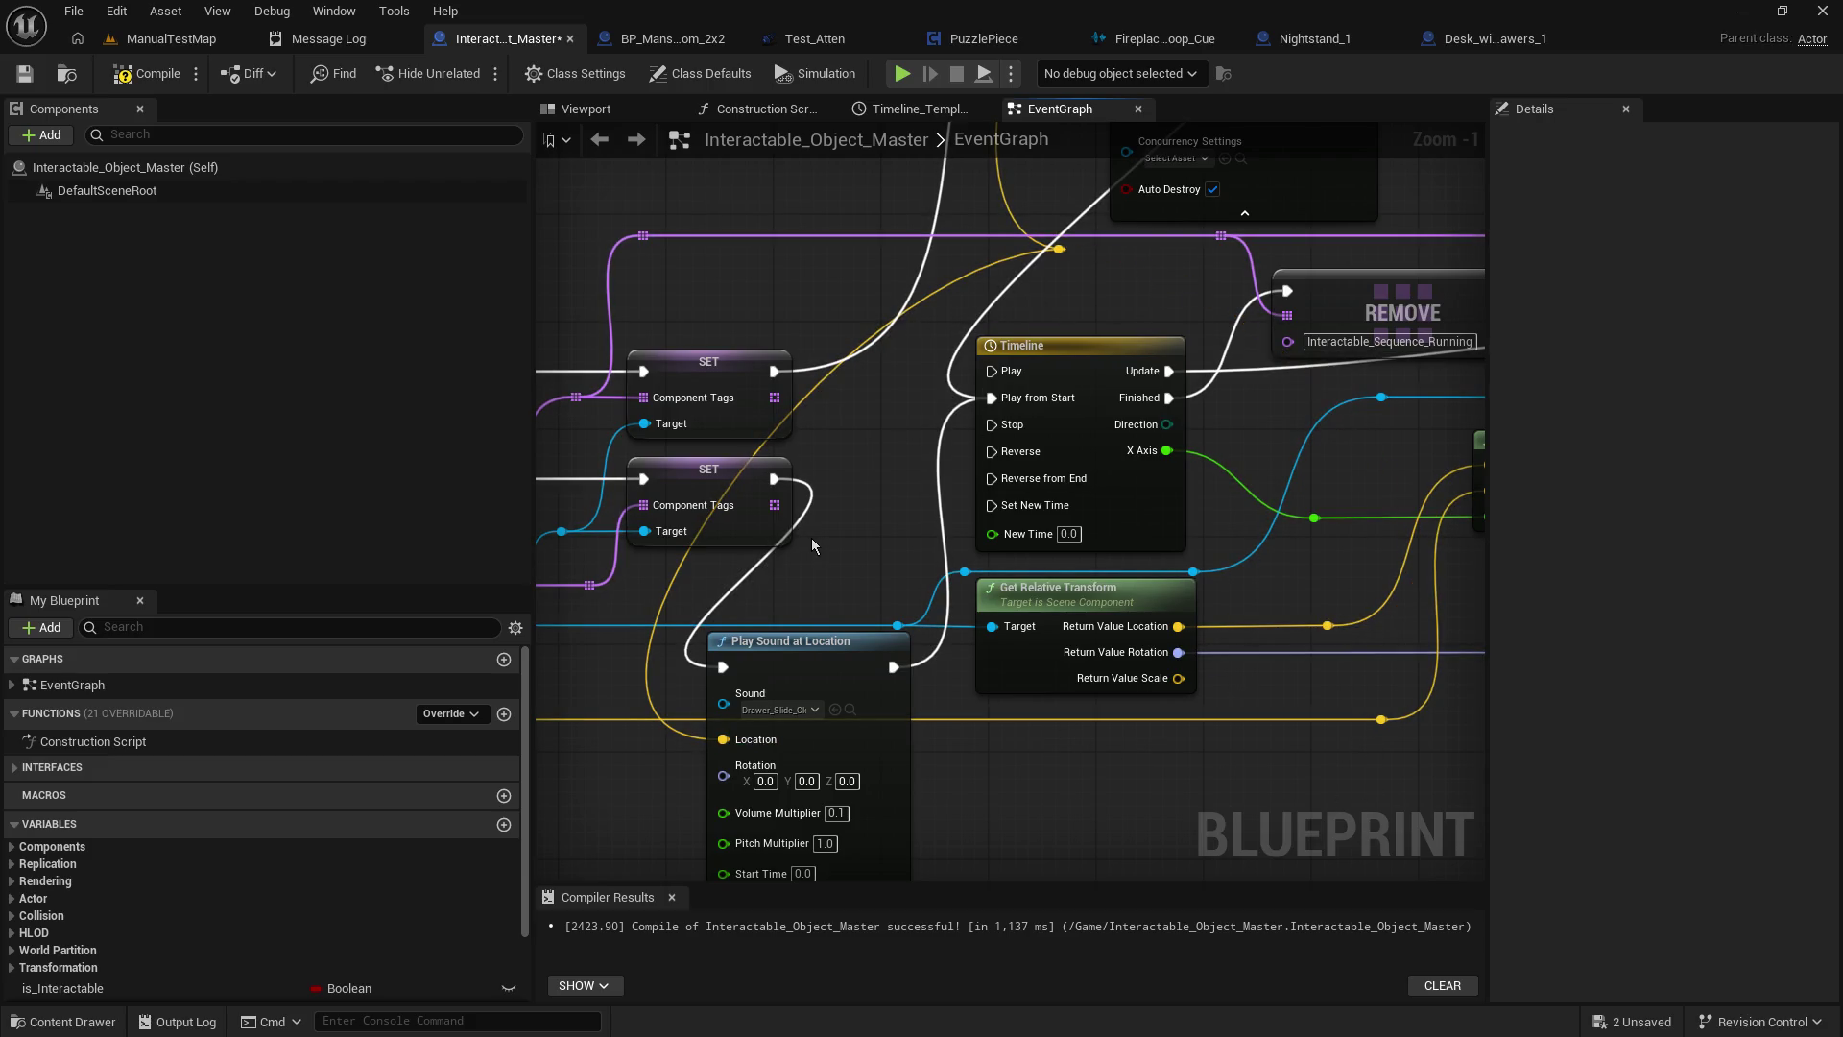
left_click_drag(812, 545, 961, 572)
left_click_drag(1048, 657, 1024, 516)
Search the scene component's action menu for 'get world' and 'loca', then cancel.
type("get world")
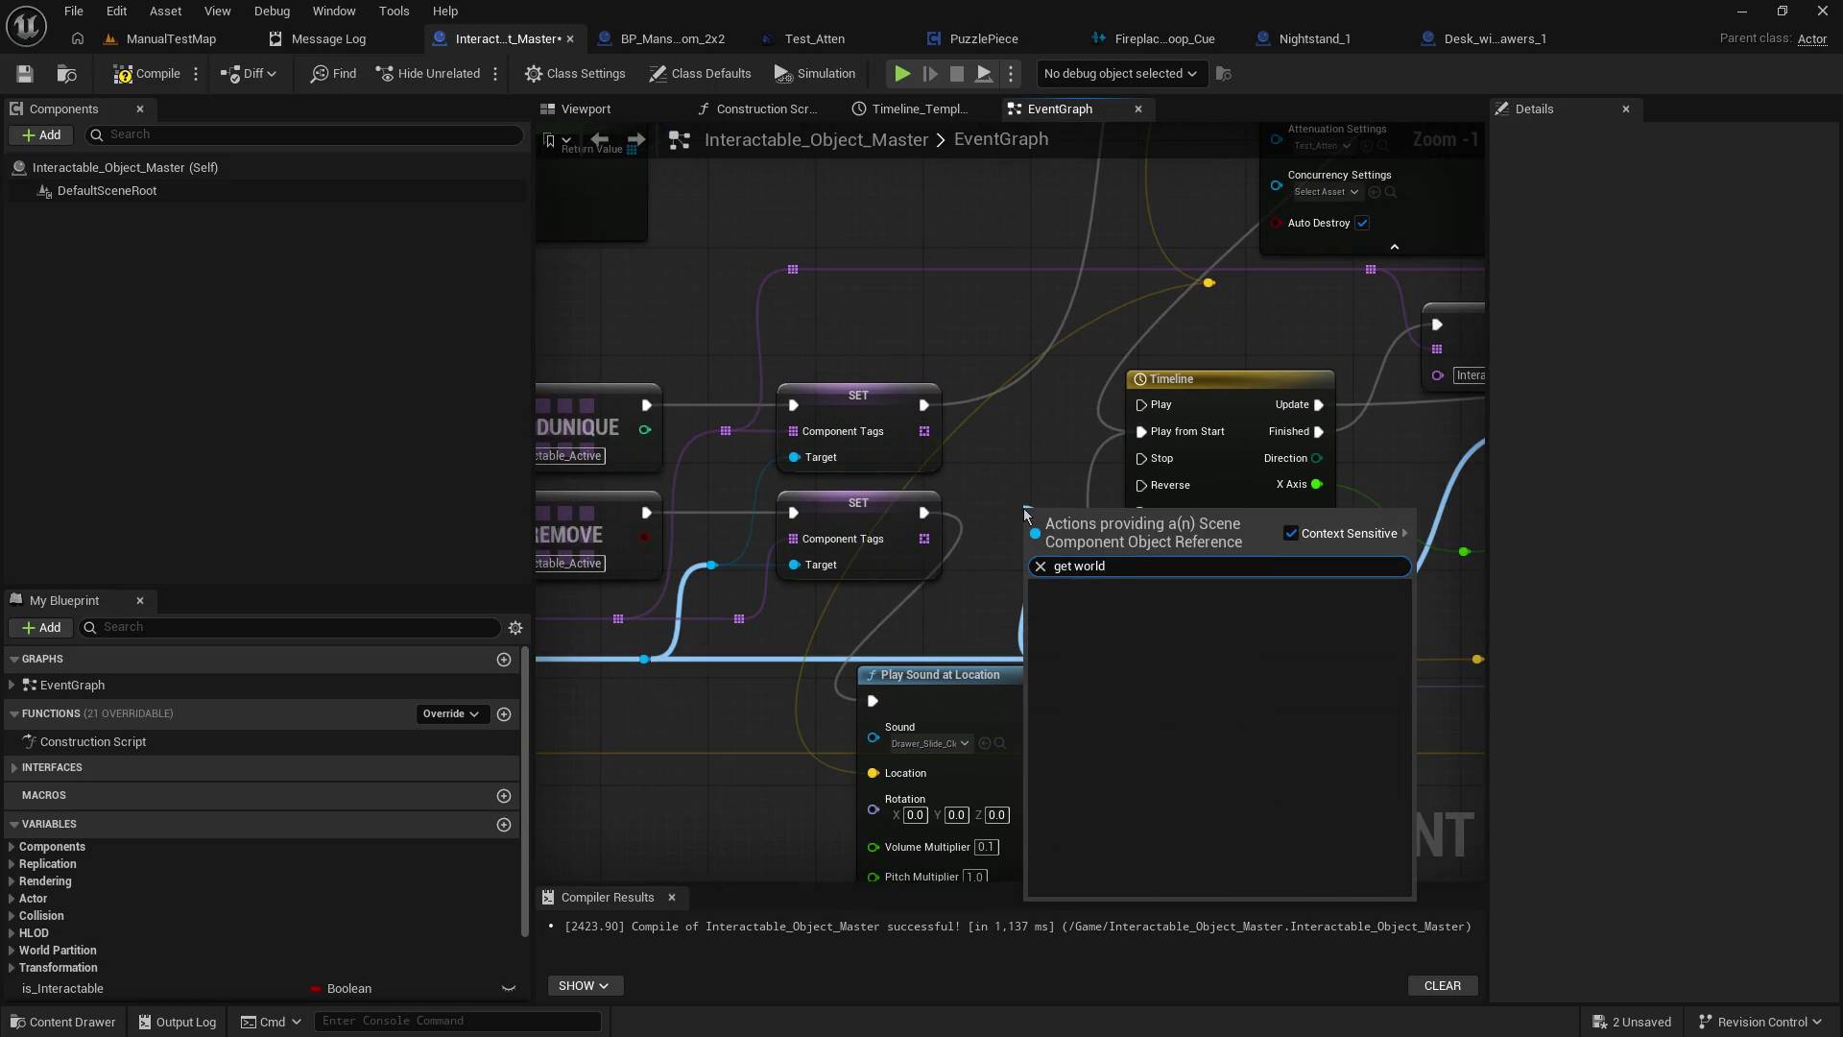
key("BackSpace")
key("BackSpace")
key("BackSpace")
type("loca")
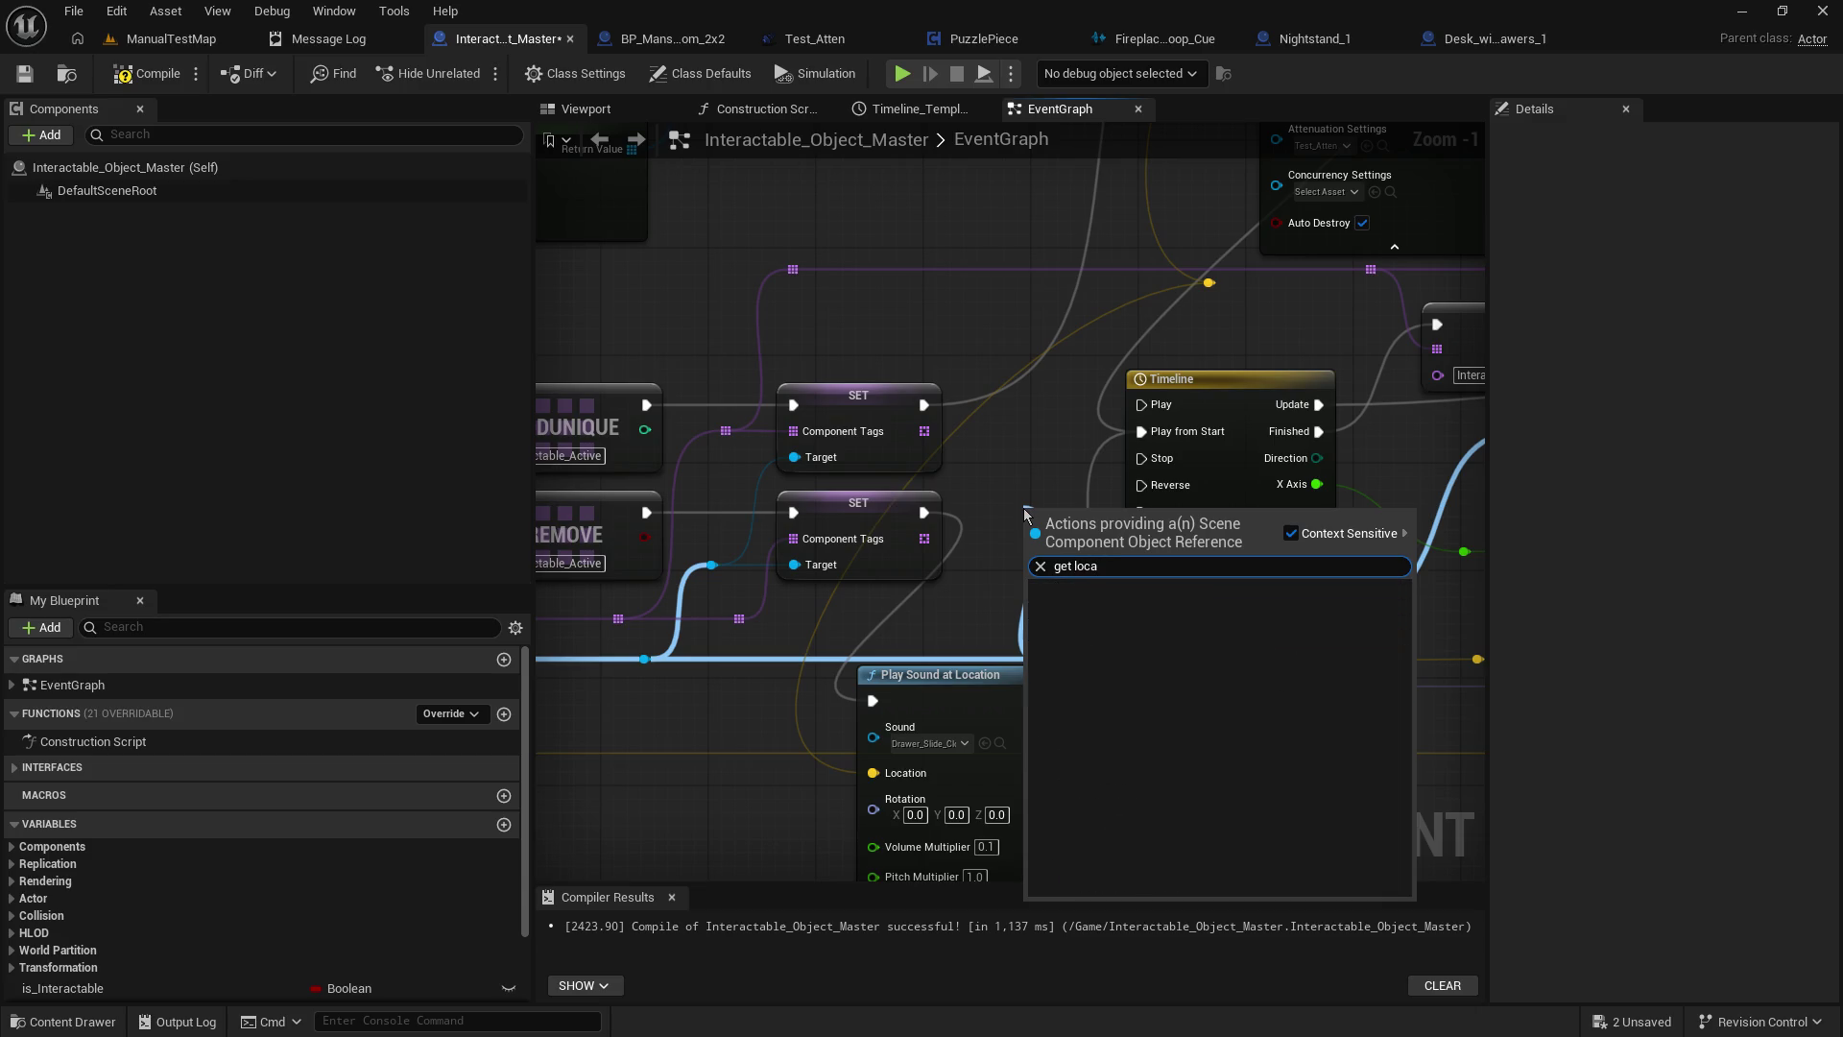
key("Return")
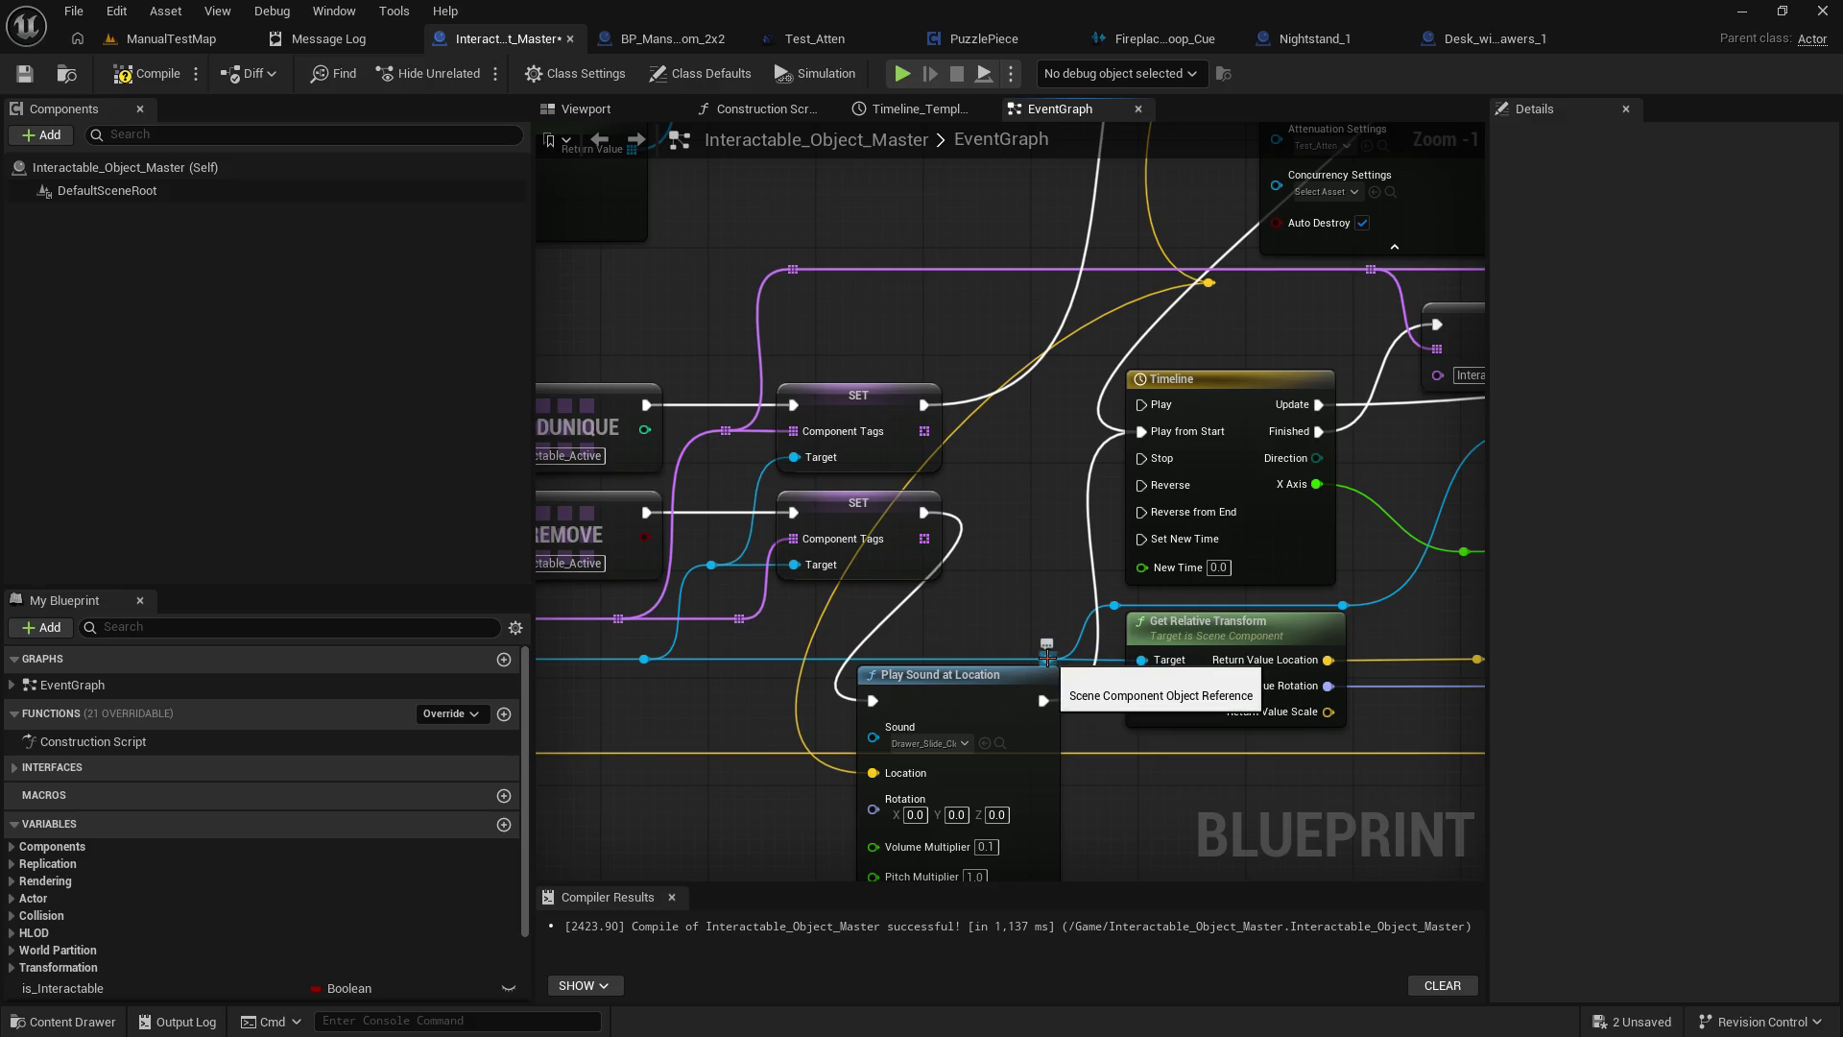
Try a 'get tra' search from the Scene Component pin, reposition the graph, and reopen the action menu.
left_click_drag(1047, 658, 1025, 559)
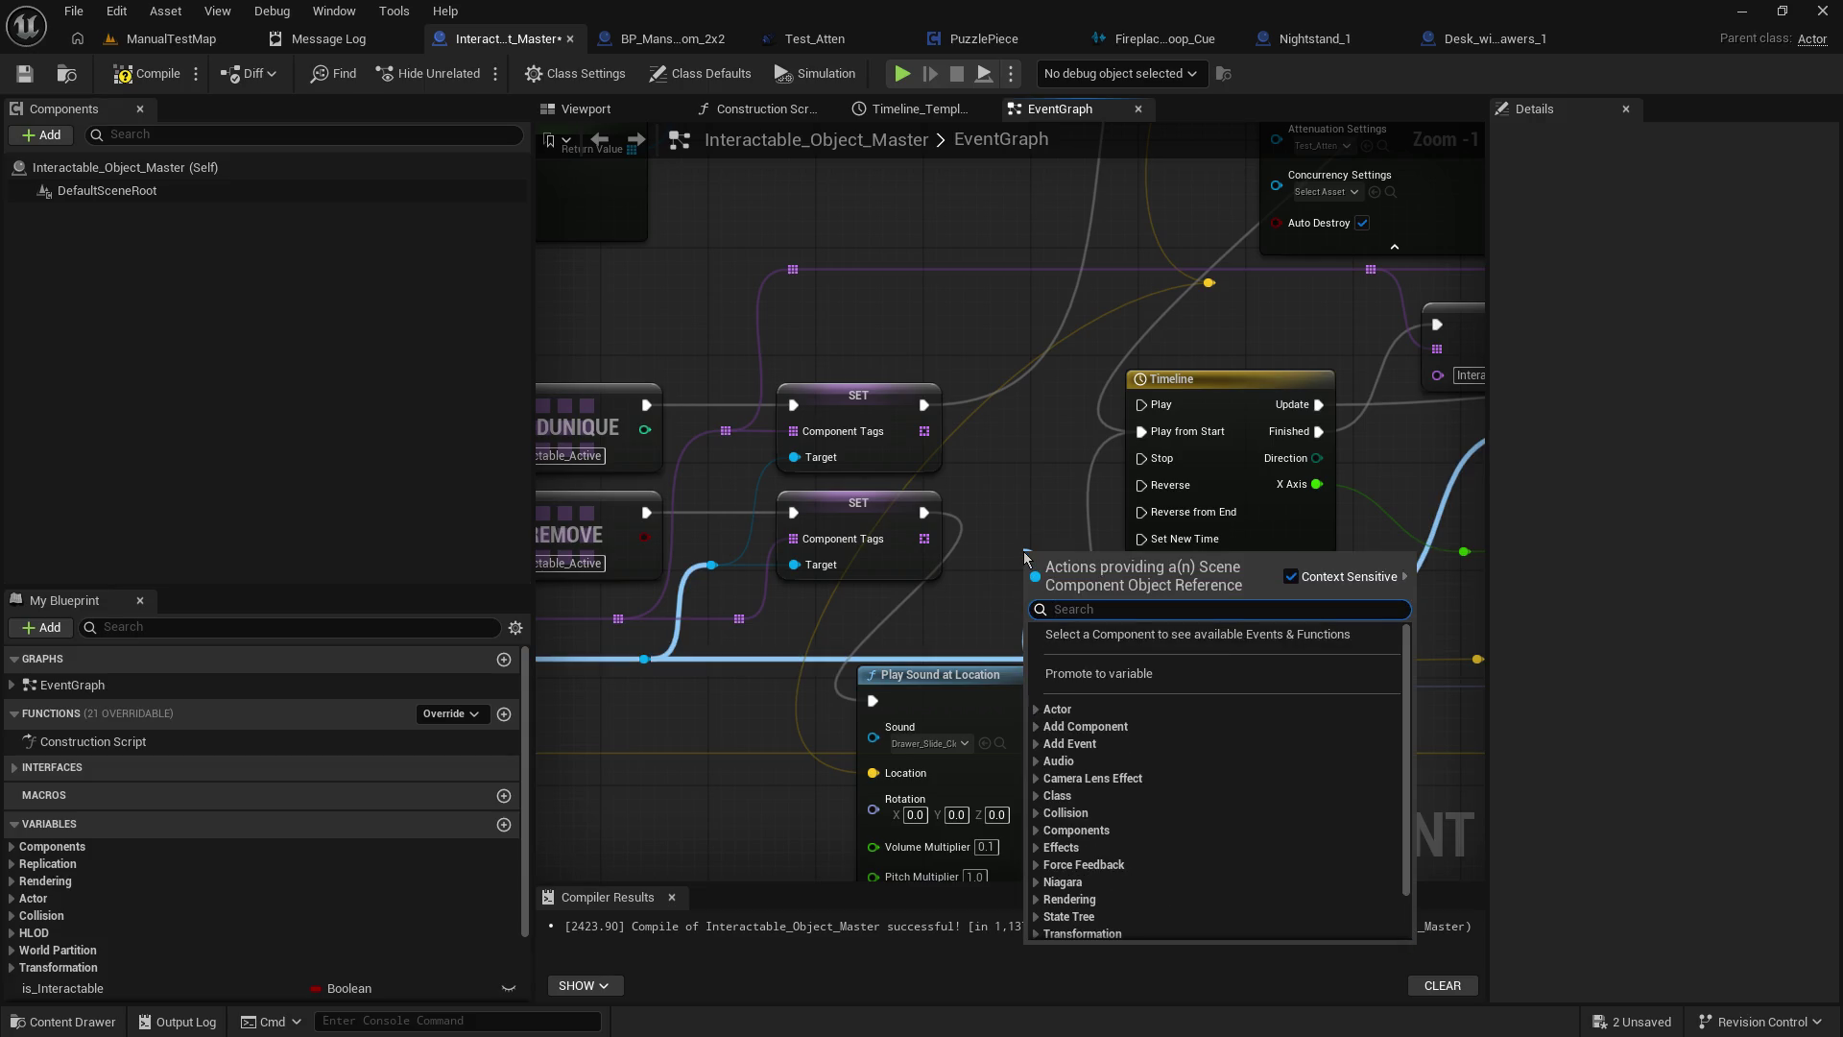
type("get")
type(" loc")
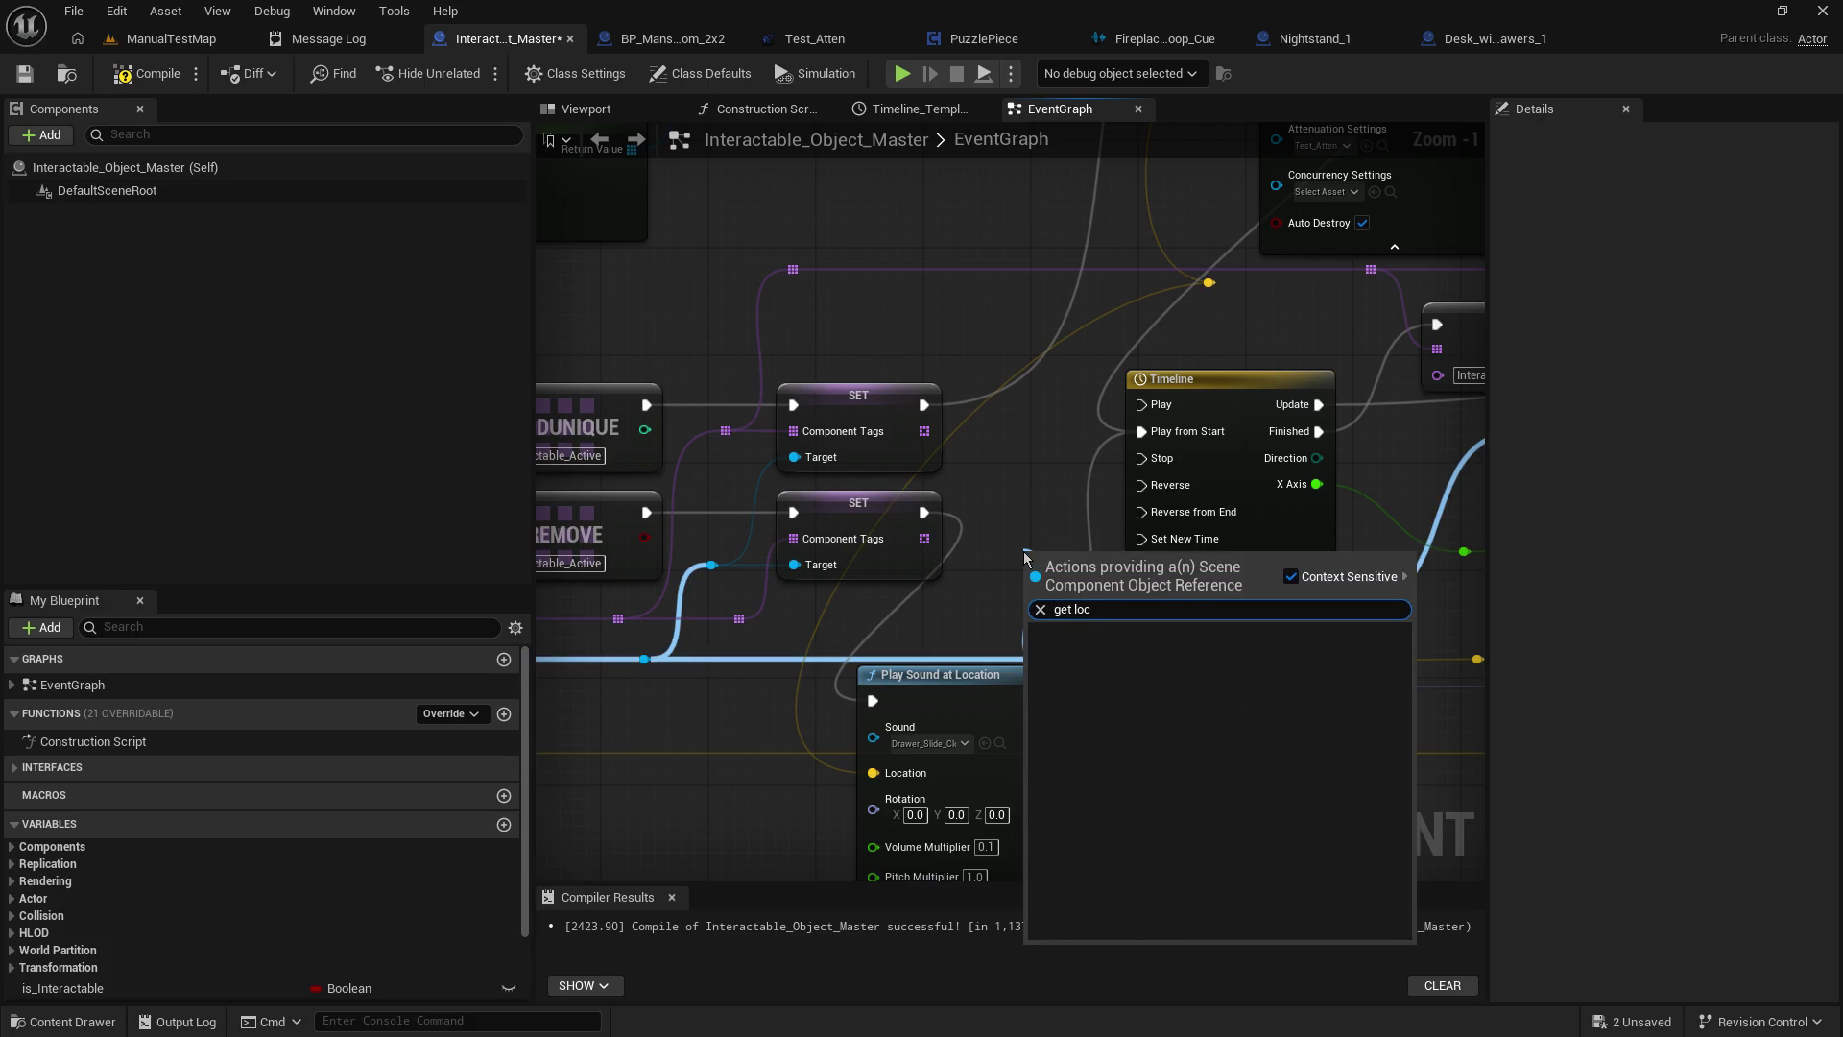
key("BackSpace")
key("BackSpace")
key("BackSpace")
type("tra")
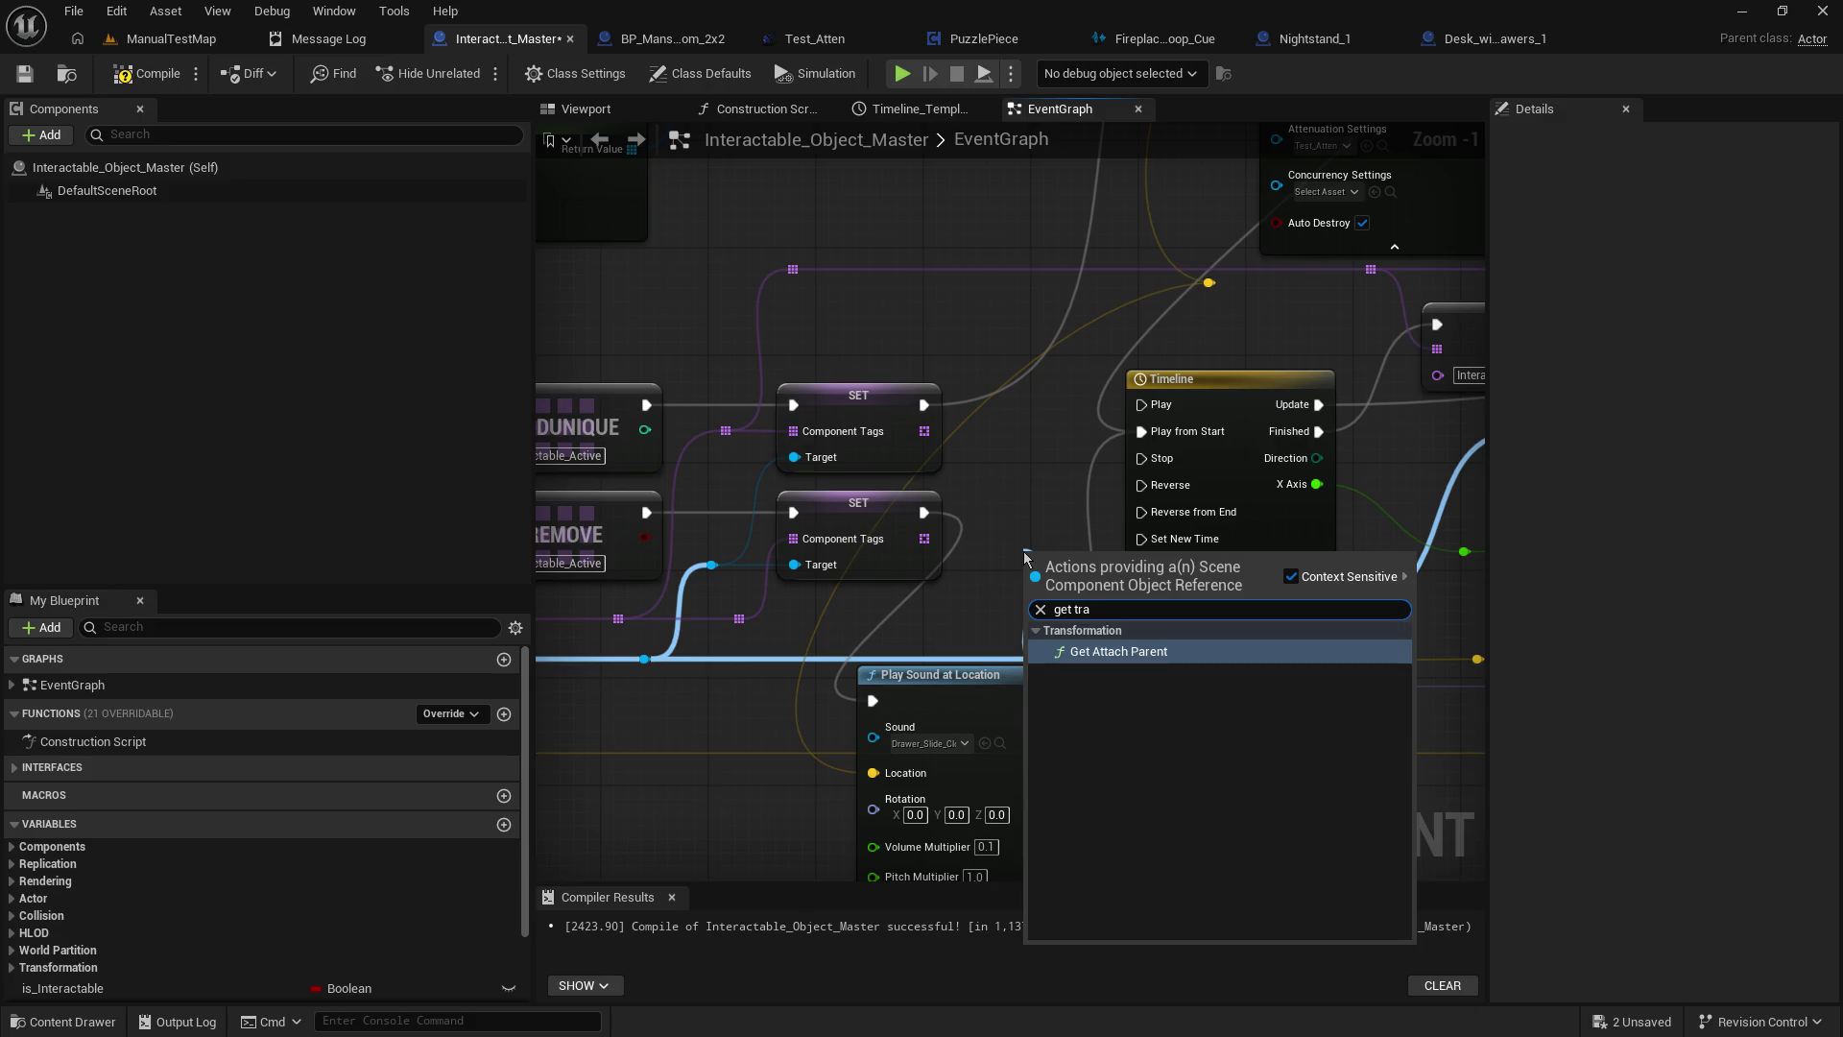
key("Return")
mouse_move(1023, 550)
left_mouse_down()
mouse_move(1177, 384)
mouse_move(823, 425)
left_mouse_up()
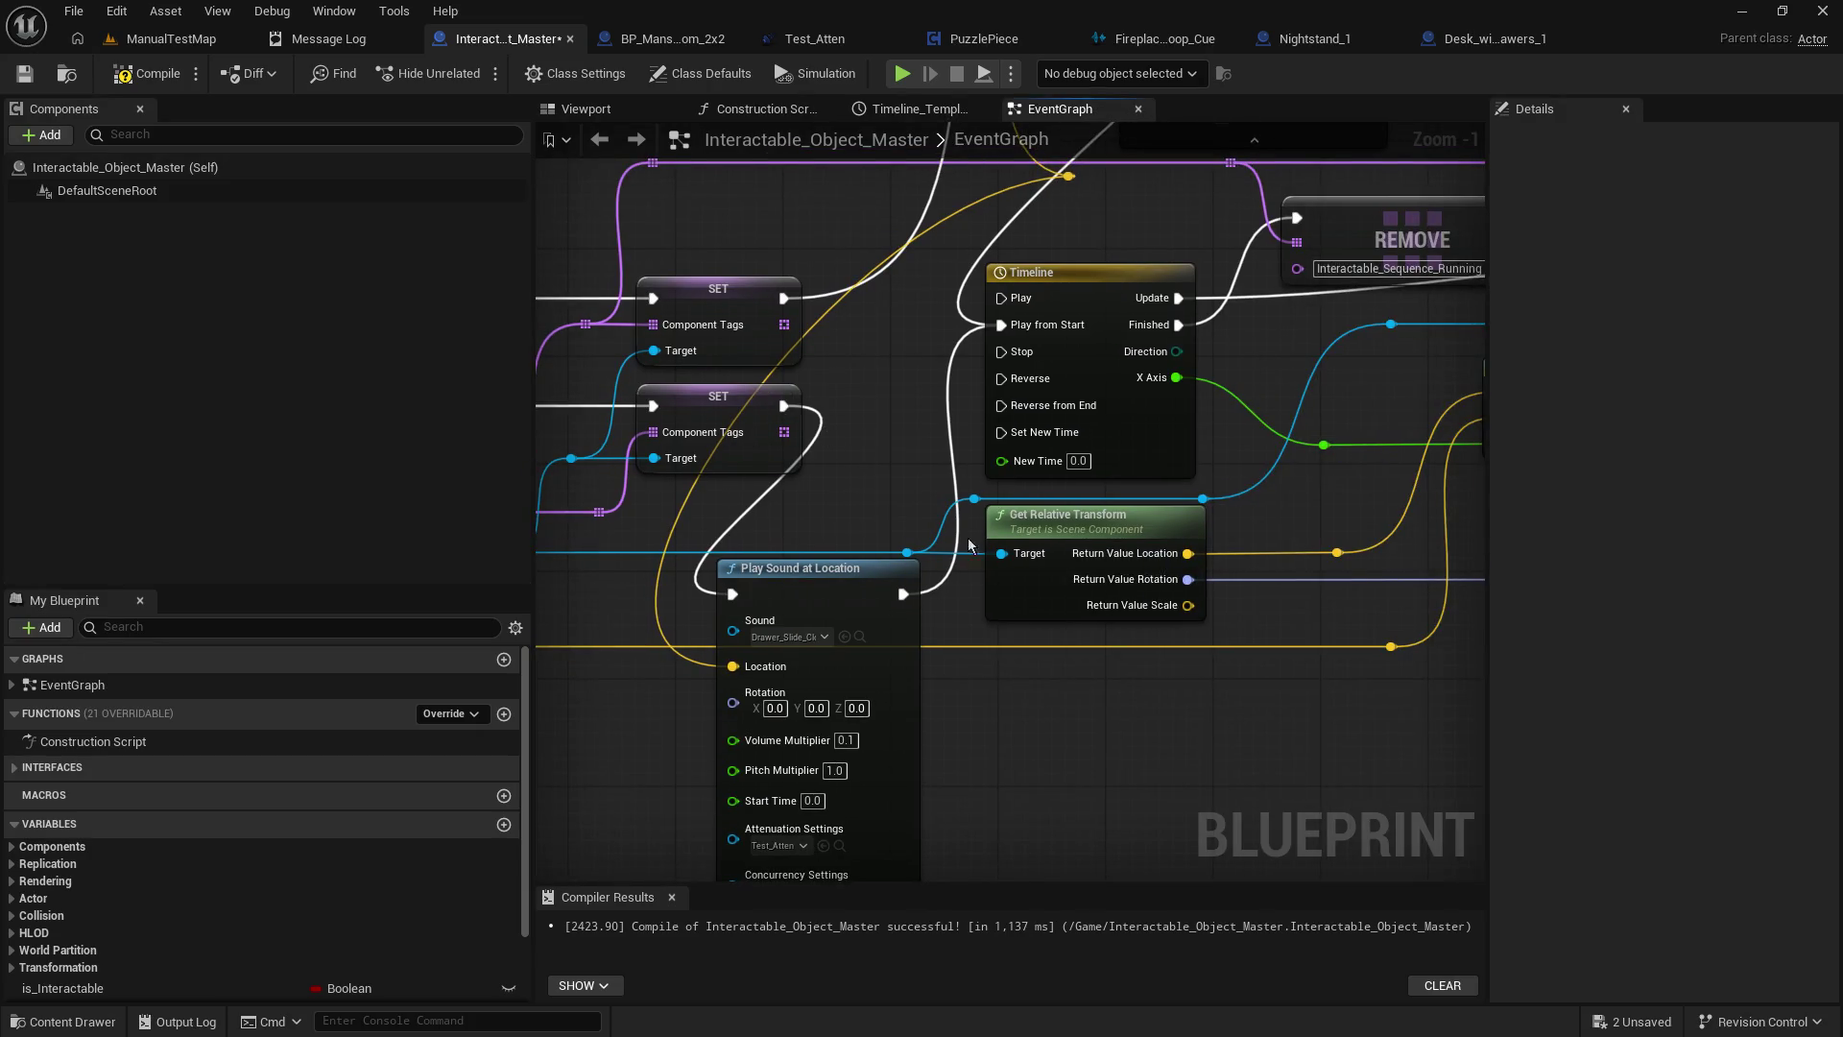
mouse_move(868, 521)
left_mouse_down()
mouse_move(649, 672)
mouse_move(683, 688)
mouse_move(1122, 543)
mouse_move(860, 571)
left_mouse_up()
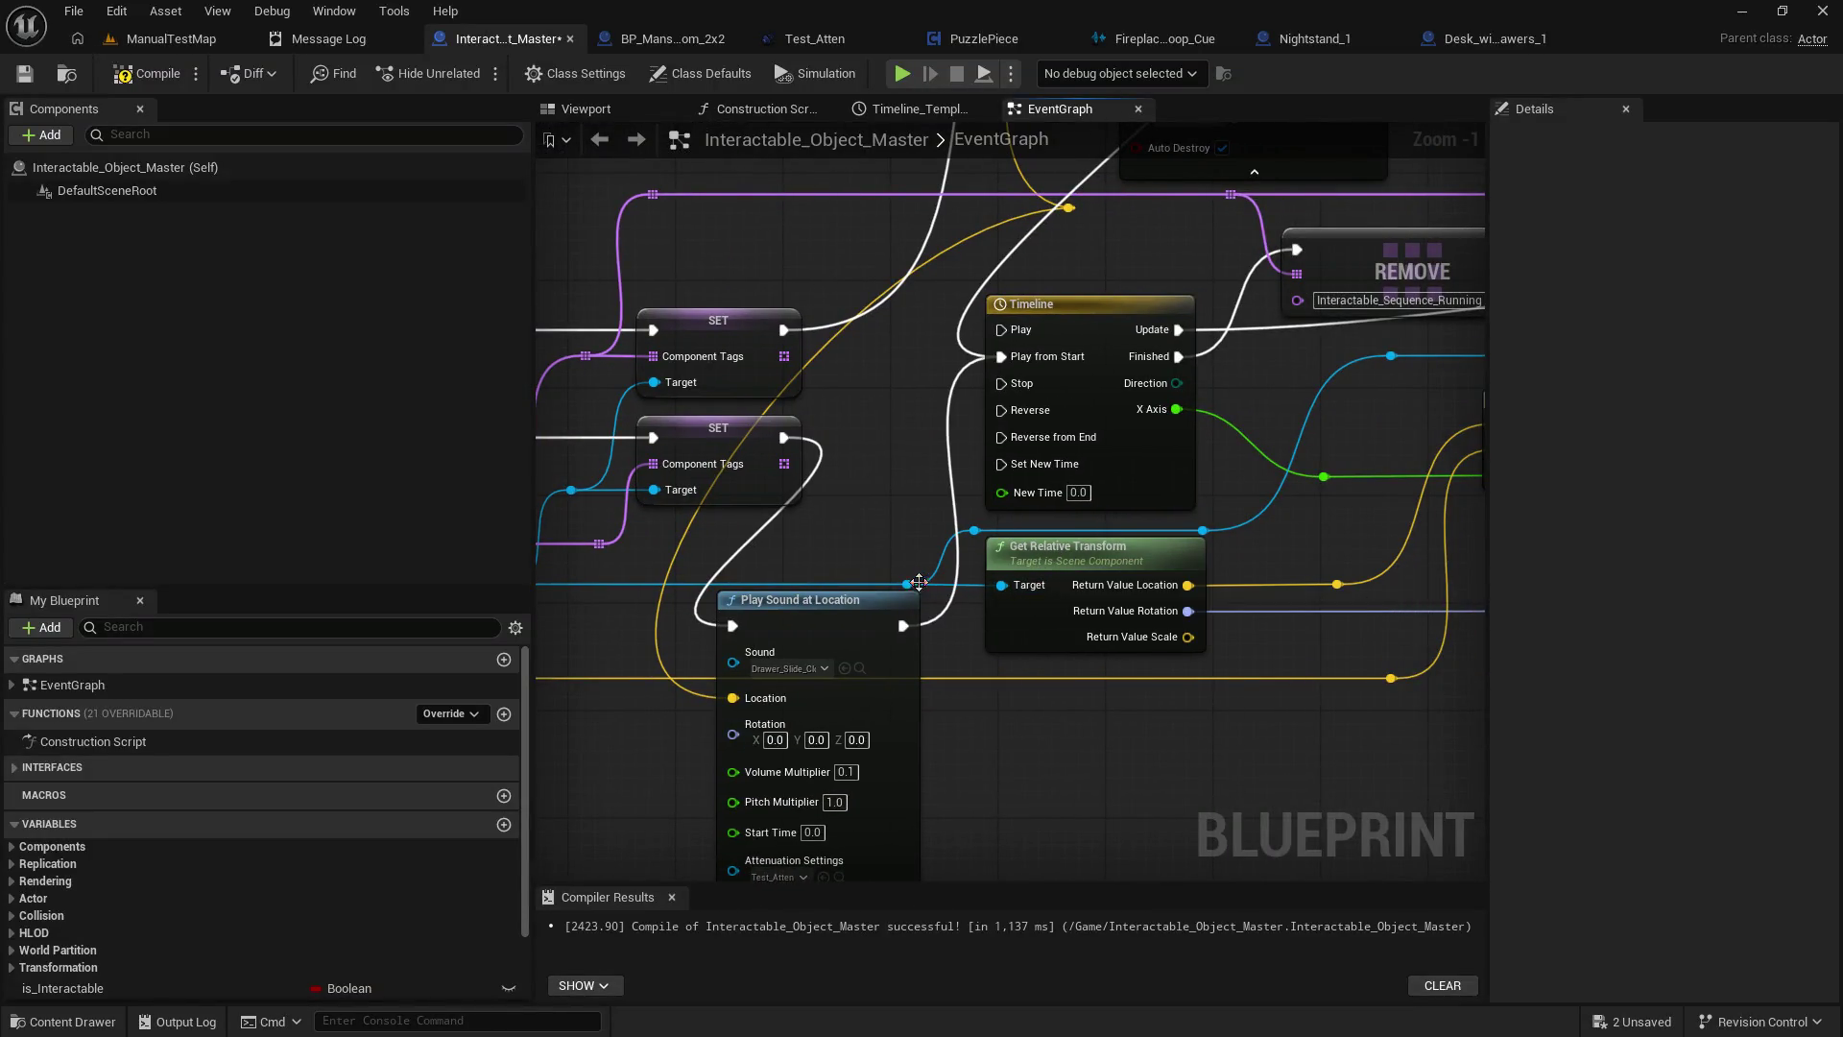
left_click_drag(908, 580, 890, 437)
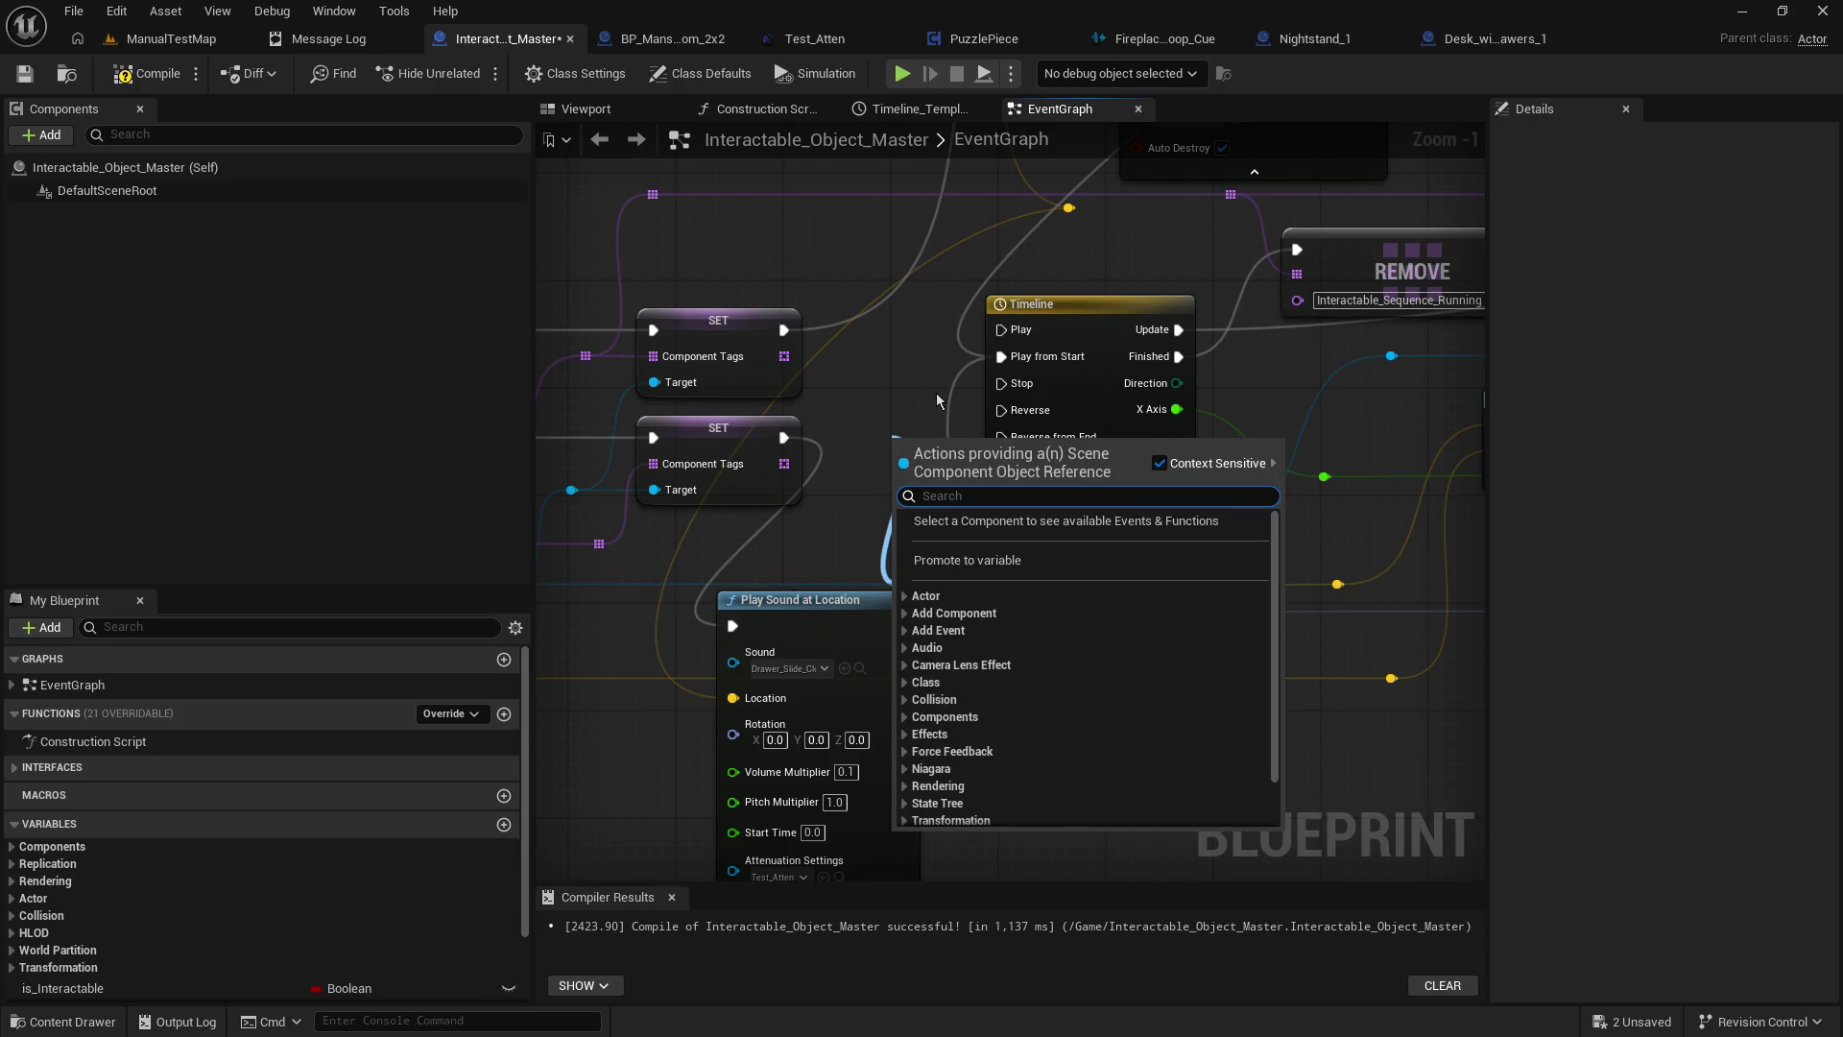
Switch to all possible actions and search for 'get location'.
type("locatio")
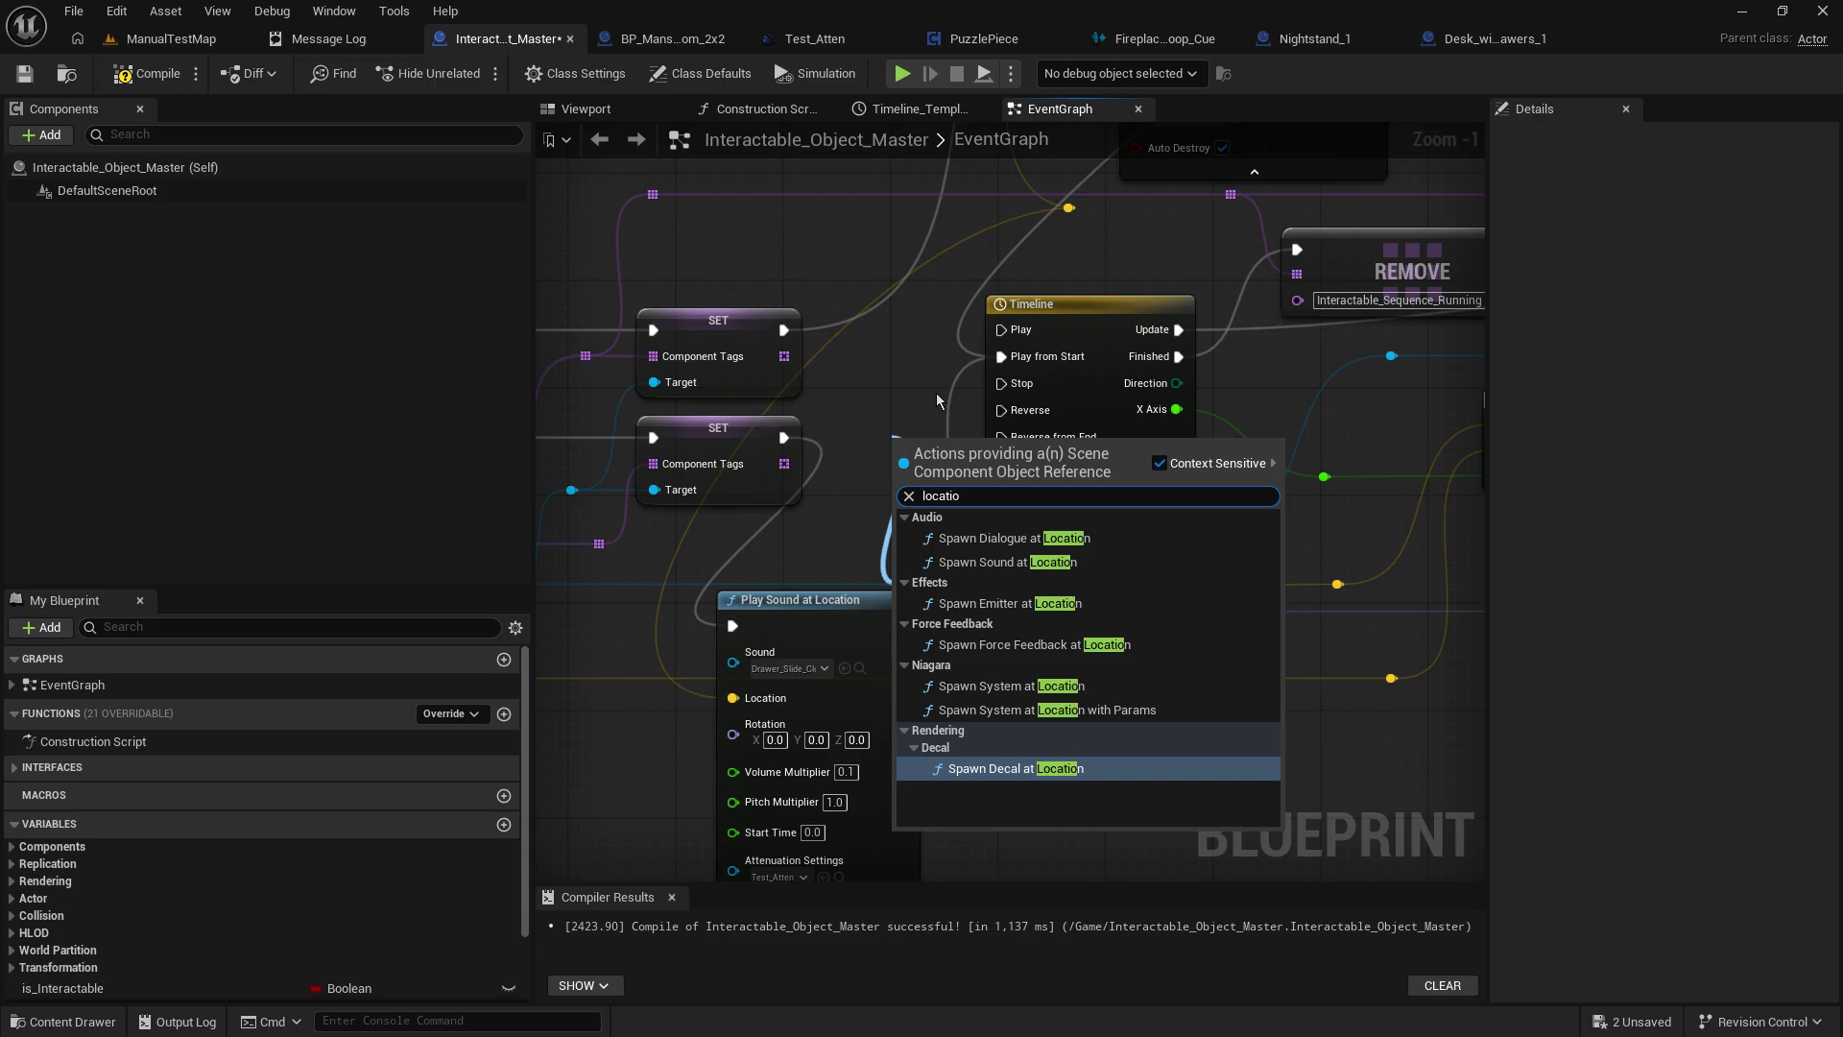
left_click(1161, 464)
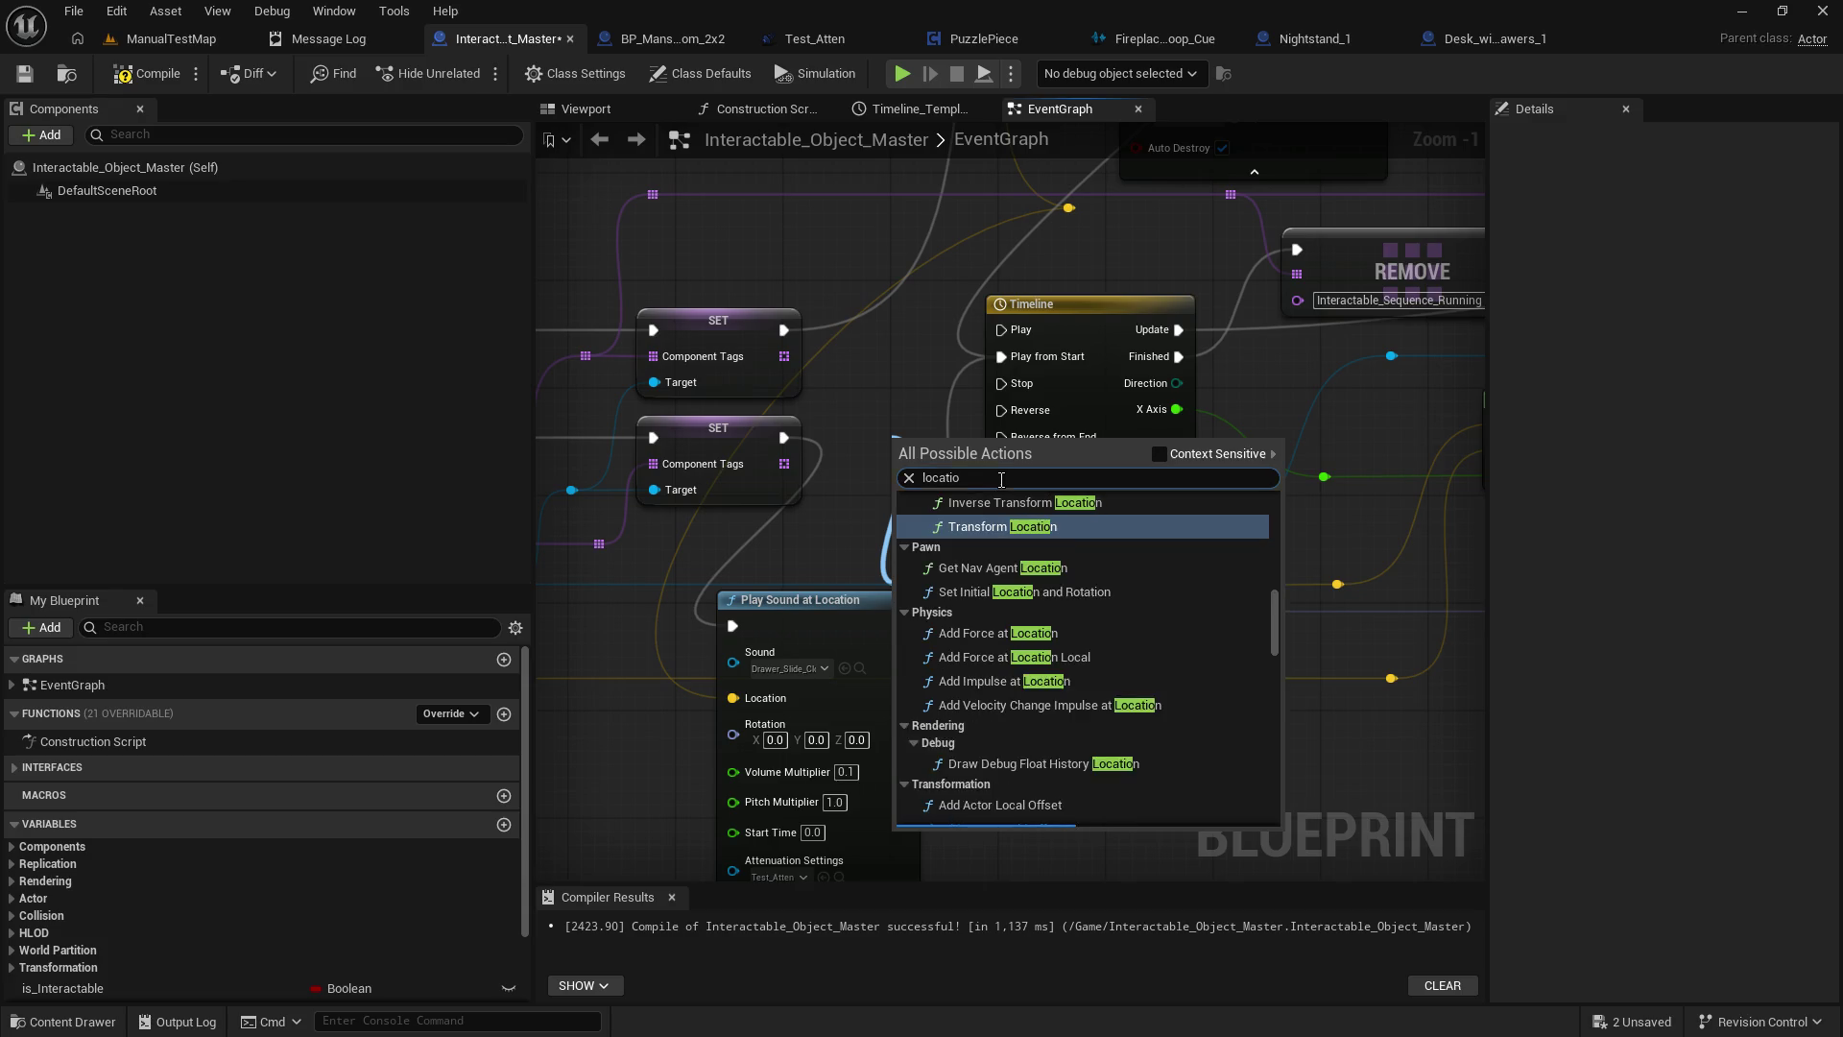
type("gn")
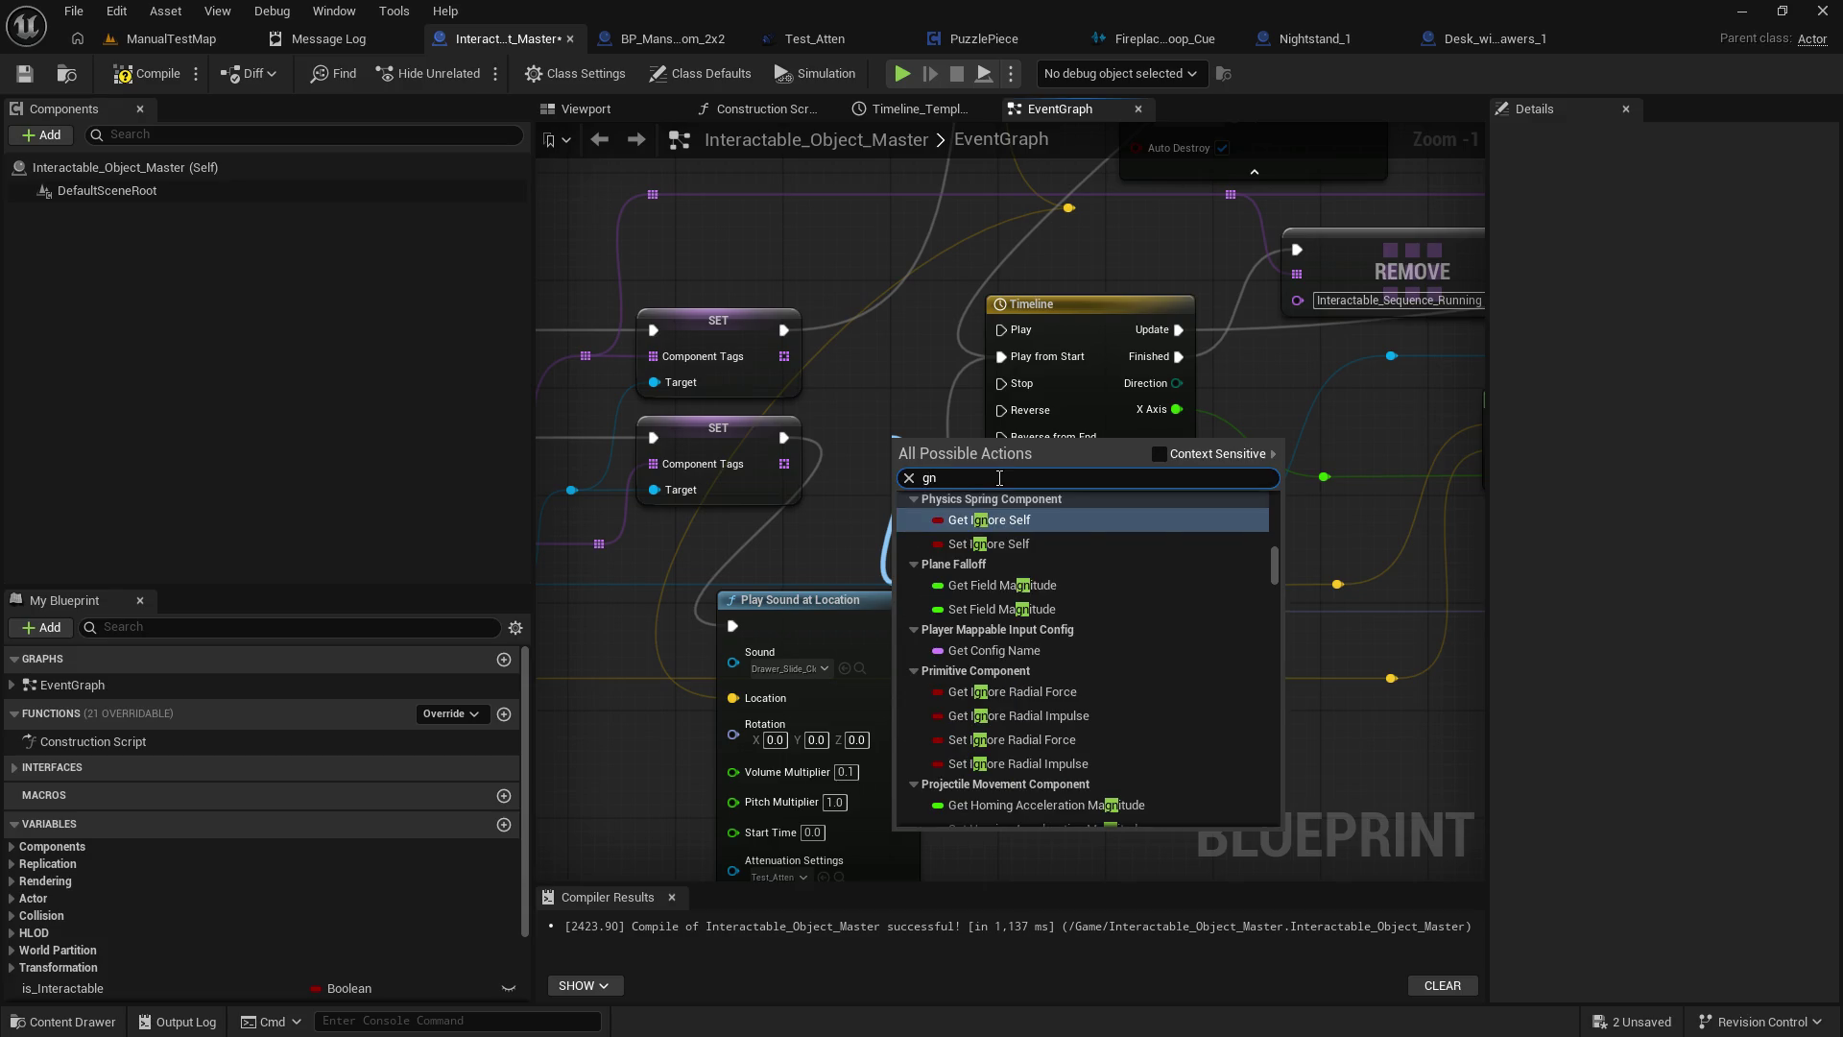
key("BackSpace")
key("BackSpace")
type("get location")
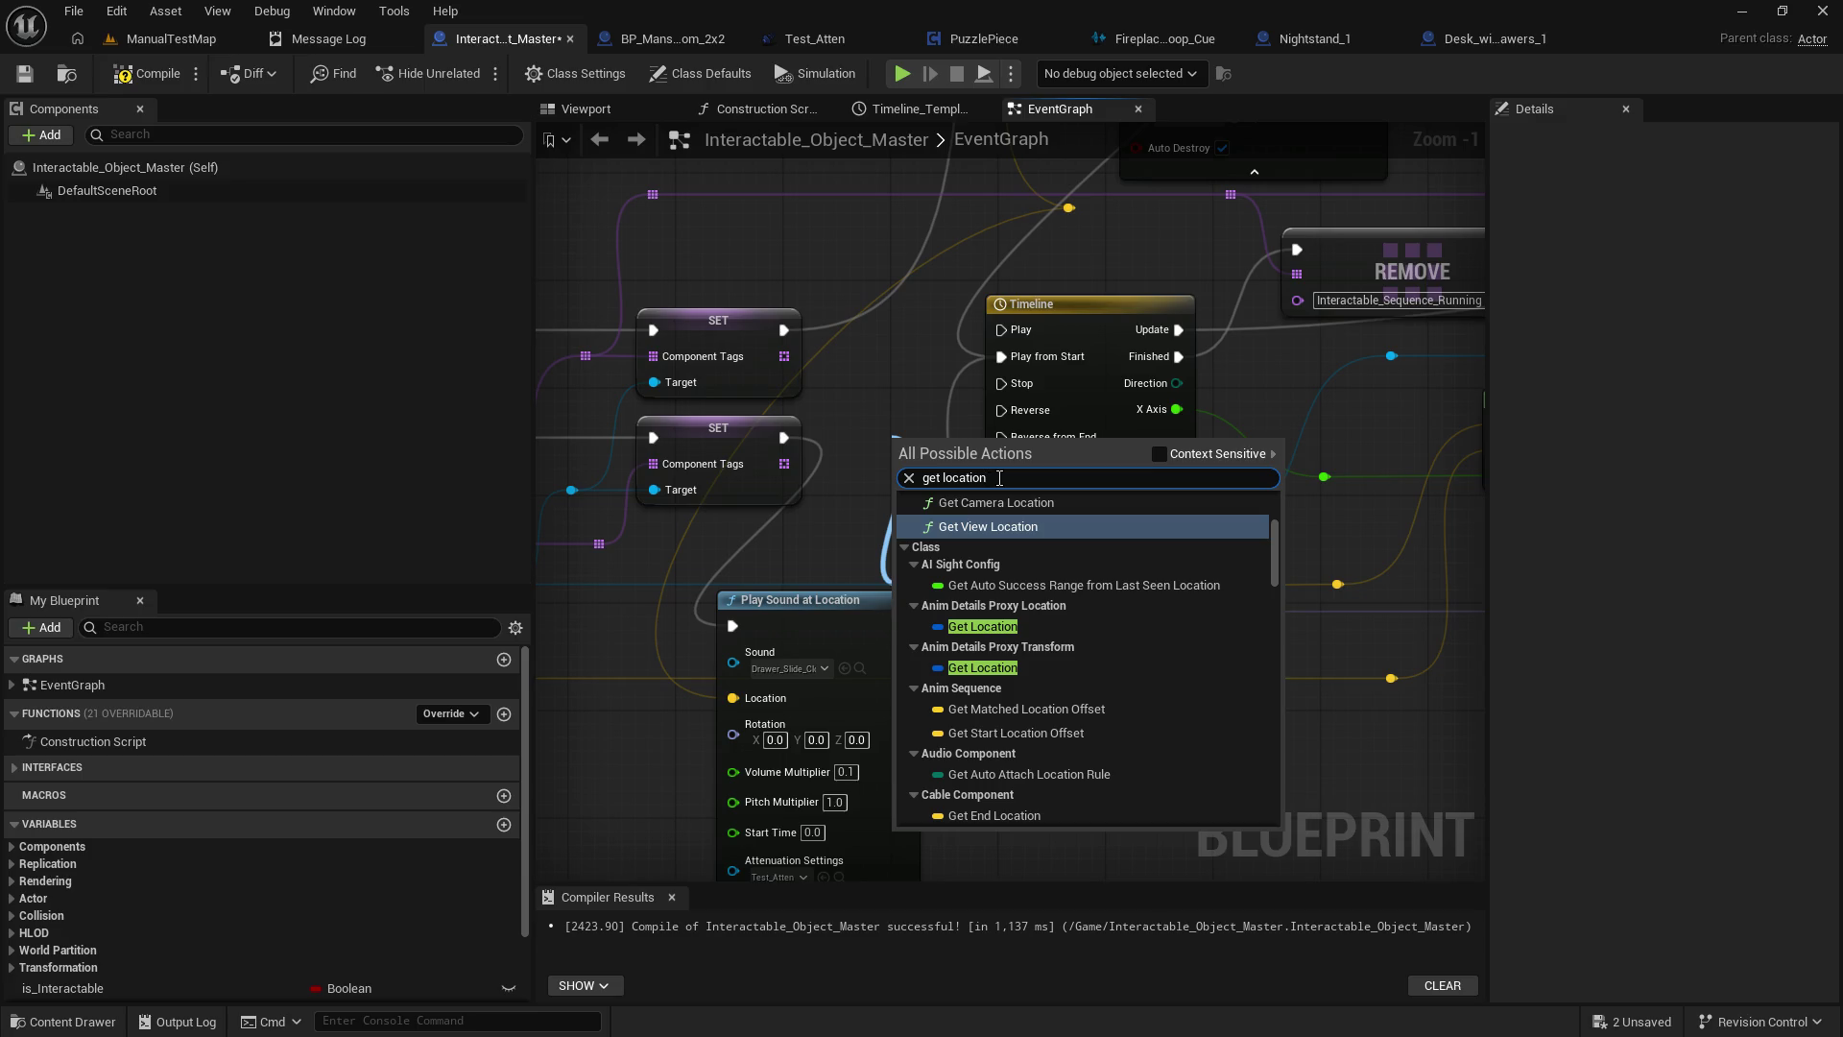
Browse the 'get location' results and close the list without adding a node.
scroll(1193, 718, "down", 3)
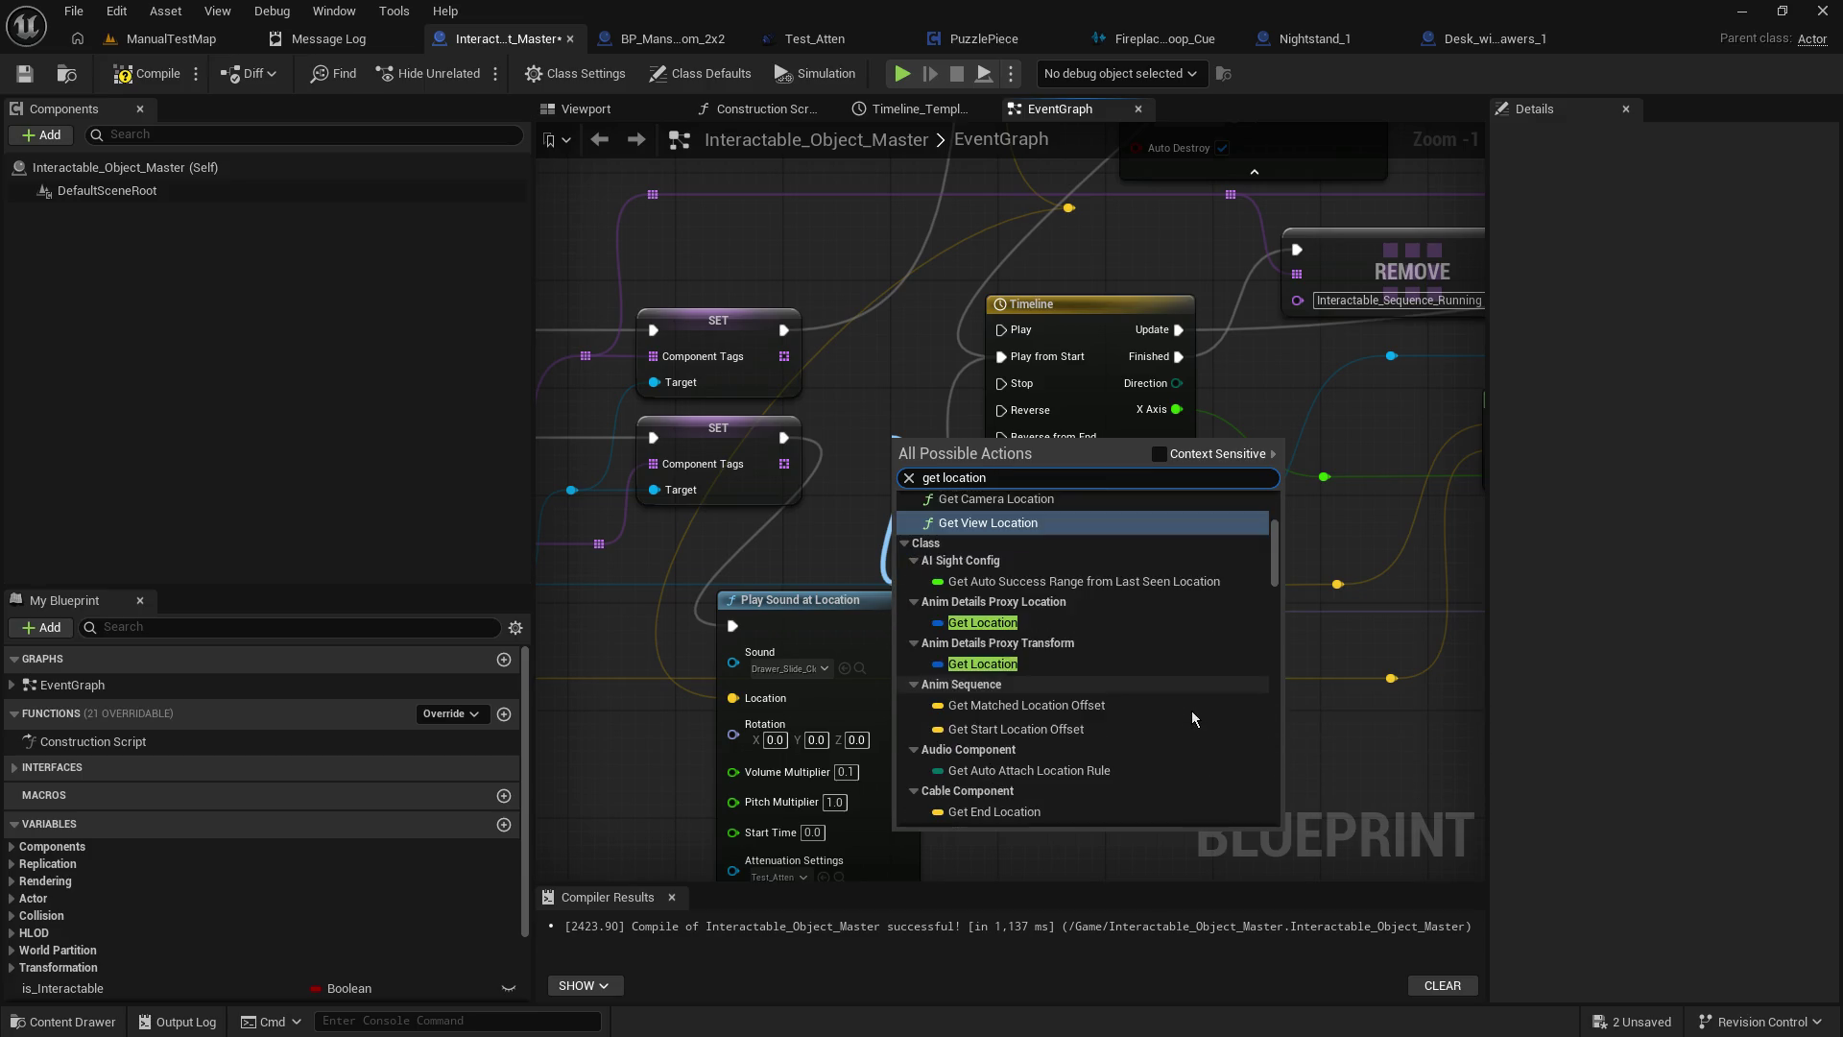
scroll(1192, 715, "down", 6)
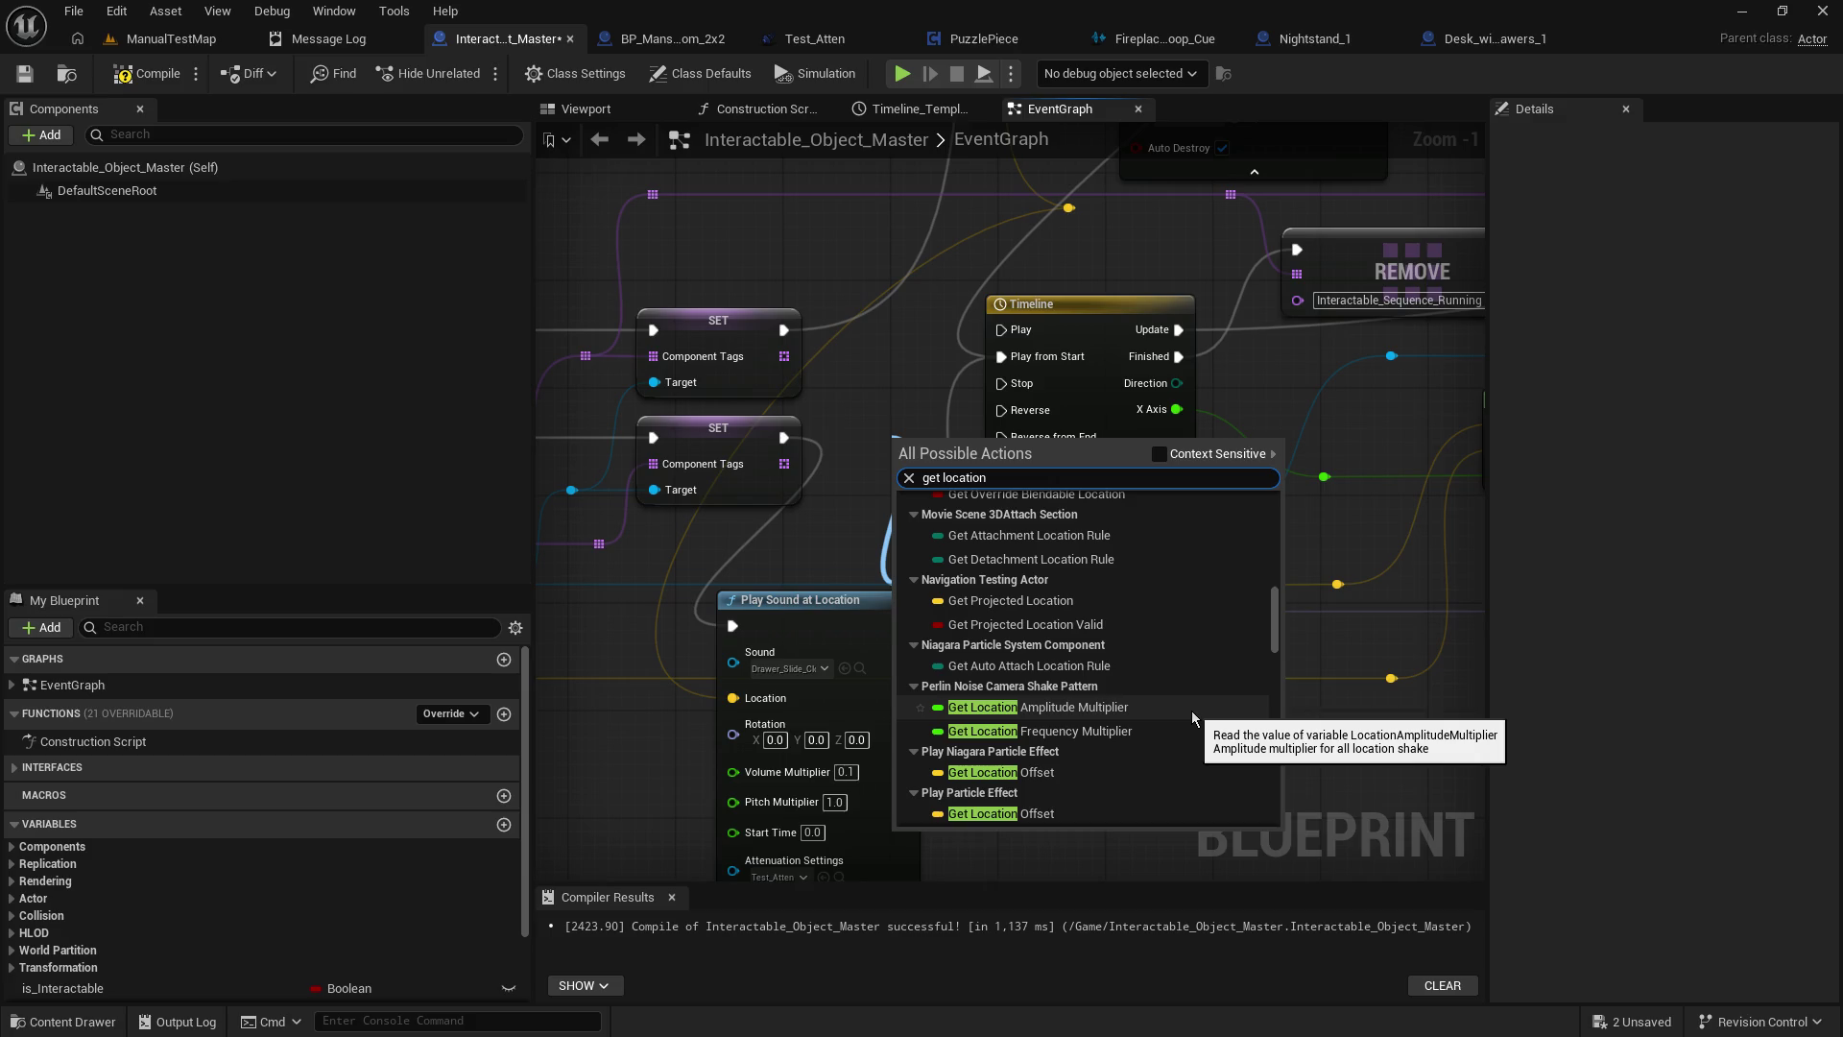
scroll(1190, 710, "down", 8)
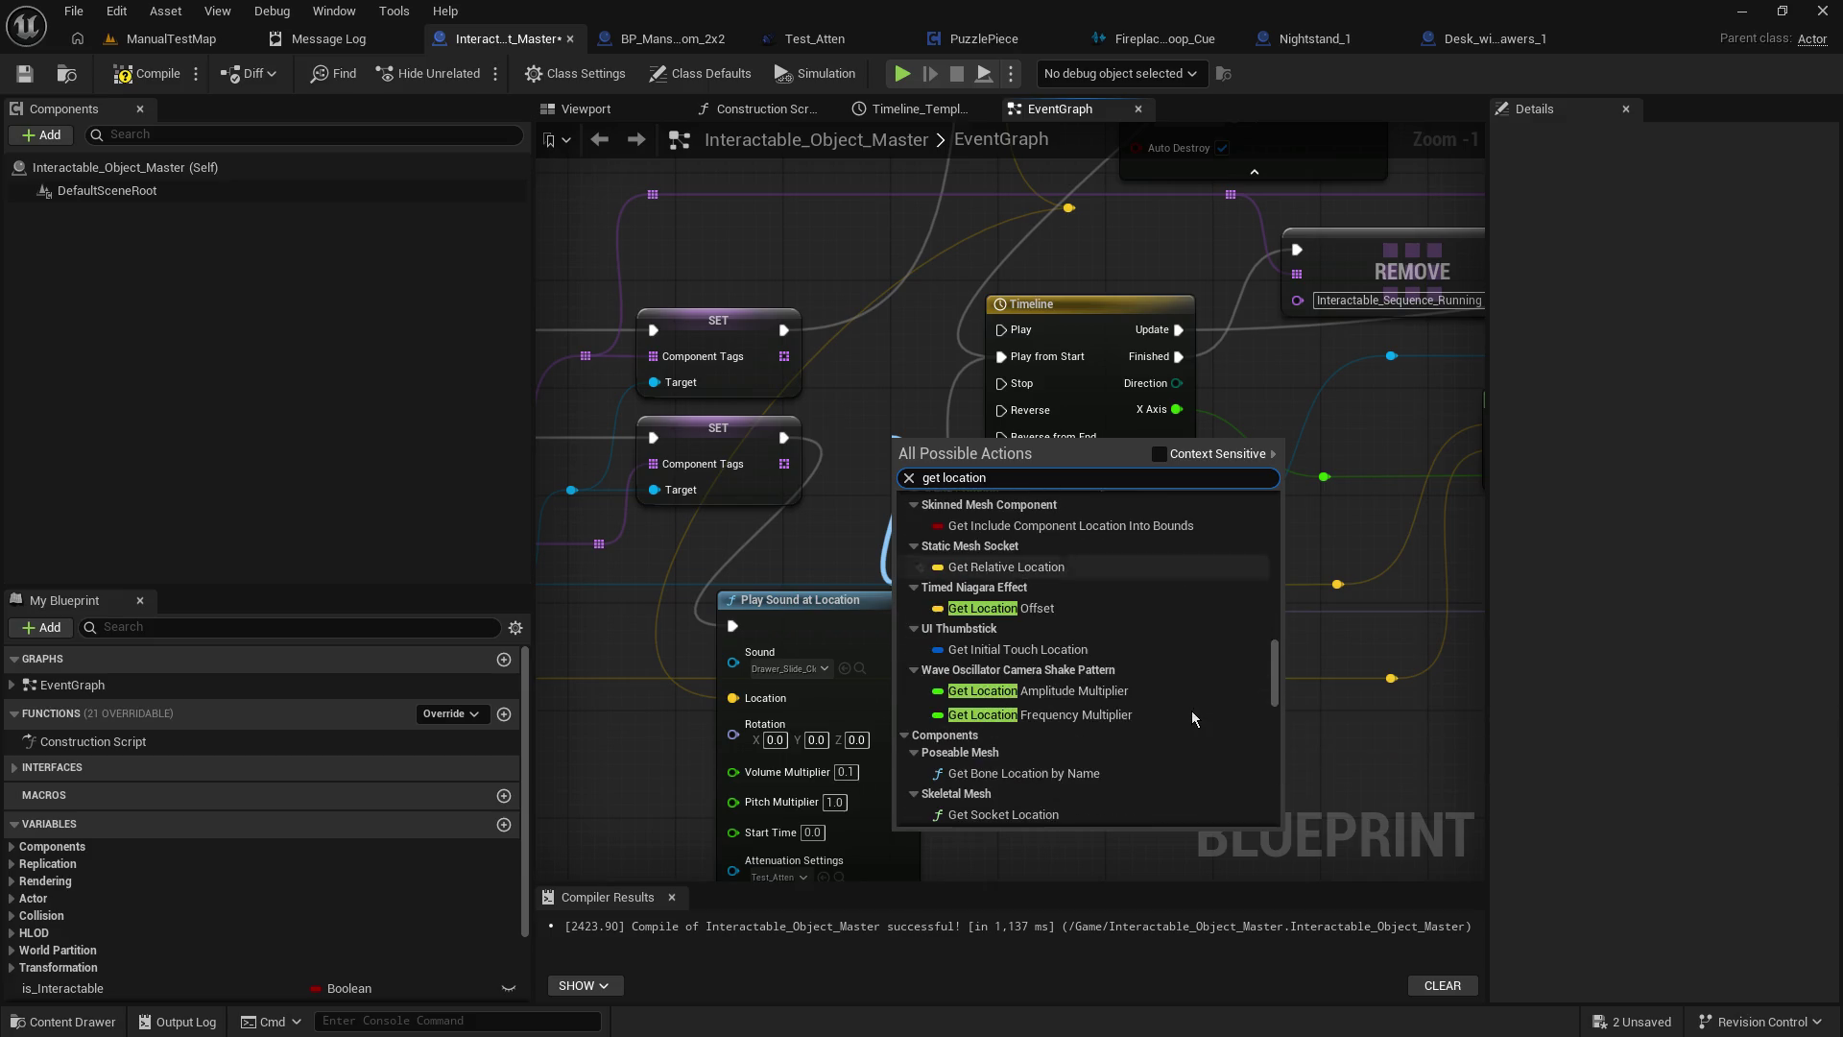
scroll(1190, 710, "down", 6)
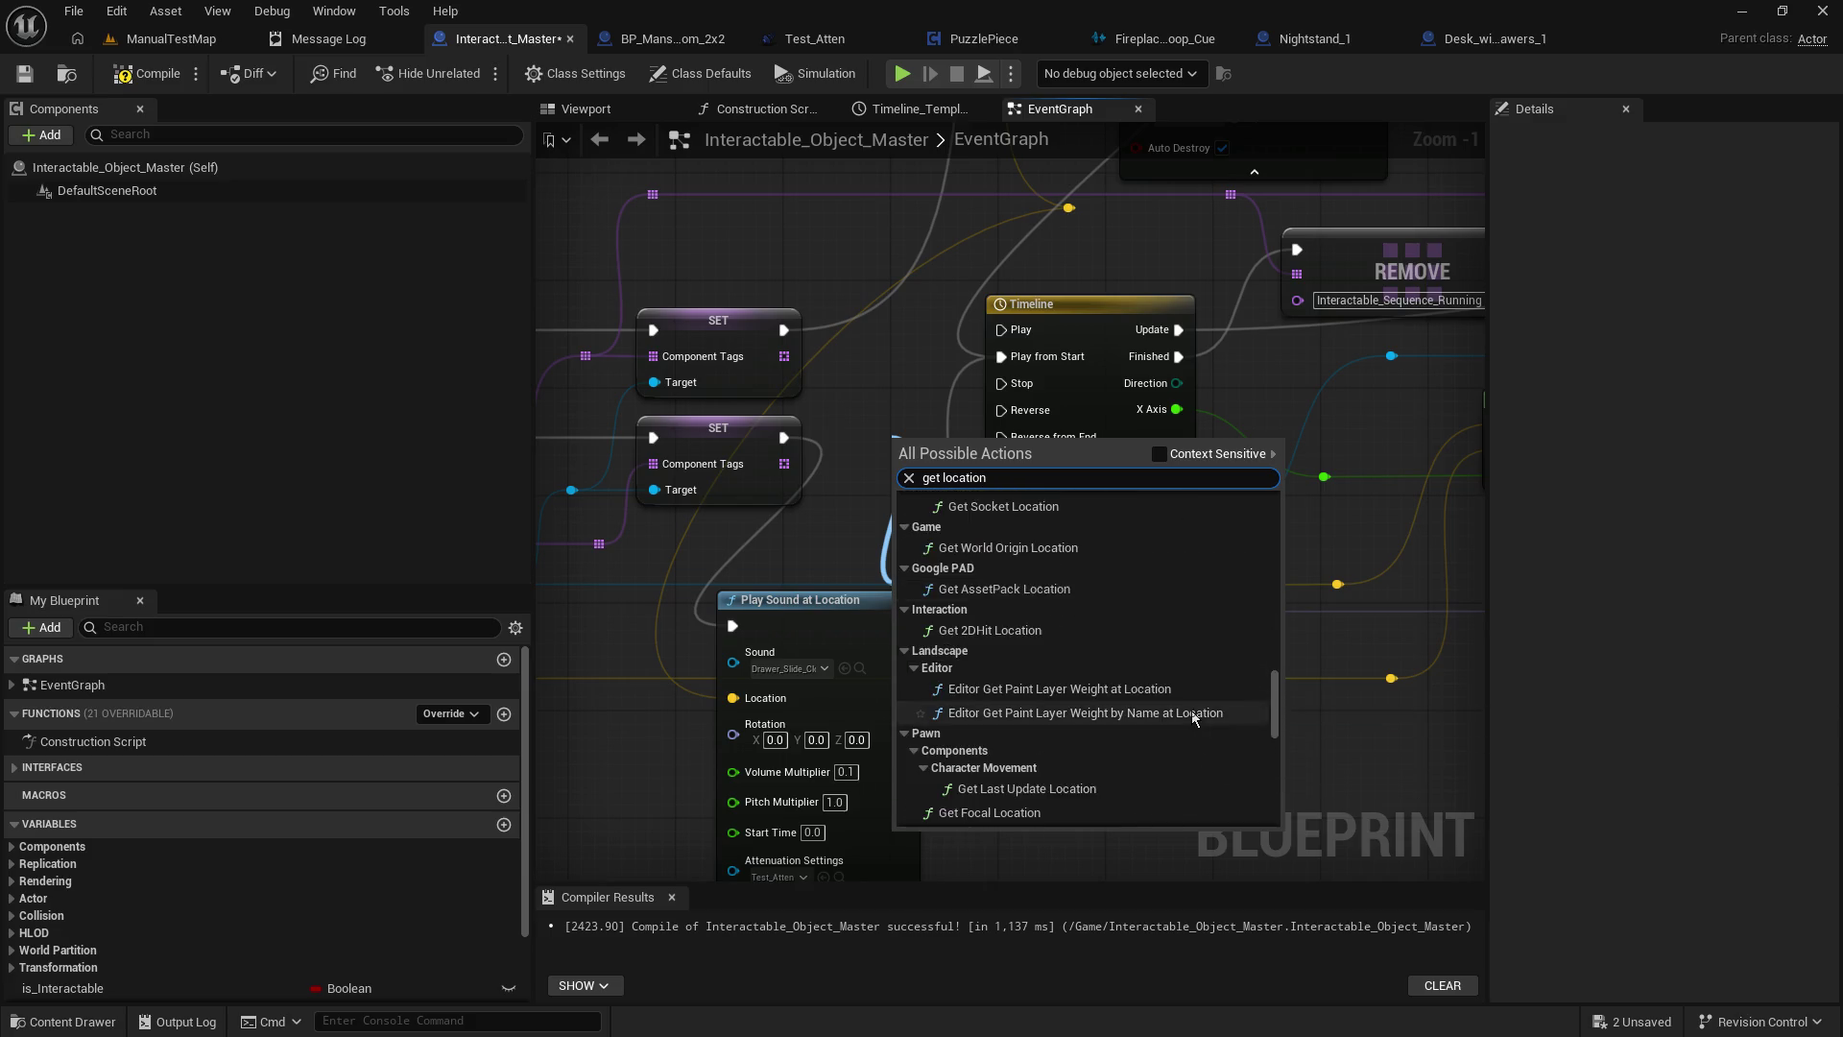
scroll(1190, 710, "down", 3)
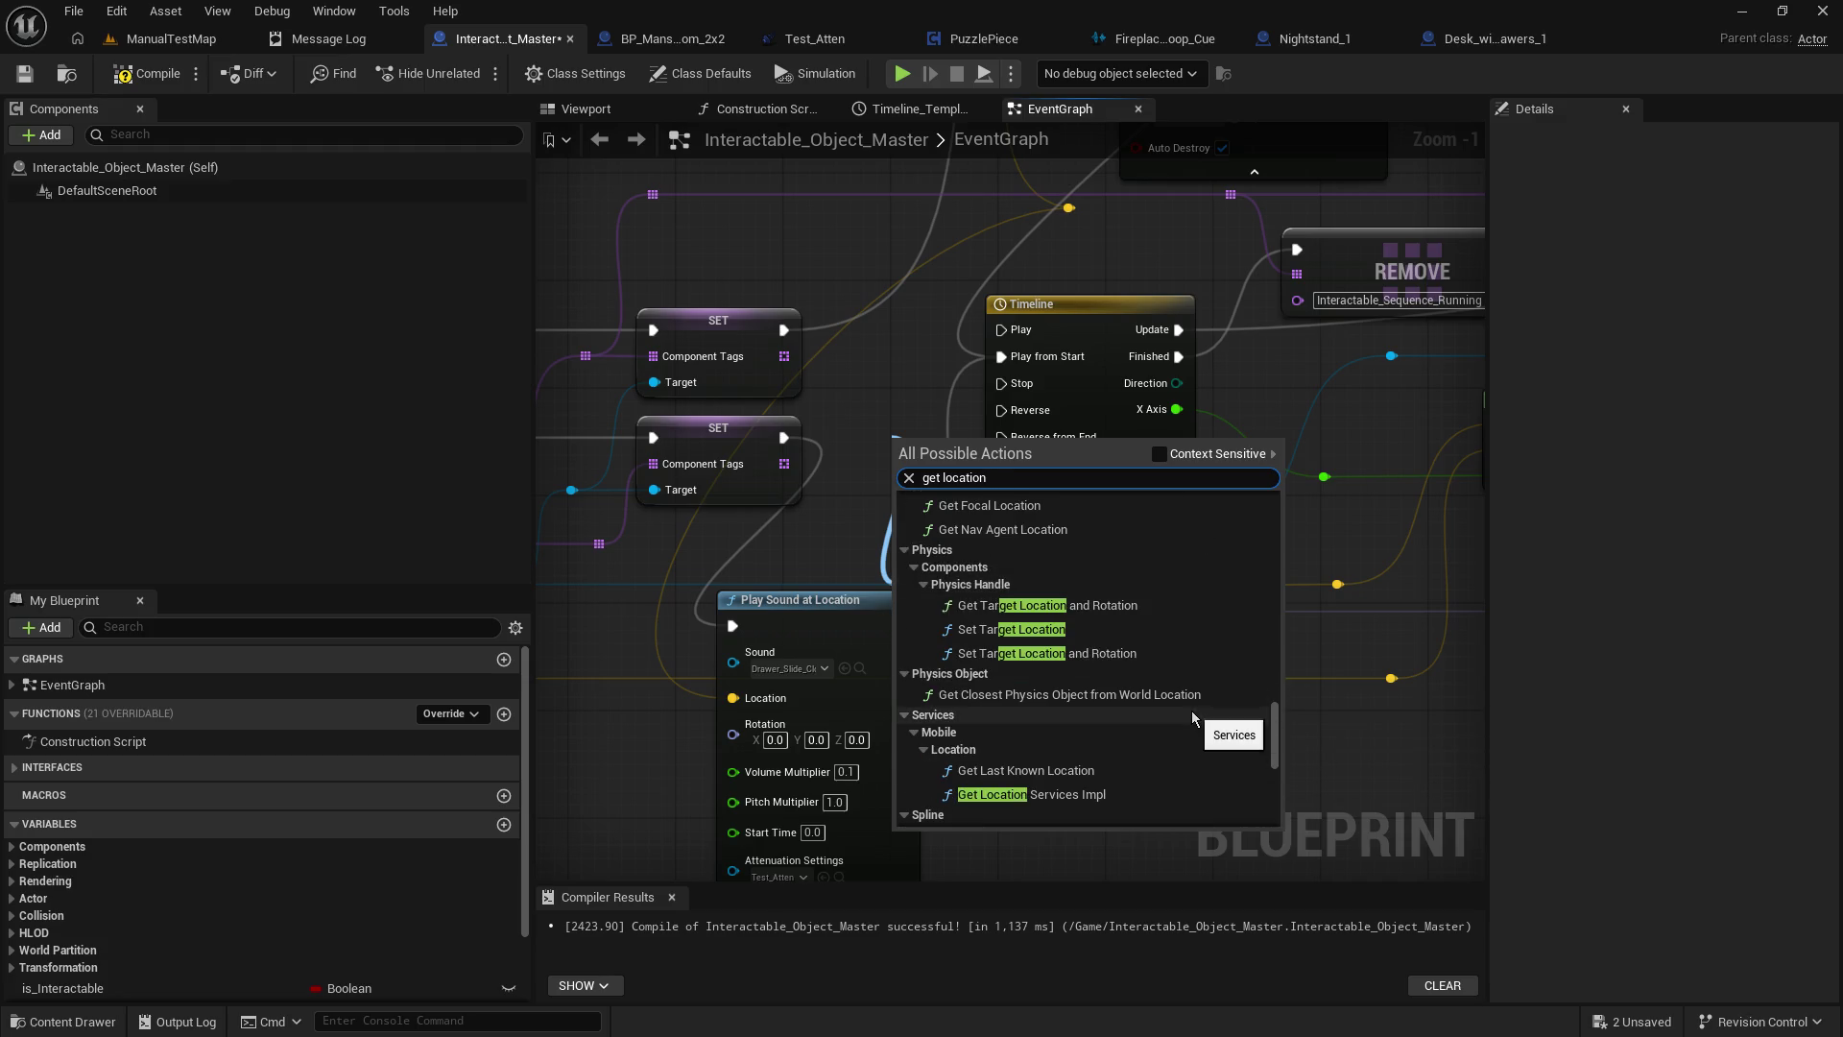
scroll(1190, 710, "down", 3)
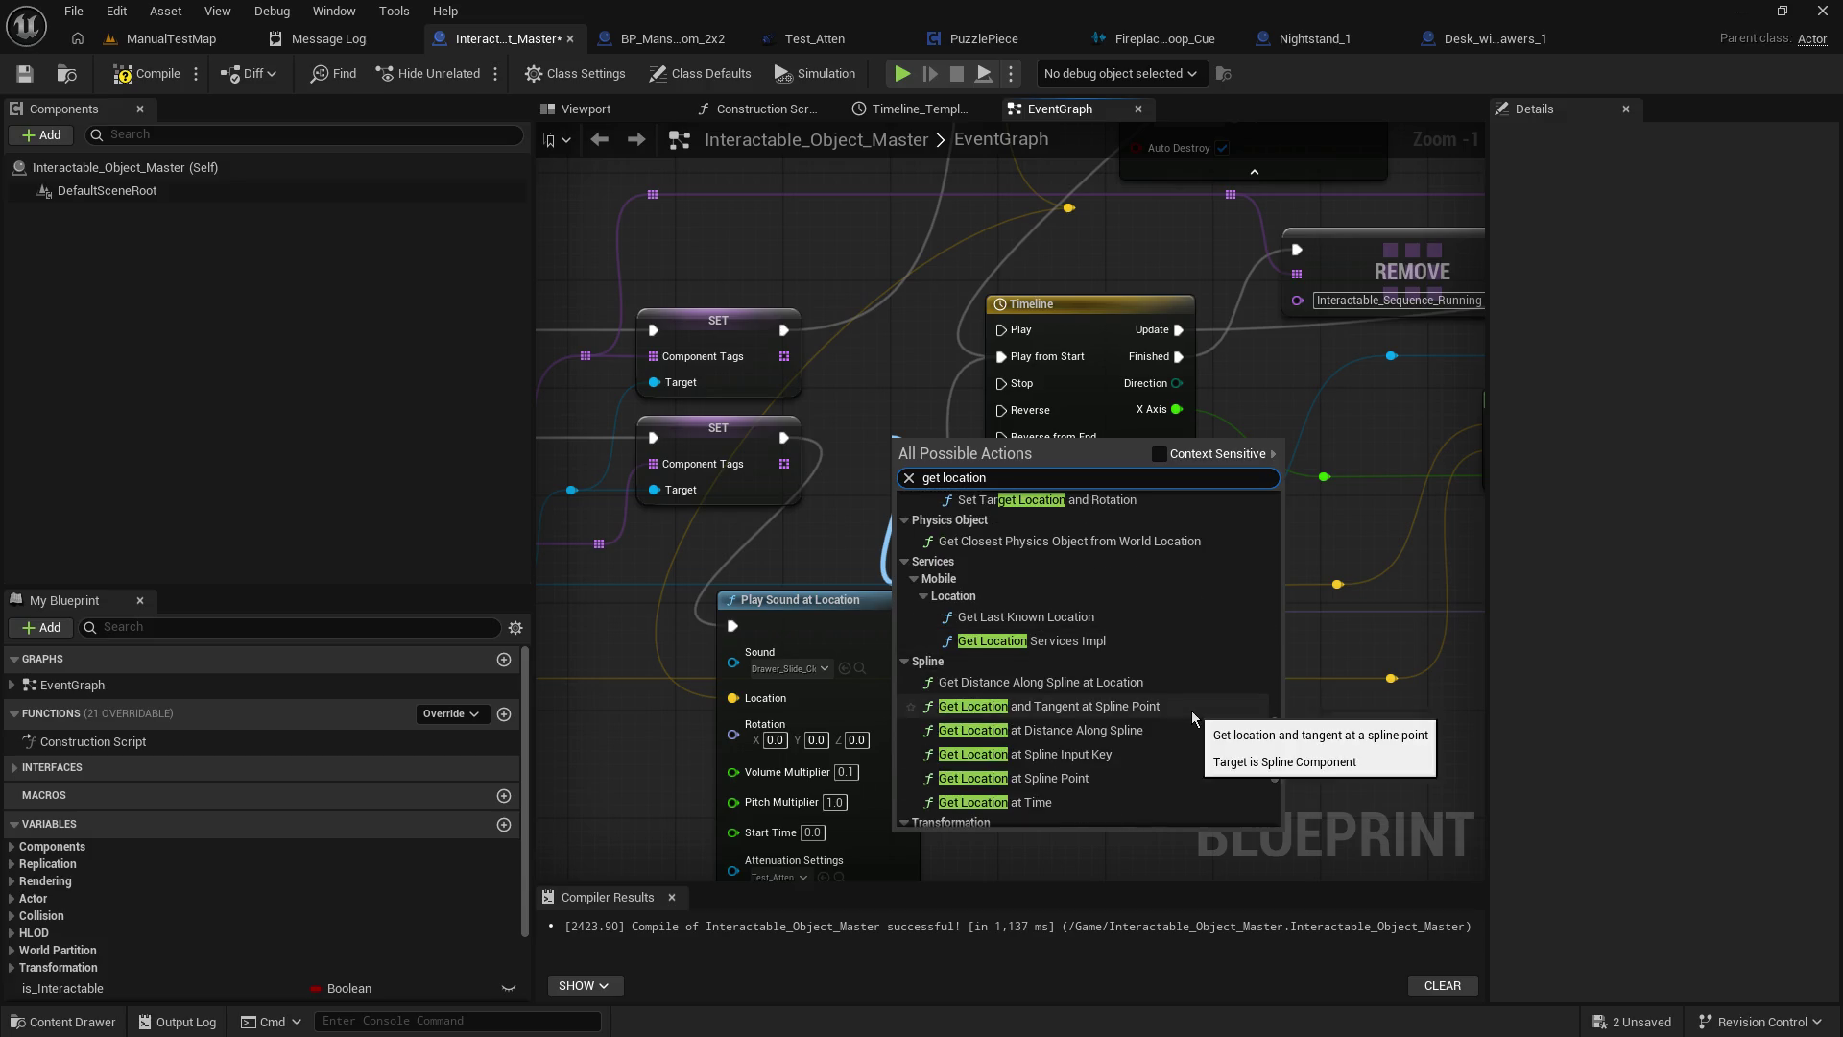
scroll(1190, 710, "down", 10)
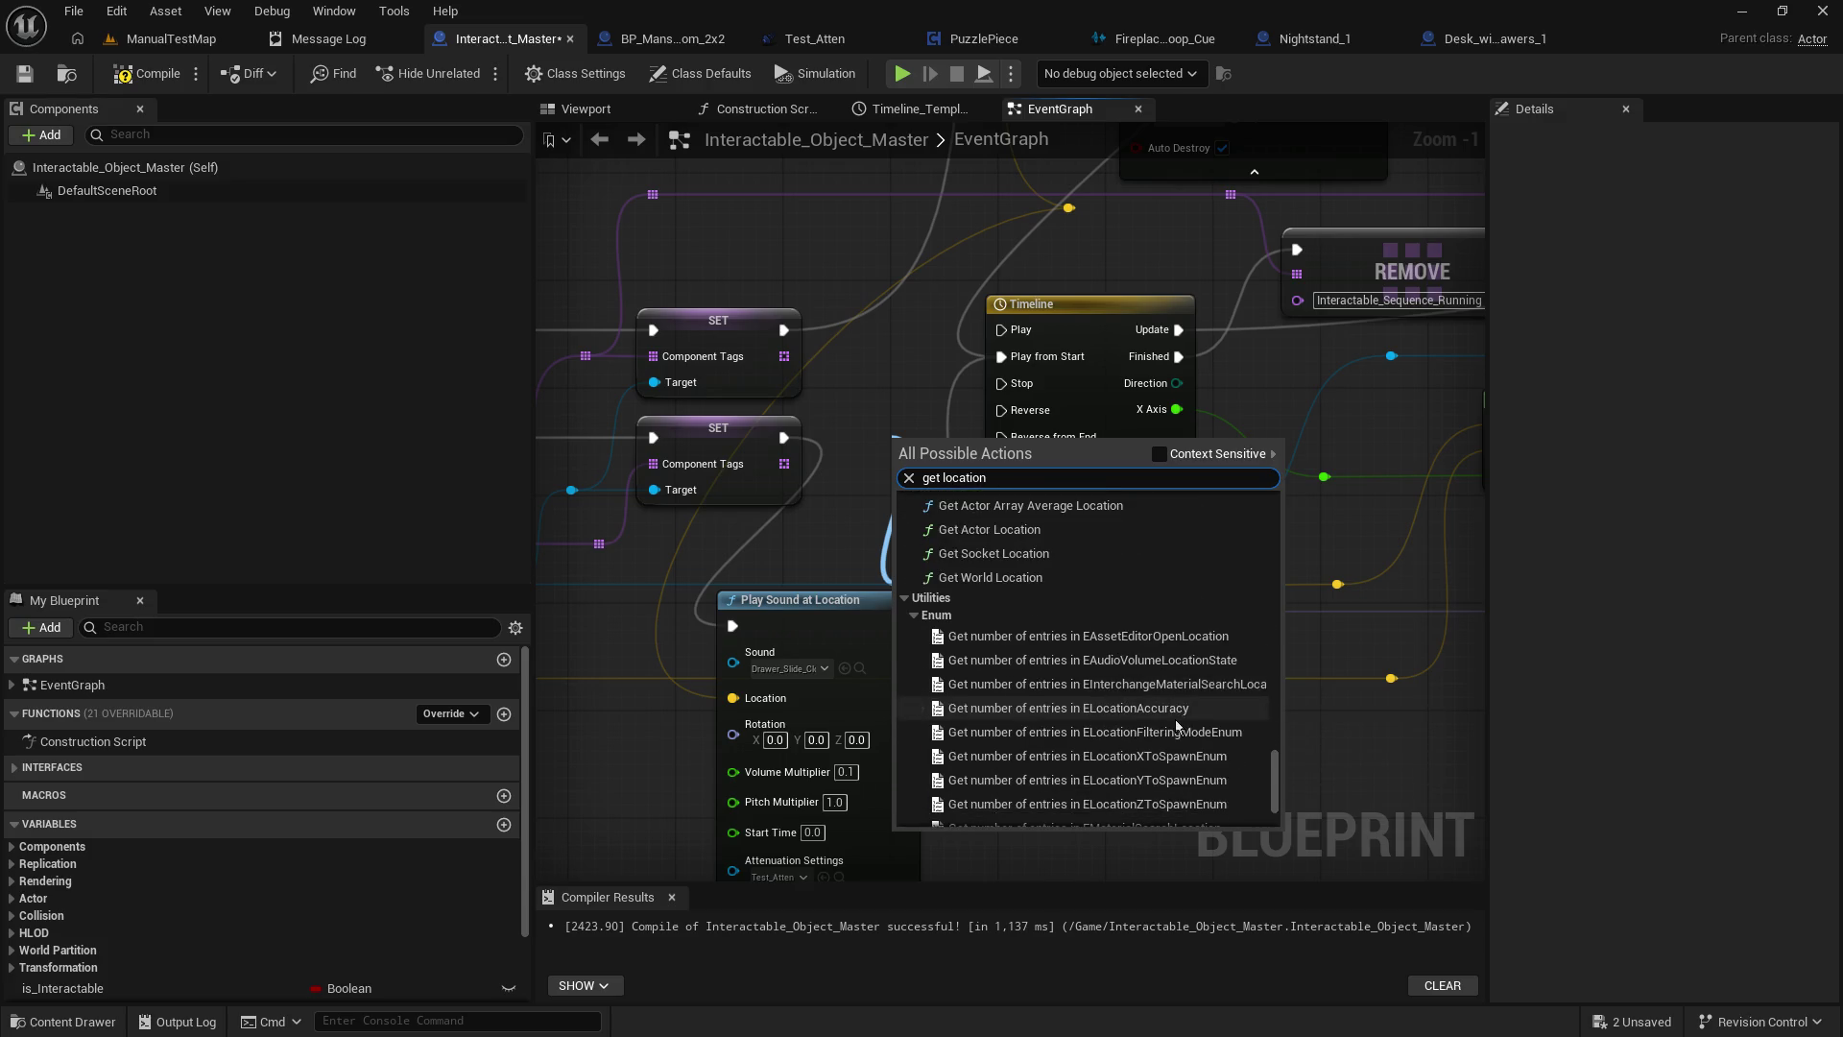
scroll(1176, 720, "up", 10)
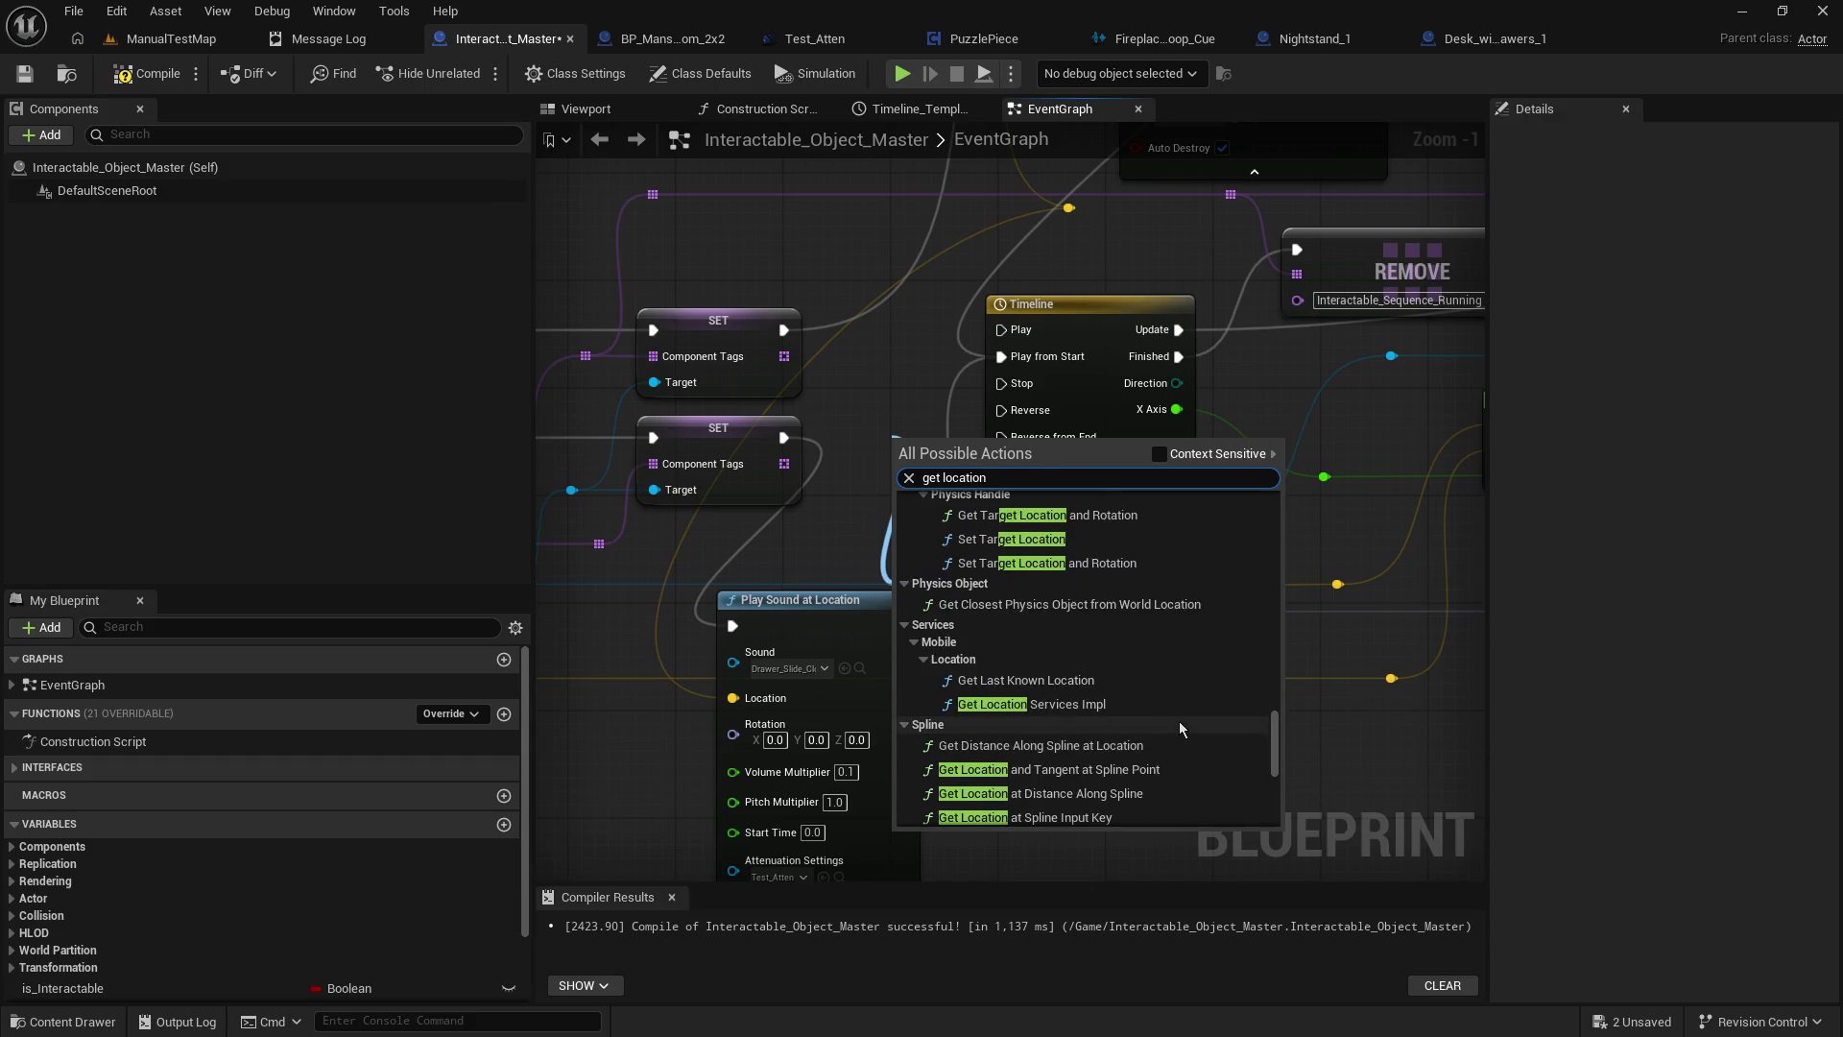
scroll(1178, 717, "up", 1)
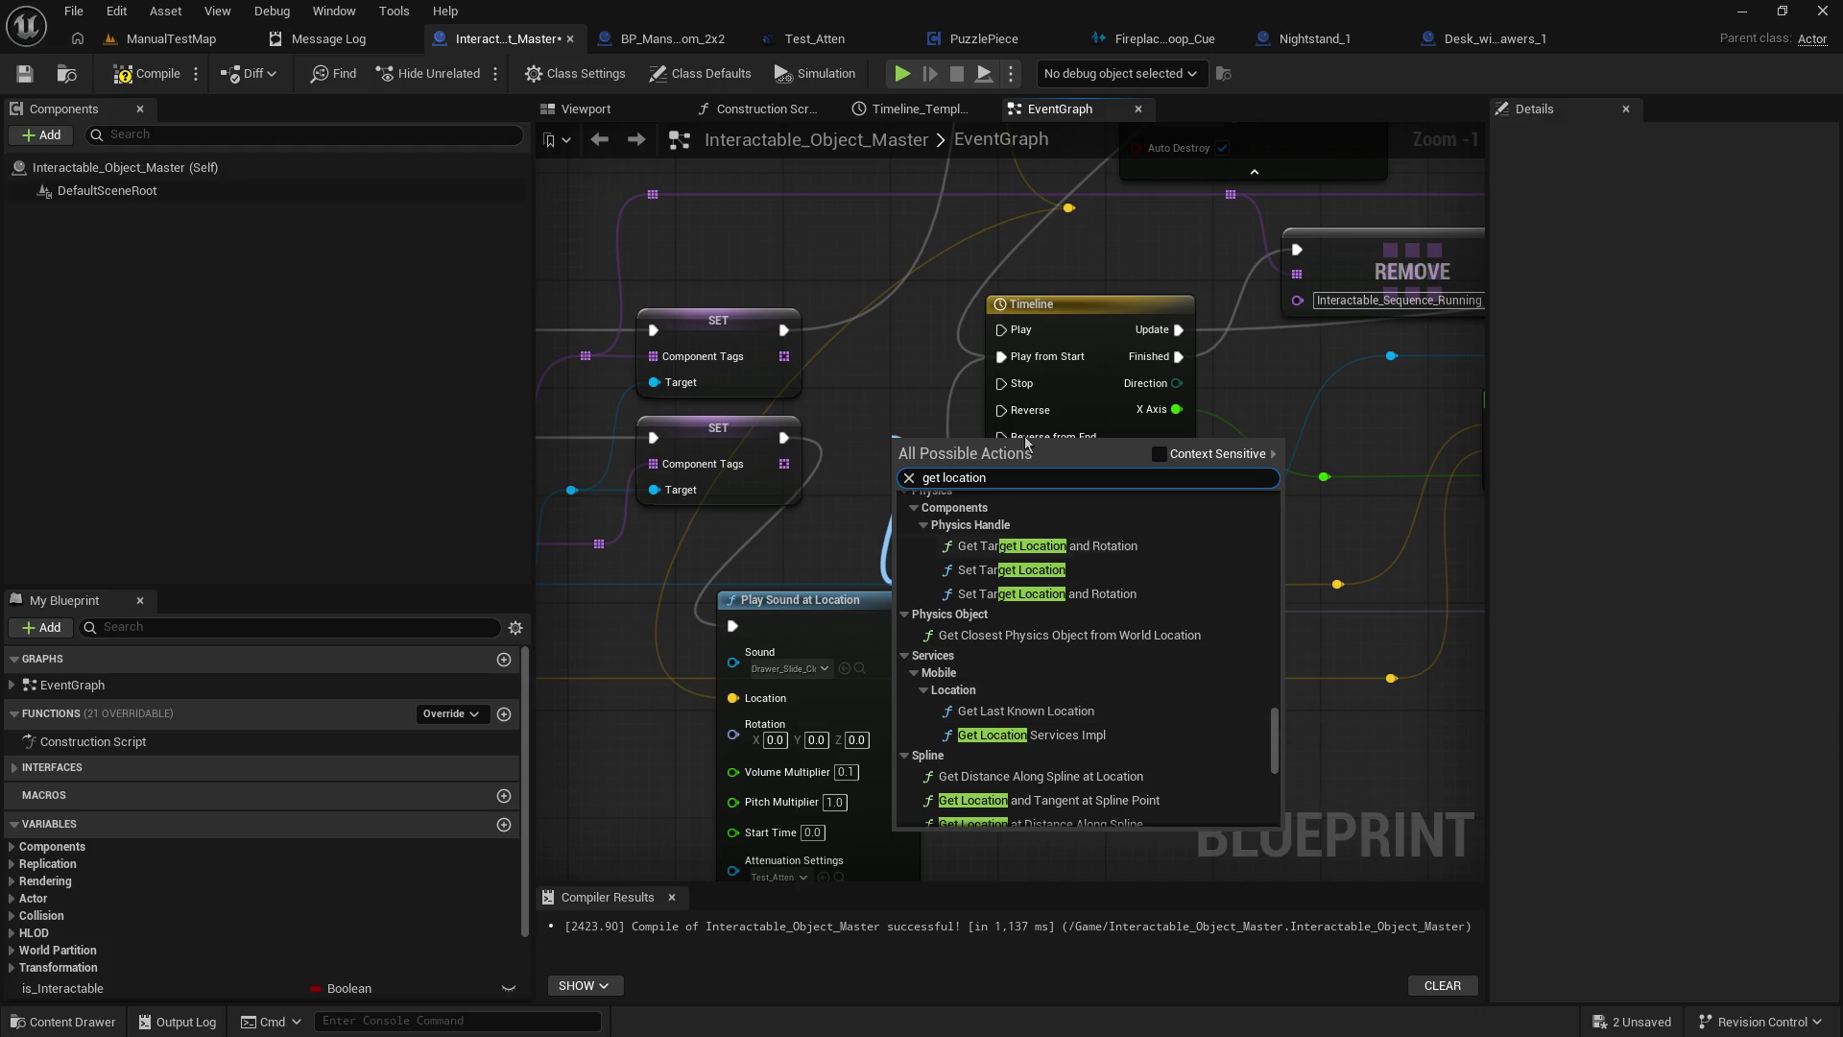
left_click(893, 395)
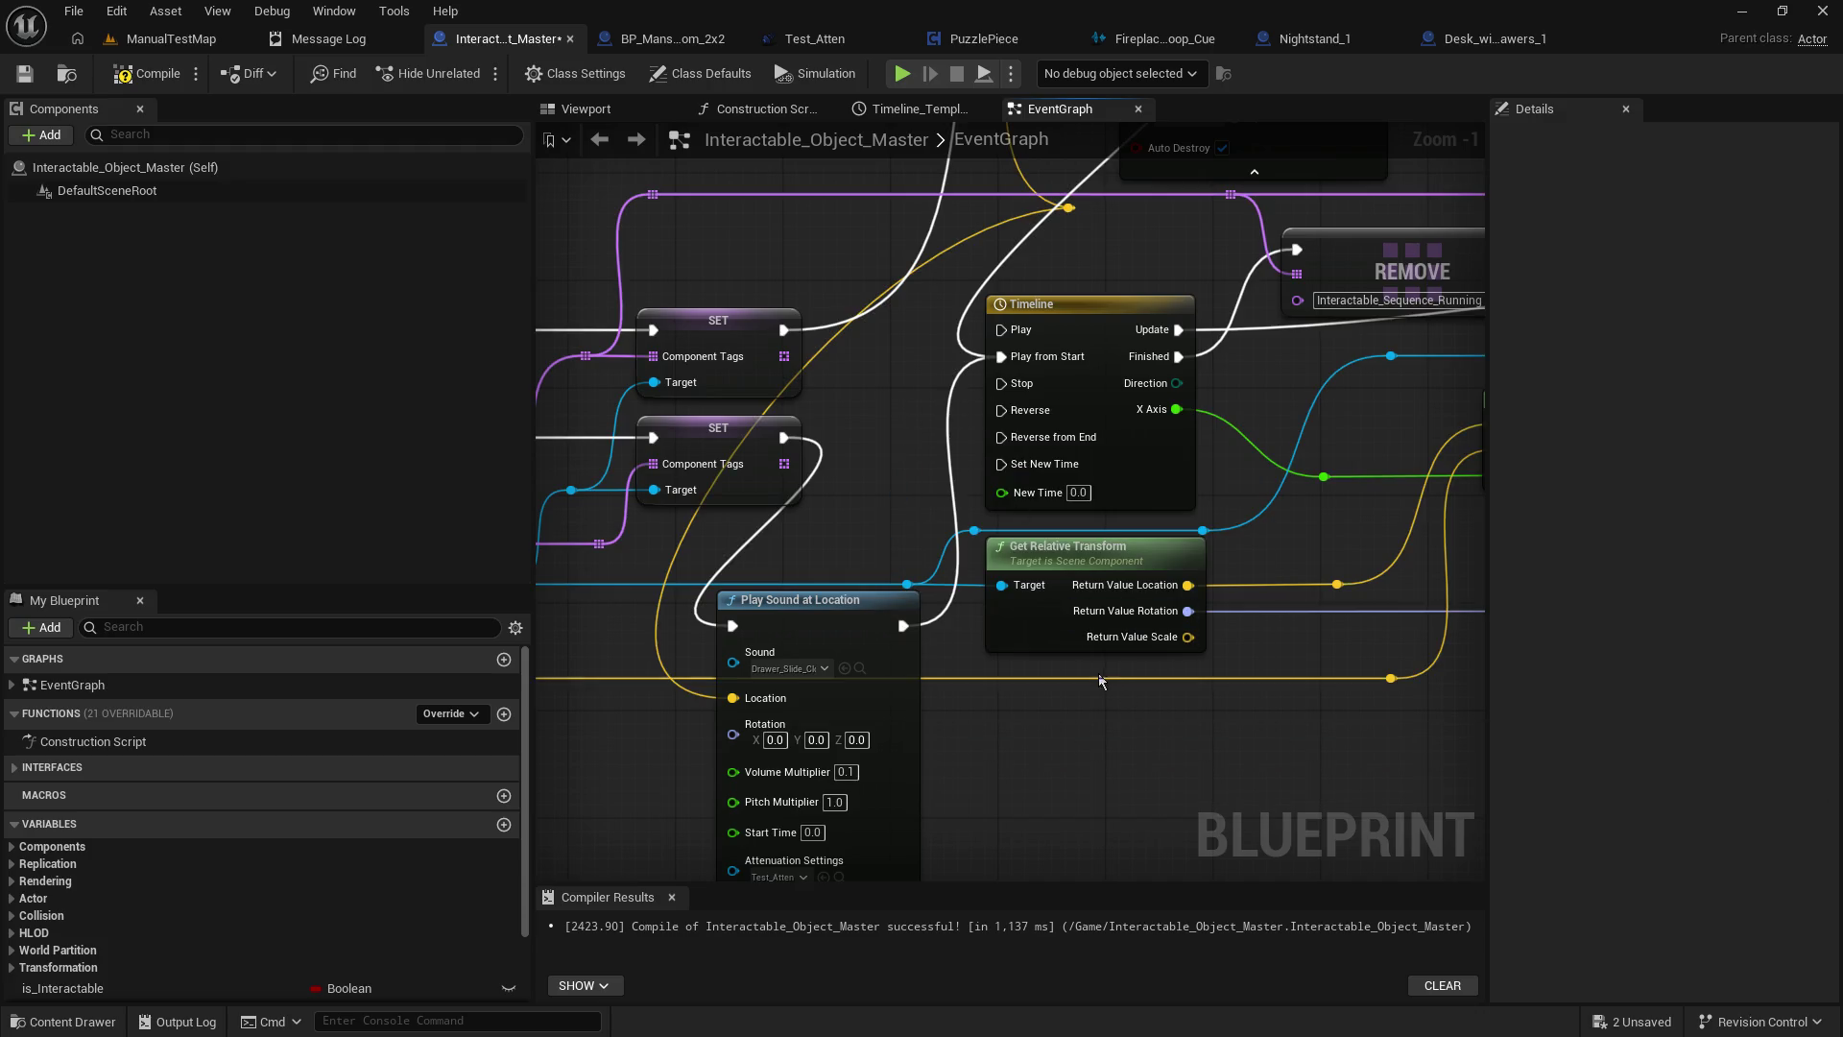
Search 'get relat' from the scene component wire with Context Sensitive on, then dismiss the list.
mouse_move(908, 583)
left_mouse_down()
mouse_move(1041, 662)
mouse_move(1059, 757)
left_mouse_up()
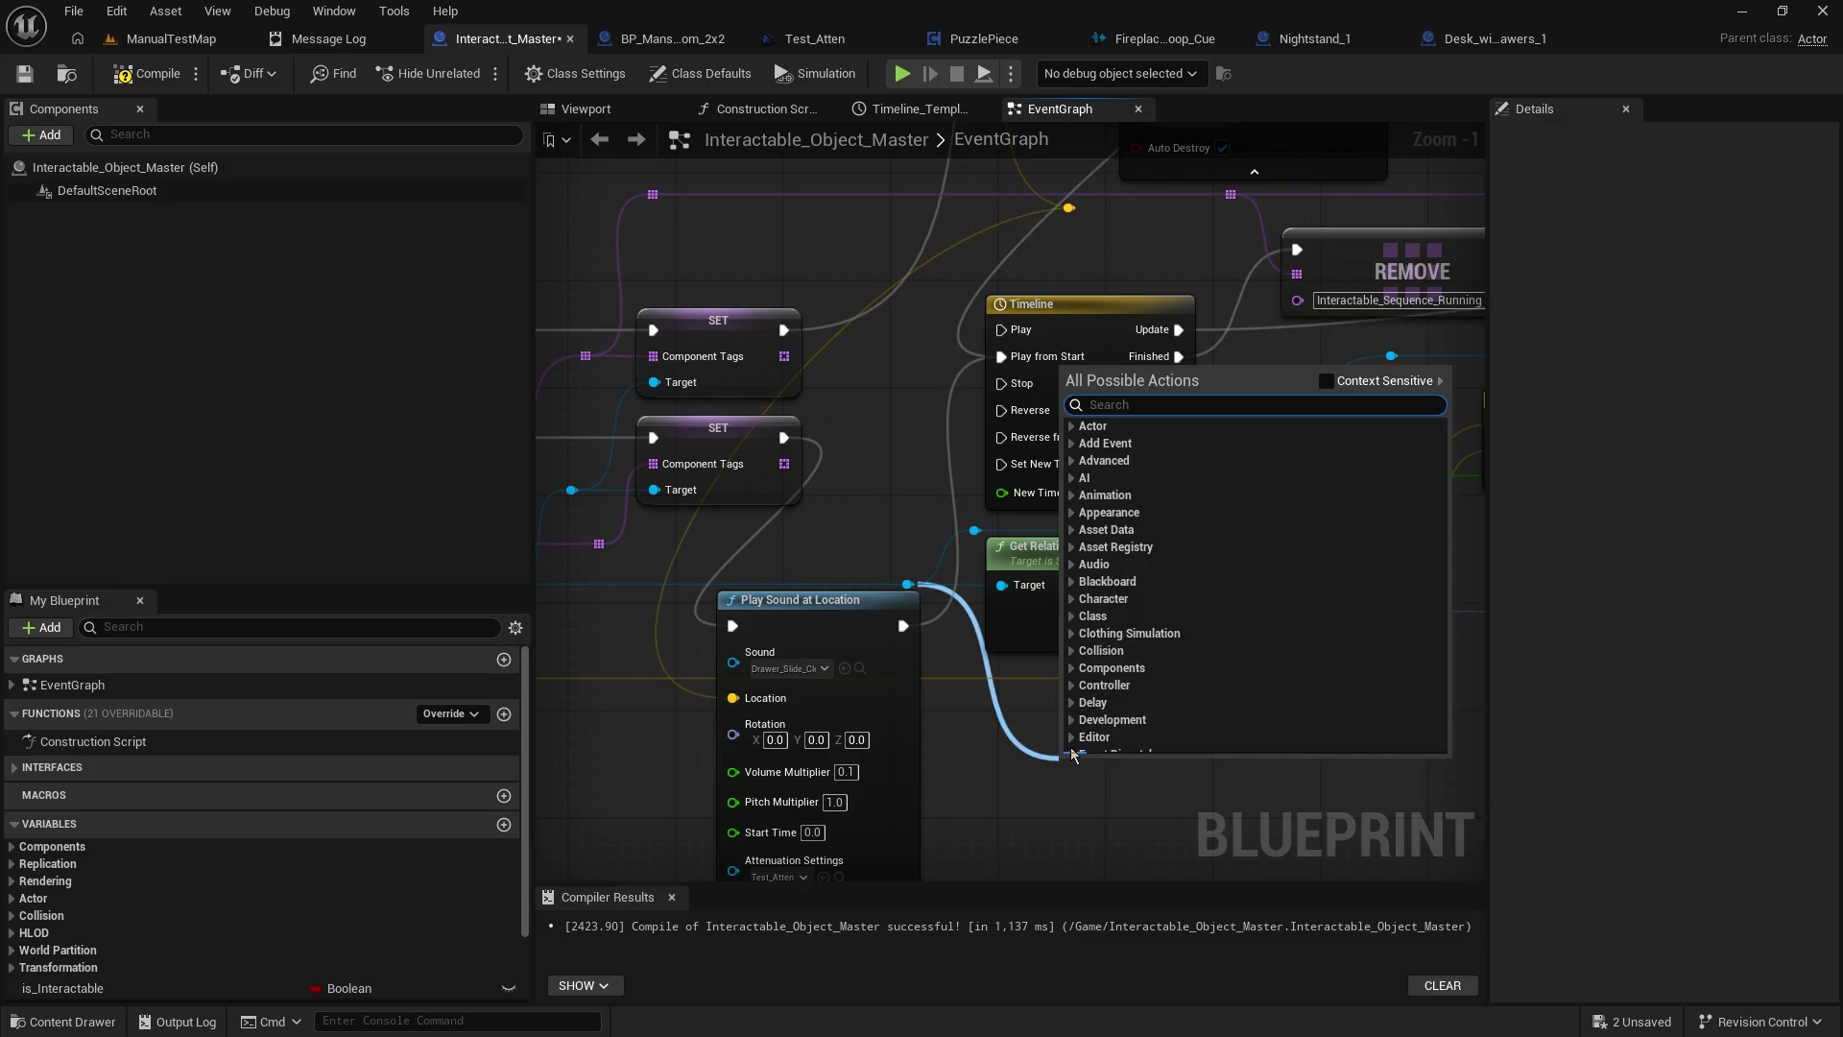
type("get relat")
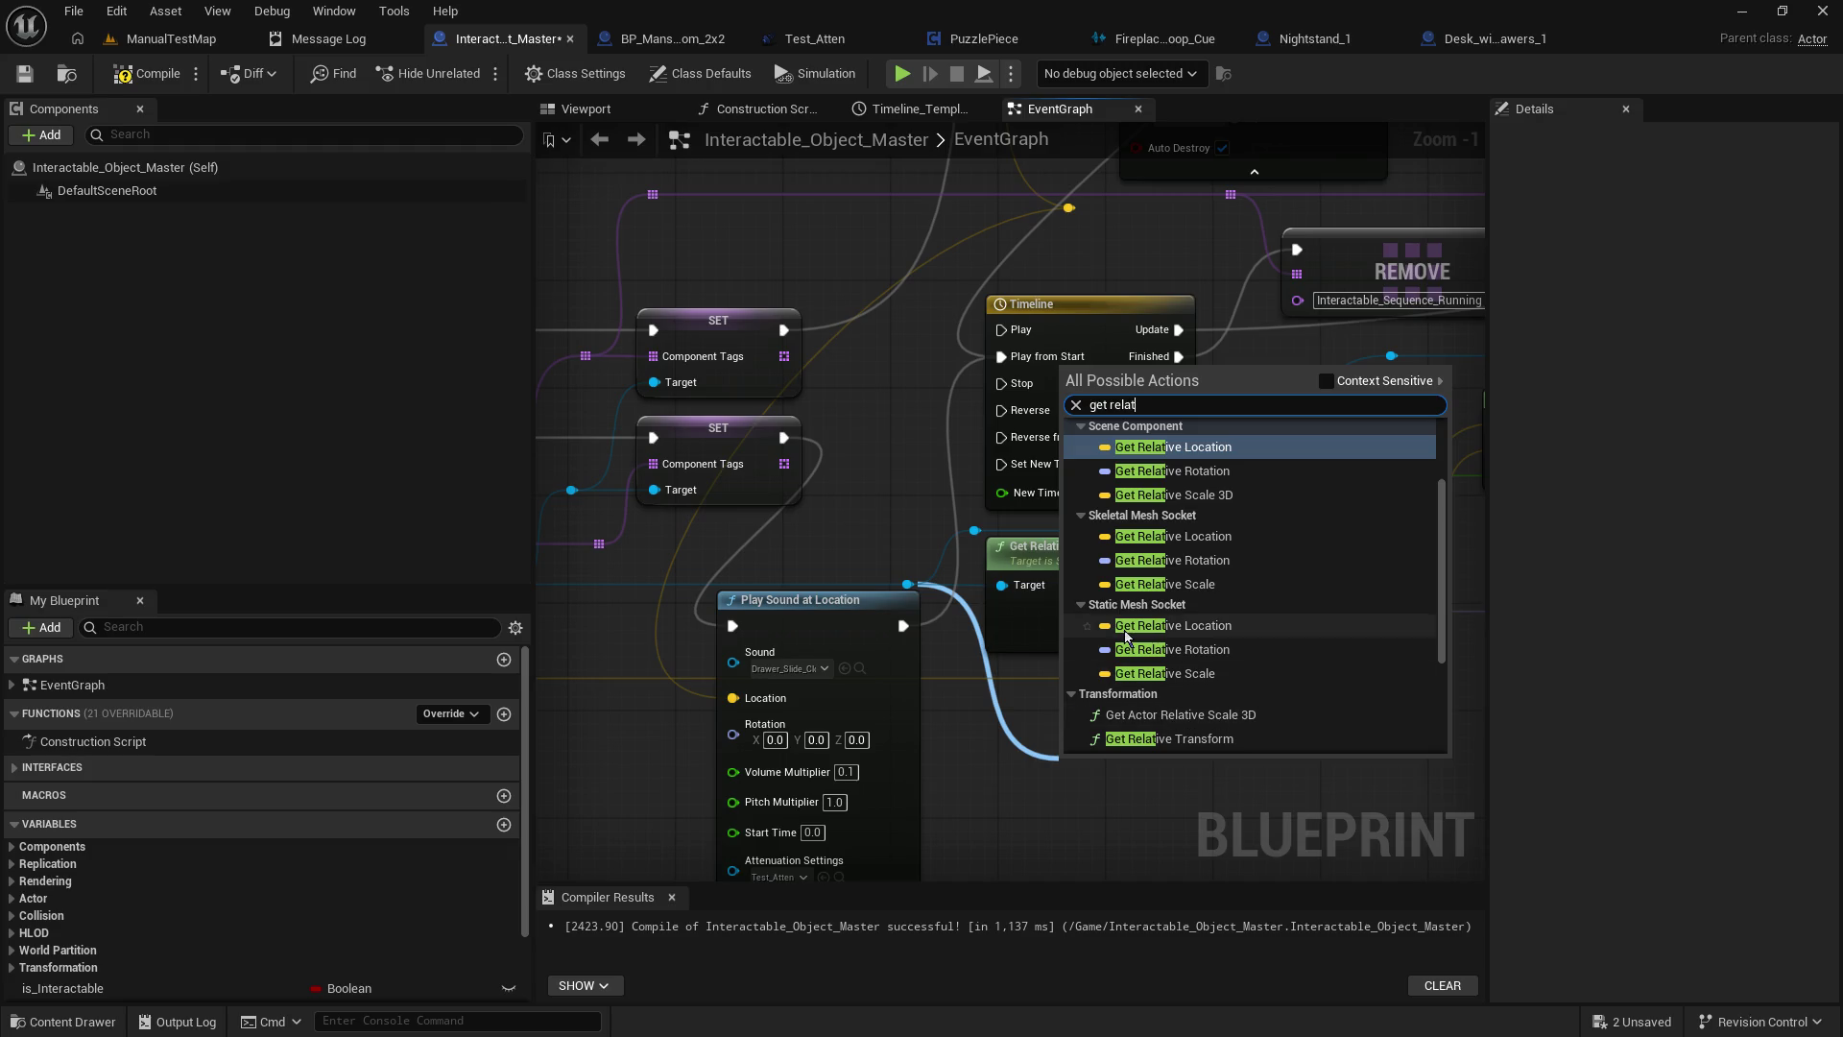
key("ctrl+a")
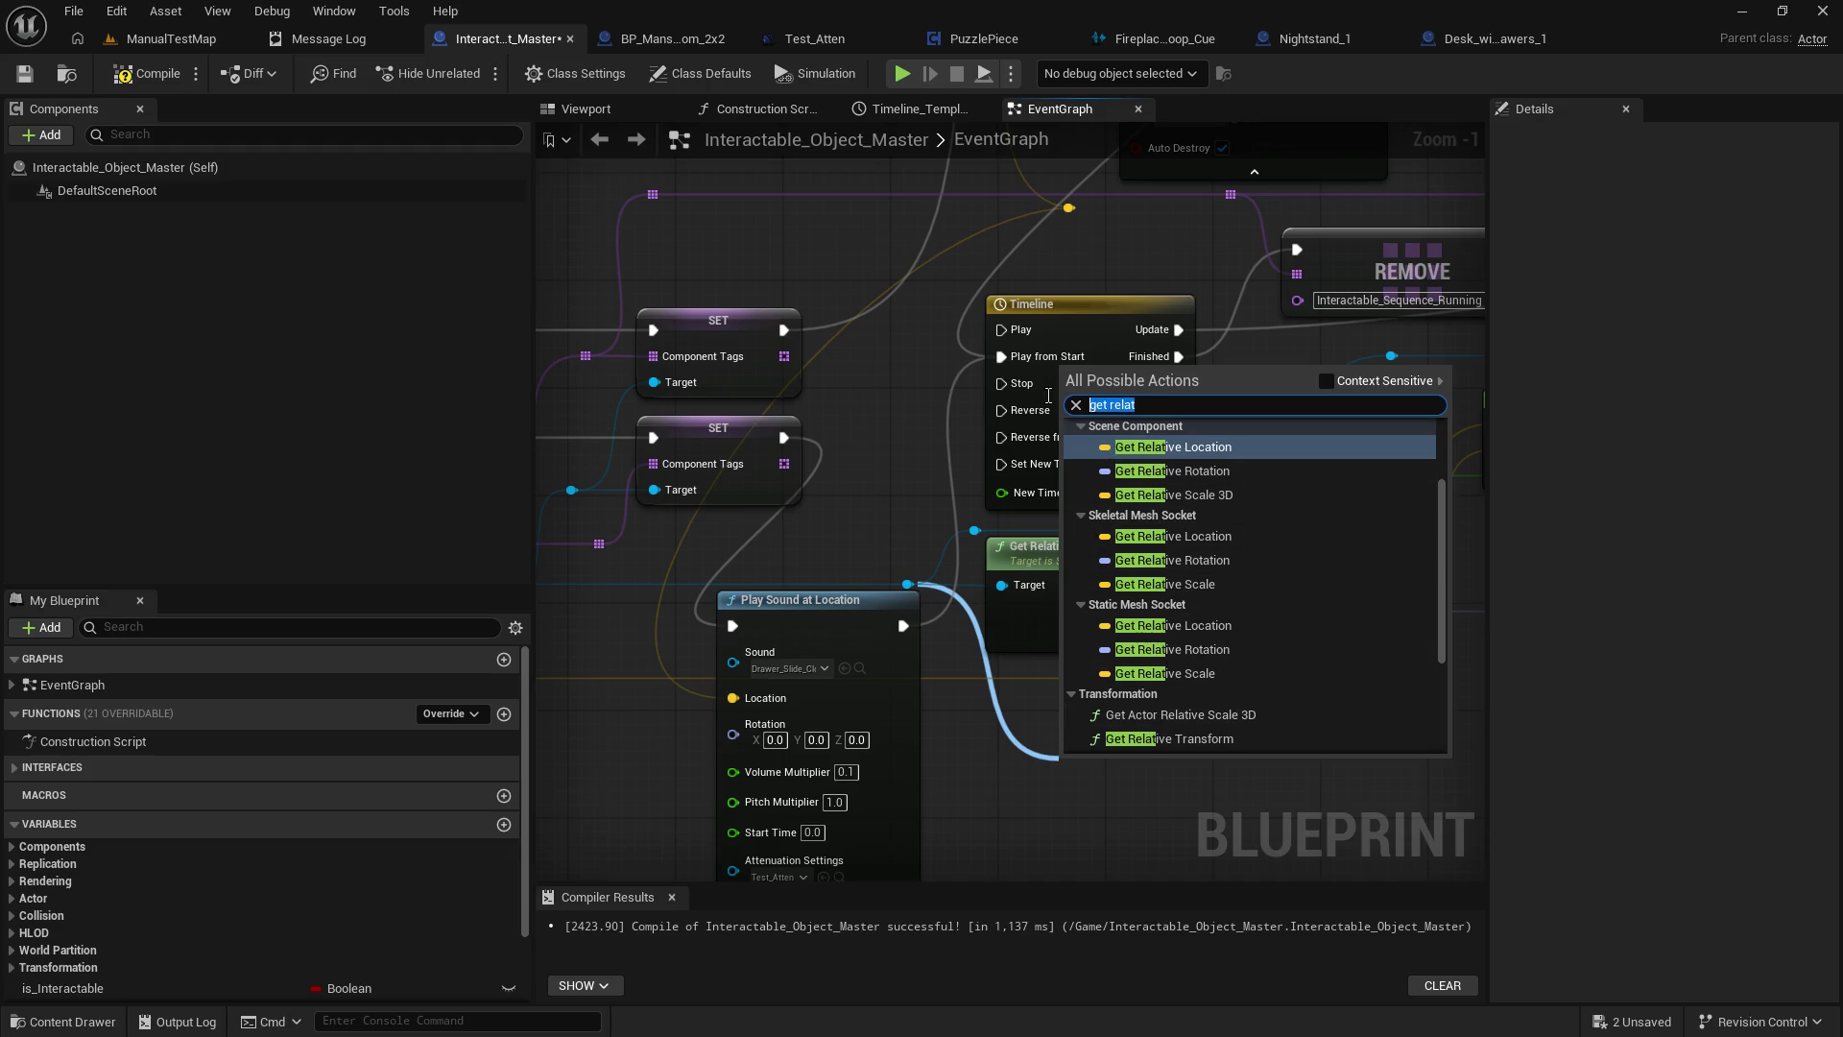
left_click(1326, 384)
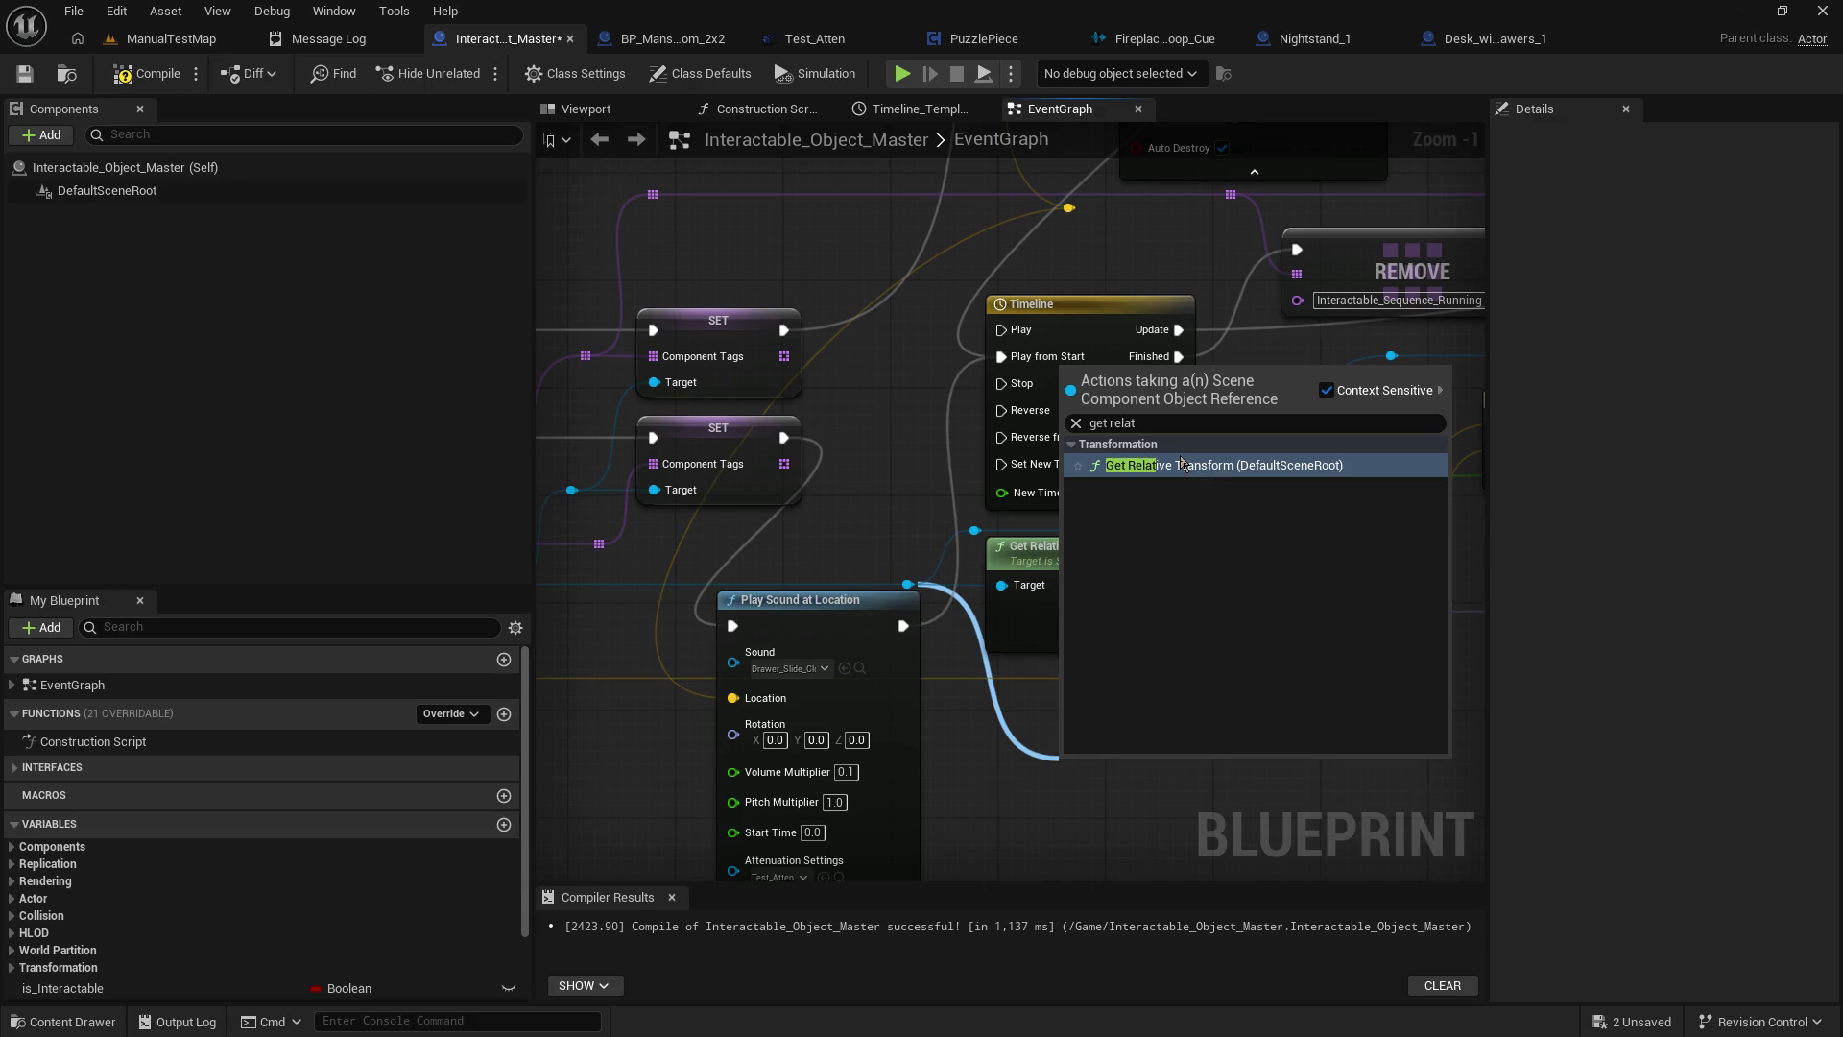
left_click(1011, 699)
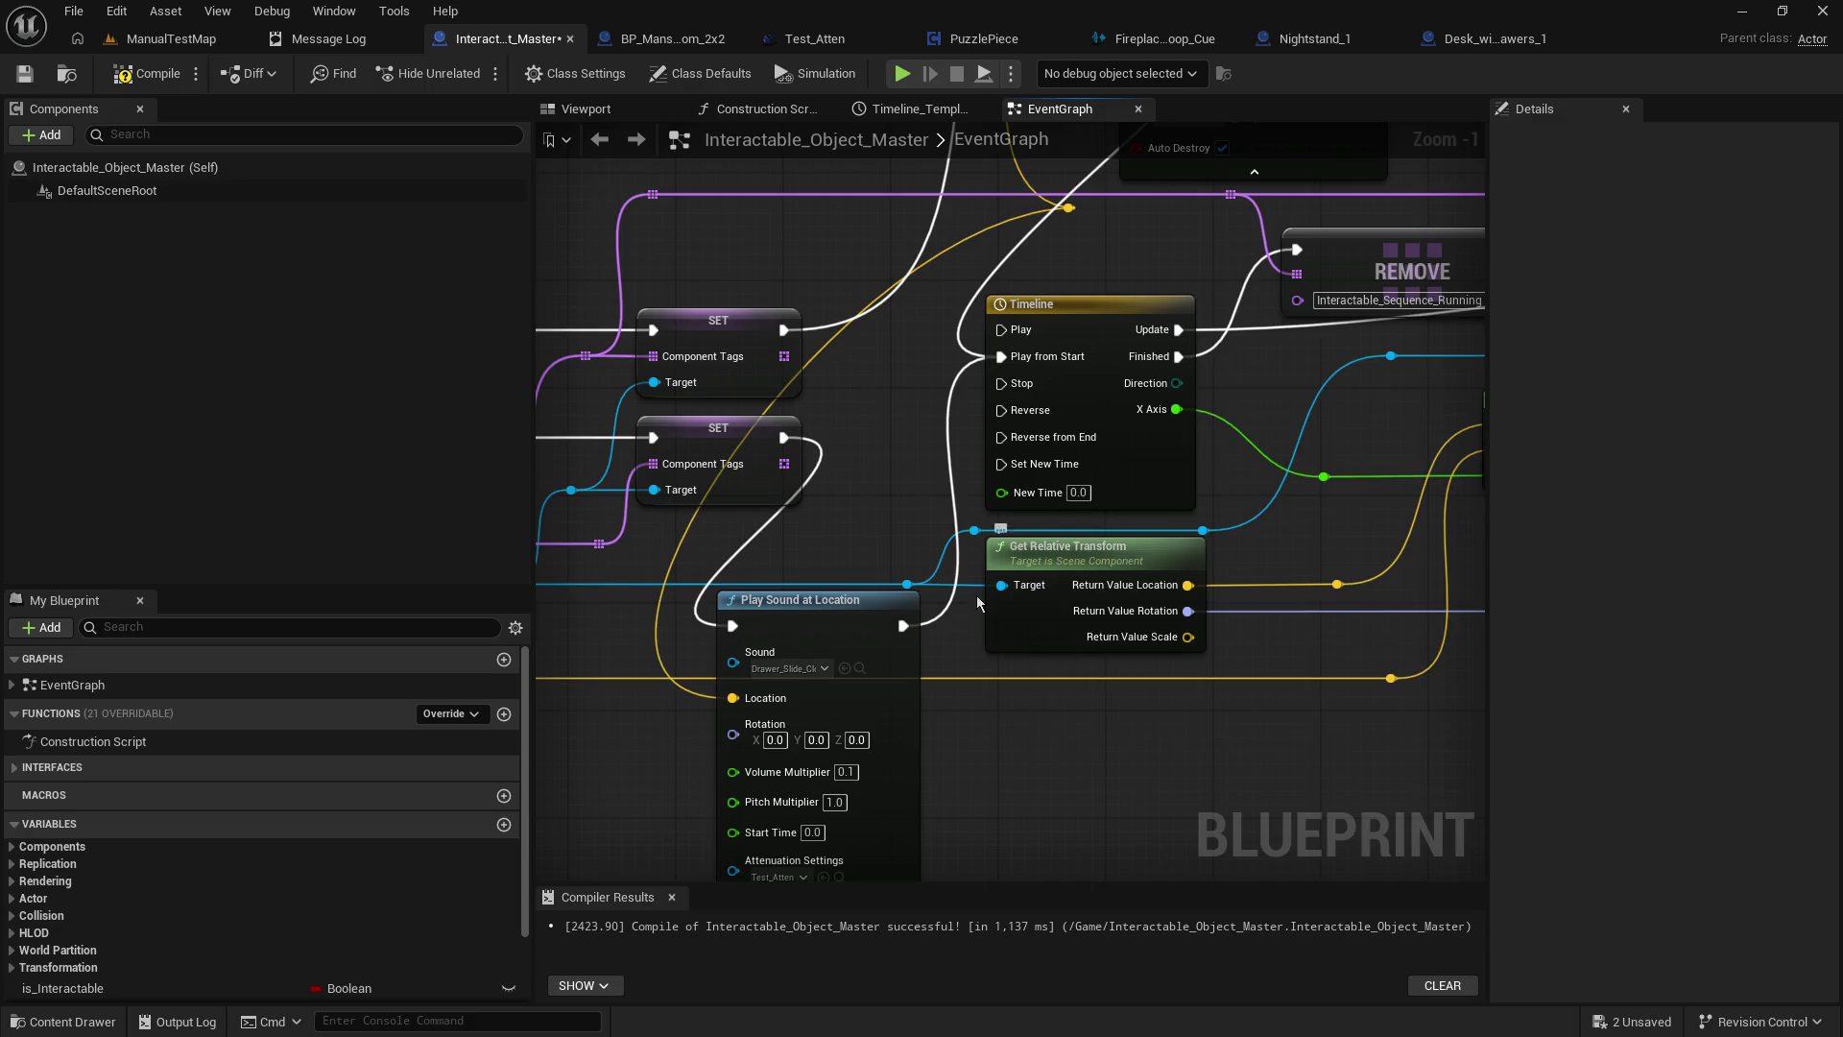
From the DefaultSceneRoot reference, search 'get' and browse the matching getter actions.
left_click_drag(977, 630, 1017, 709)
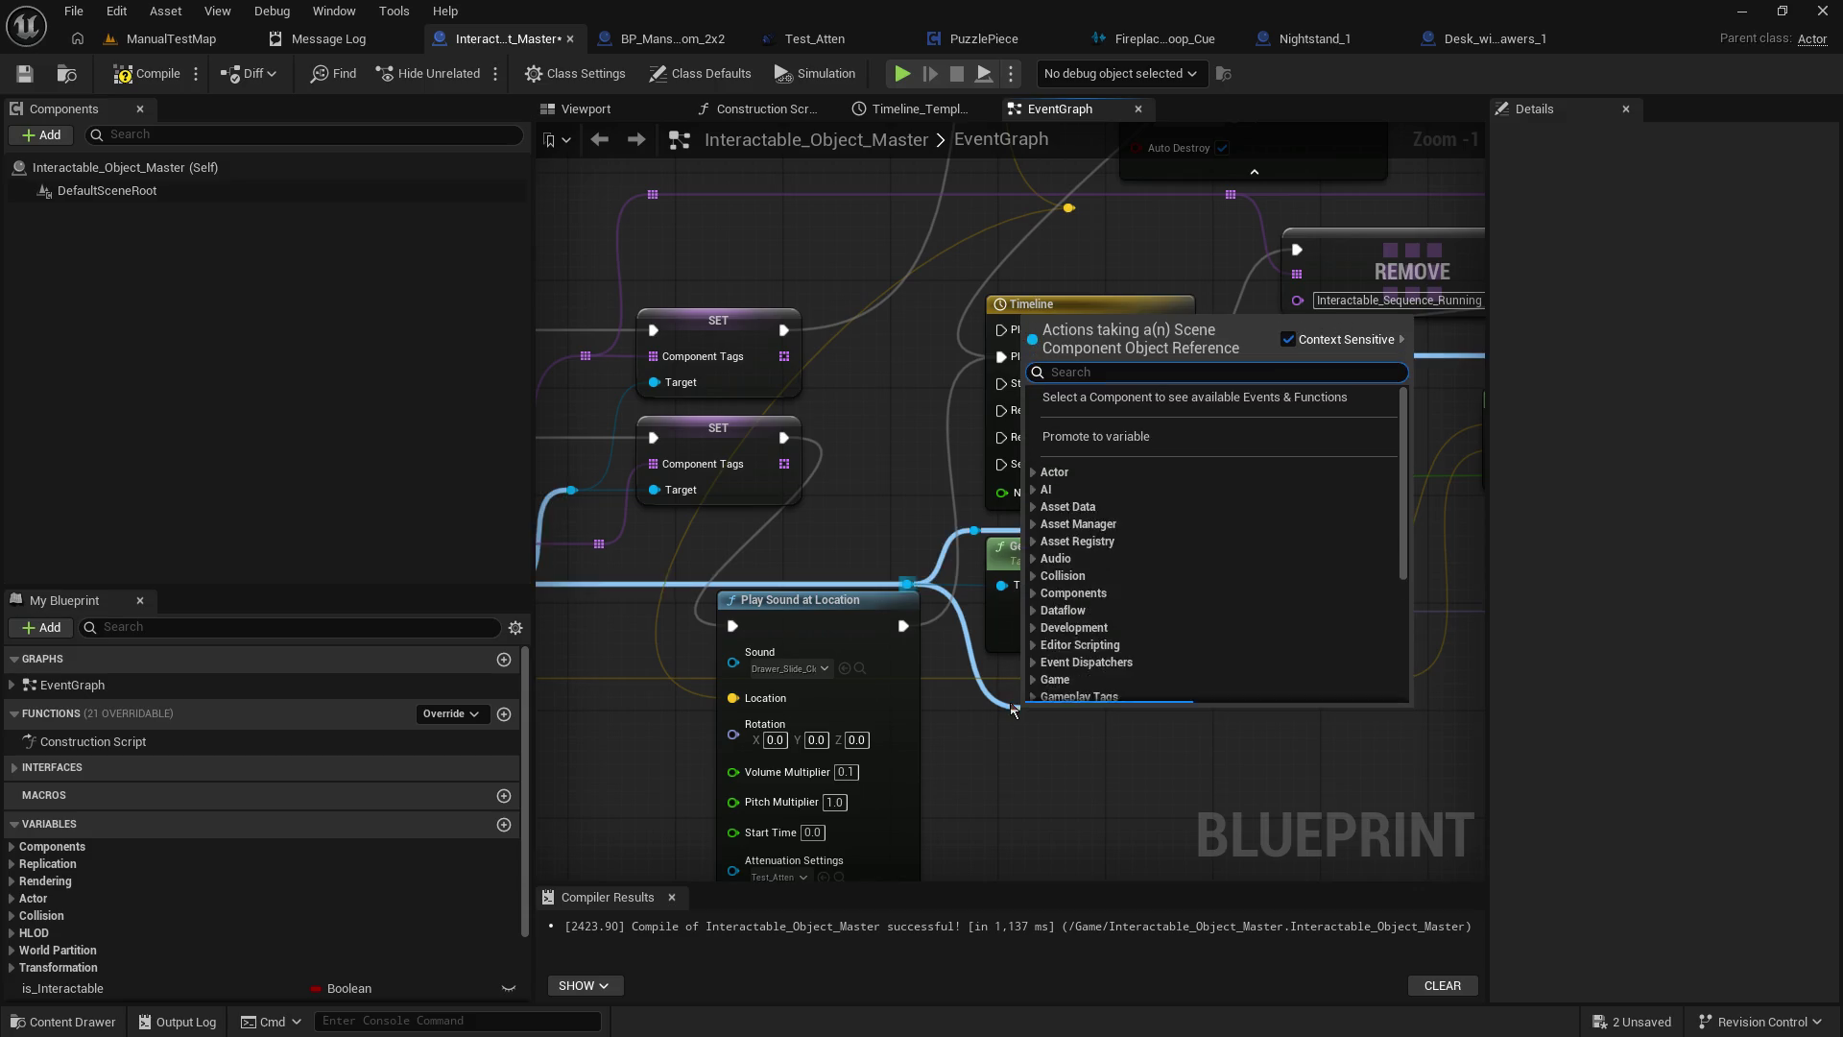
type("get re")
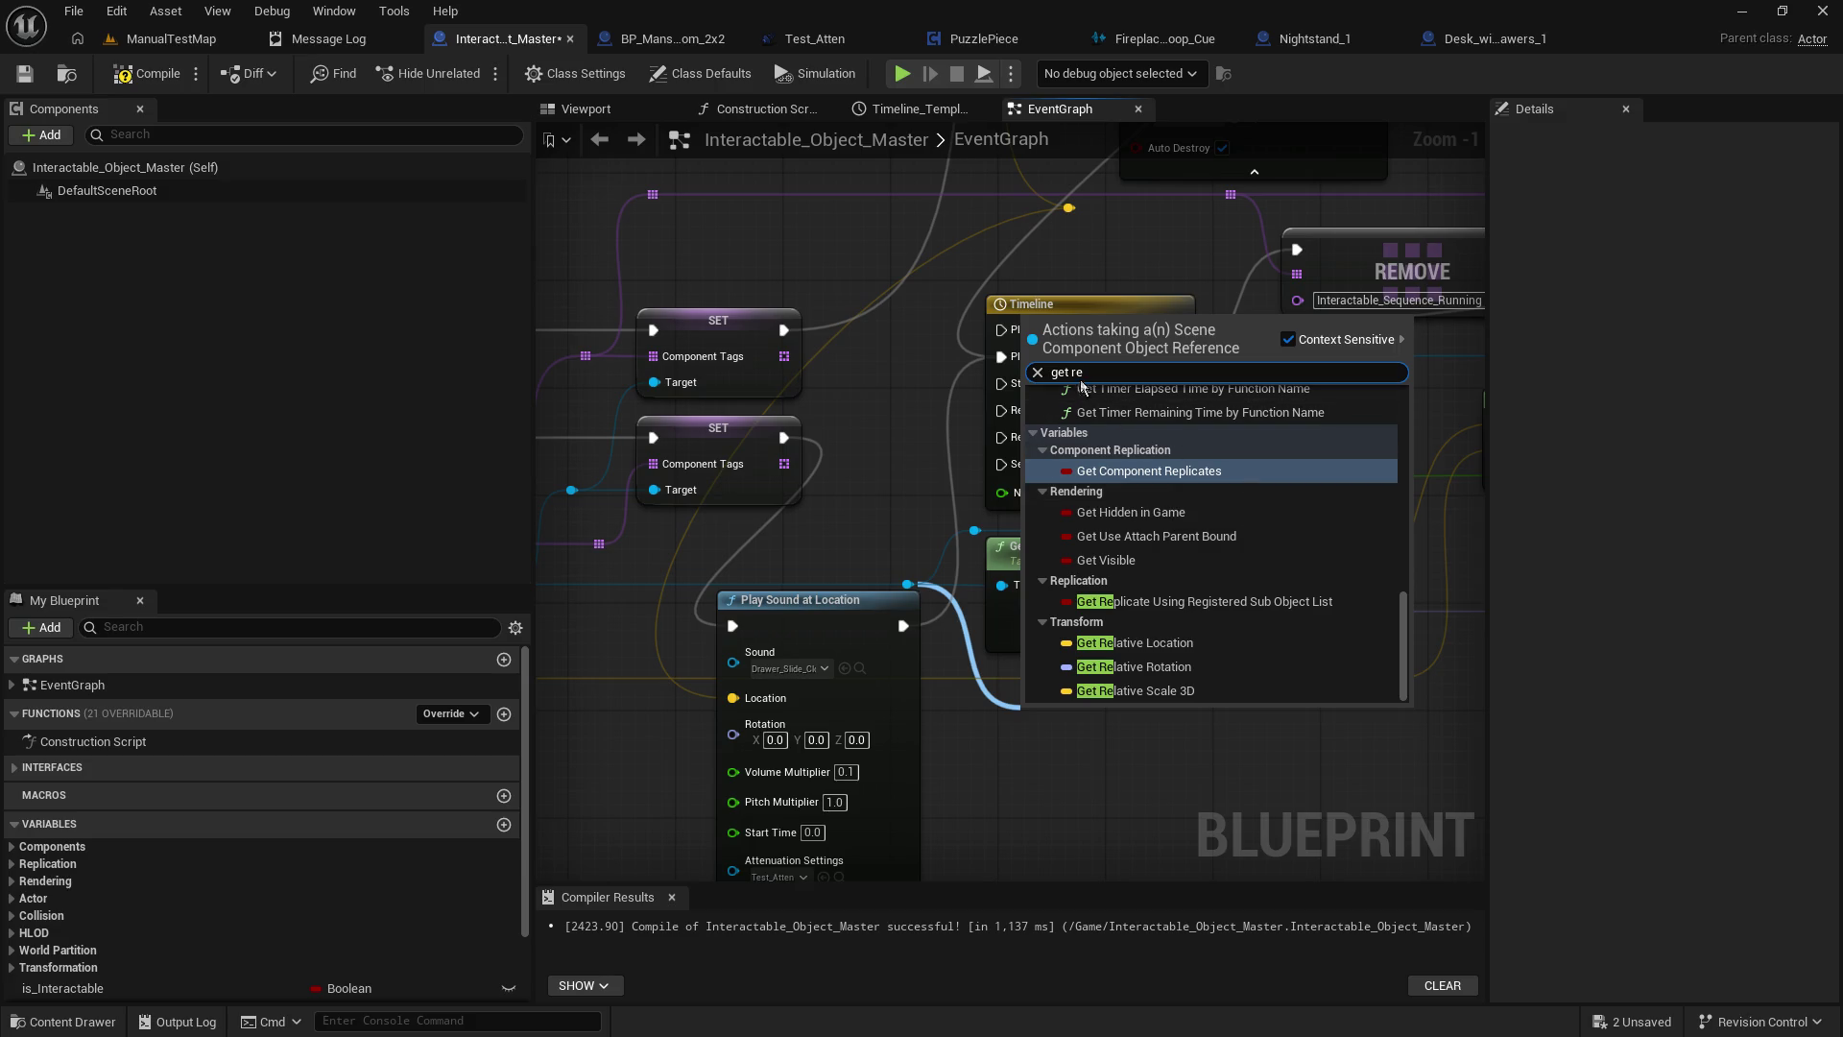
key("BackSpace")
key("BackSpace")
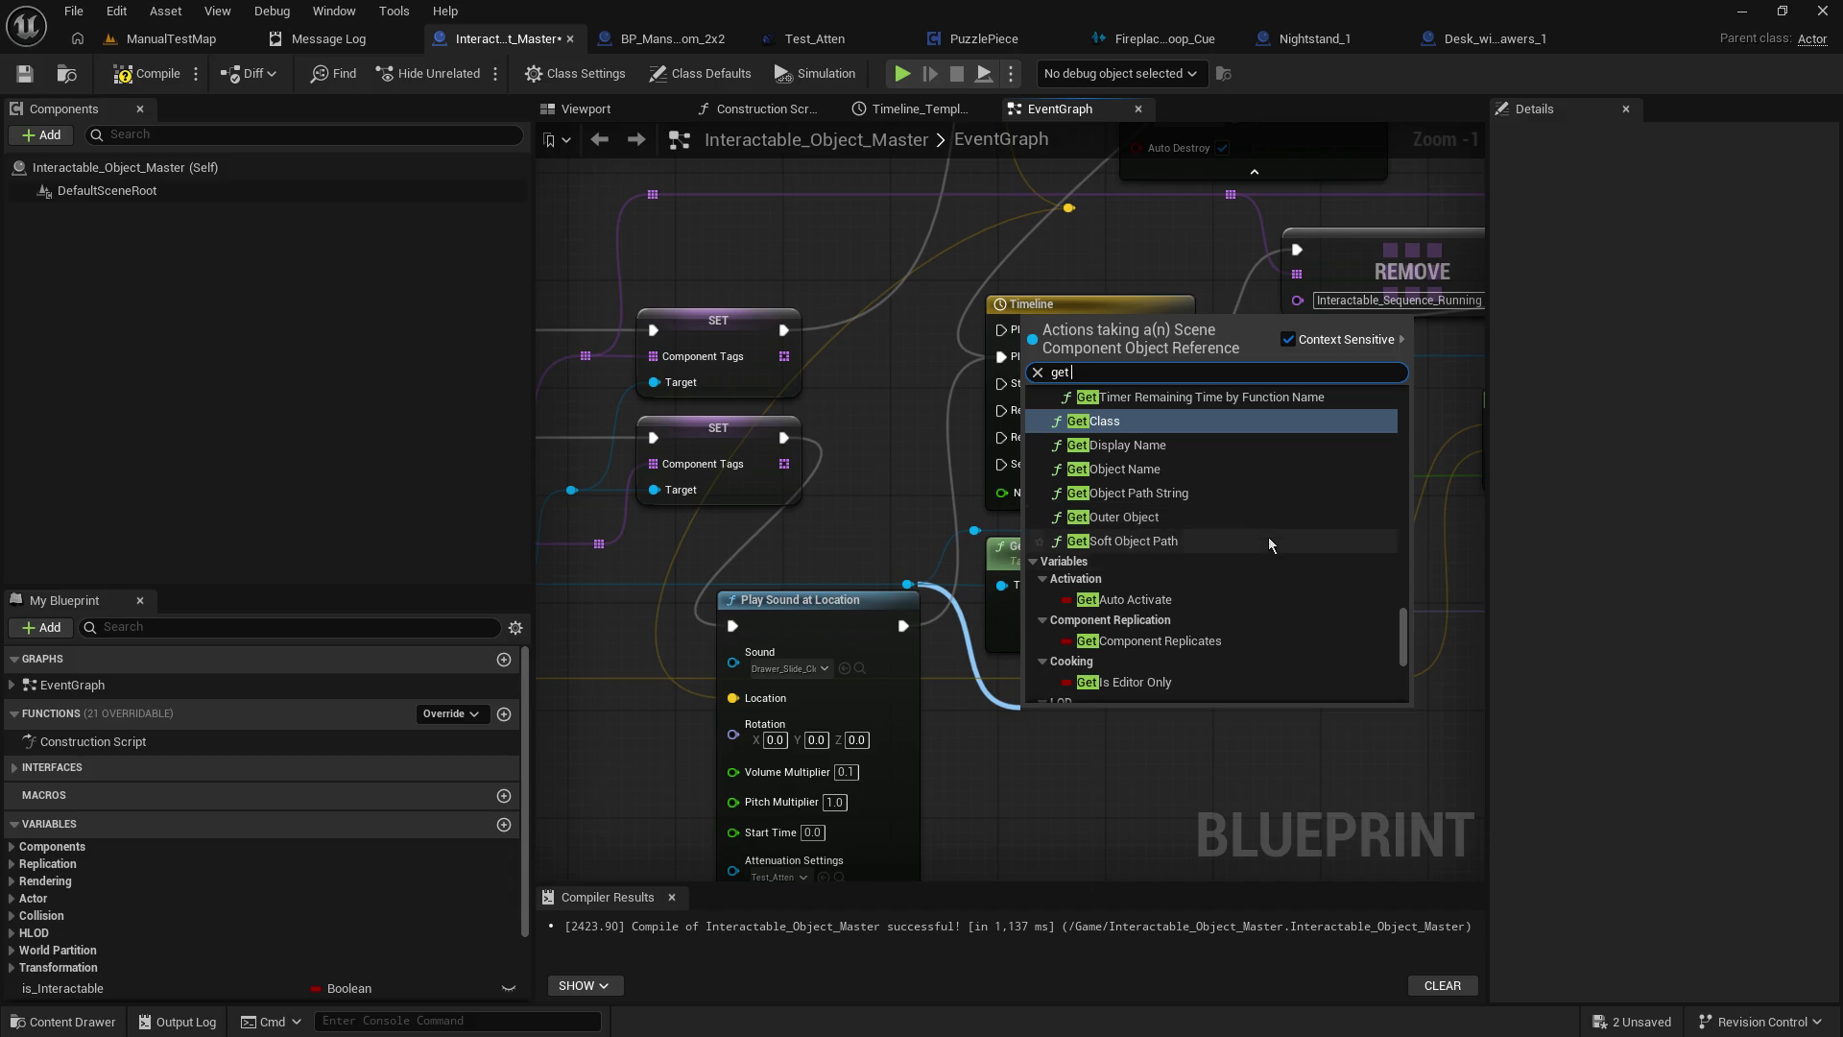
scroll(1269, 542, "down", 10)
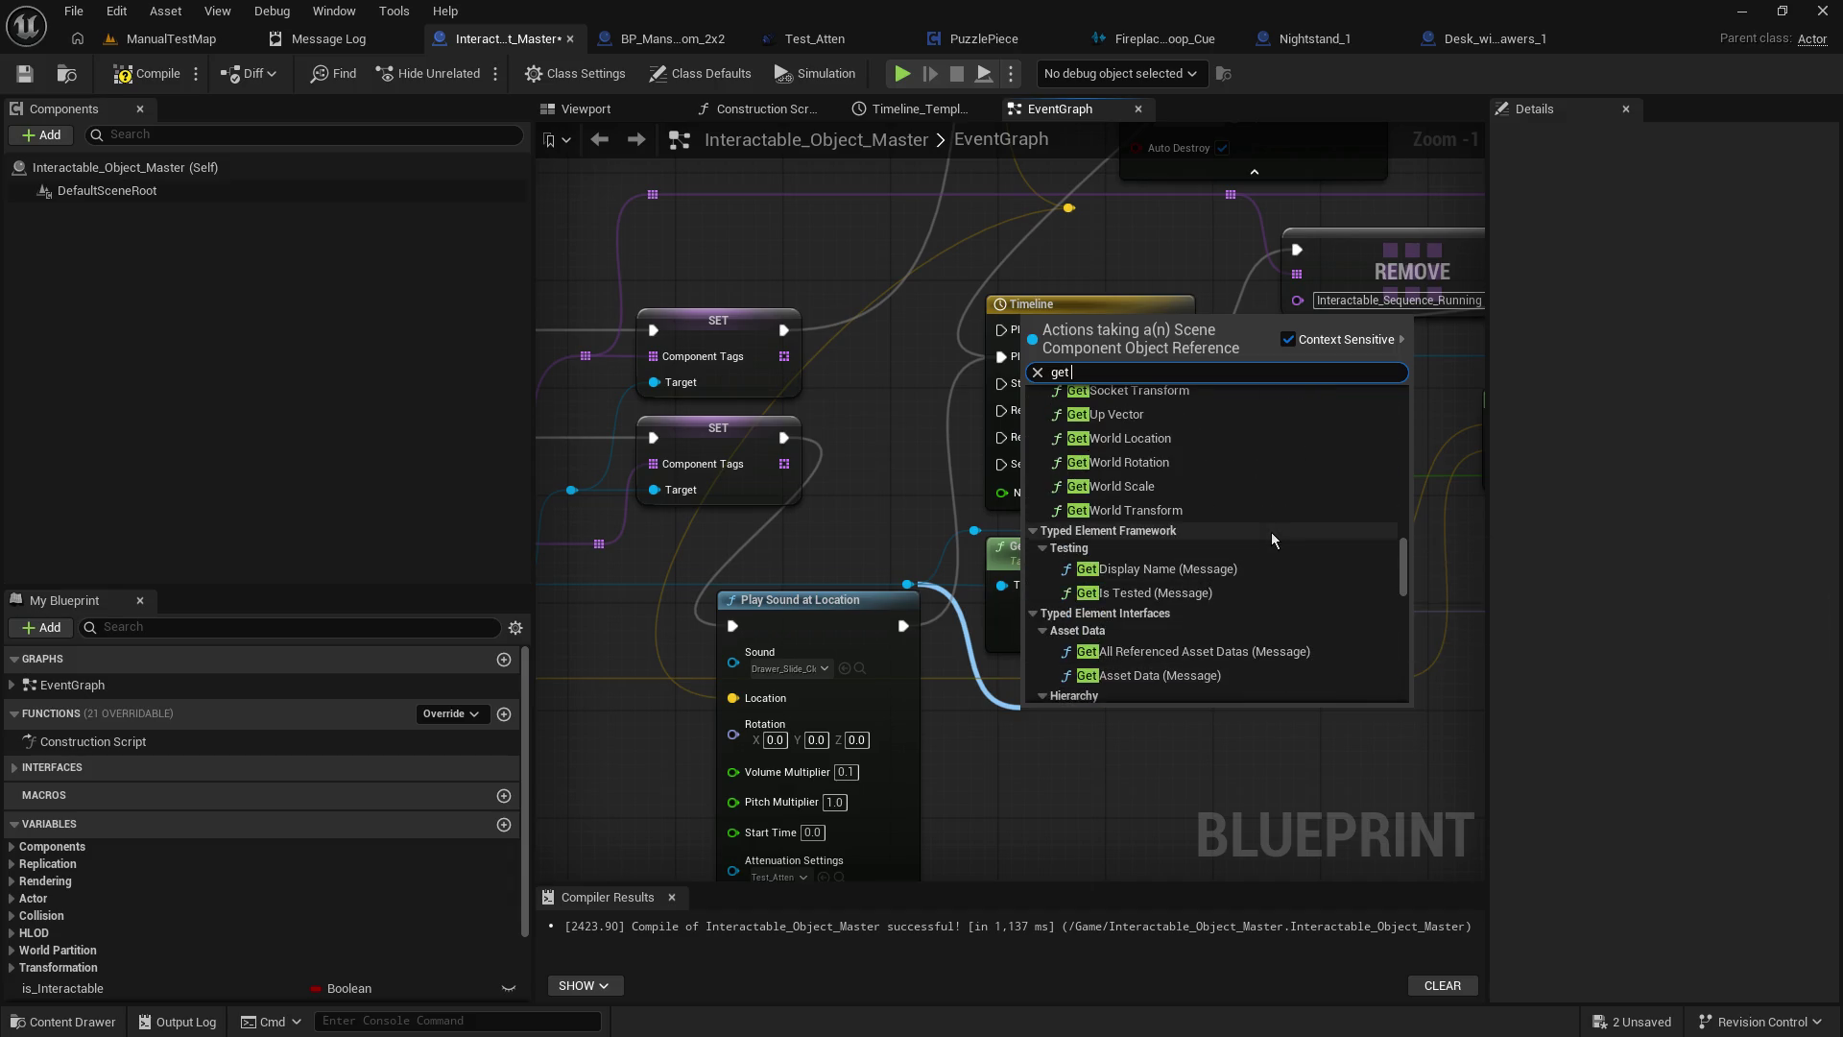
scroll(1272, 539, "up", 2)
scroll(1273, 539, "up", 3)
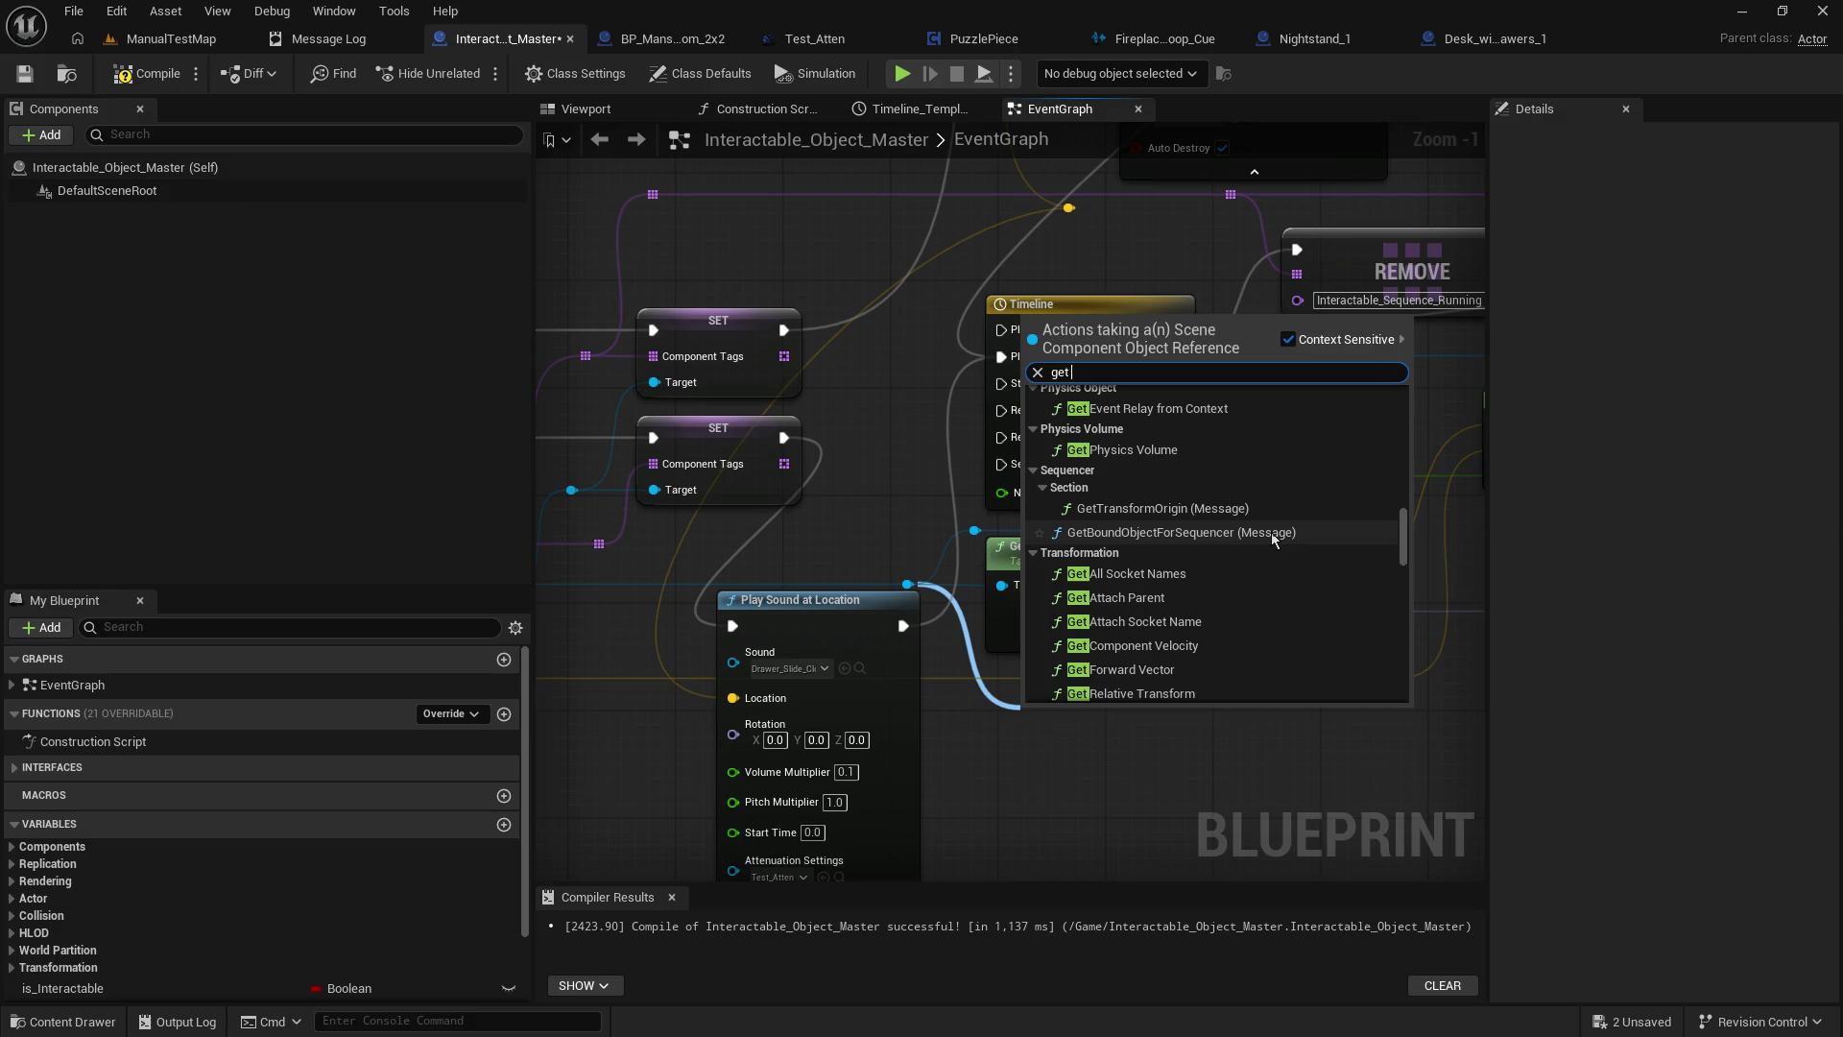
scroll(1269, 592, "down", 2)
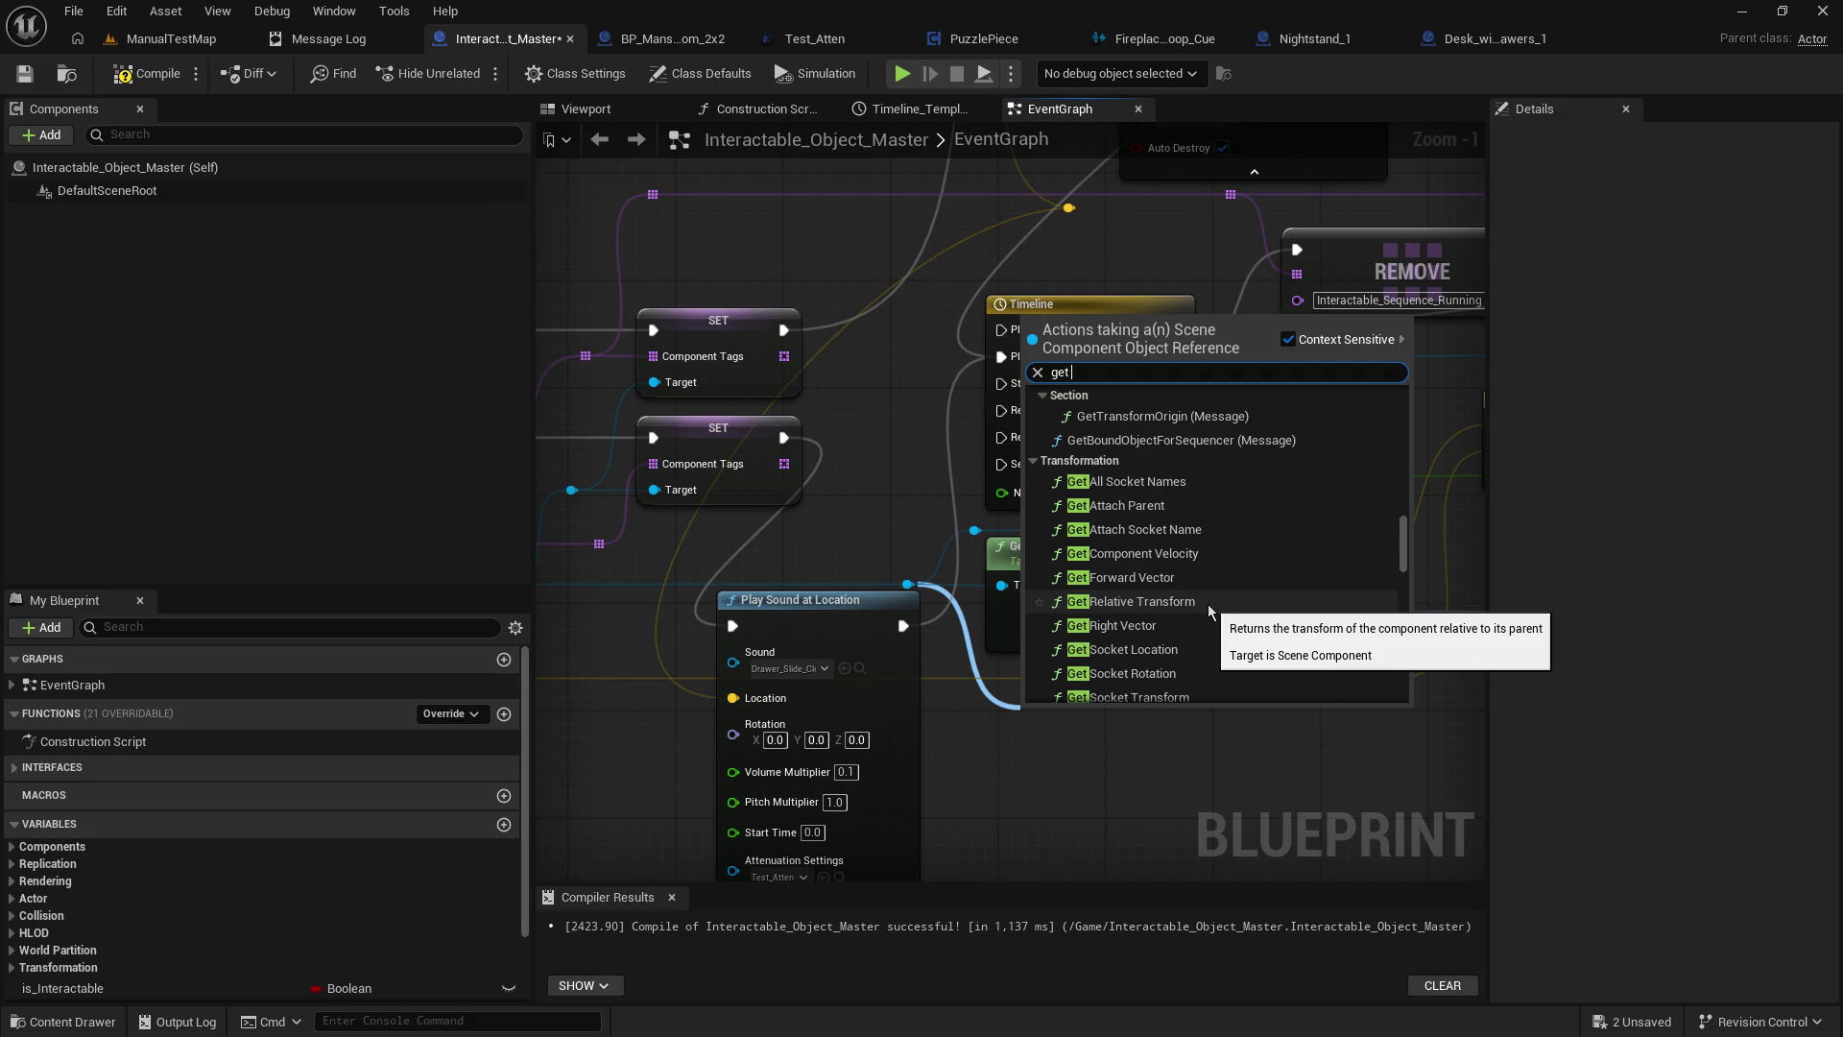
scroll(1207, 605, "down", 1)
scroll(1207, 603, "down", 1)
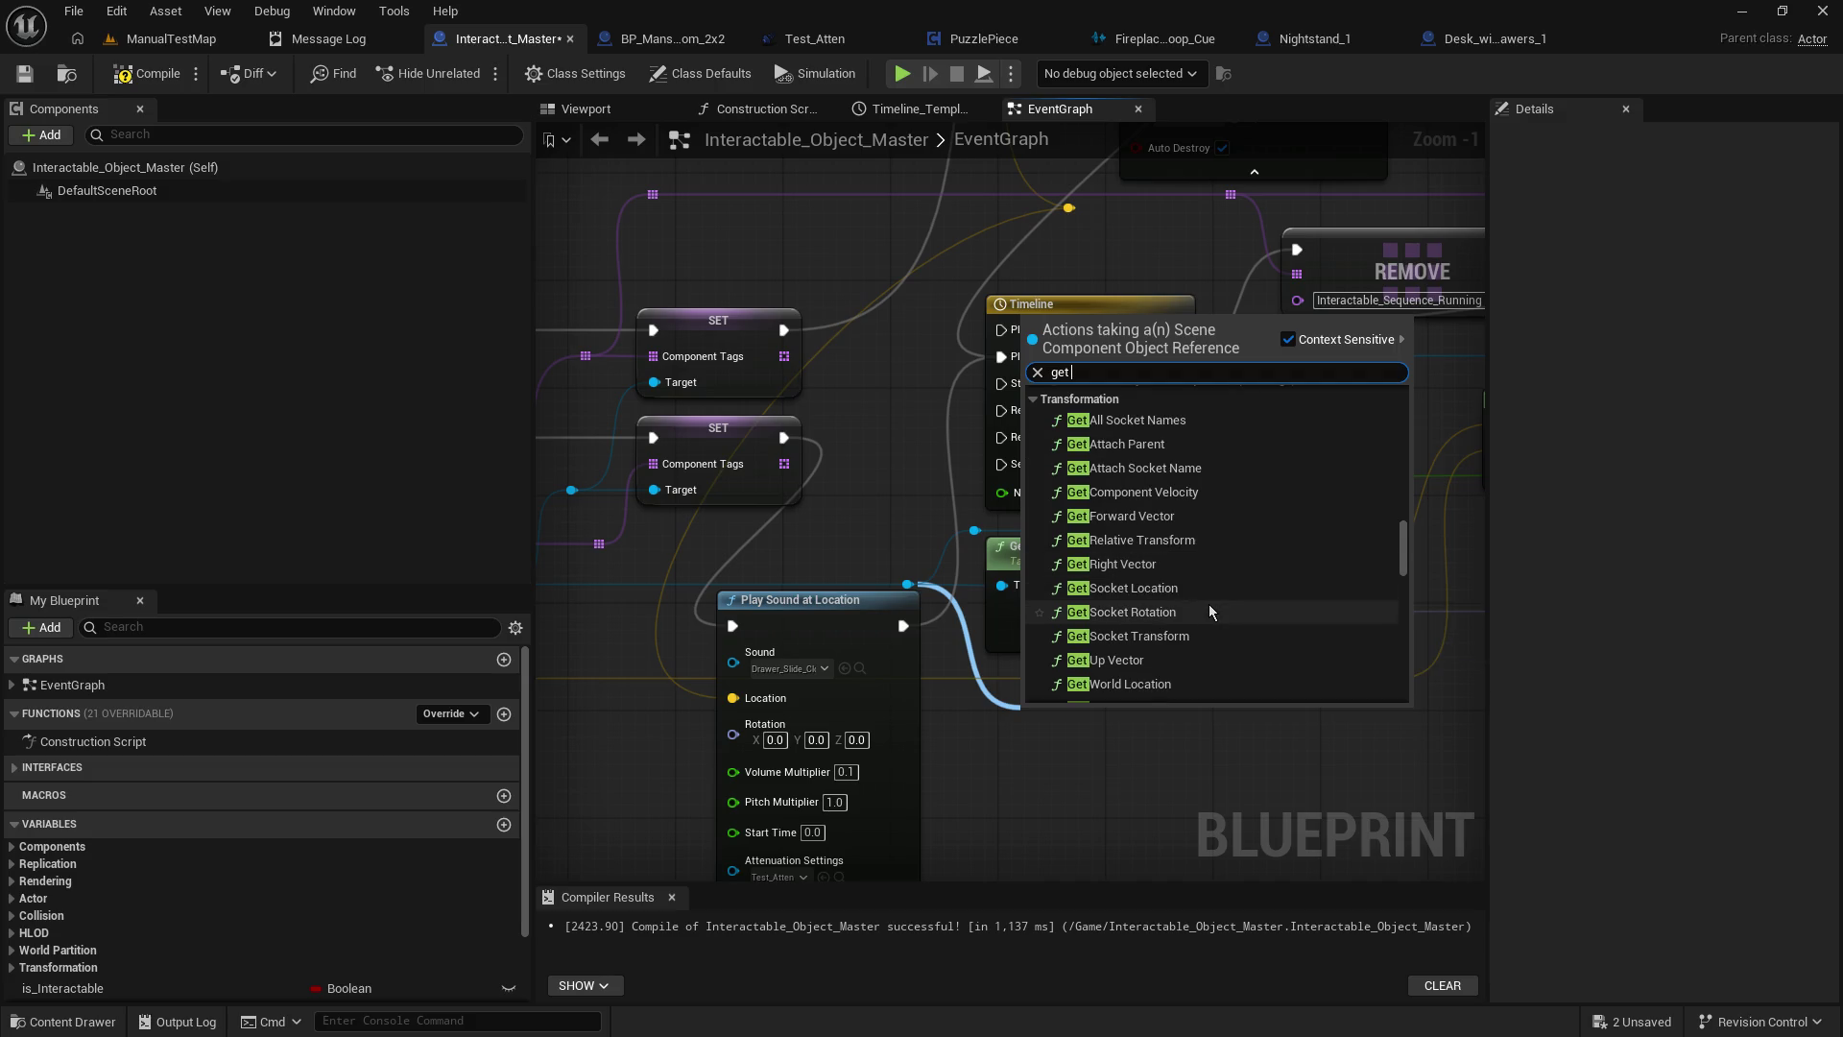
scroll(1208, 604, "down", 1)
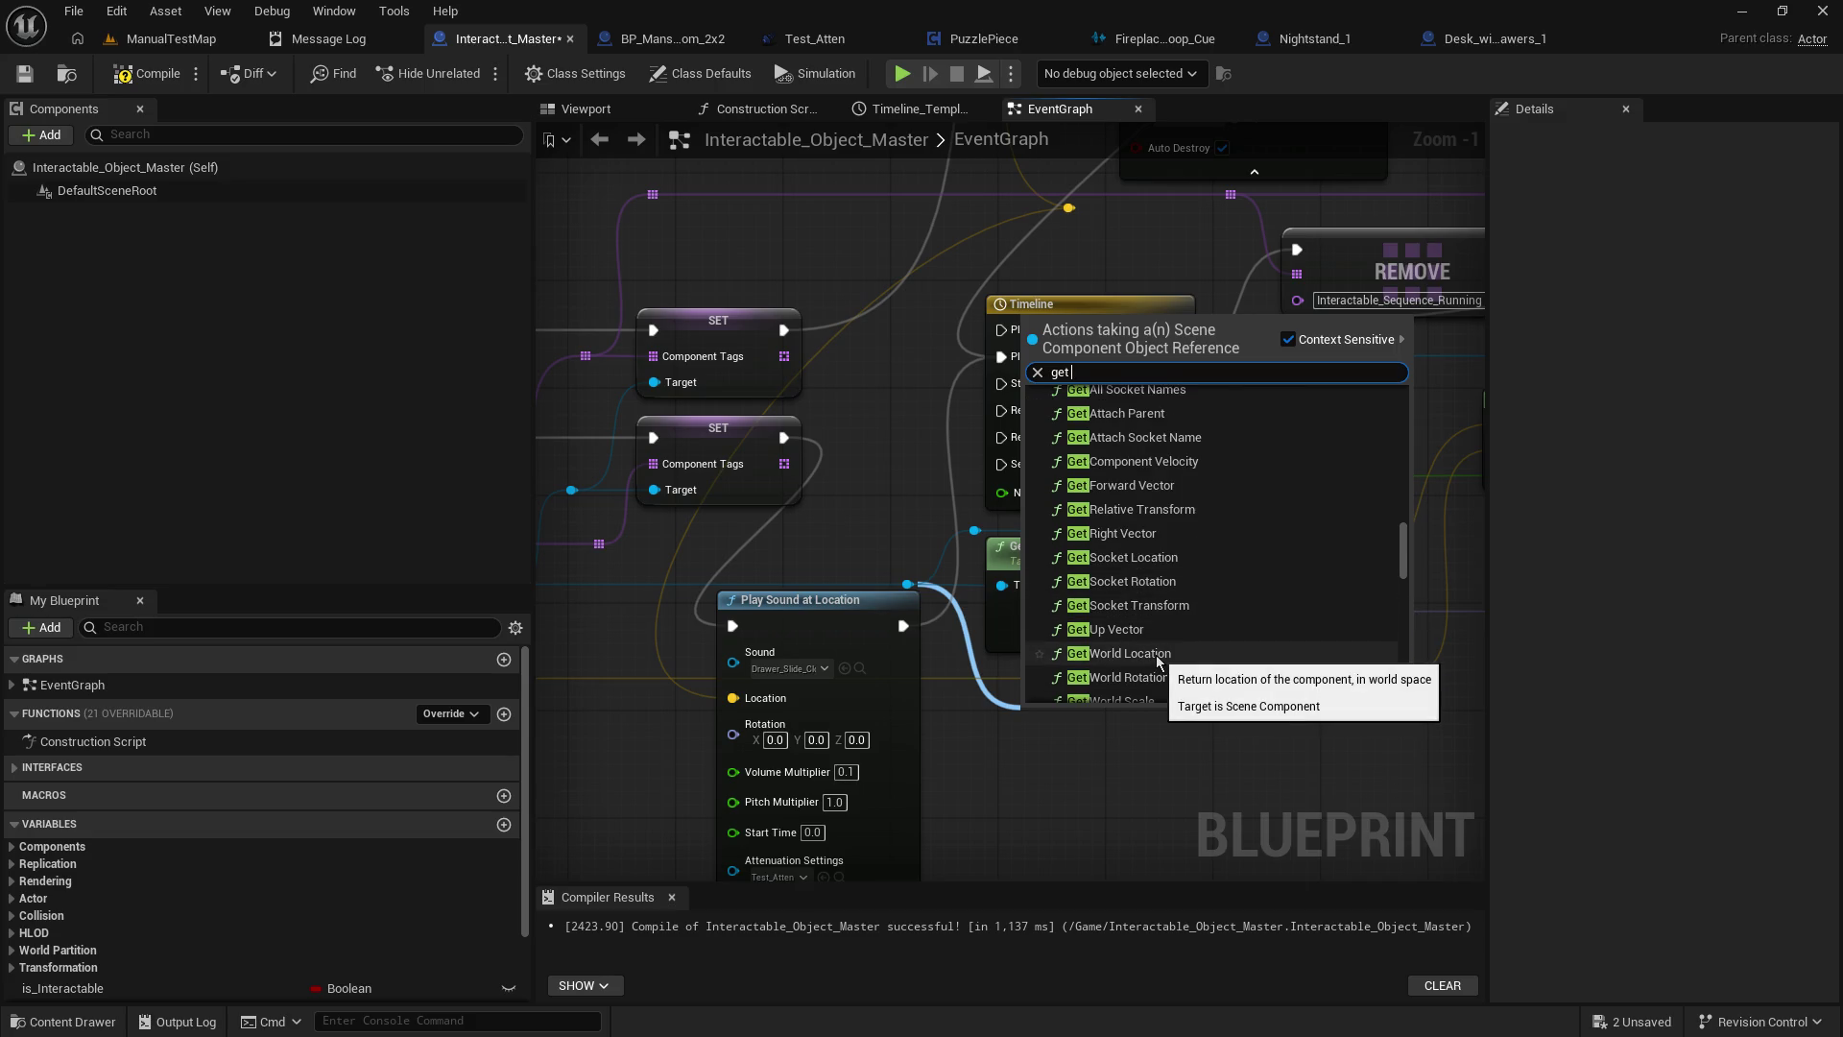
Add Get World Location for the scene root, wire its Return Value into Location, and compile.
left_click(1159, 662)
left_click_drag(1181, 746, 1069, 207)
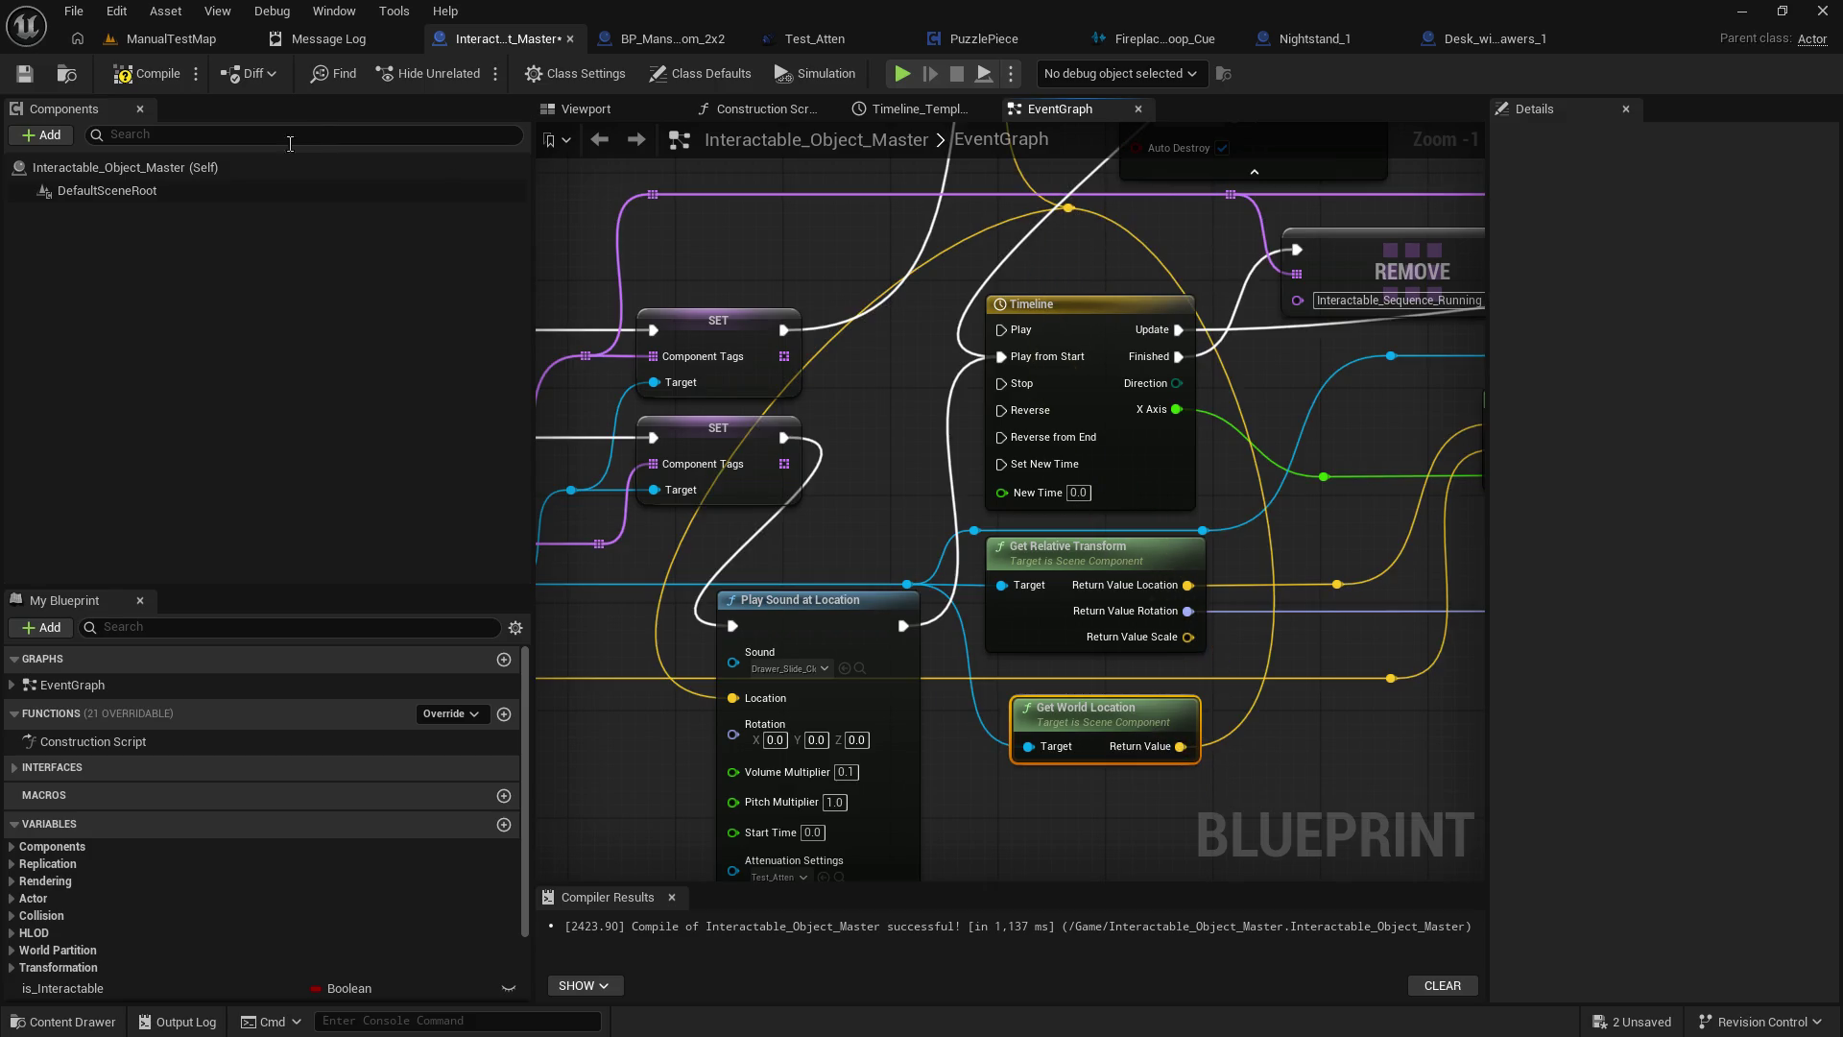
left_click(24, 73)
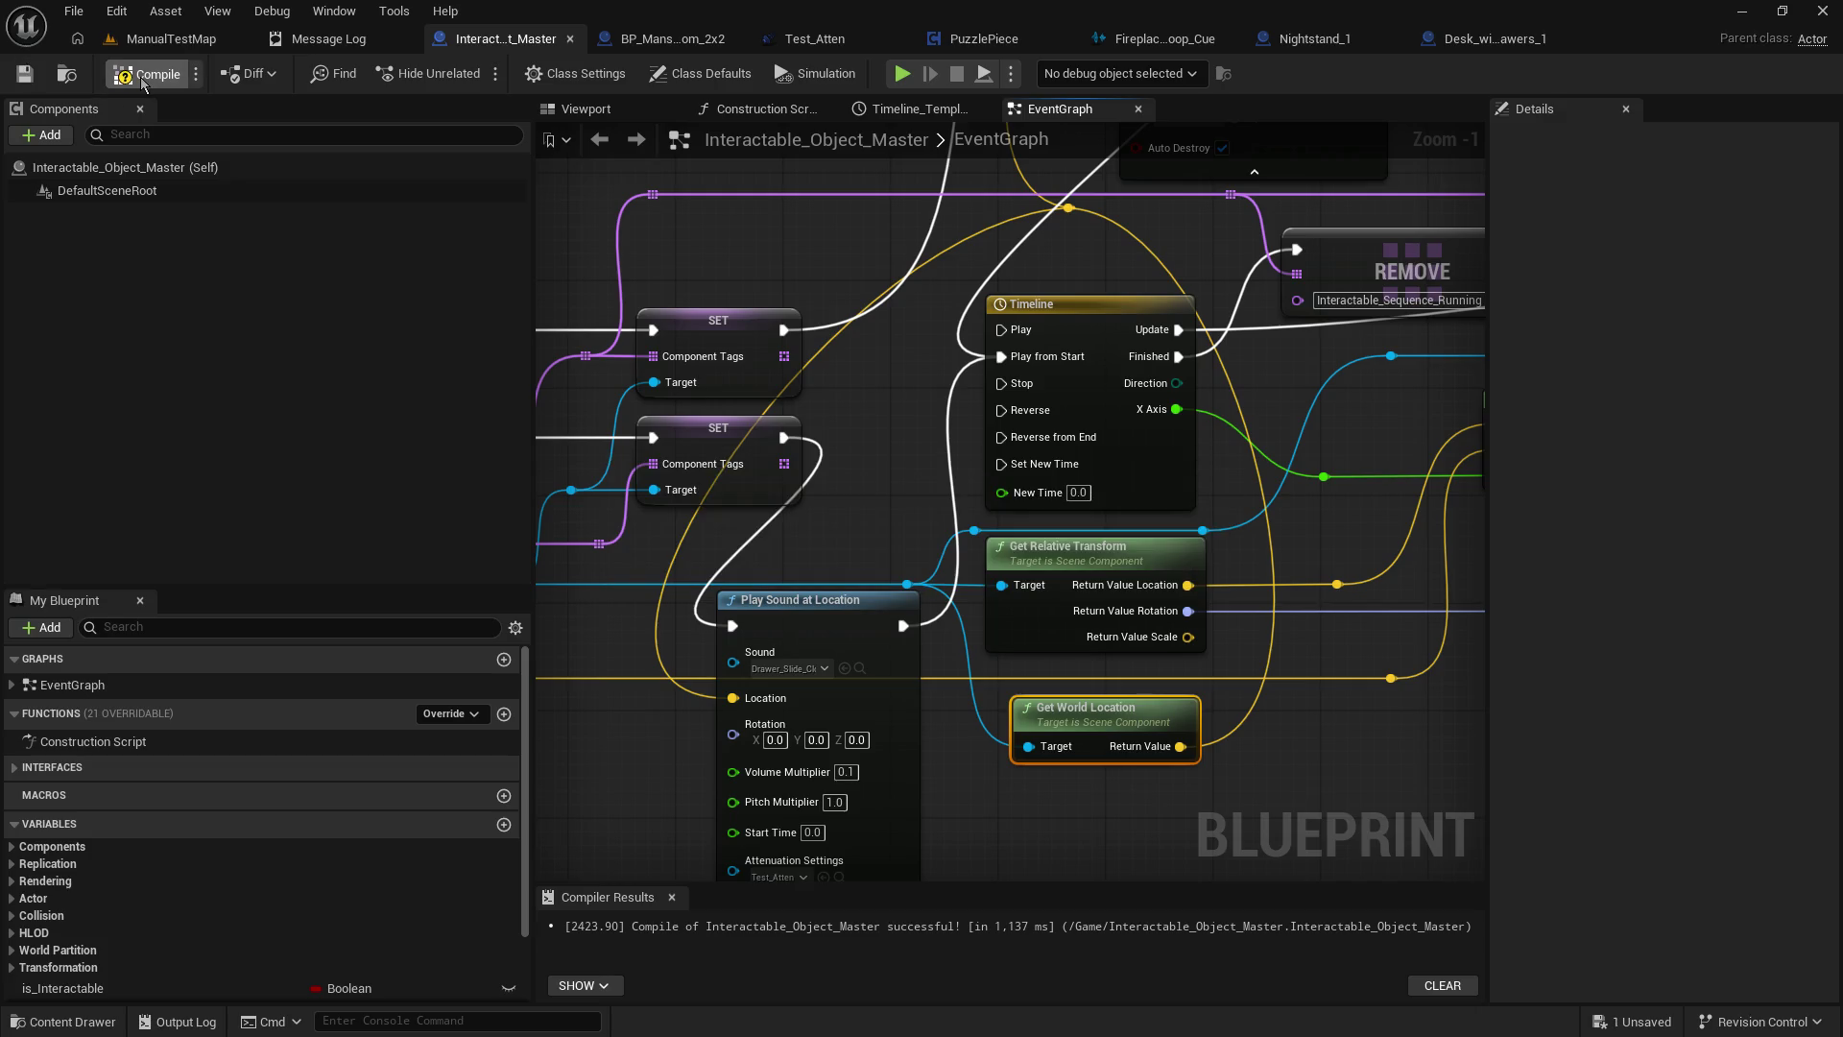
Playtest opening the nightstand drawer in ManualTestMap, then switch to the Test_Atten asset.
left_click(173, 39)
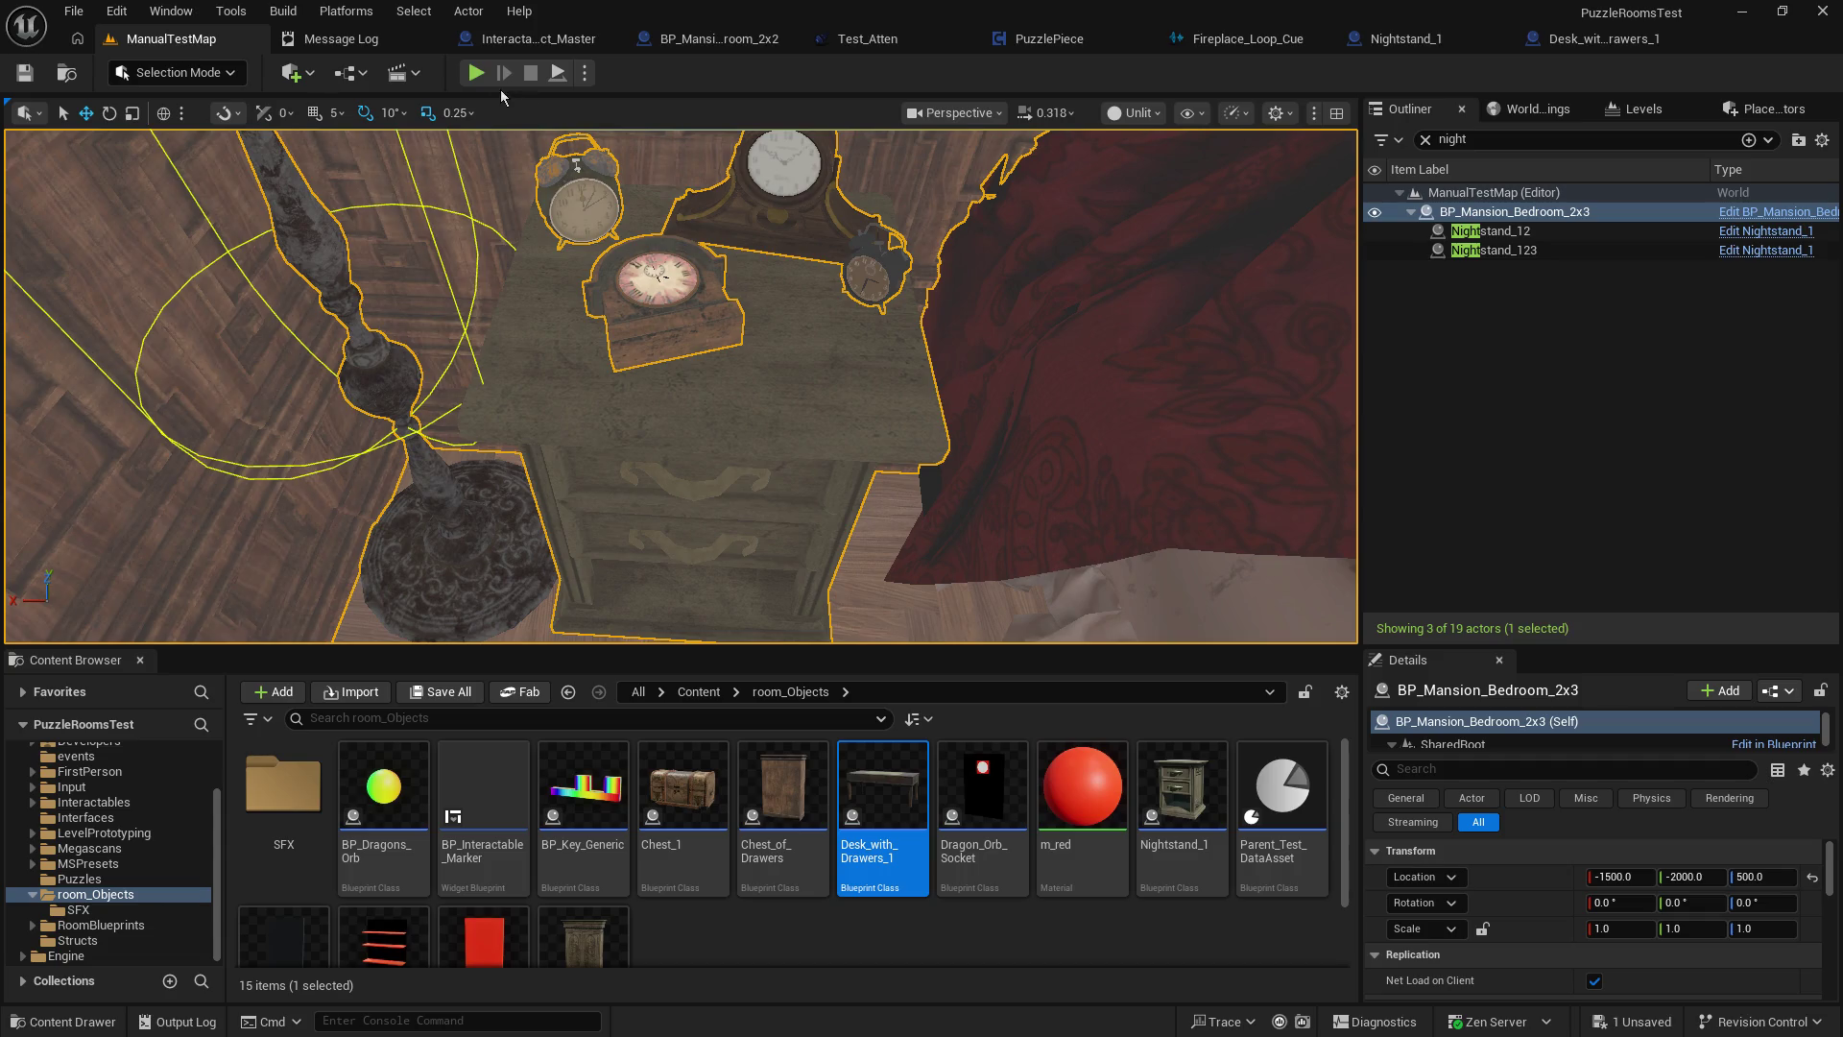
left_click(477, 76)
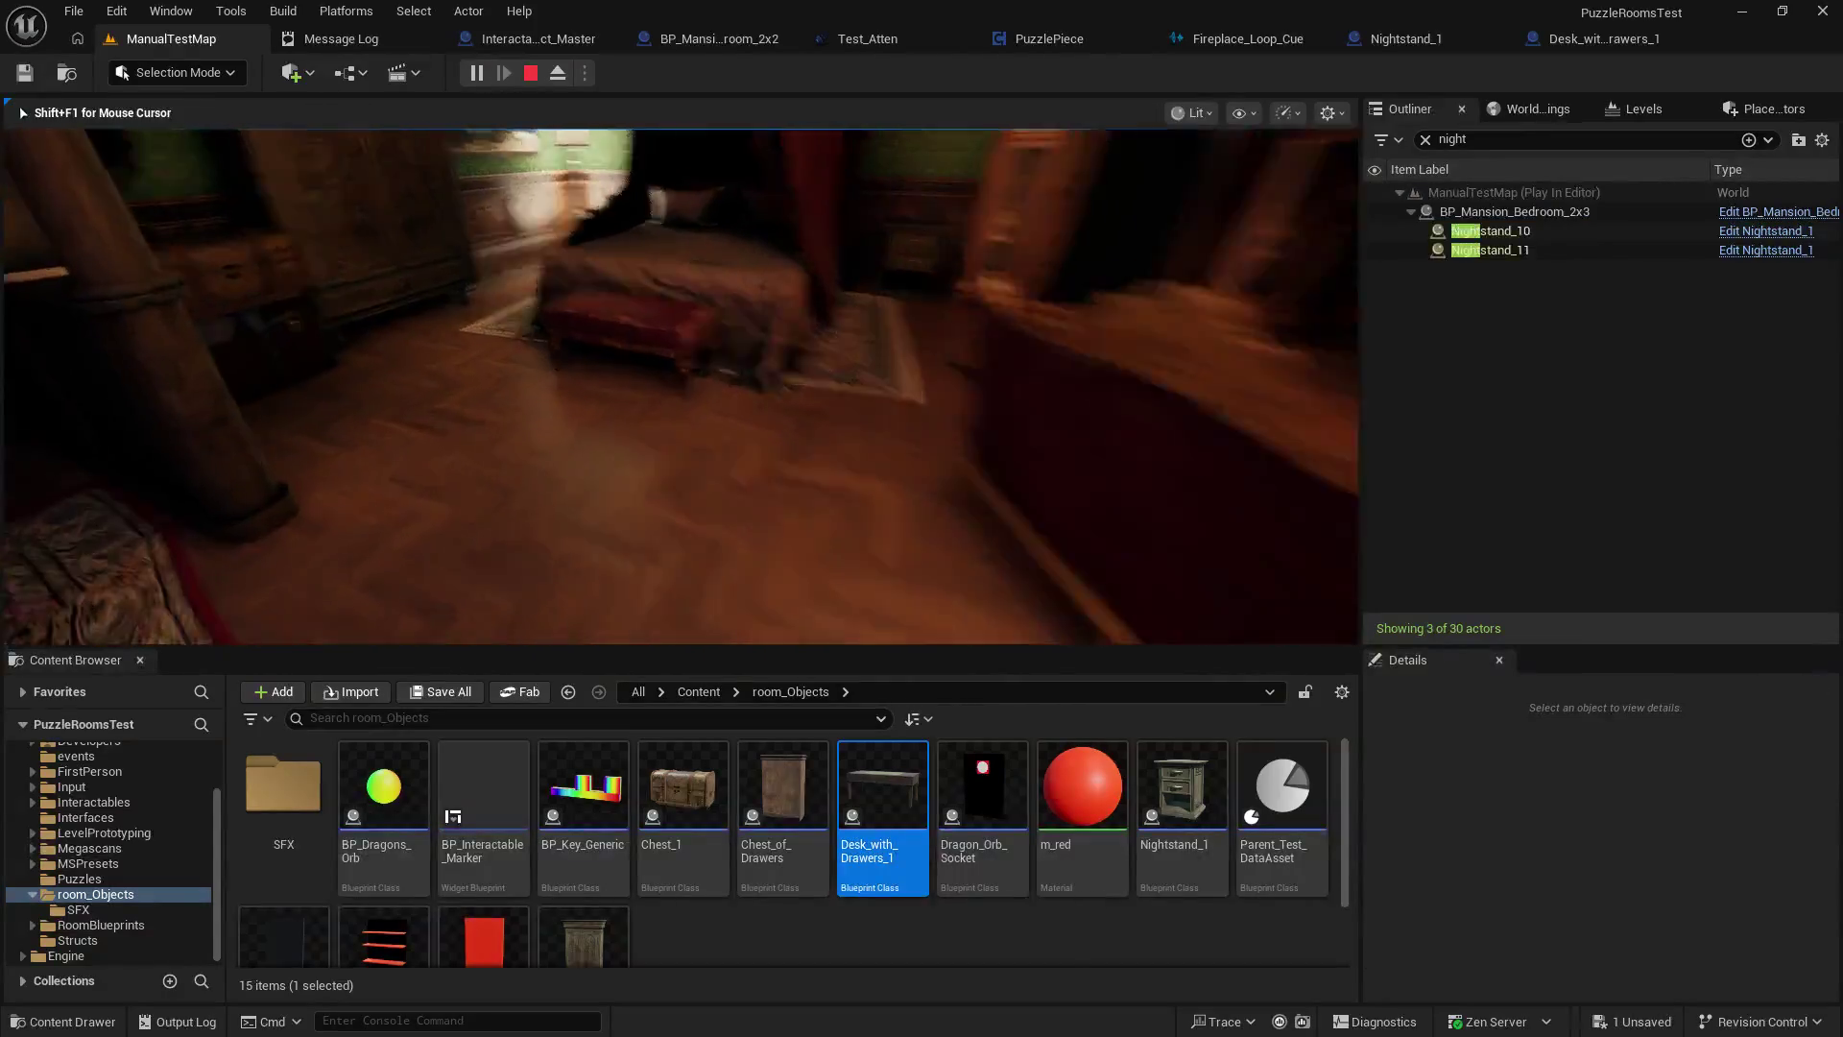
key("e")
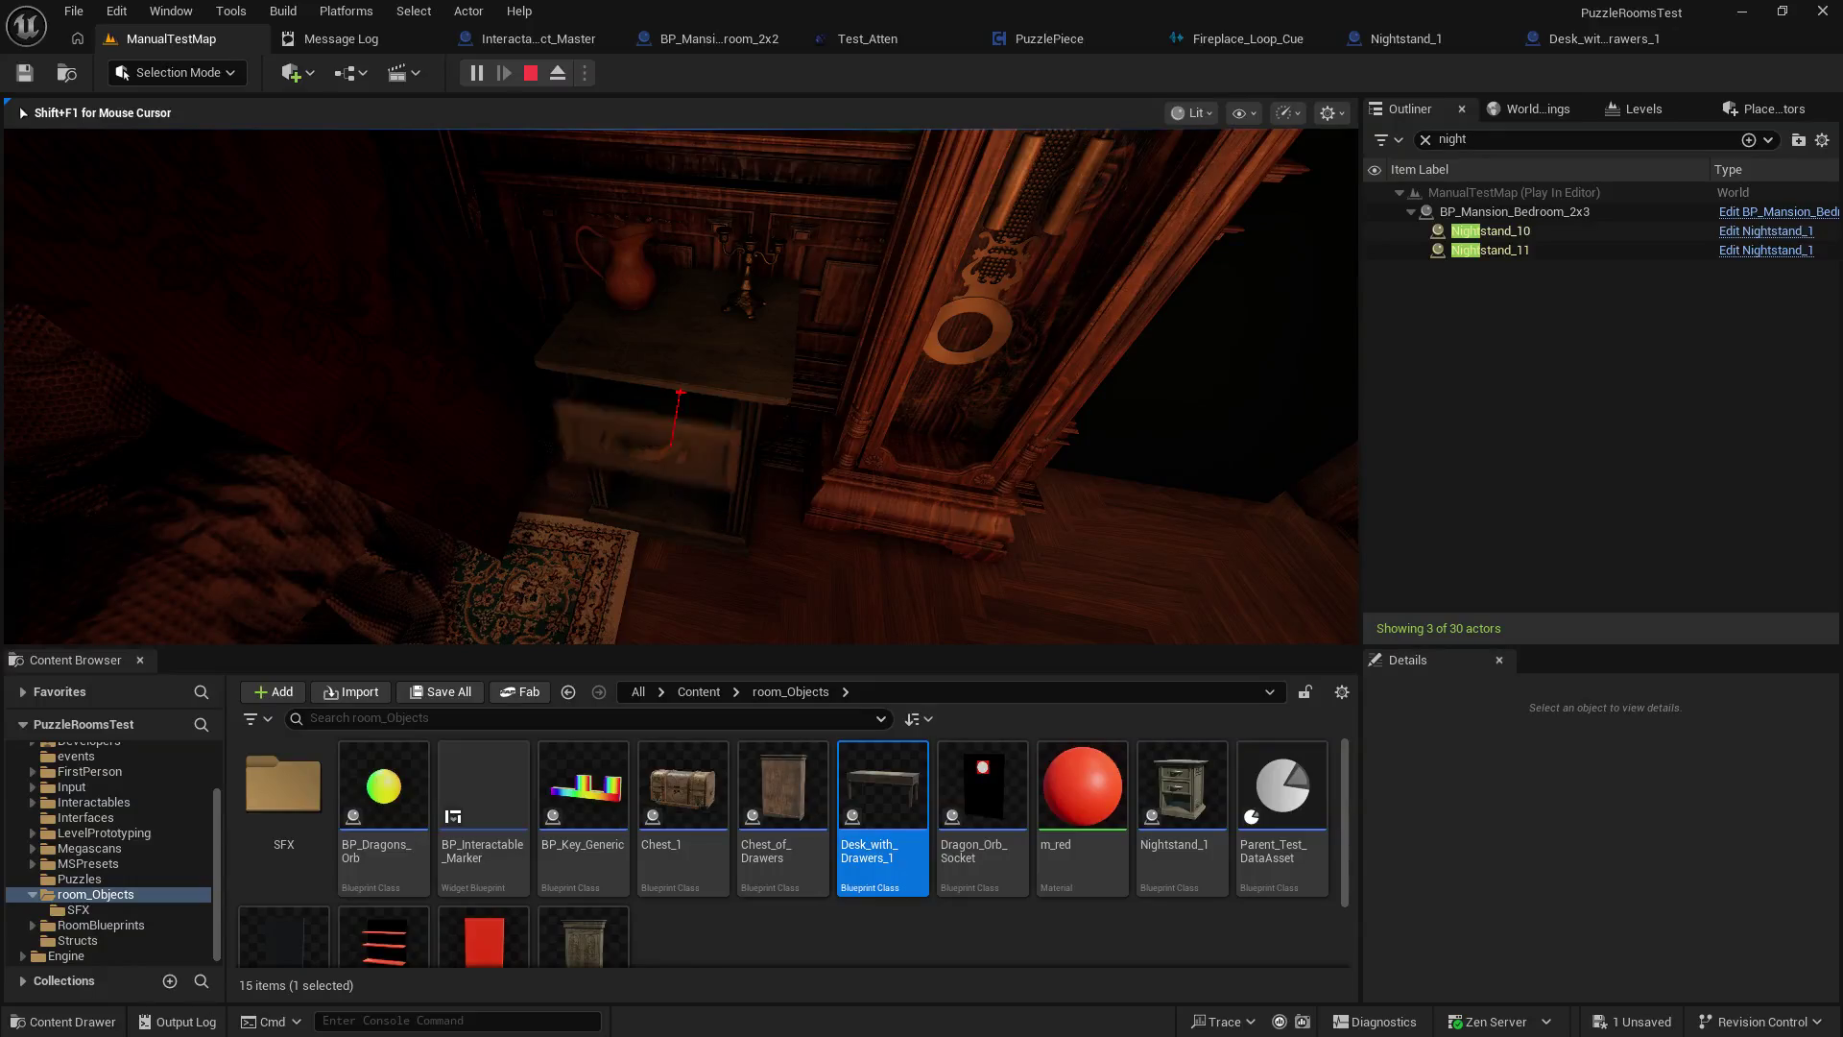
key("e")
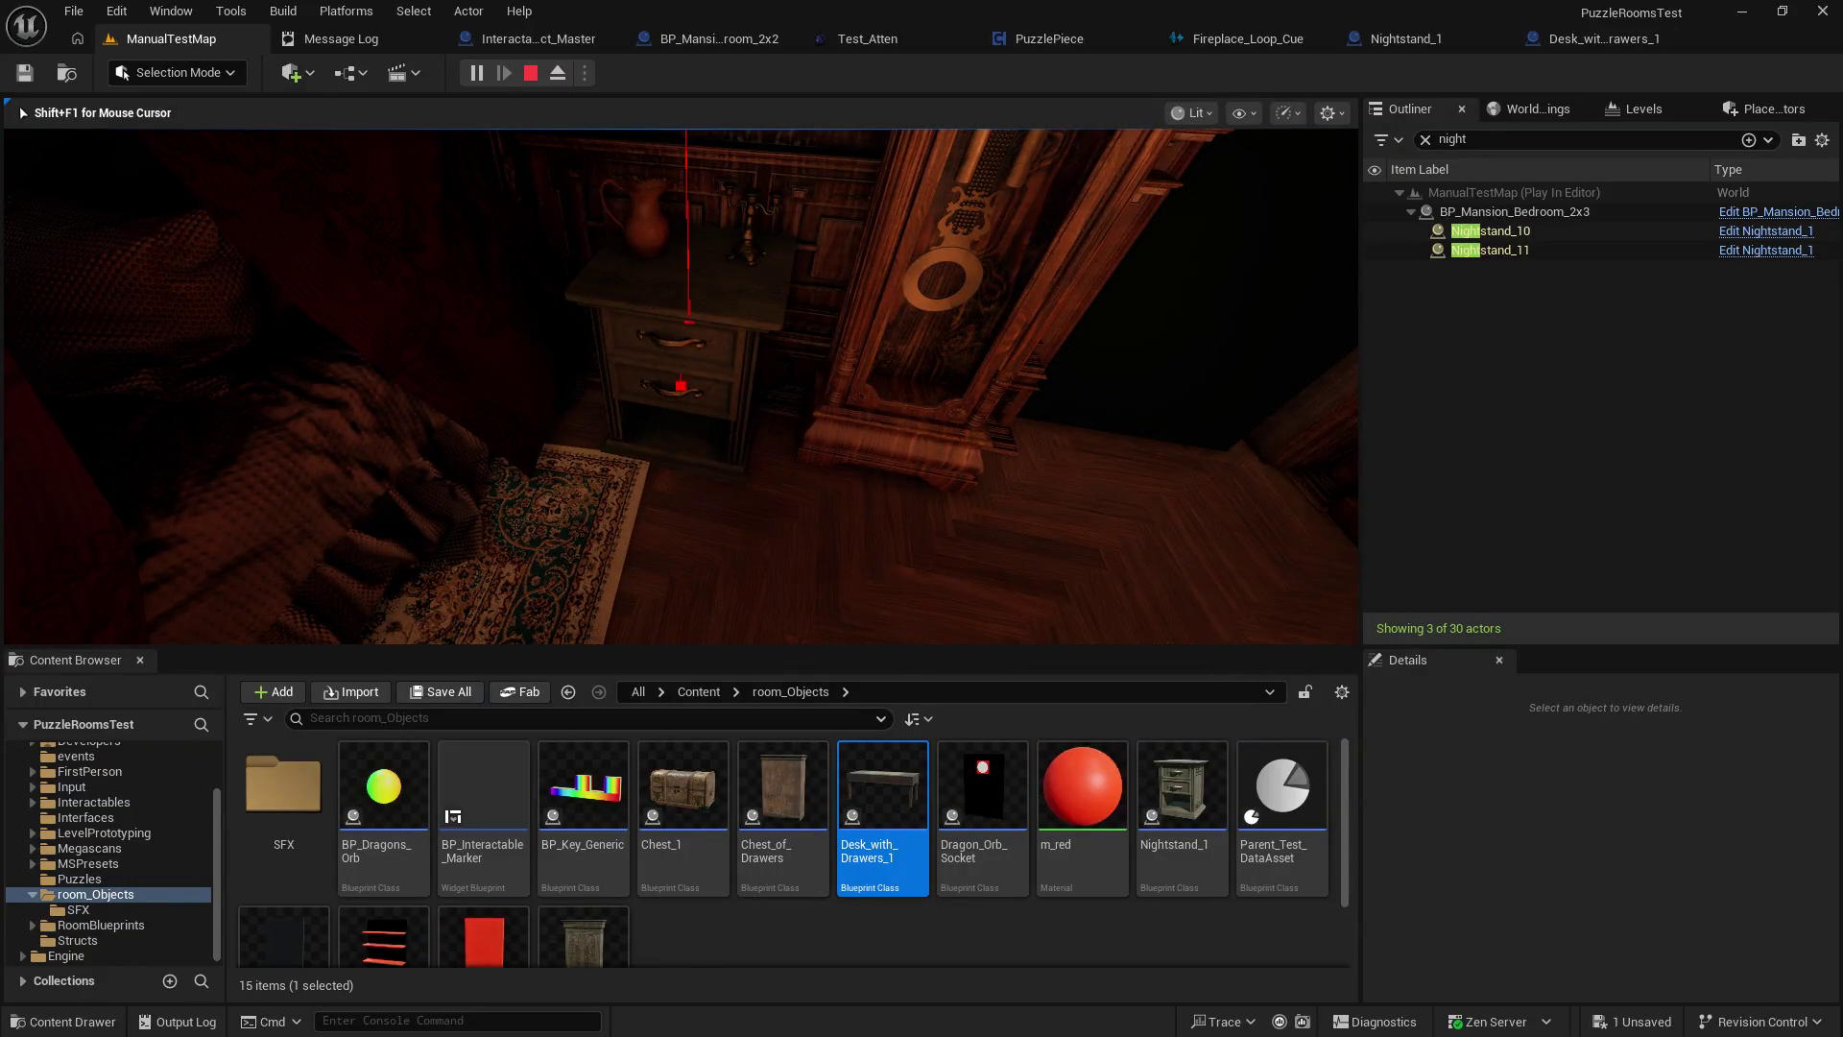
key("Escape")
left_click(859, 38)
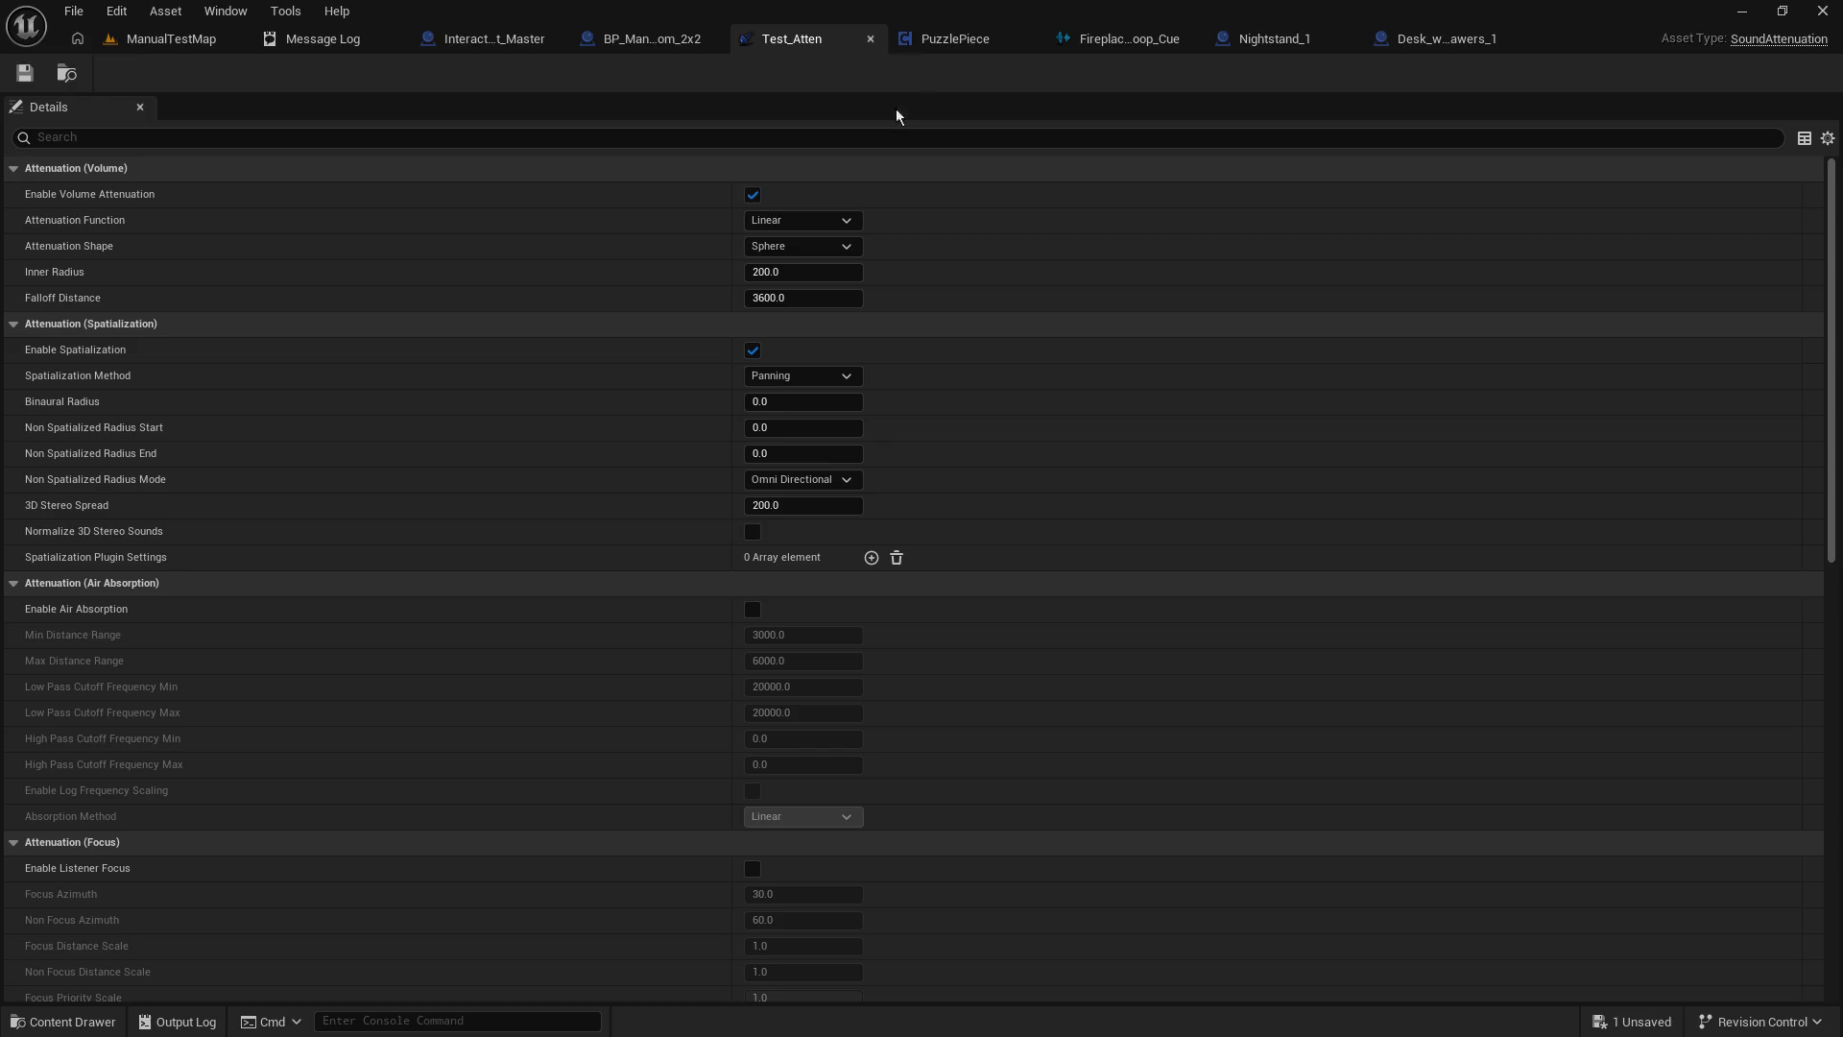
Set Test_Atten's Inner Radius to 50 and Falloff Distance to 1800, then return to ManualTestMap.
left_click(805, 271)
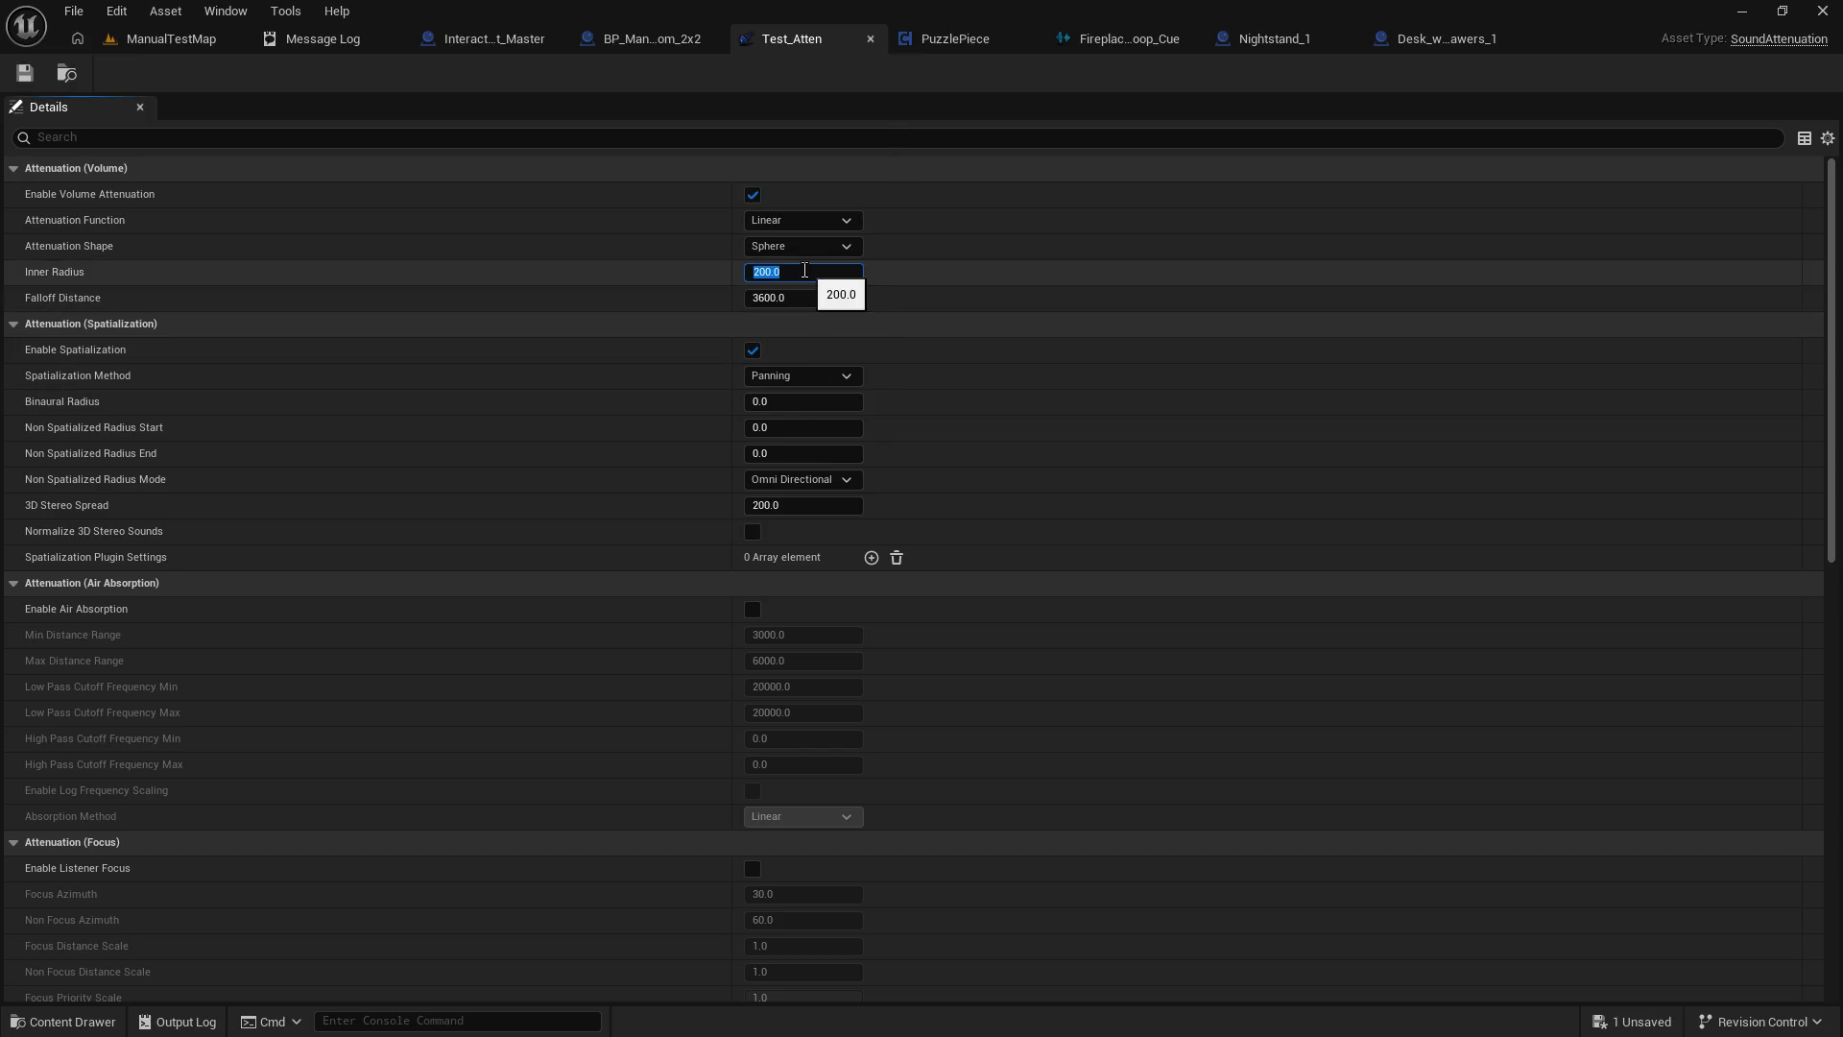
type("50")
key("Tab")
key("Return")
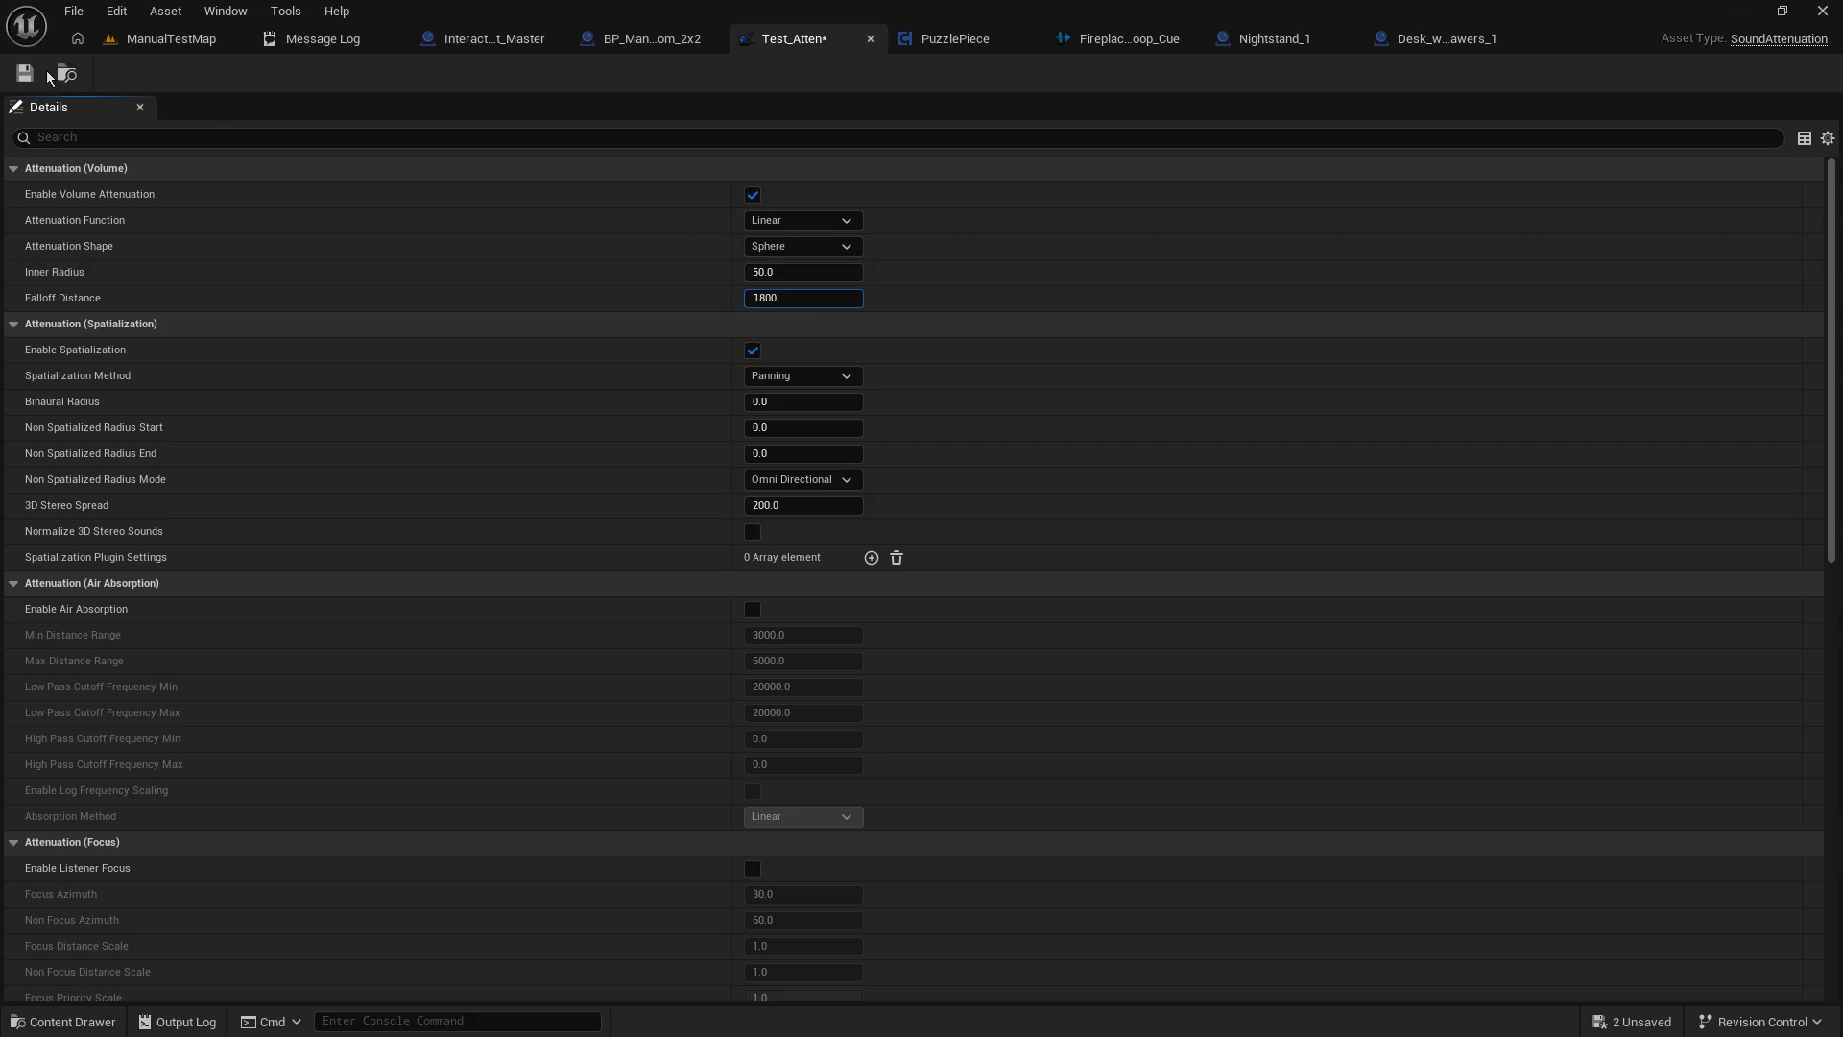
left_click(144, 41)
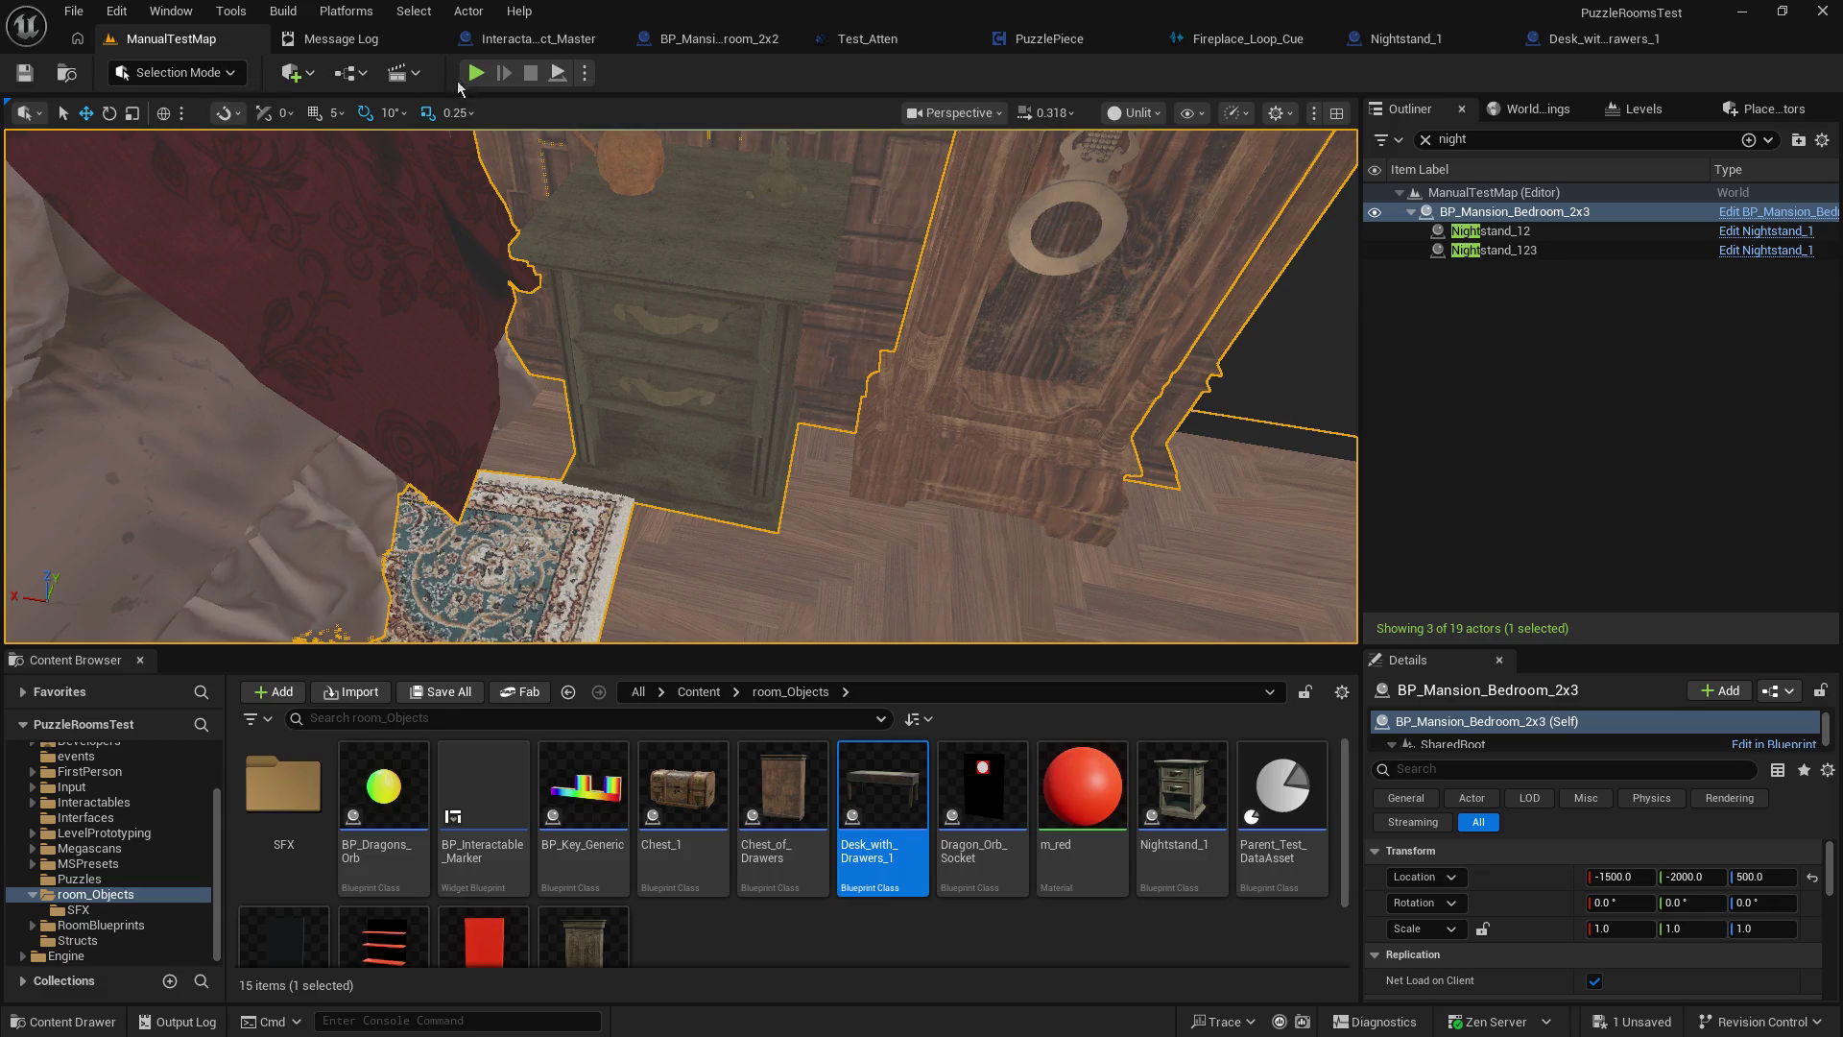
left_click(470, 74)
left_click(851, 407)
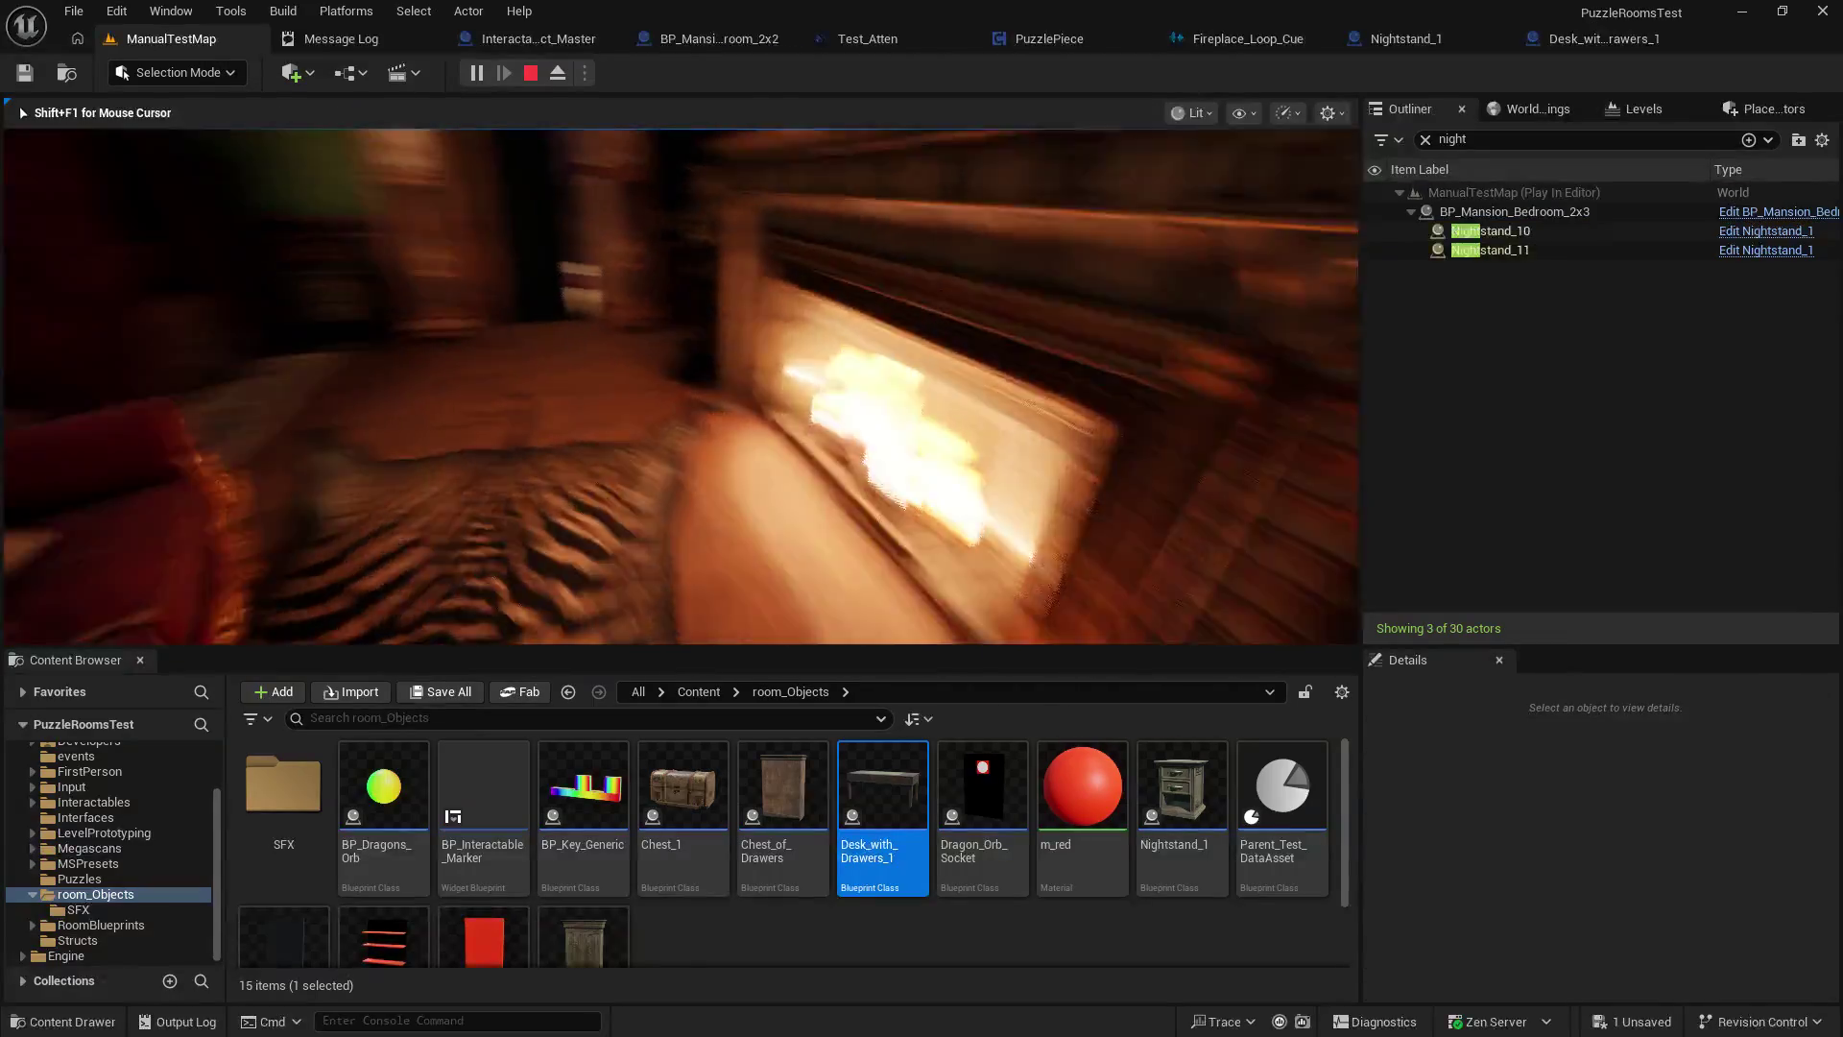
left_click(681, 385)
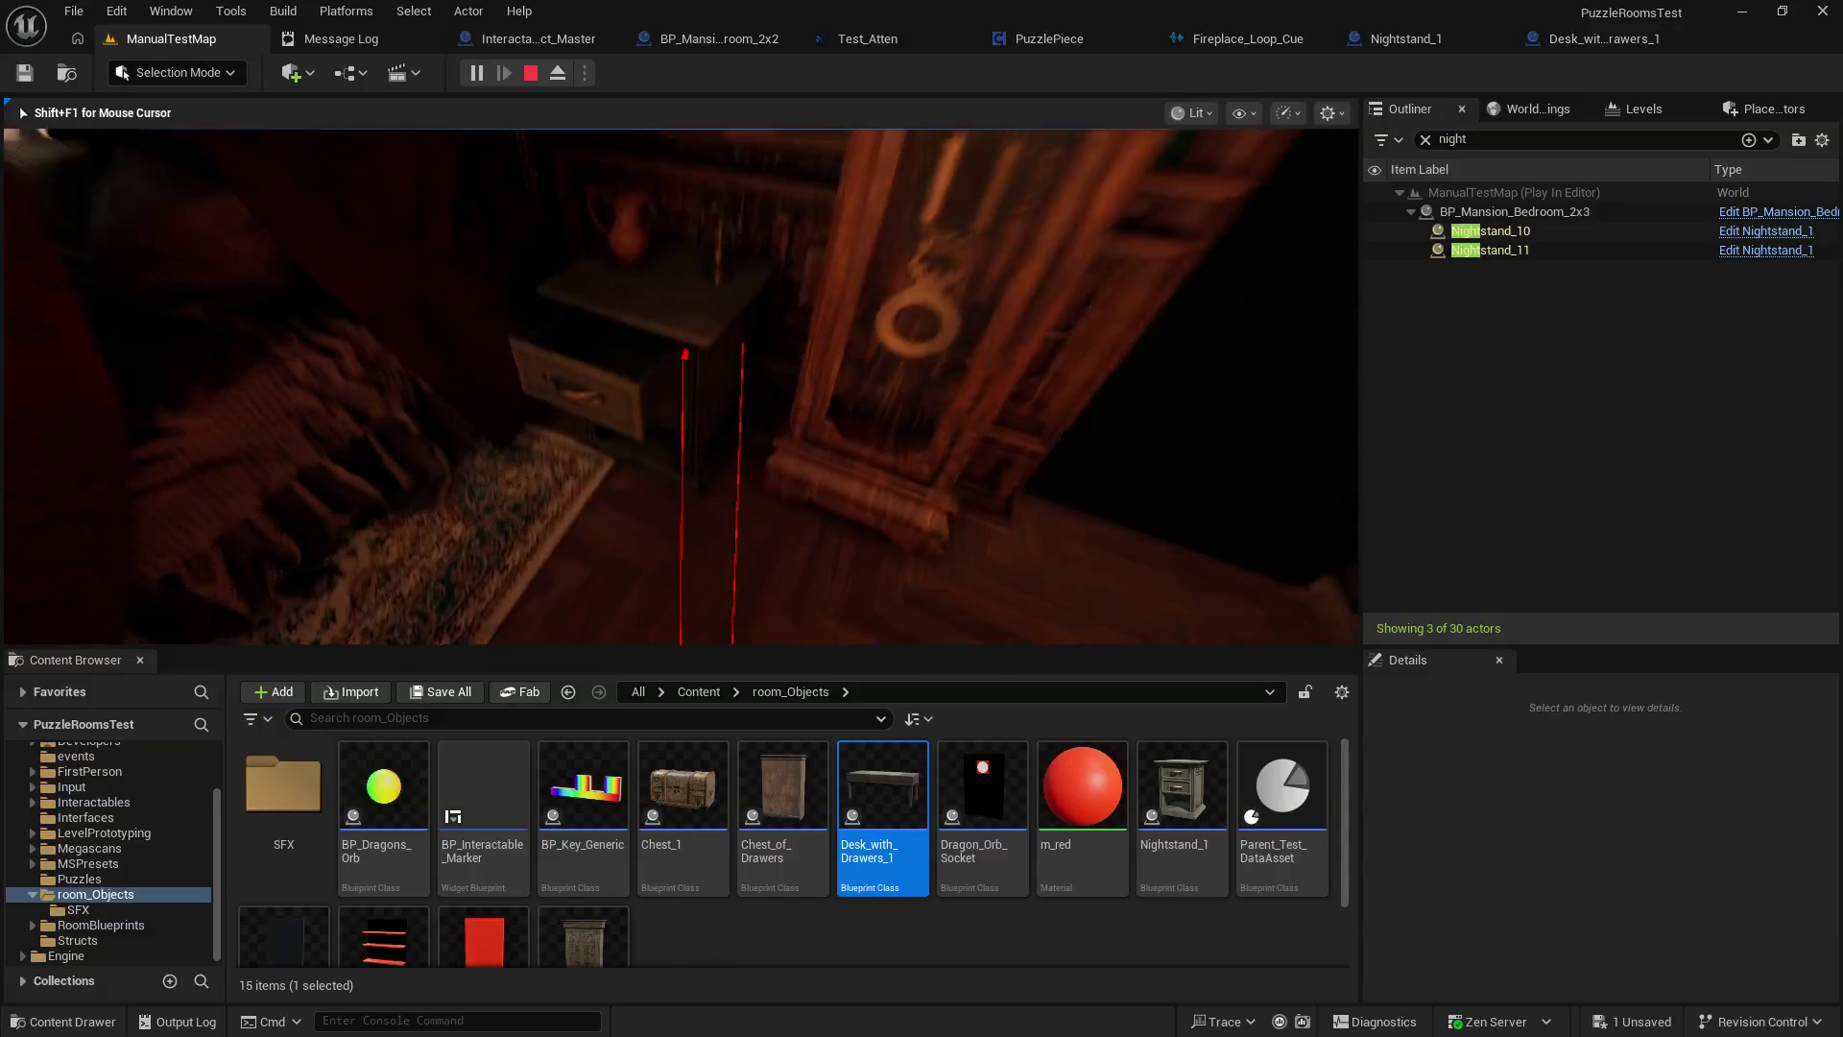
left_click(682, 386)
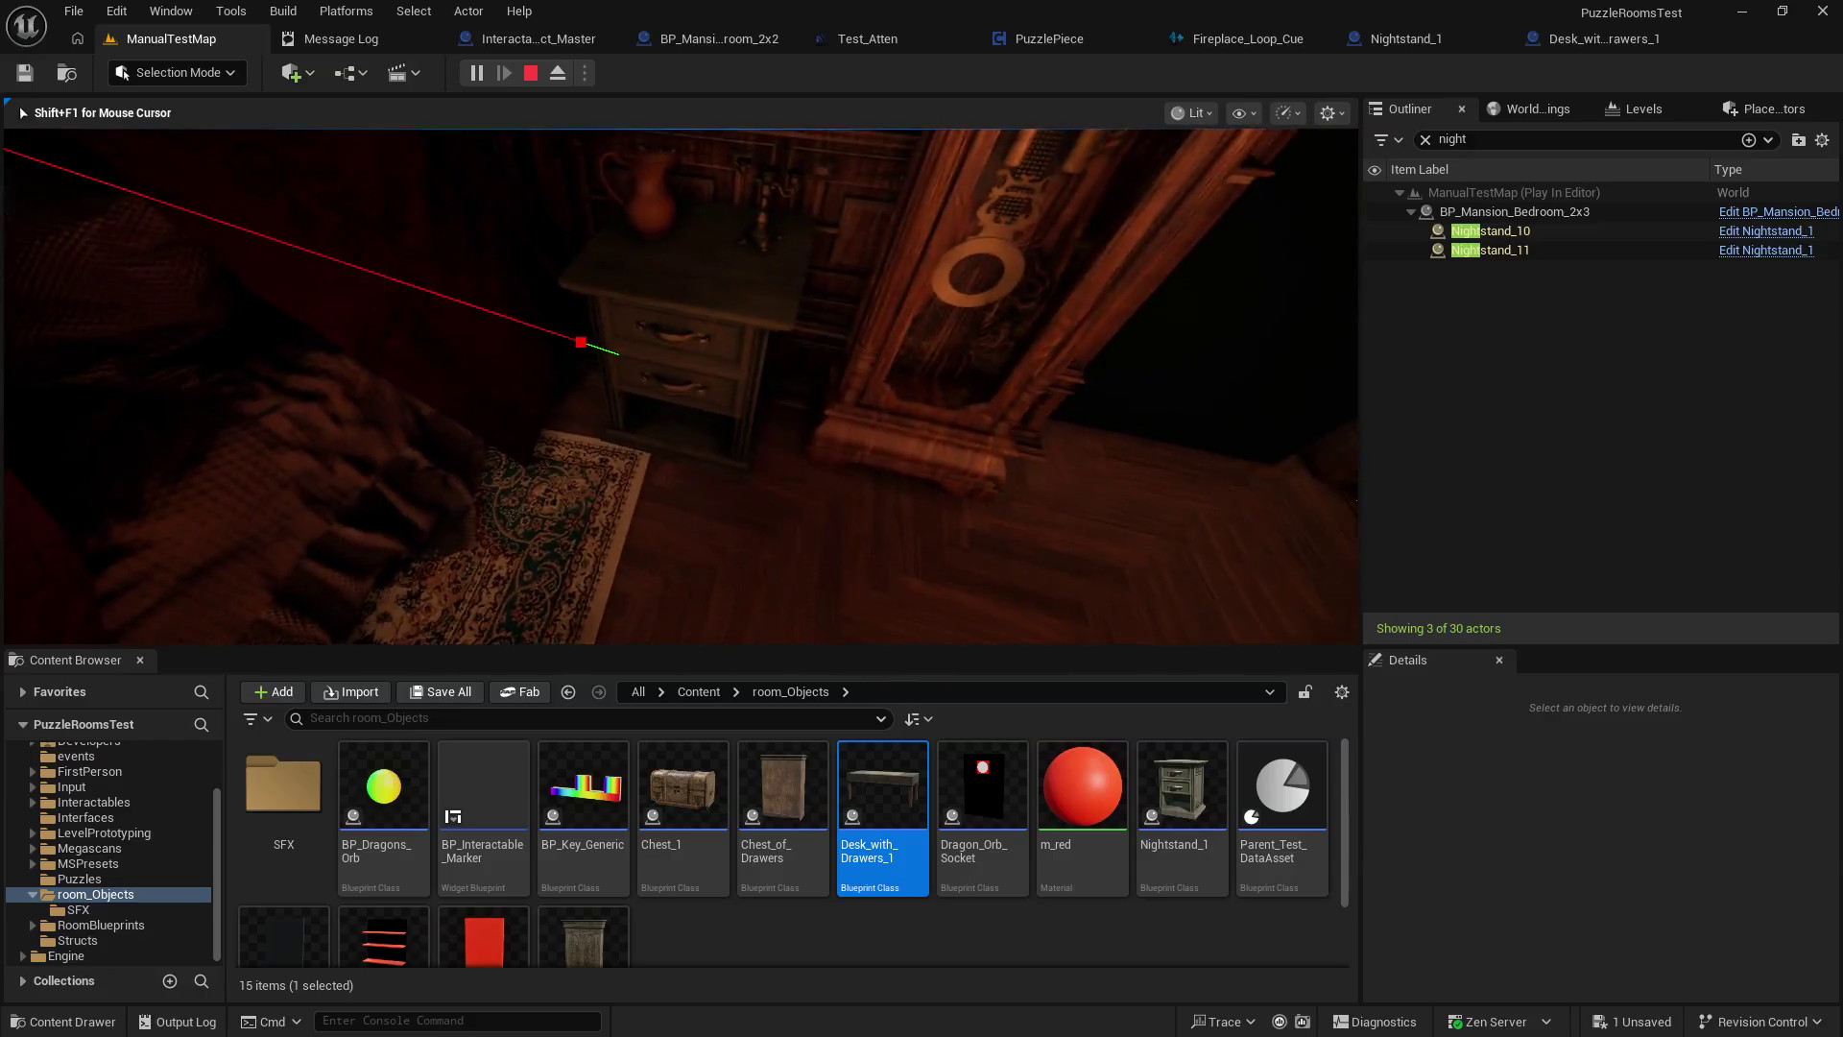
key("s")
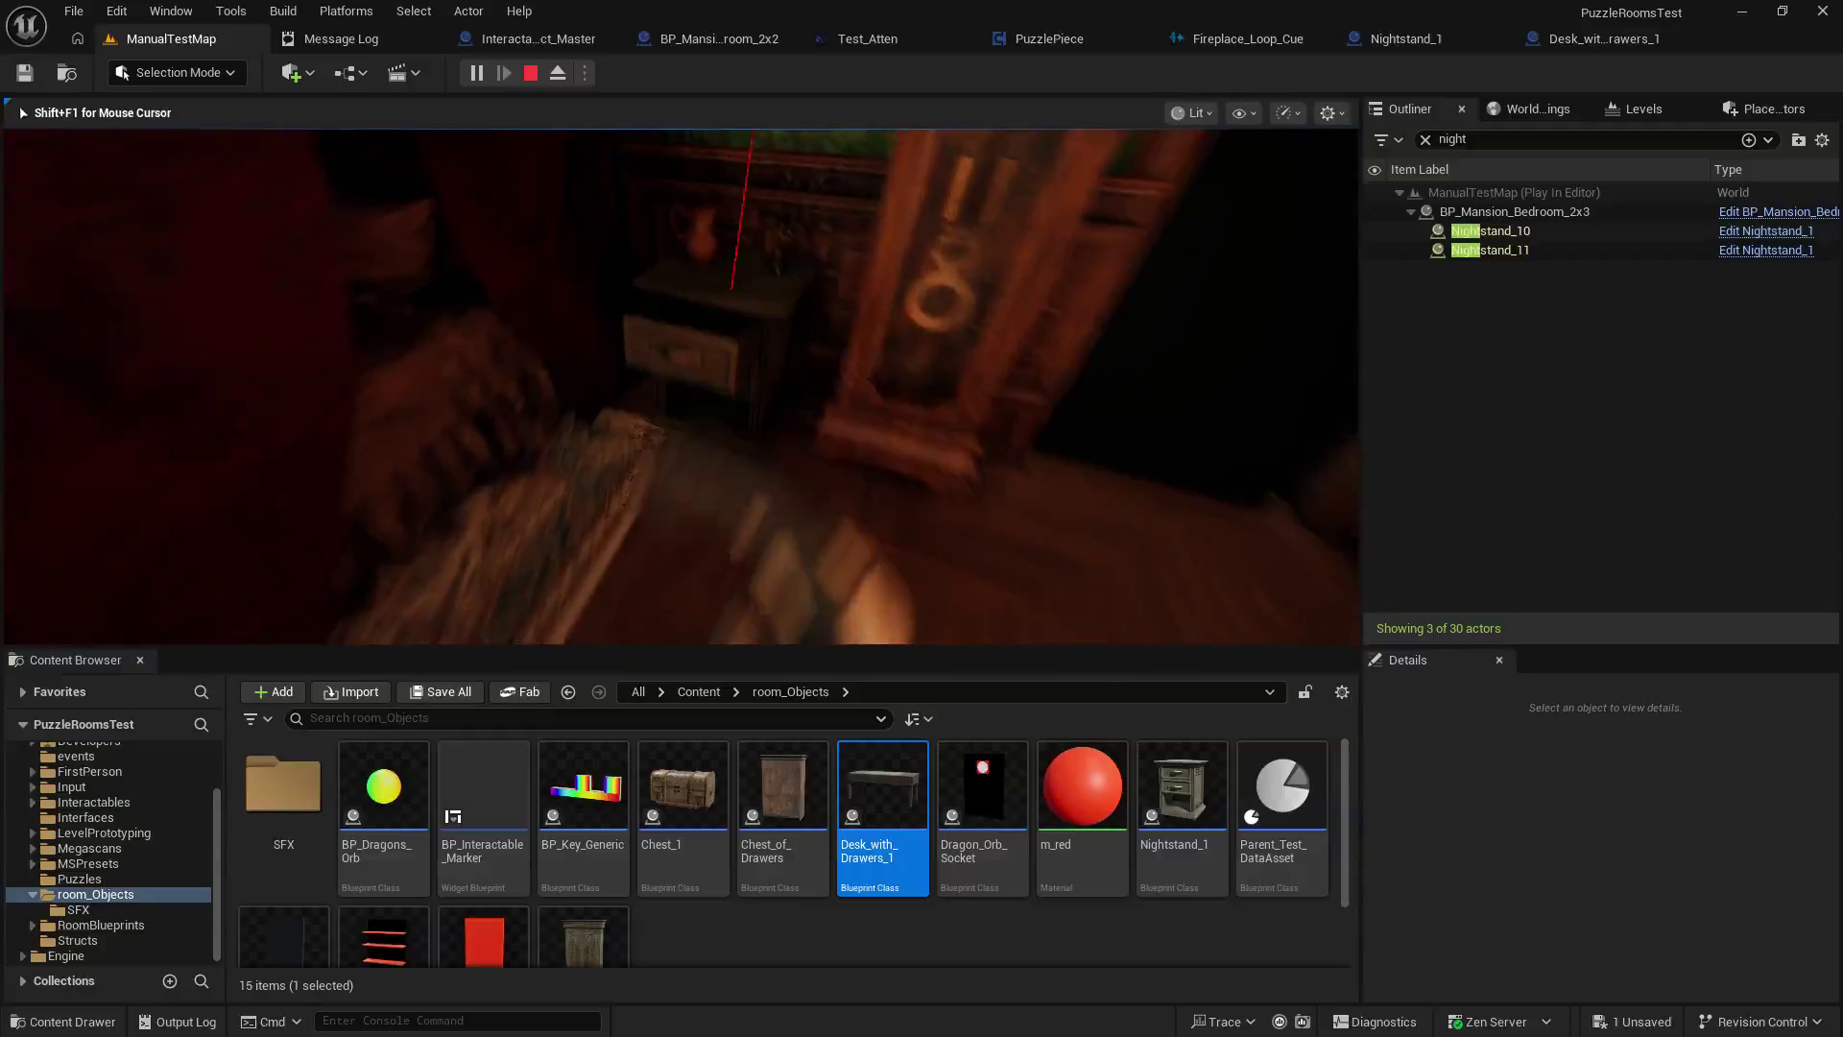
key("Escape")
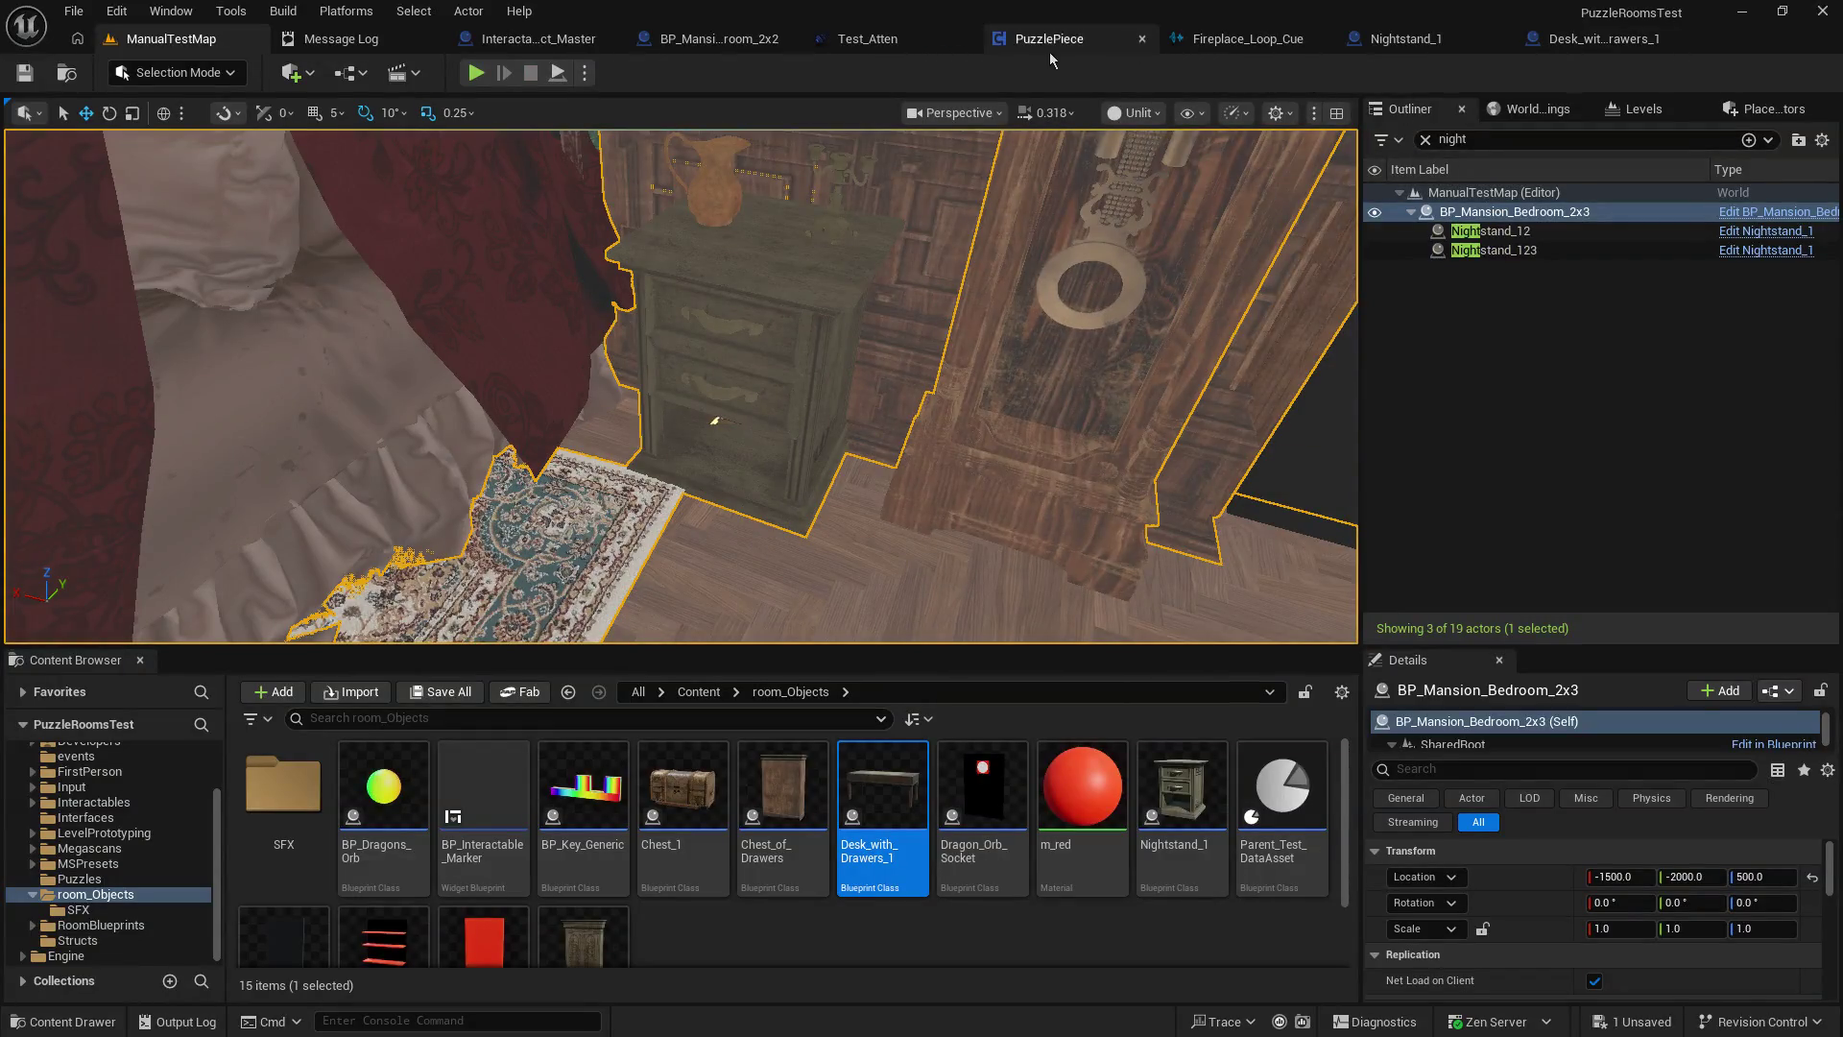
Set Test_Atten to Inner Radius 10 and Falloff Distance 900, save it, and start a ManualTestMap playtest.
left_click(869, 39)
left_click(818, 275)
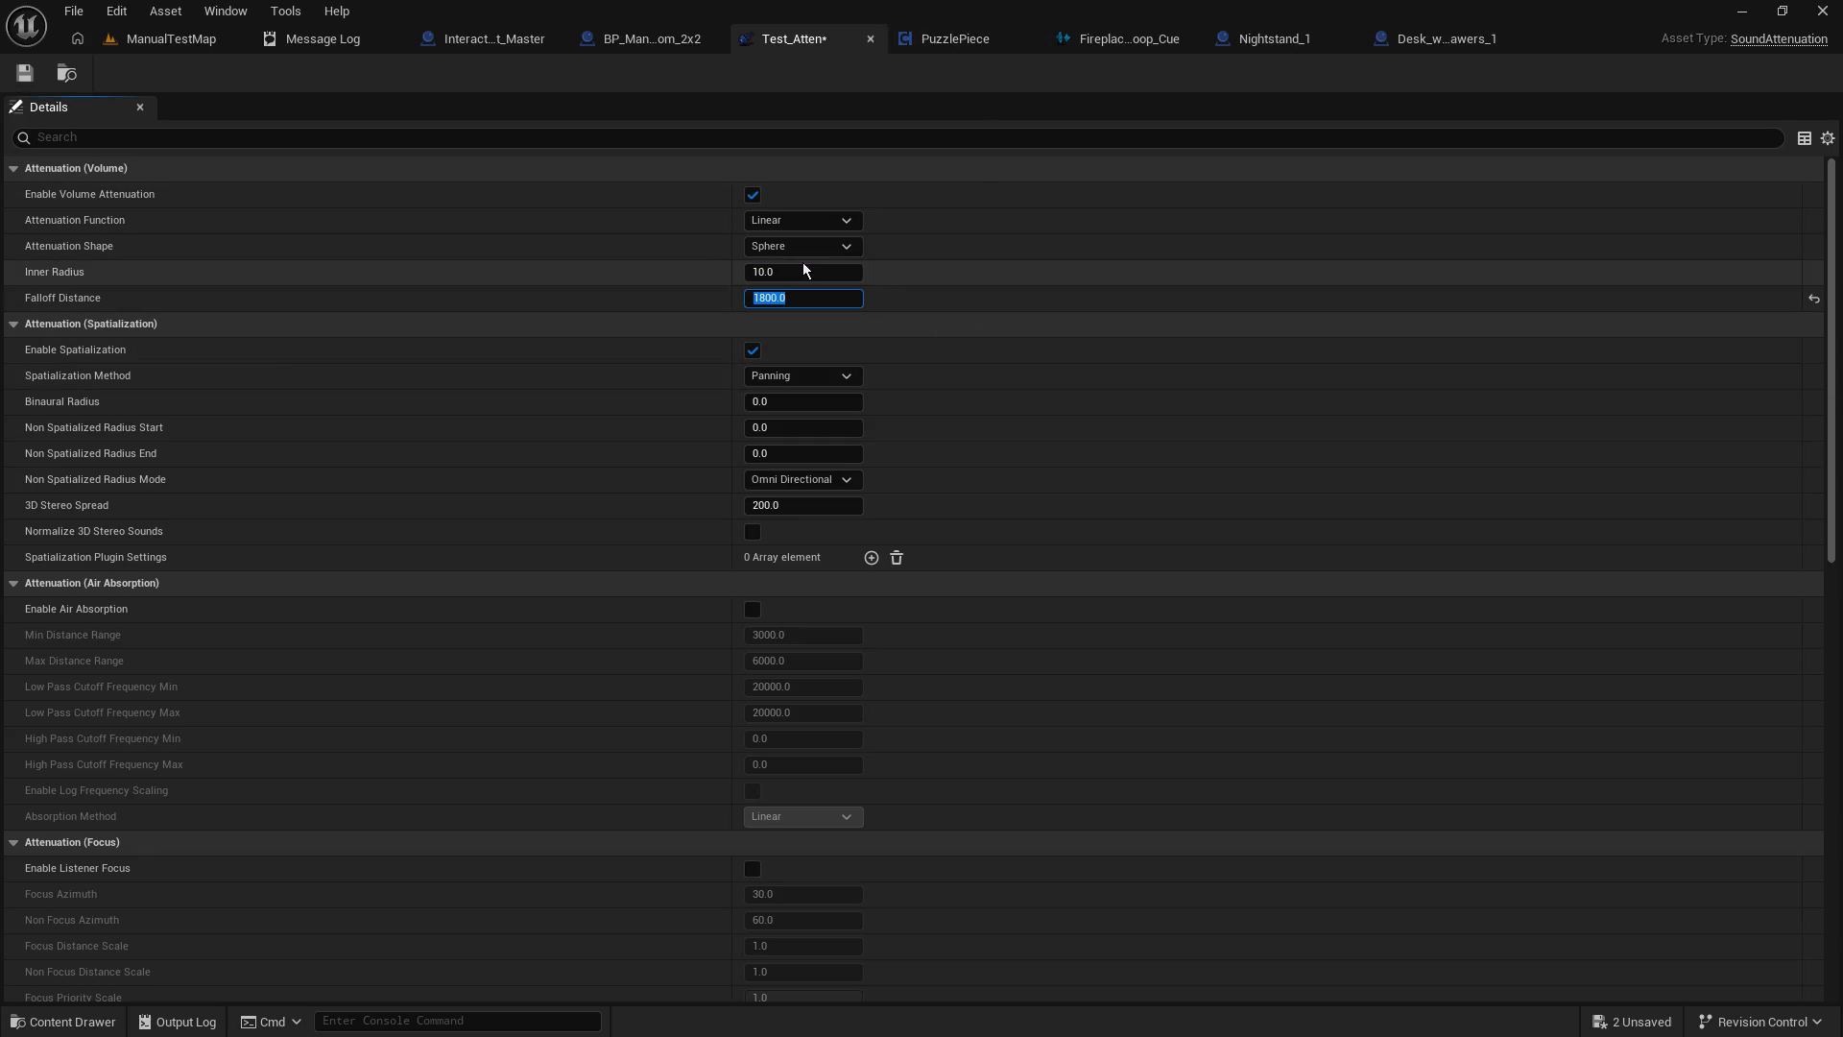
type("900")
left_click(33, 80)
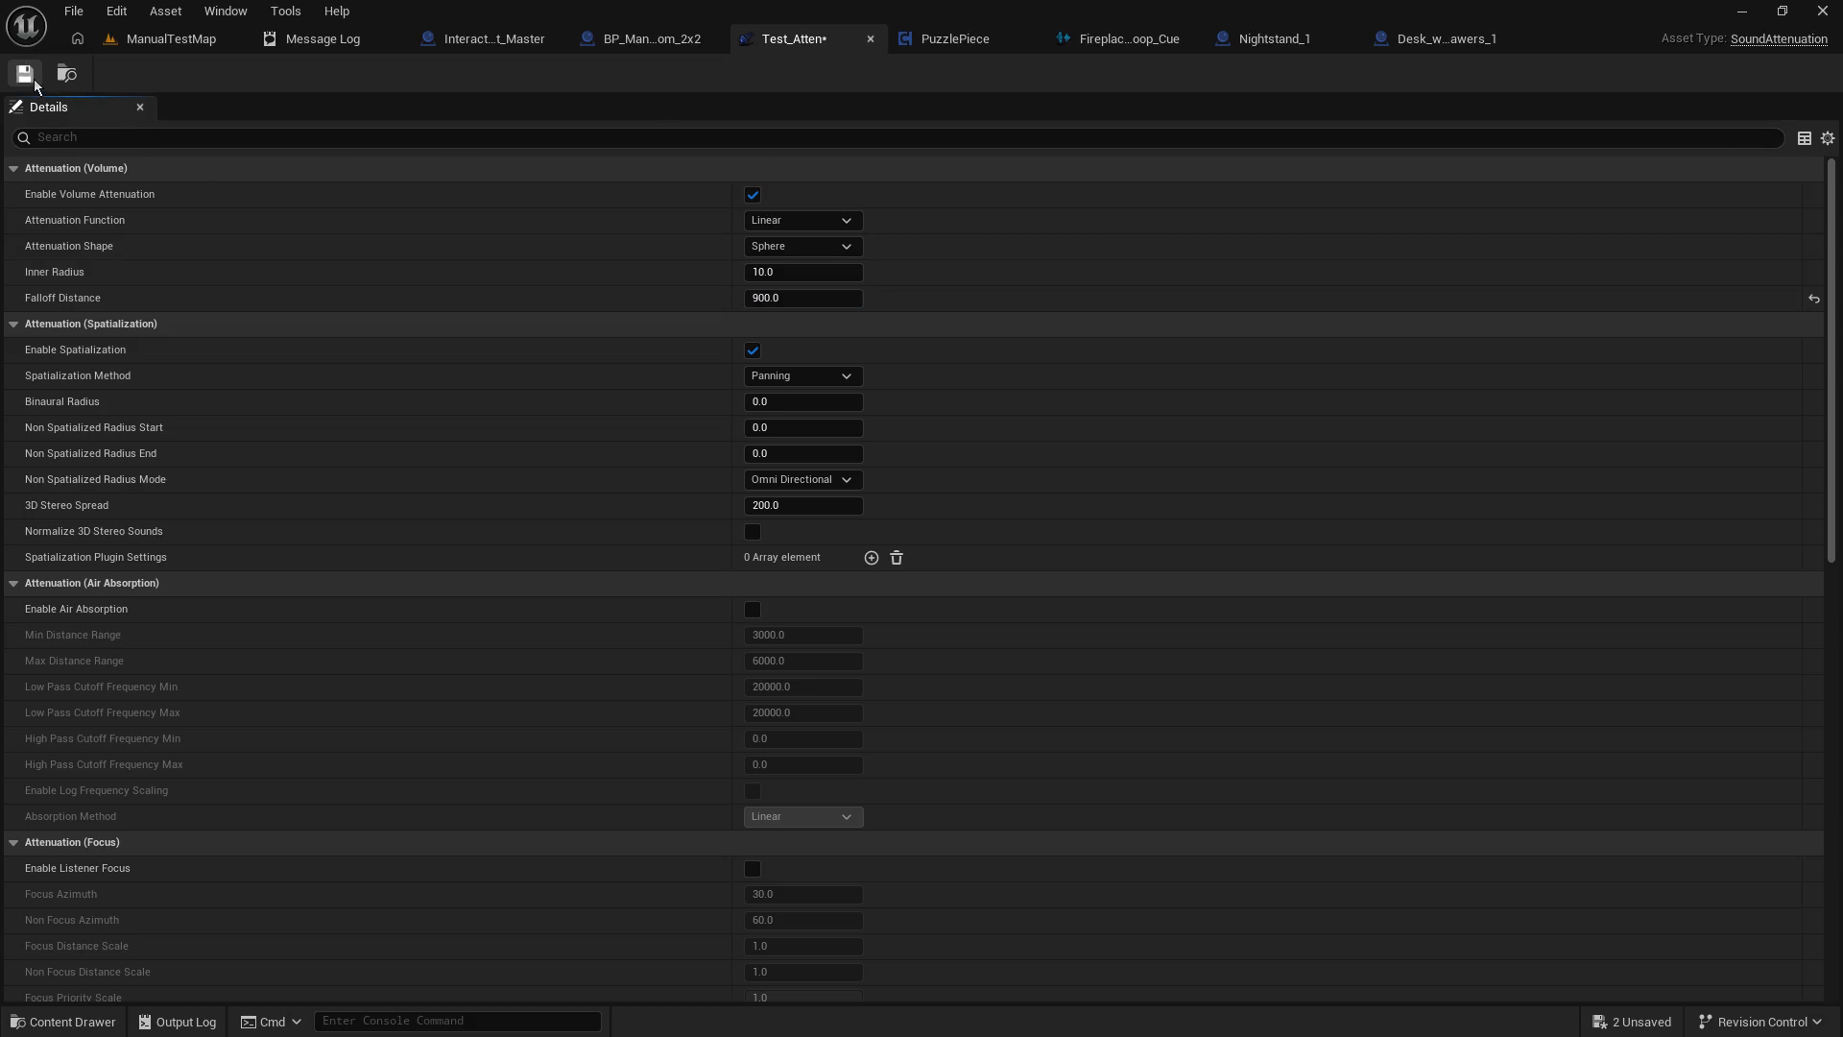
left_click(212, 36)
left_click(475, 73)
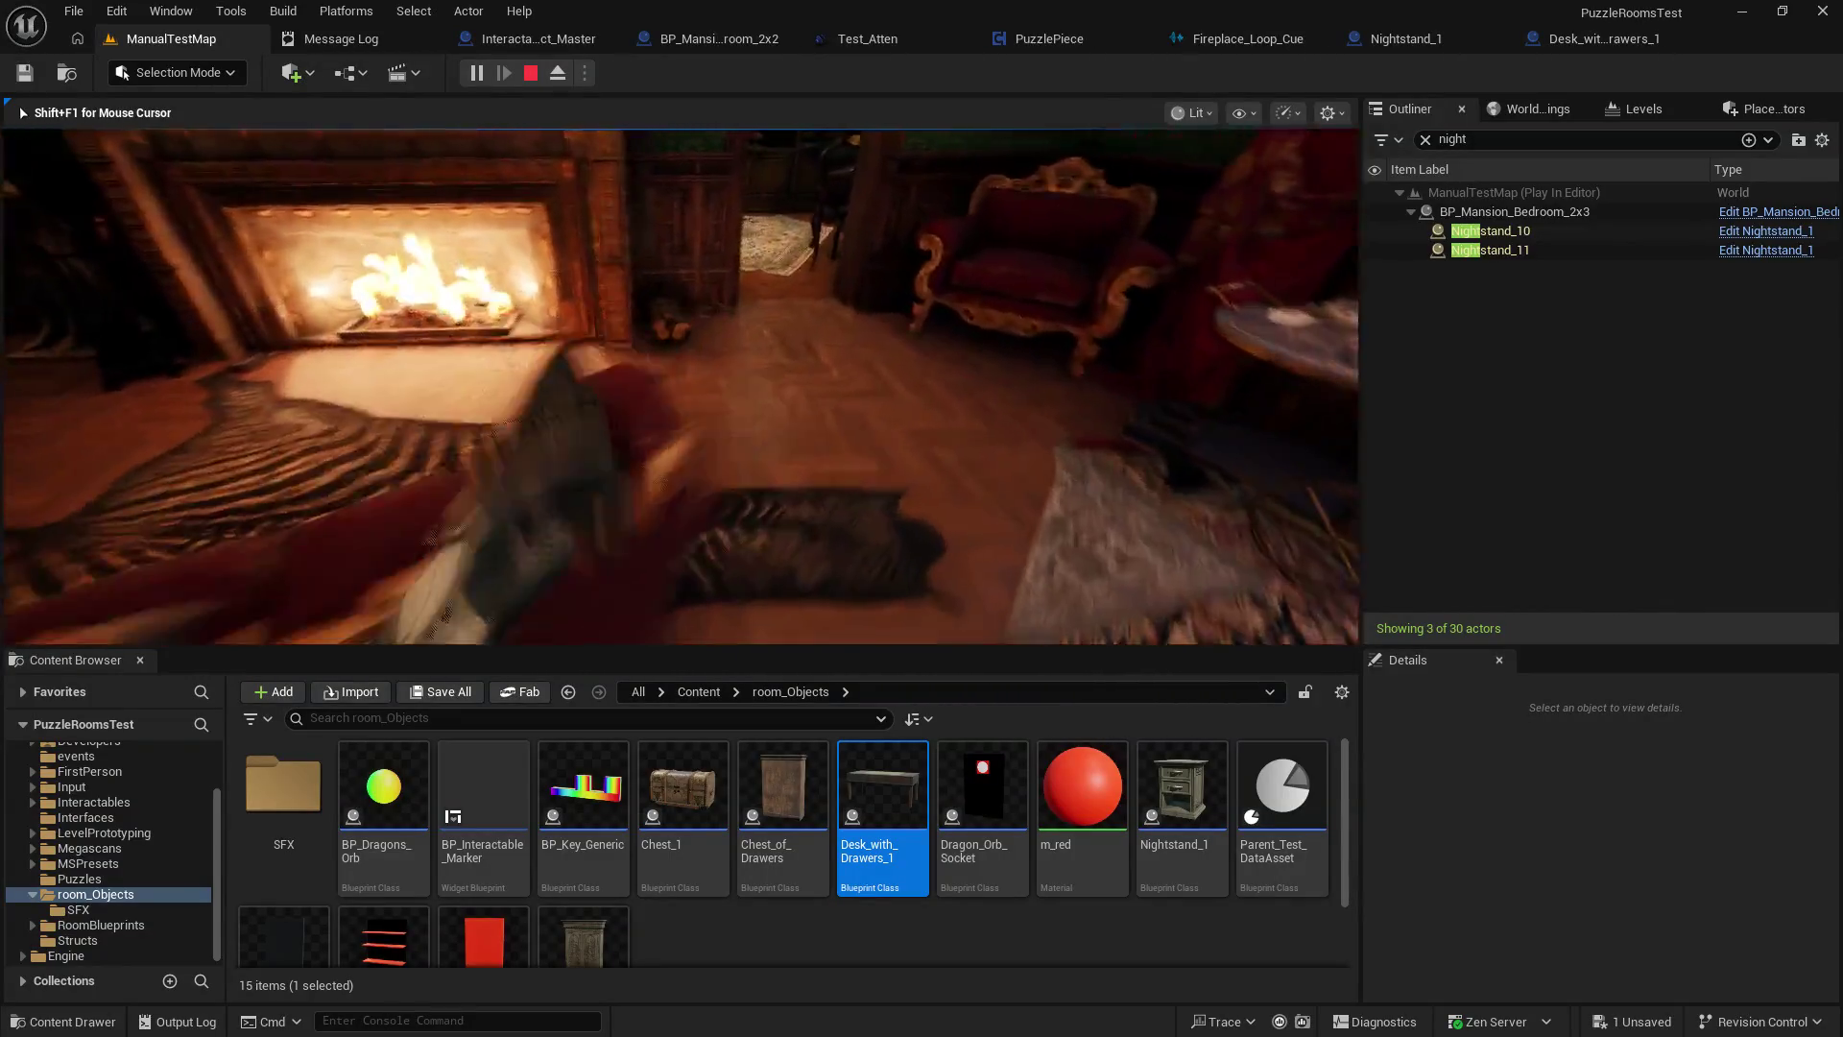
End the playtest, run File > Save All, and launch another playtest.
key("Escape")
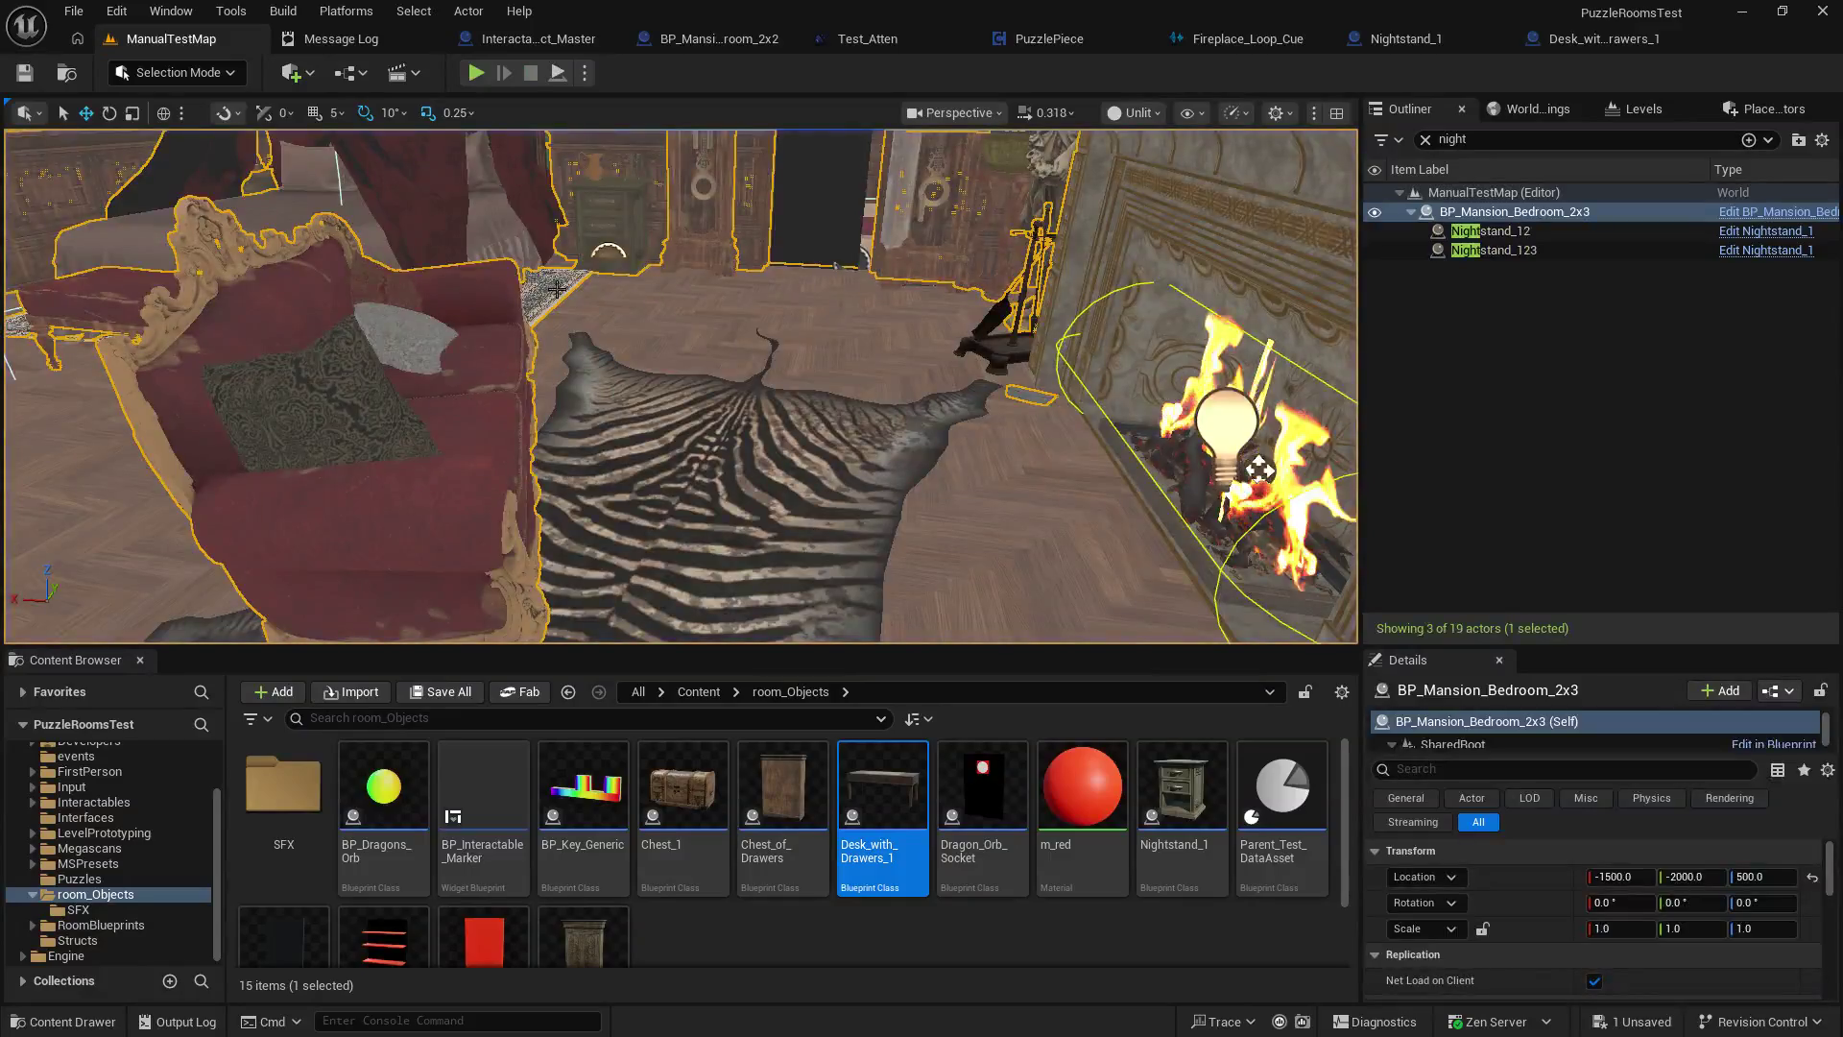
left_click(81, 17)
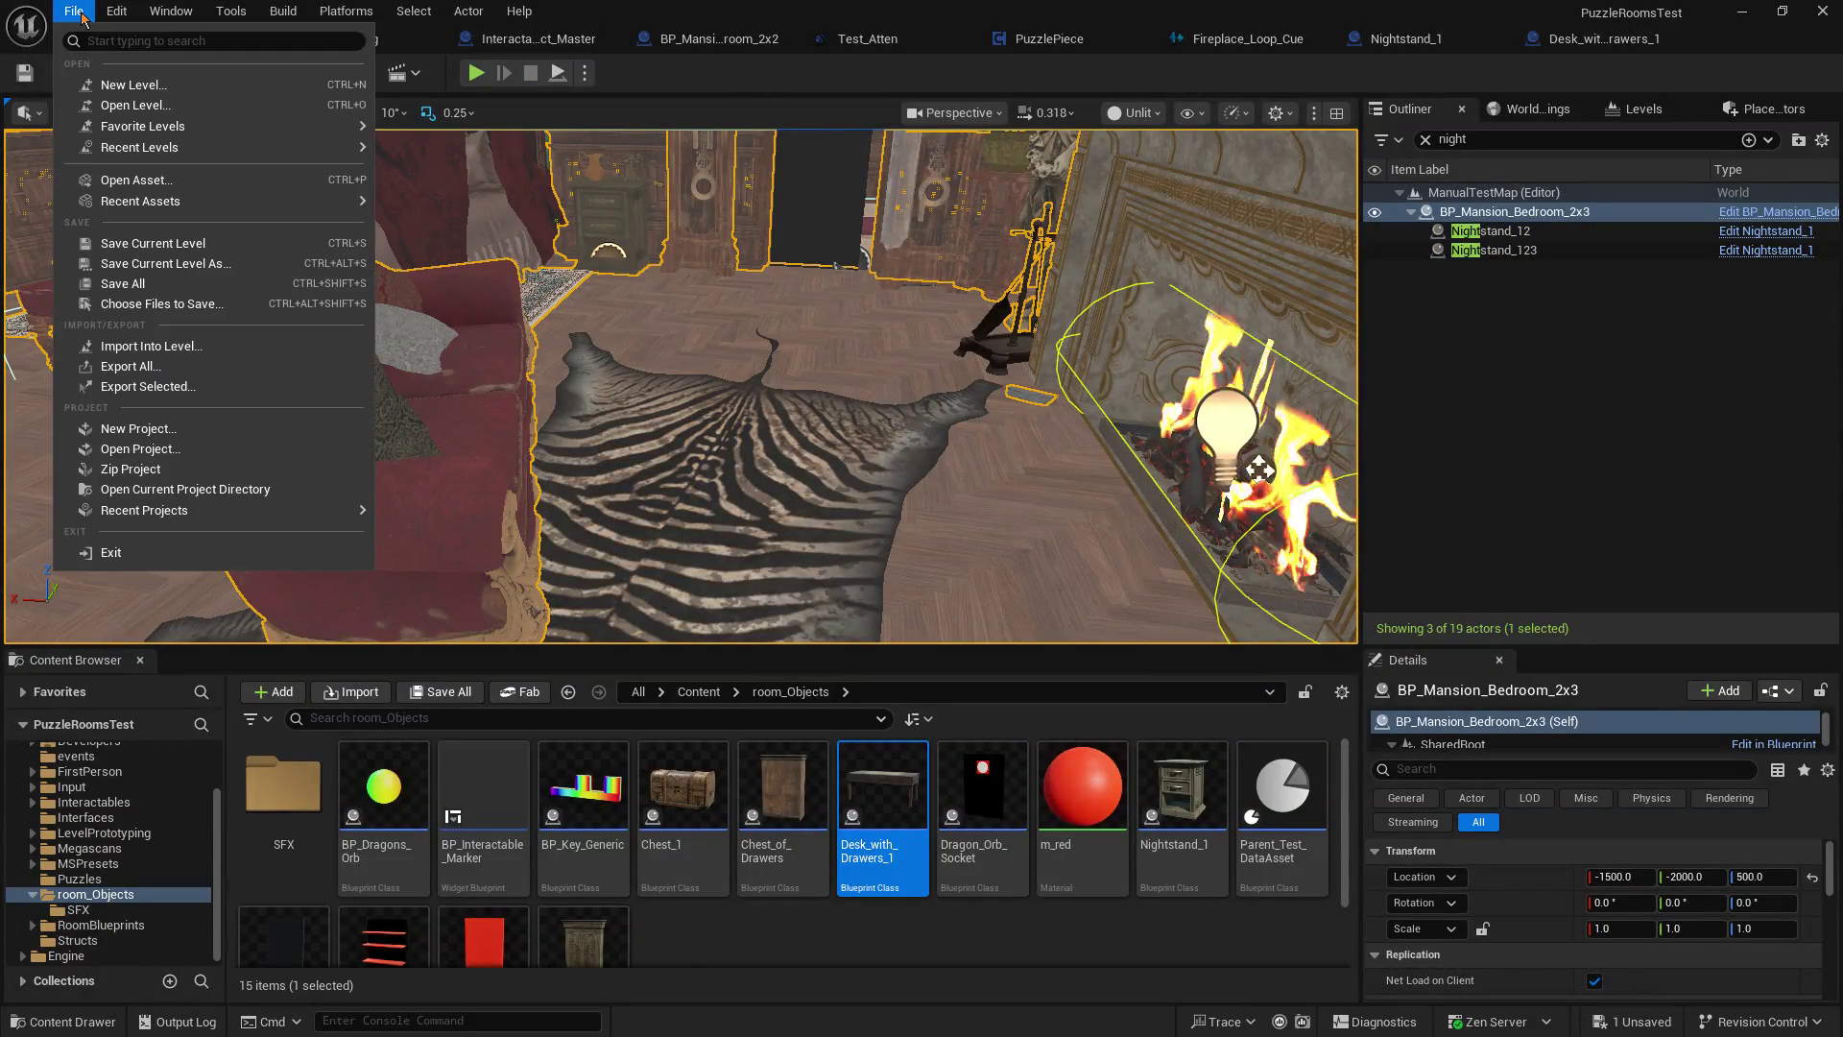
left_click(163, 286)
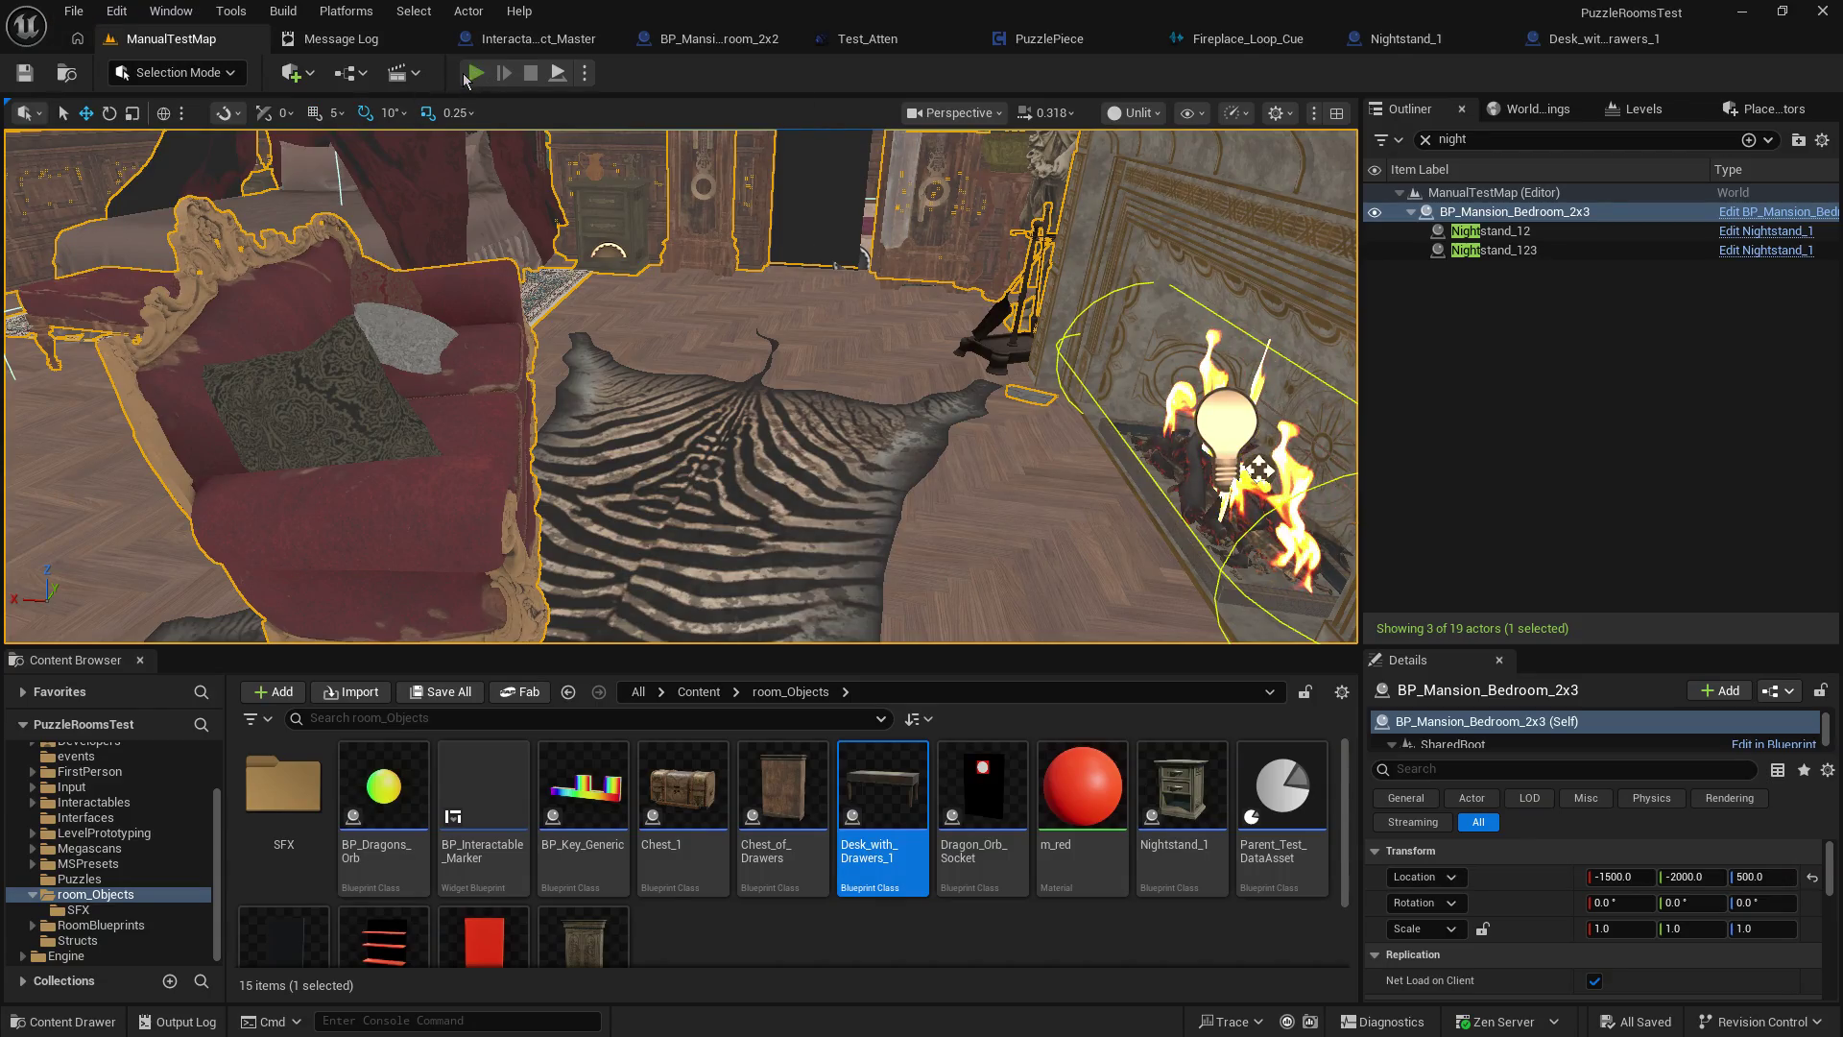
left_click(472, 74)
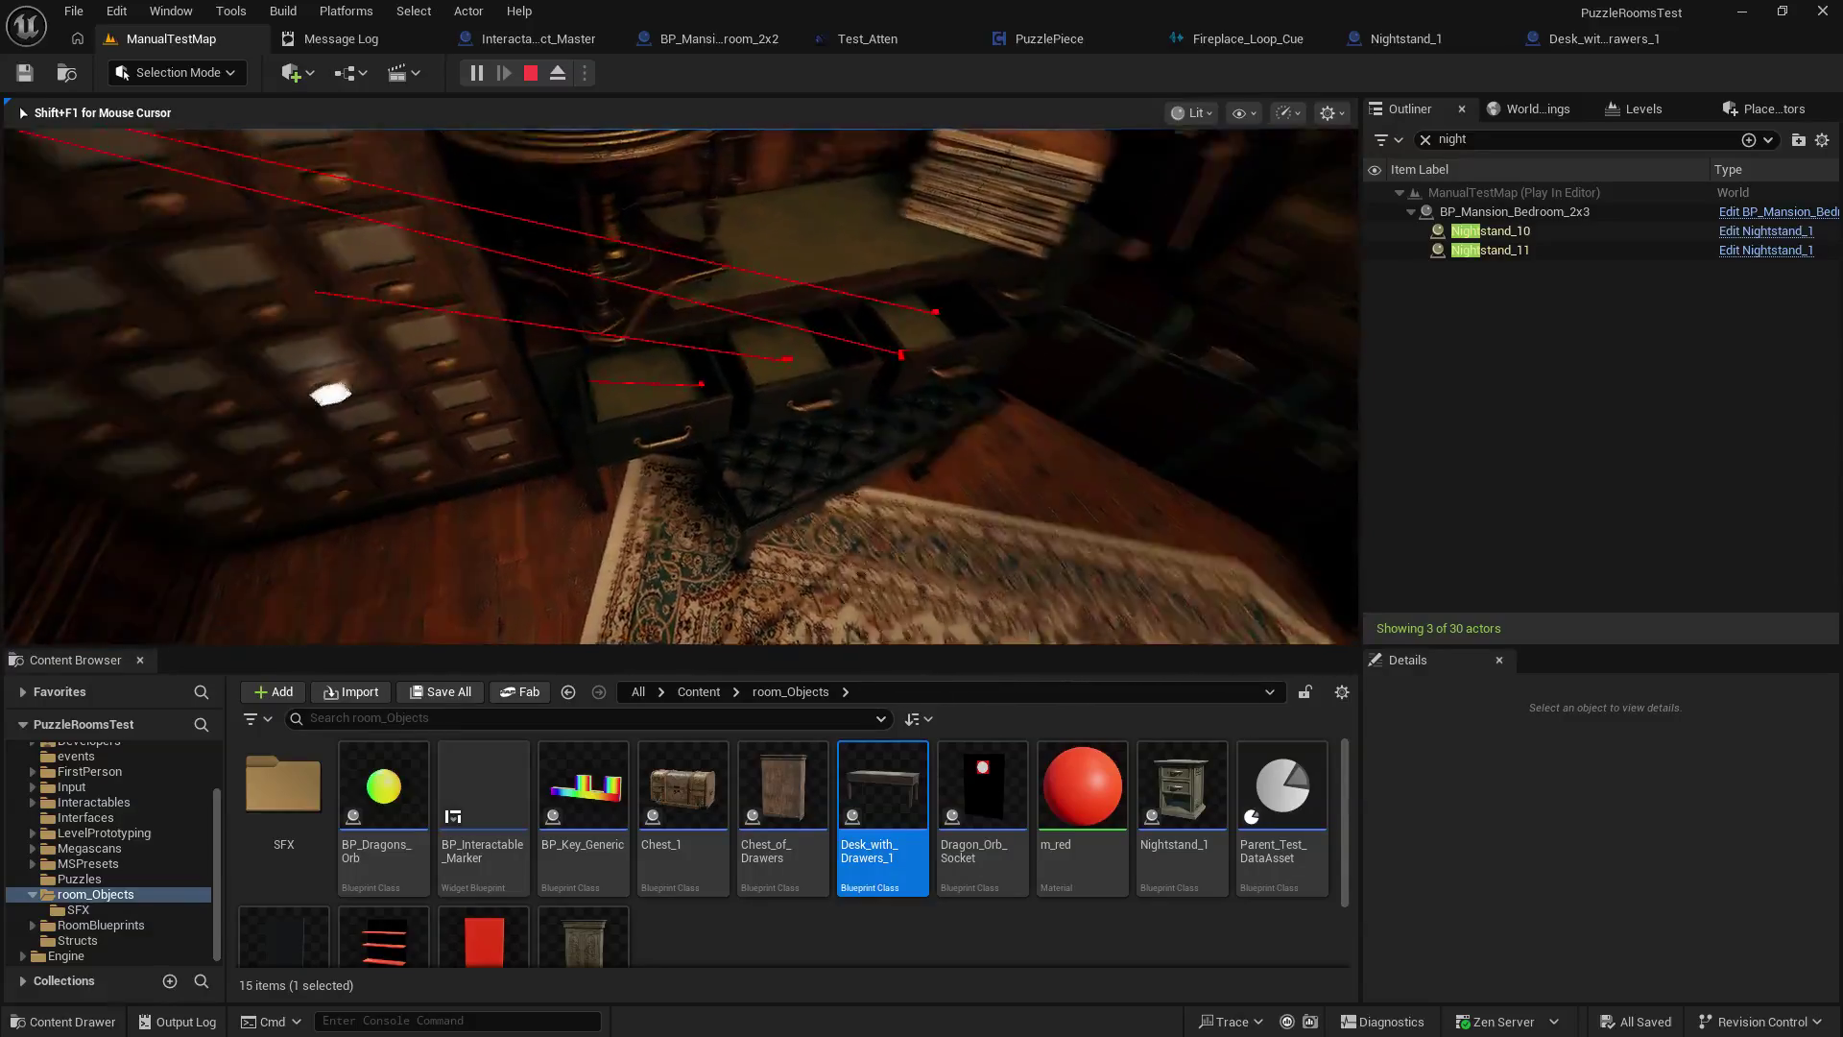
key("e")
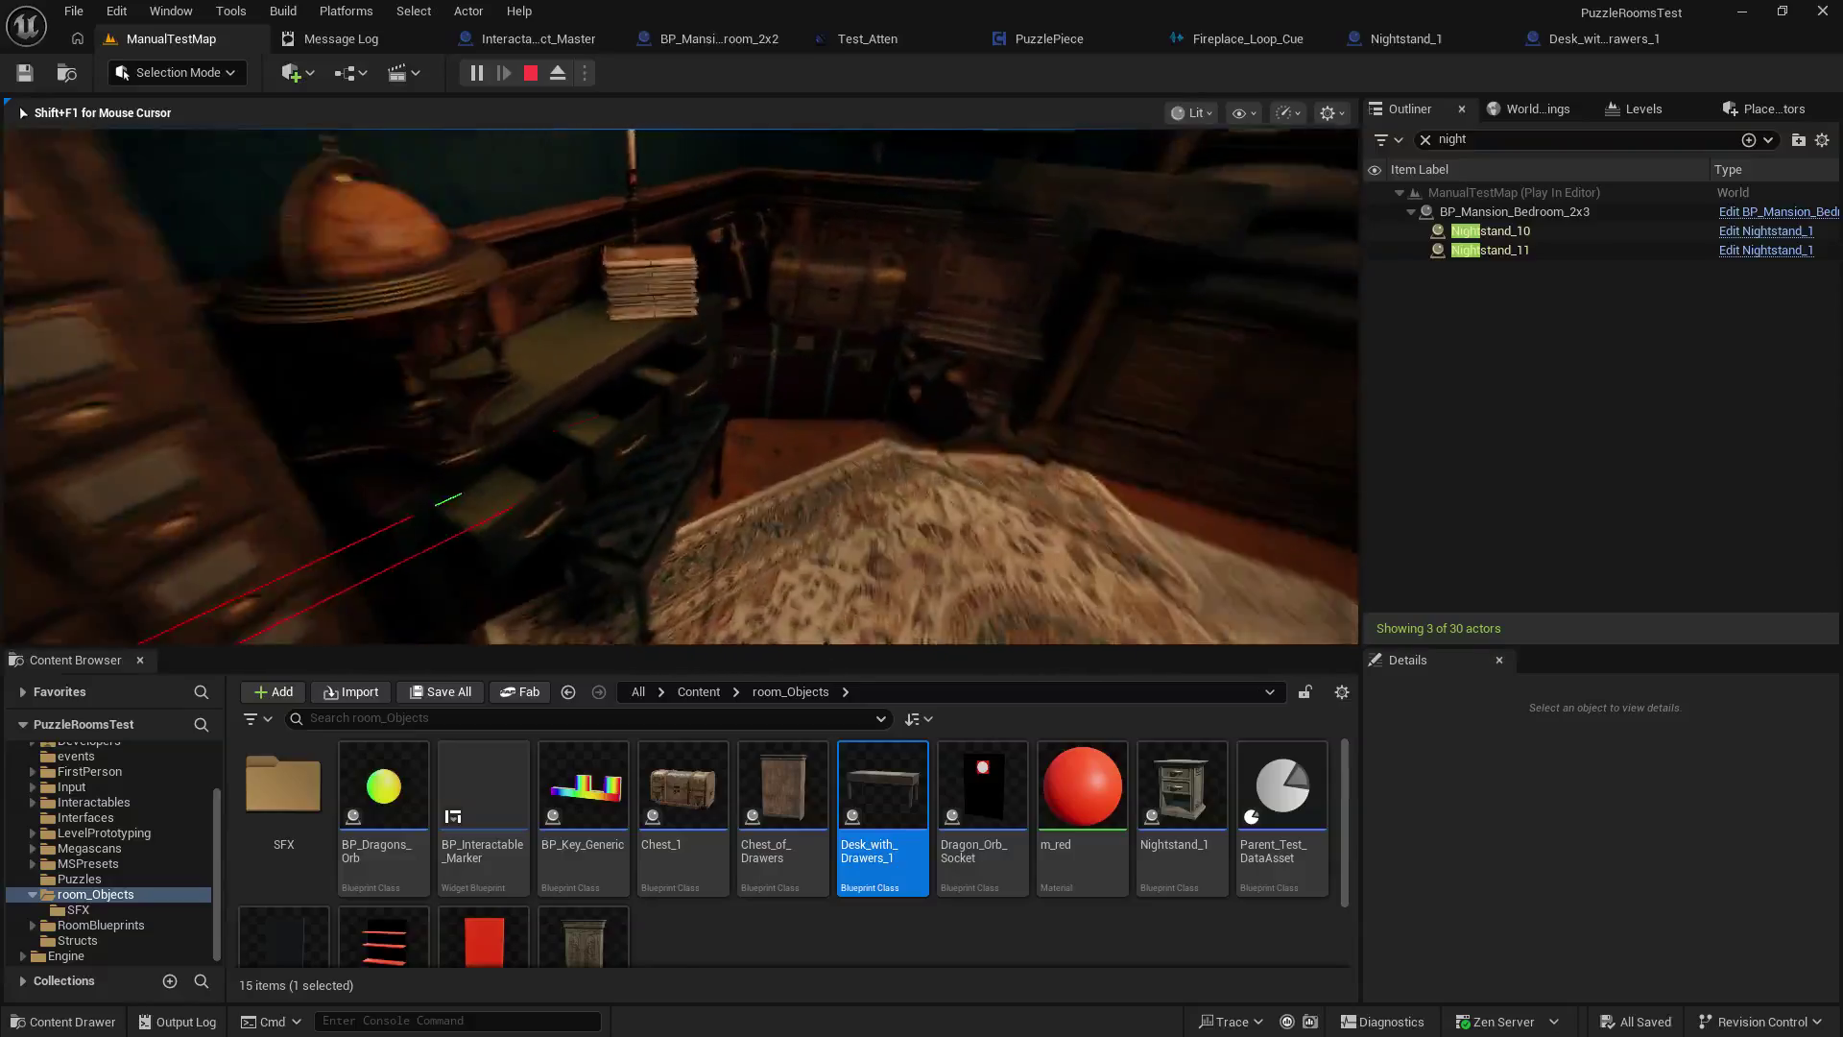
key("Escape")
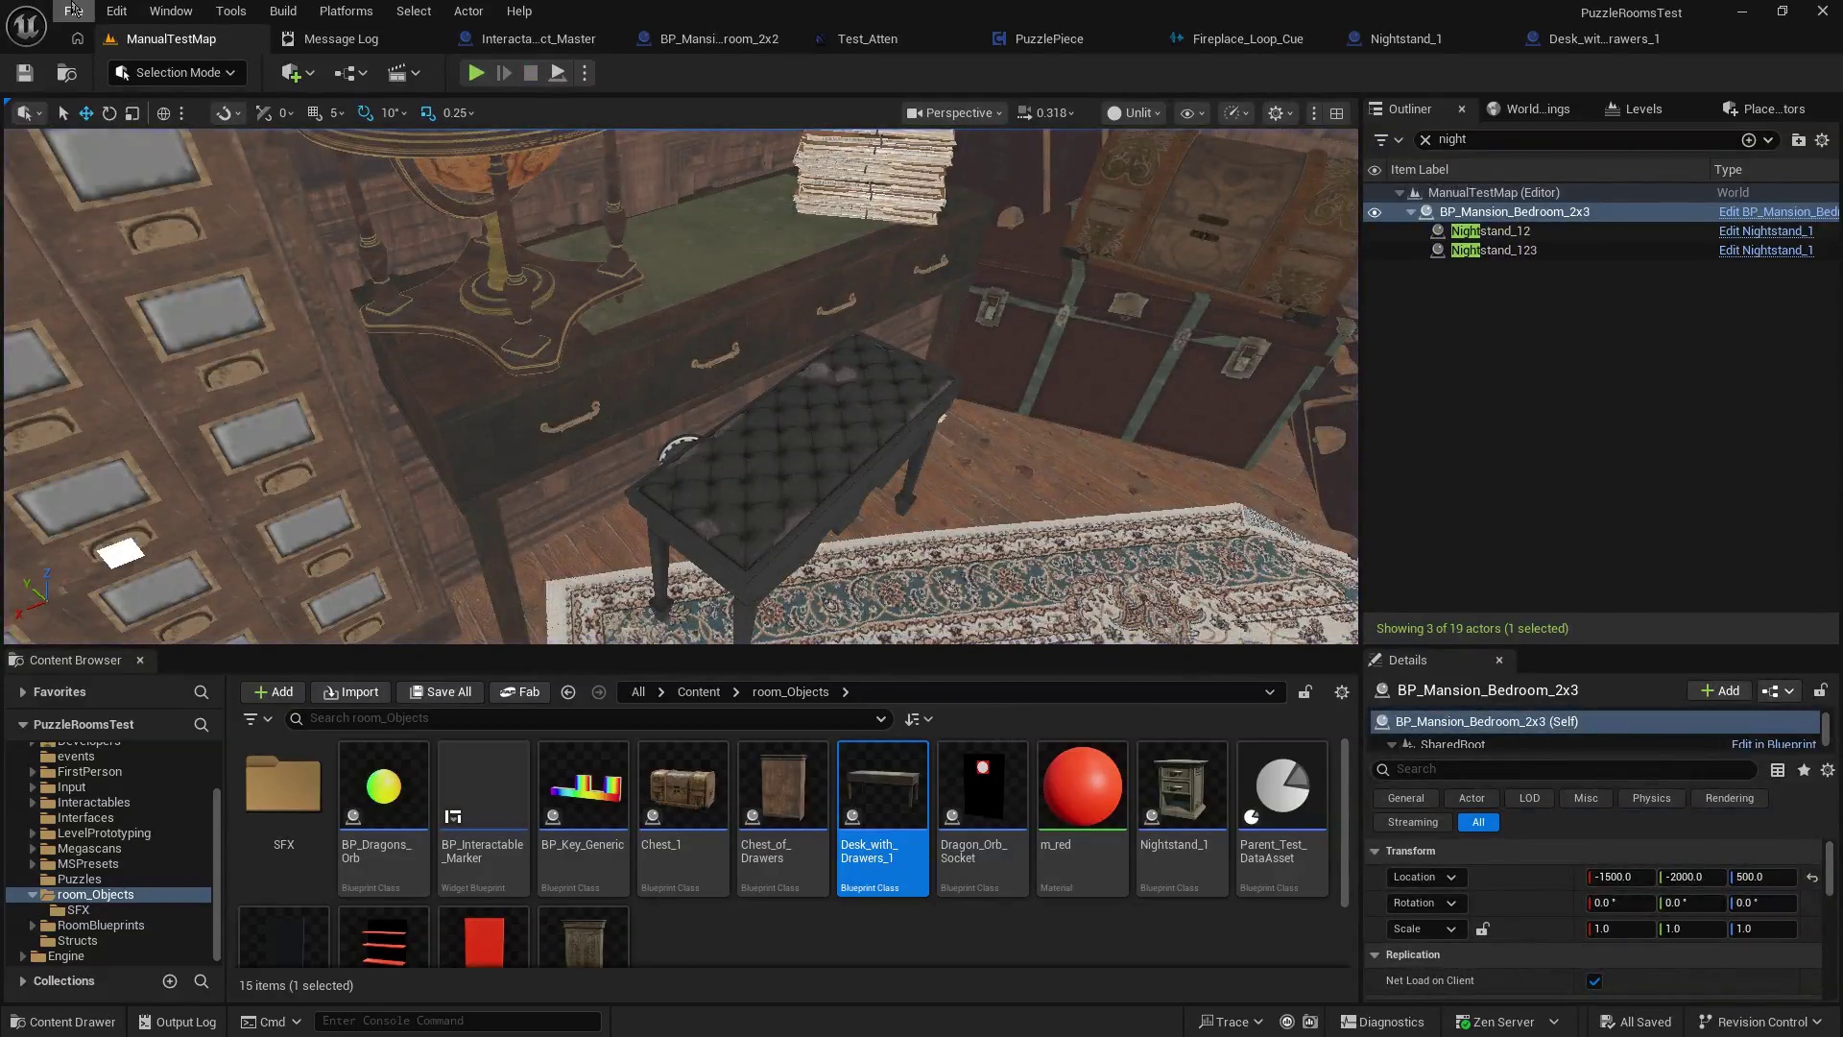
left_click(74, 11)
left_click(141, 285)
mouse_move(664, 509)
left_mouse_down()
mouse_move(710, 470)
mouse_move(701, 499)
mouse_move(816, 471)
mouse_move(1207, 612)
left_mouse_up()
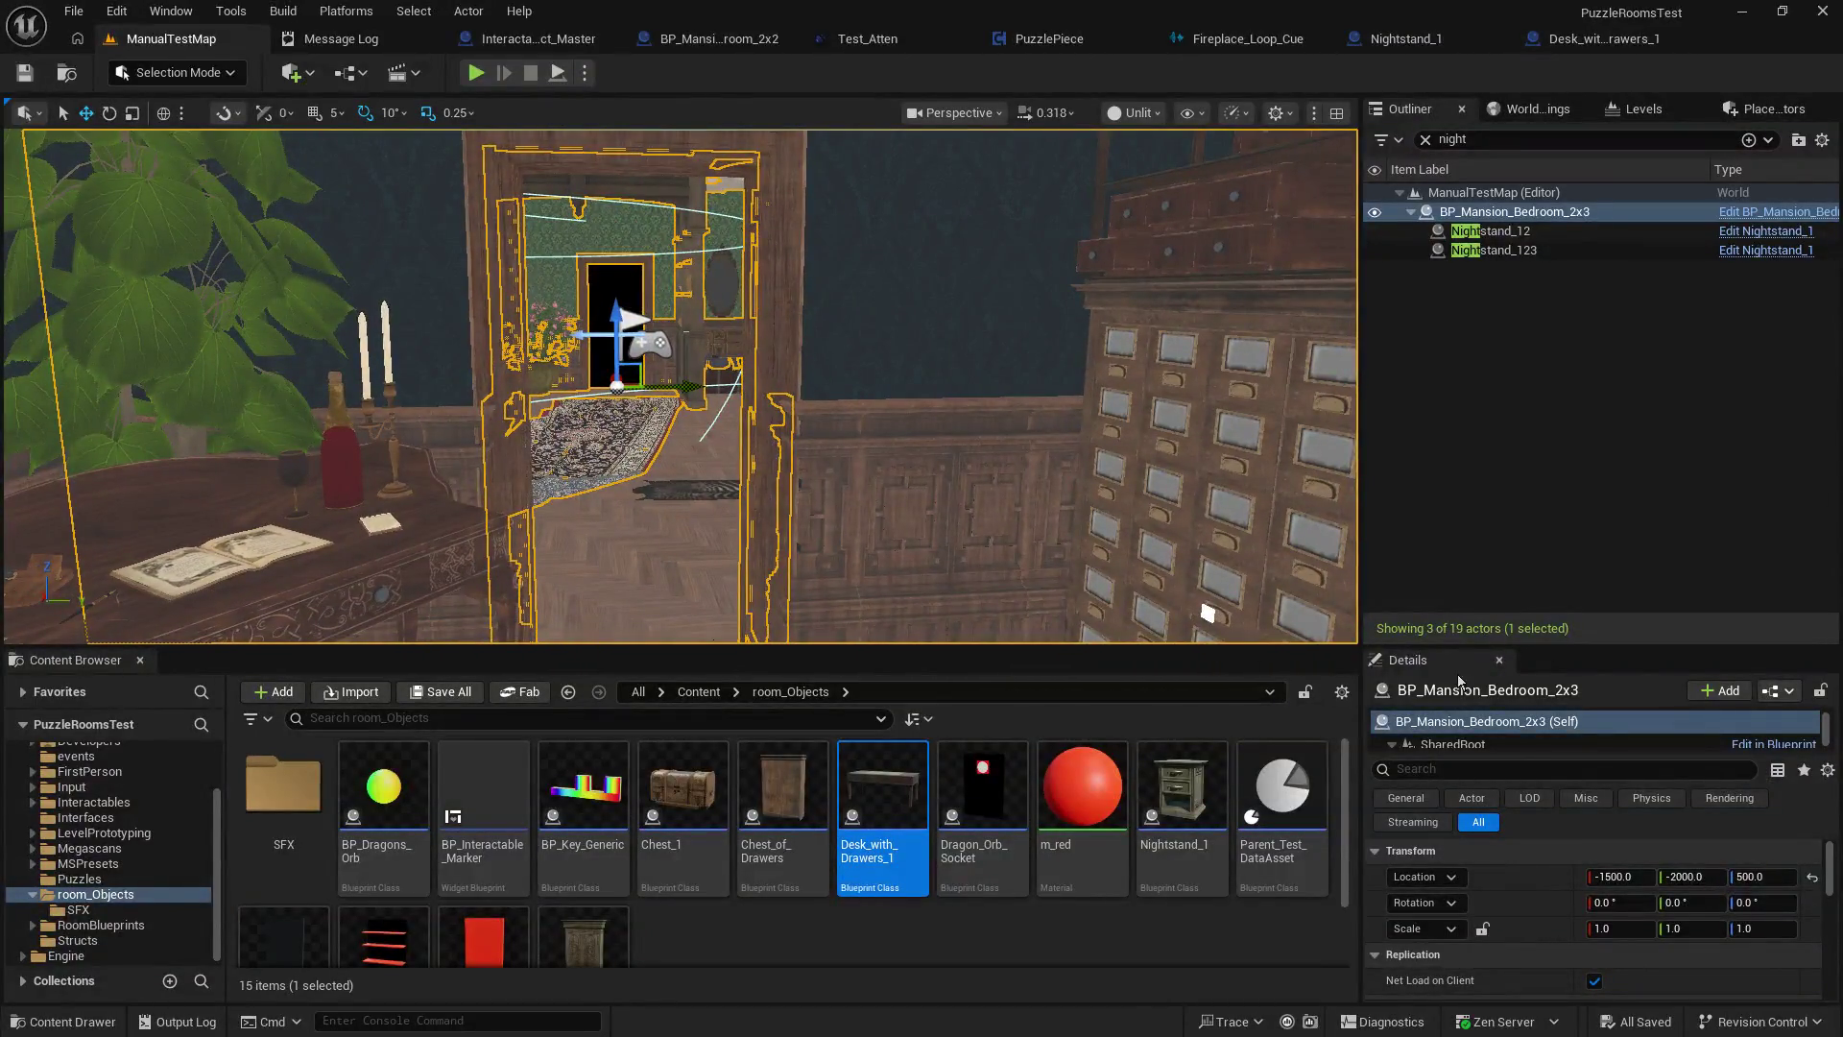